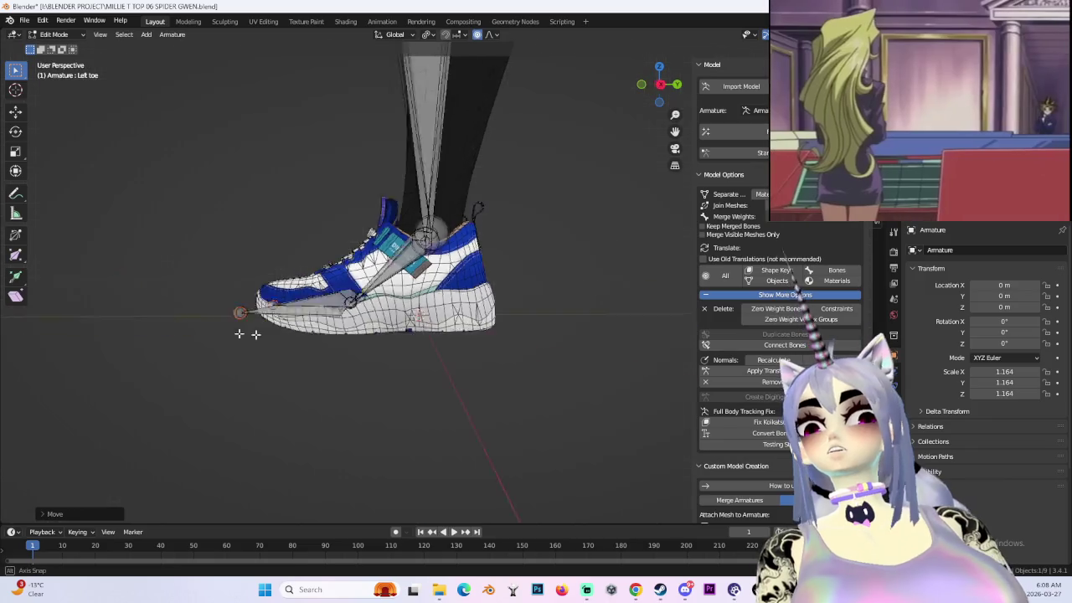
- Select the left ankle bone and view the legs and shoes from the front
mouse_move(460, 333)
middle_down()
mouse_move(421, 230)
mouse_move(541, 343)
middle_up()
click(404, 243)
scroll(404, 243, down, 3)
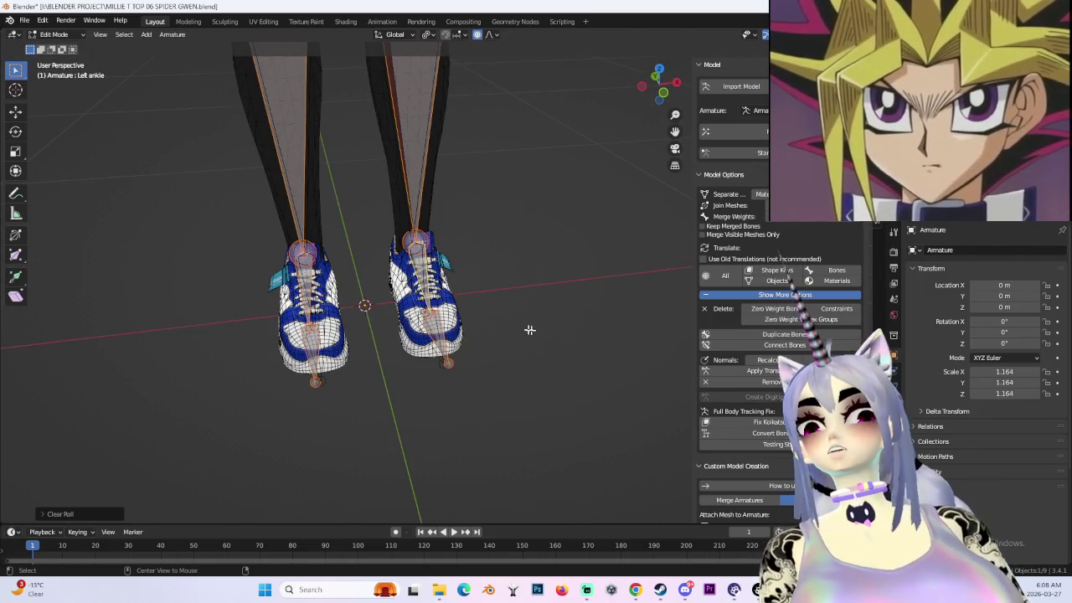
scroll(532, 331, up, 5)
shift+scroll(513, 313, up, 4)
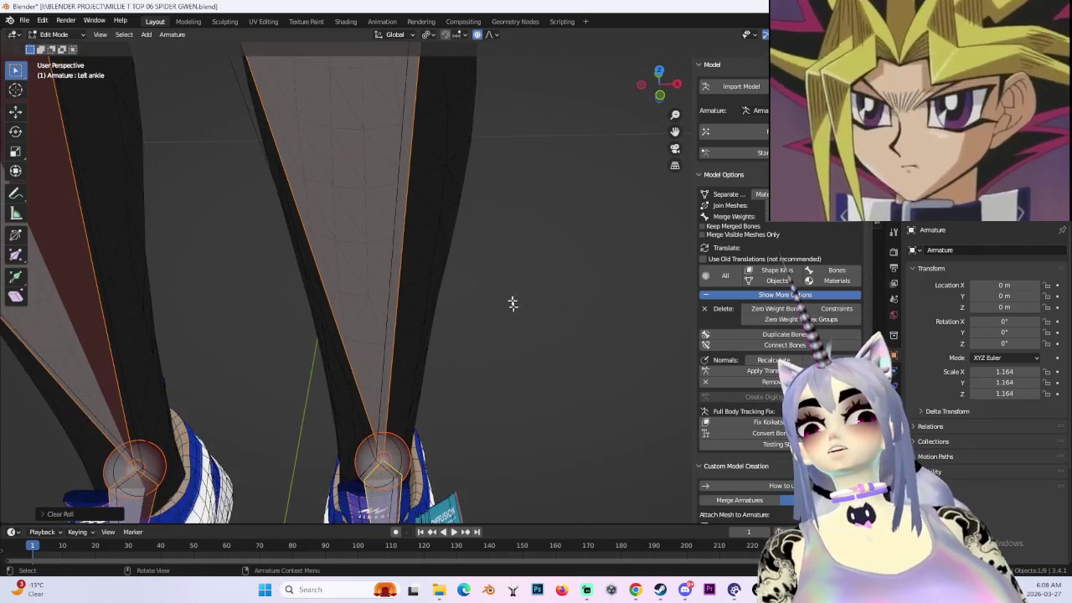
click(657, 94)
scroll(482, 155, up, 3)
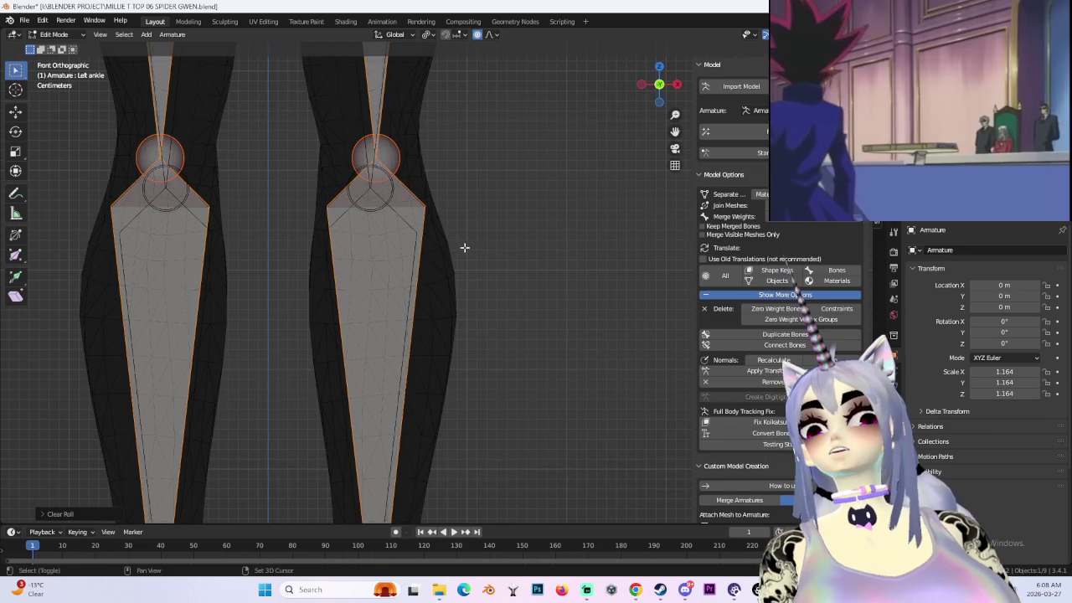
scroll(468, 294, down, 4)
scroll(520, 276, down, 1)
scroll(511, 210, down, 1)
- Frame the full legs, then orbit round to face the character's front and head
mouse_move(505, 151)
shift+middle_down()
mouse_move(485, 354)
mouse_move(444, 346)
shift+middle_up()
scroll(469, 210, up, 2)
scroll(491, 330, up, 2)
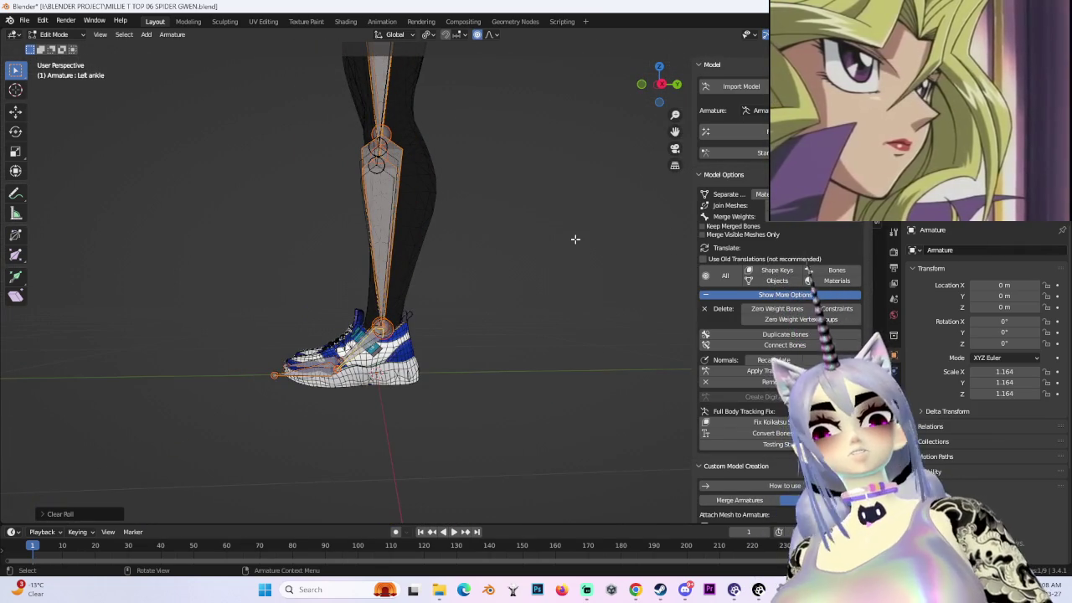
scroll(497, 471, down, 3)
mouse_move(498, 471)
middle_down()
mouse_move(486, 438)
mouse_move(665, 272)
middle_up()
scroll(486, 438, up, 4)
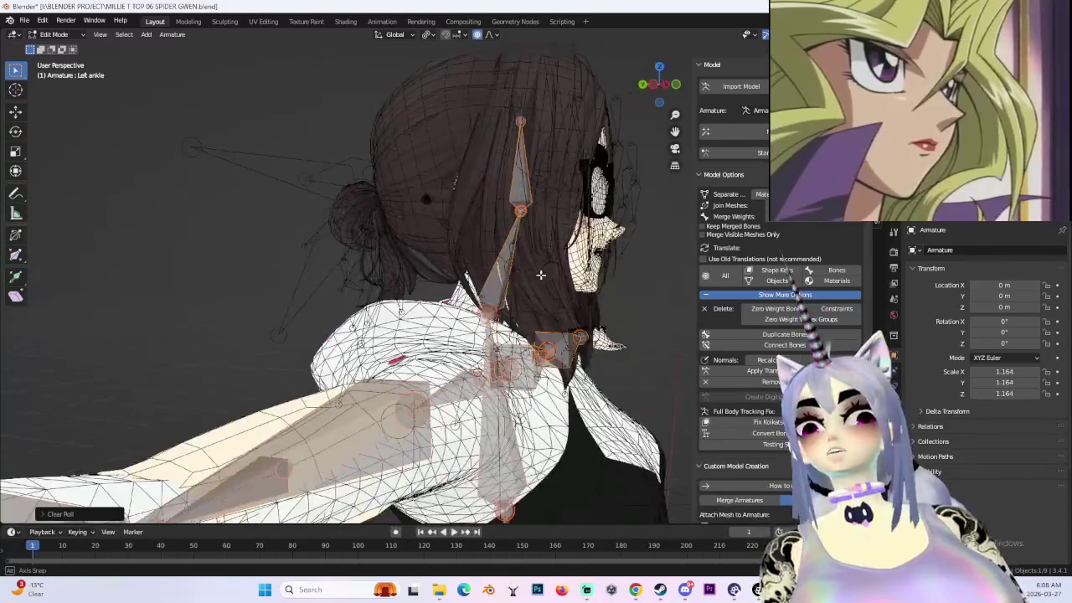
mouse_move(665, 272)
middle_down()
mouse_move(515, 179)
mouse_move(609, 182)
middle_up()
- In Right Ortho view, lower the neck bone joint about 0.036 m into the neck
click(668, 89)
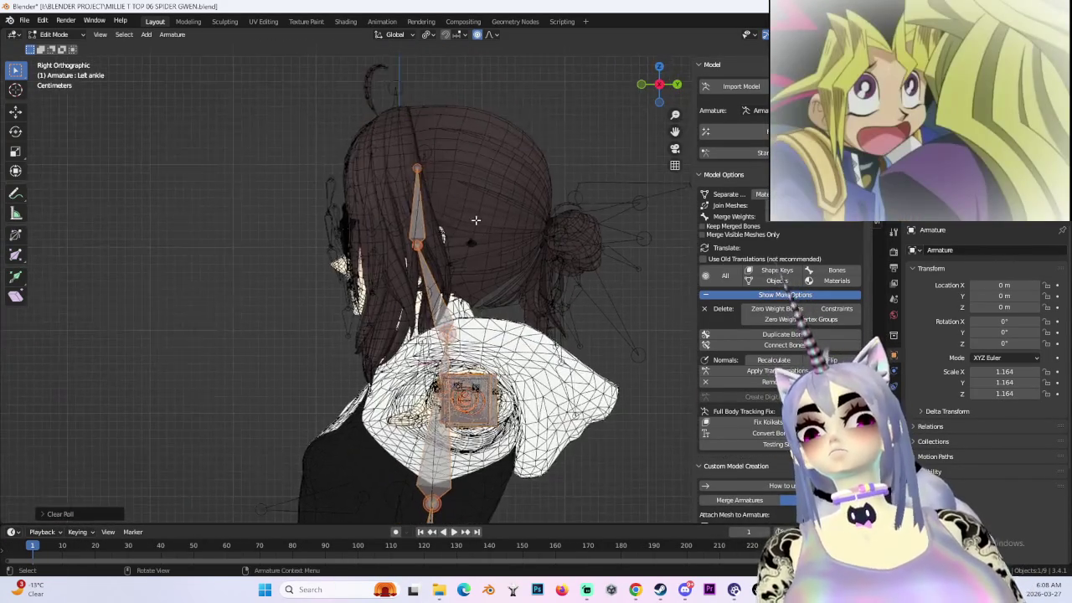
scroll(486, 251, up, 2)
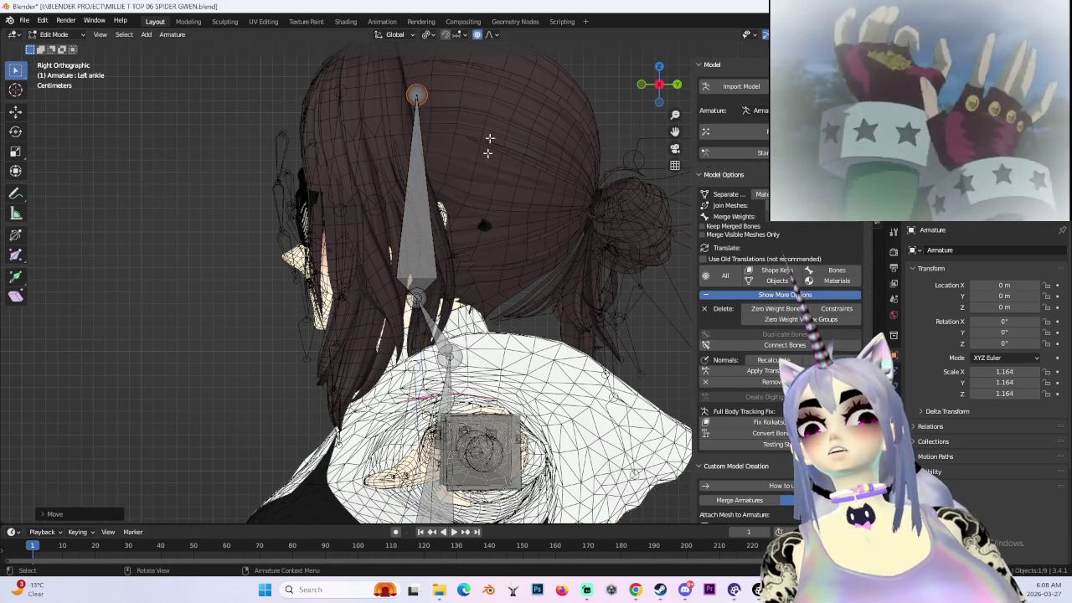
shift+middle_drag(494, 125, 494, 38)
scroll(519, 251, up, 2)
shift+middle_drag(539, 258, 498, 283)
key(g)
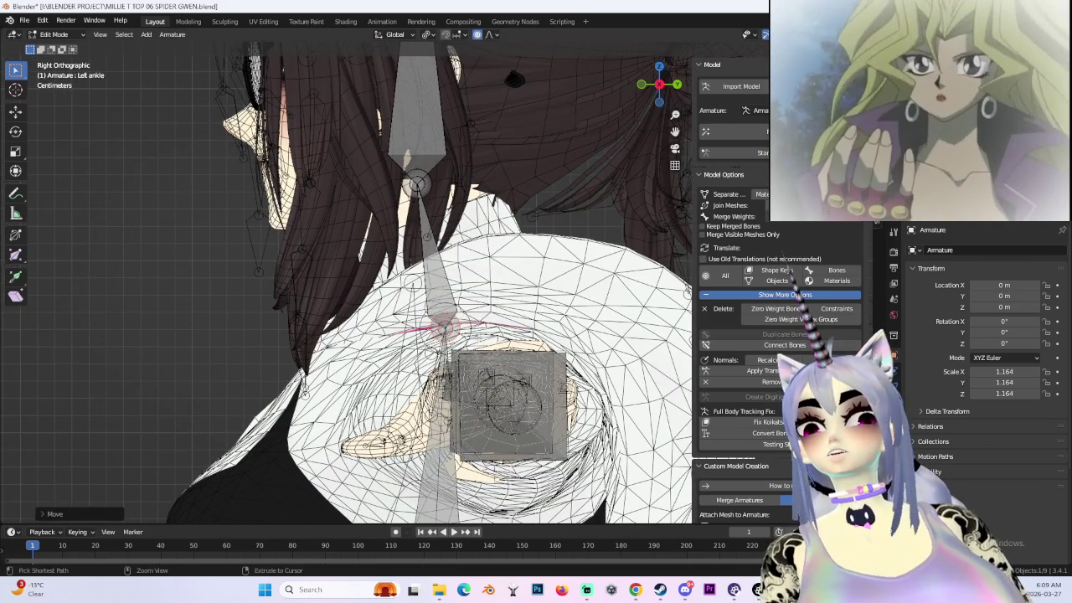
key(g)
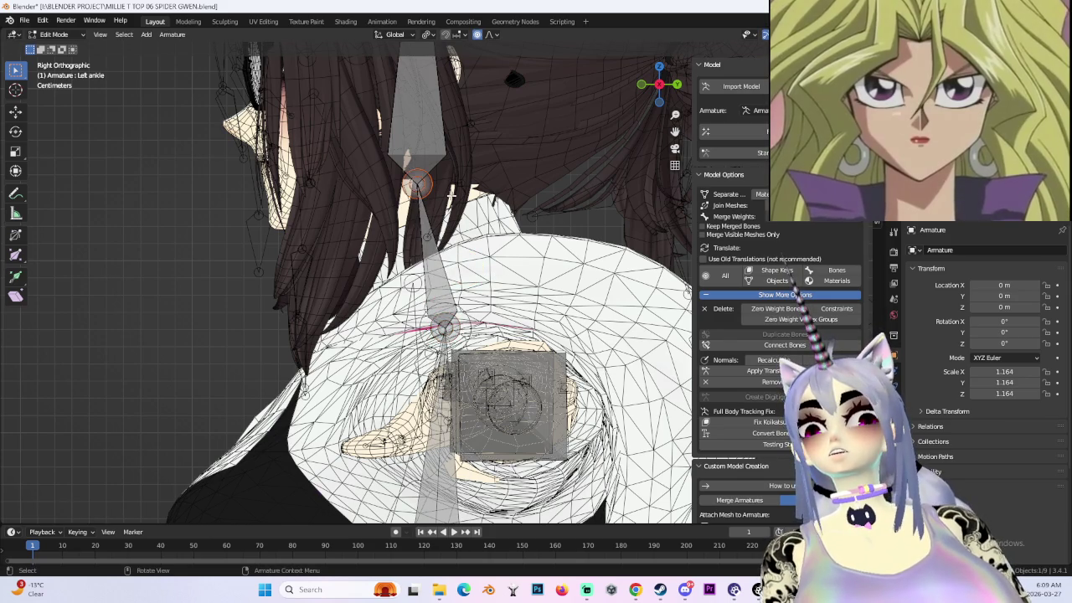
- Return to a front view of the torso with the Chest bone selected
scroll(450, 195, down, 4)
mouse_move(476, 231)
middle_down()
mouse_move(402, 216)
mouse_move(409, 191)
middle_up()
click(403, 215)
mouse_move(564, 199)
middle_down()
mouse_move(469, 151)
mouse_move(467, 196)
middle_up()
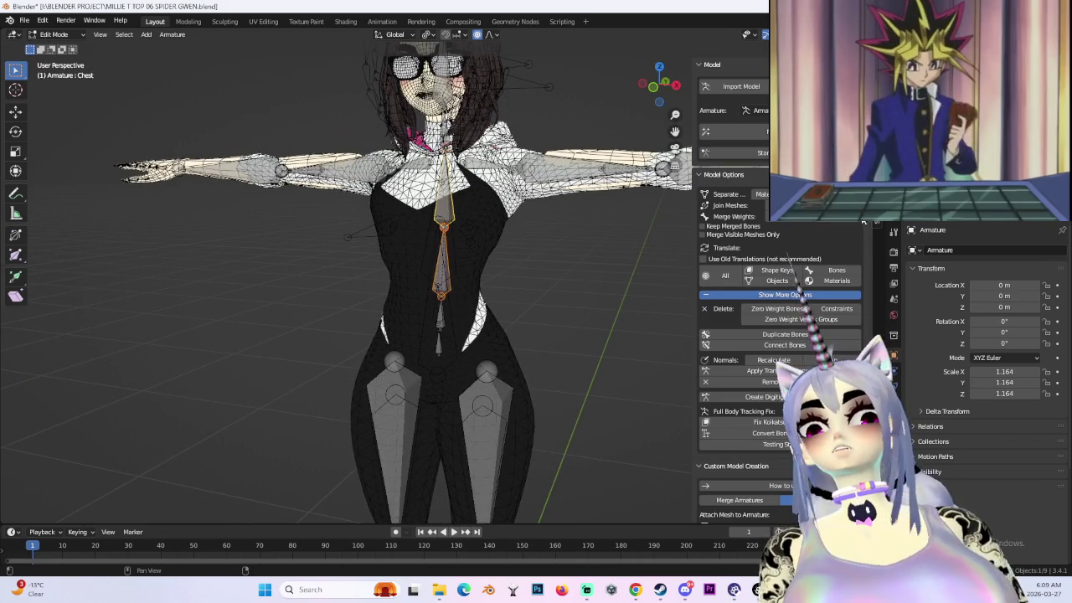
- Dissolve the tie bone into Chest, merging its weights, and view the torso side-on
click(816, 217)
click(654, 87)
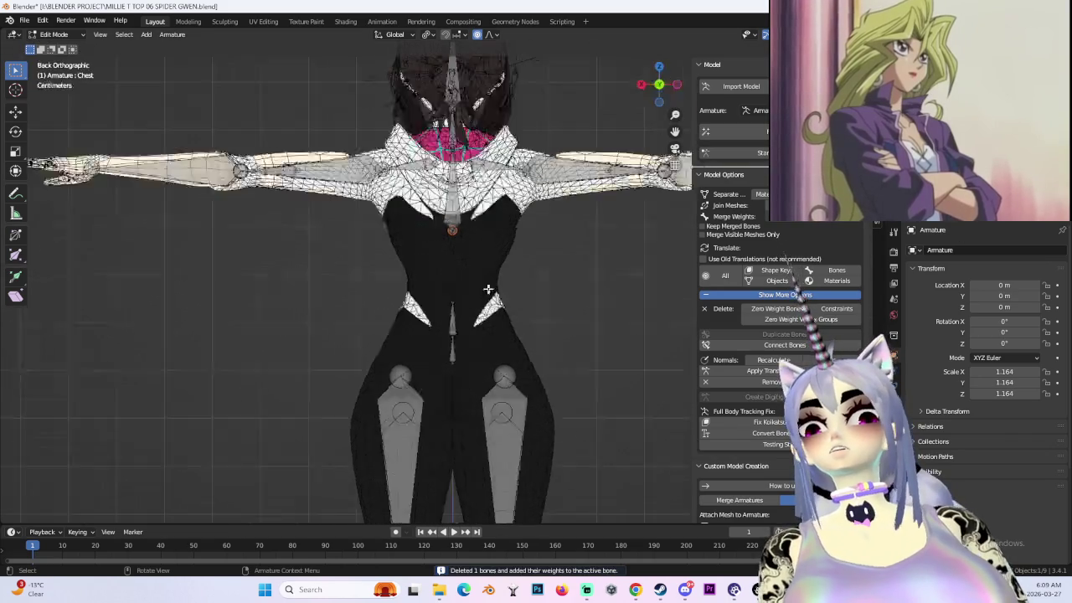
scroll(486, 239, up, 3)
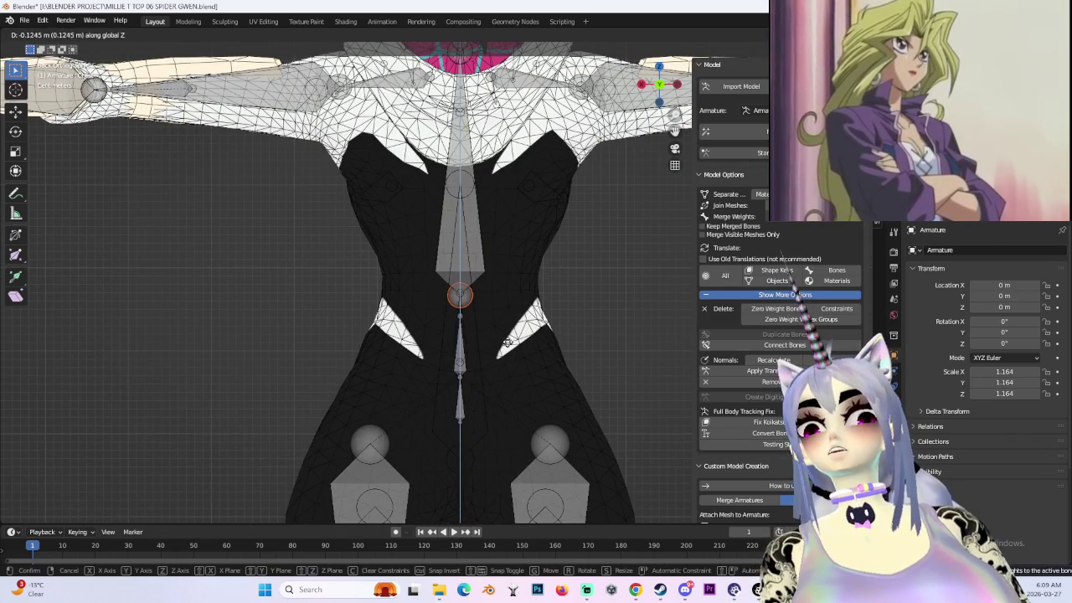
click(640, 84)
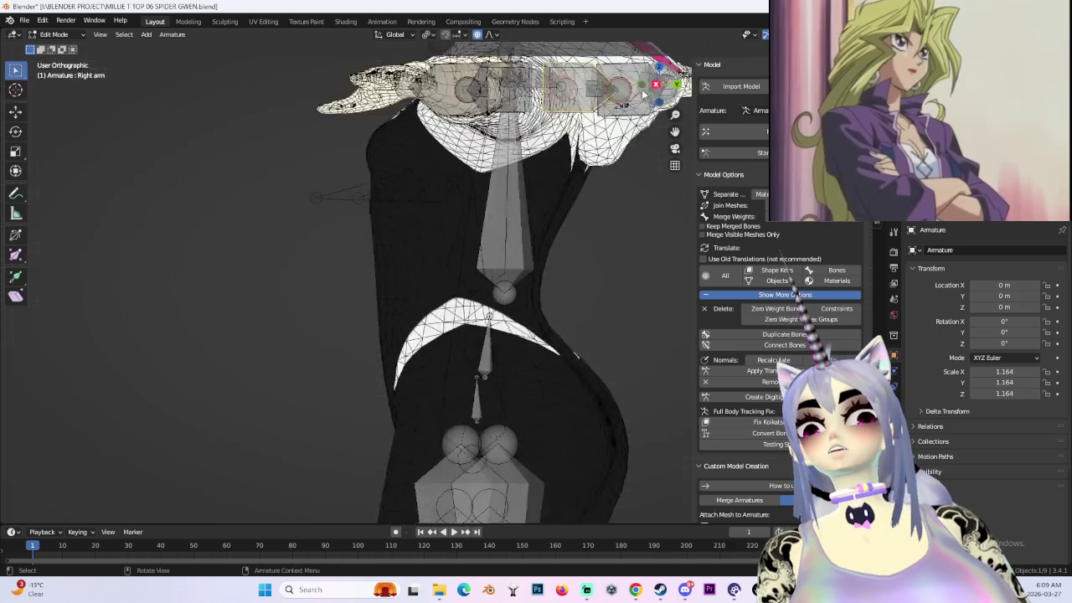
- Move the chest joint along Y so it sits inside the torso
click(548, 298)
key(g)
key(y)
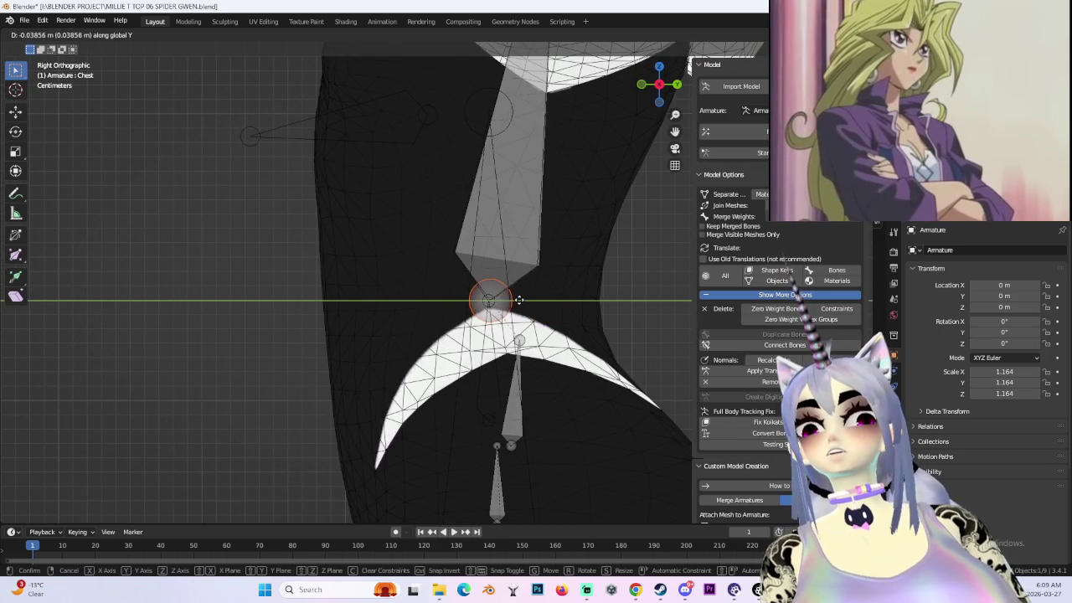
click(519, 300)
- Shift the Spine bone's upper joint slightly to sit inside the torso
shift+middle_drag(561, 438, 465, 316)
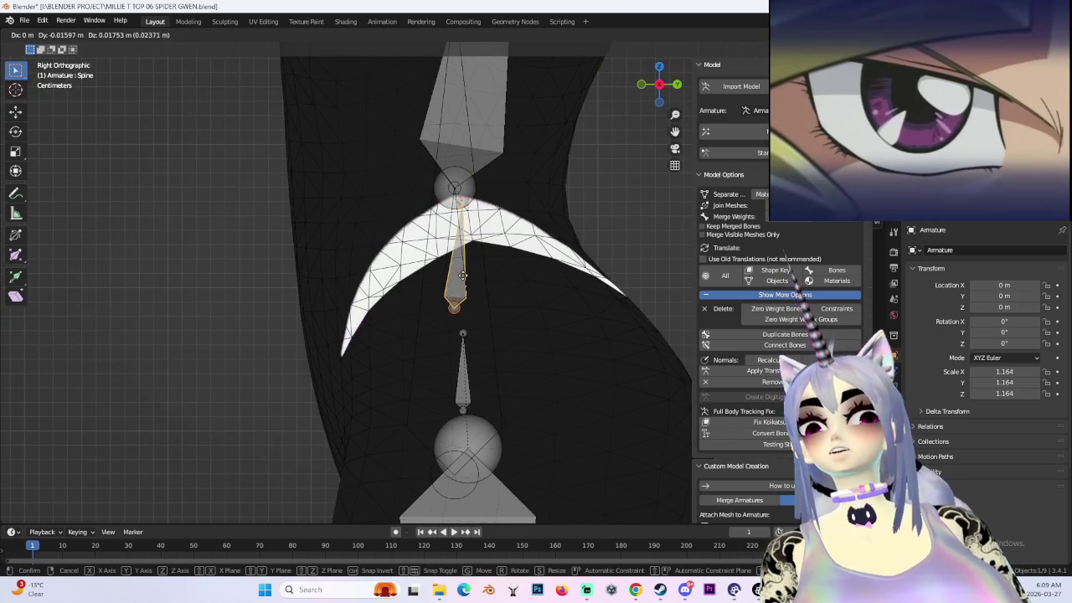
click(461, 277)
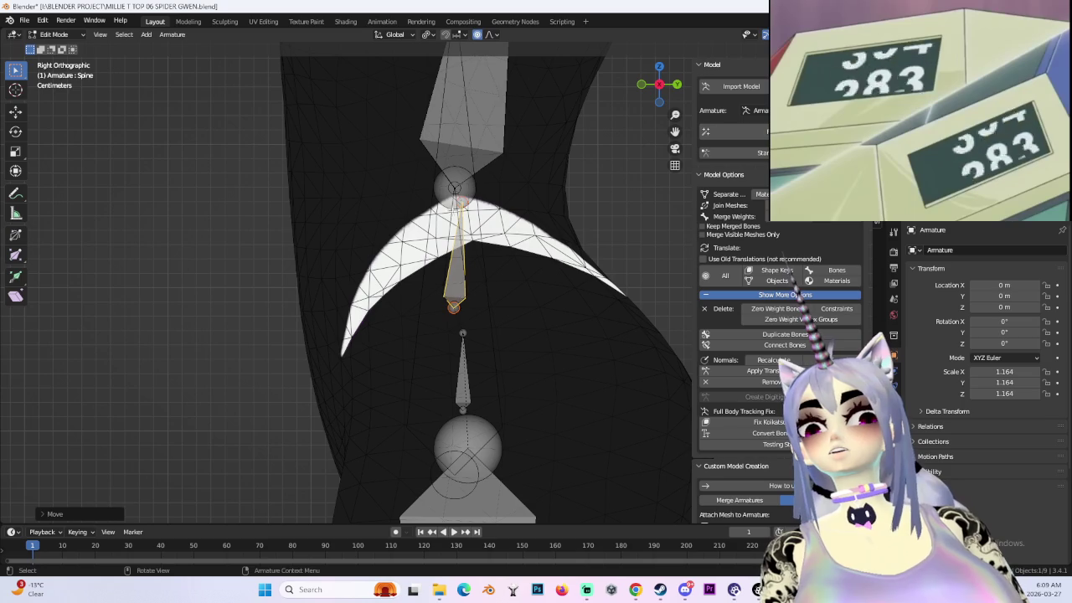
click(552, 374)
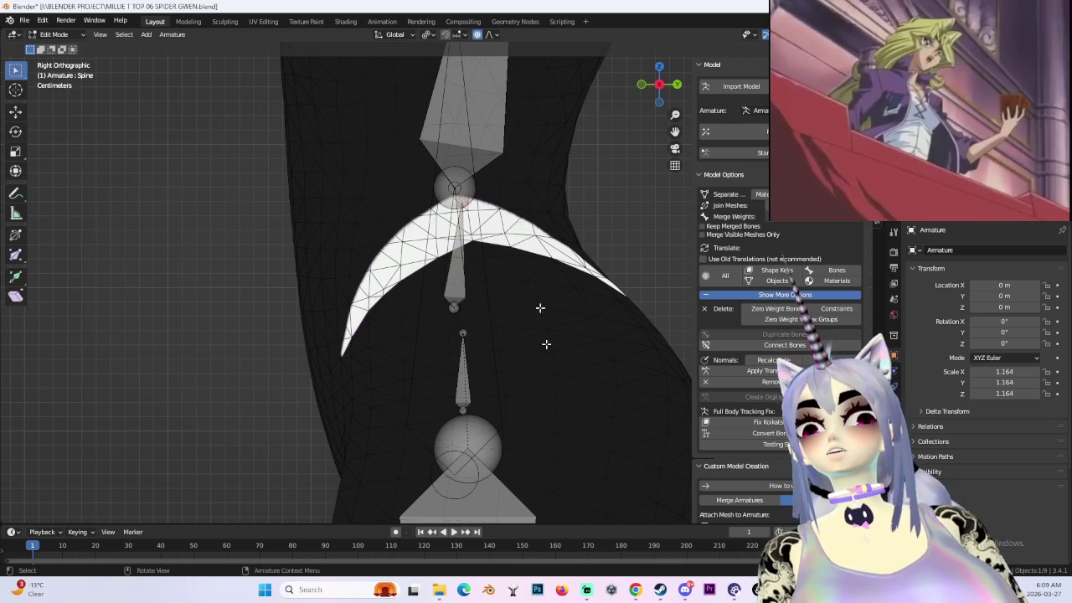
key(g)
click(504, 186)
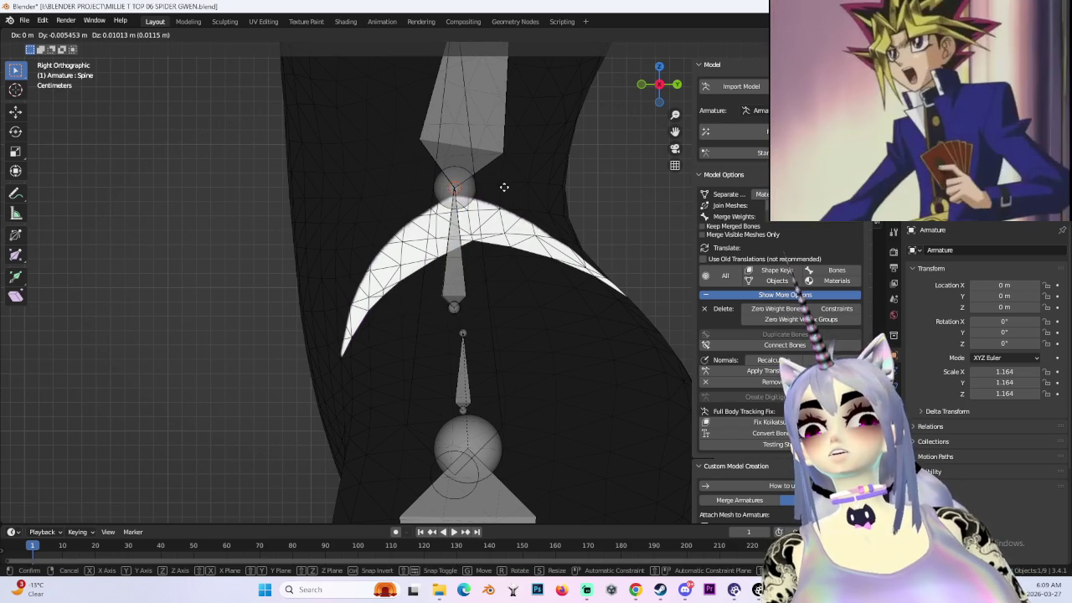
- Select the Hips bone and hip joint, framing the leg bones below
click(461, 391)
click(486, 366)
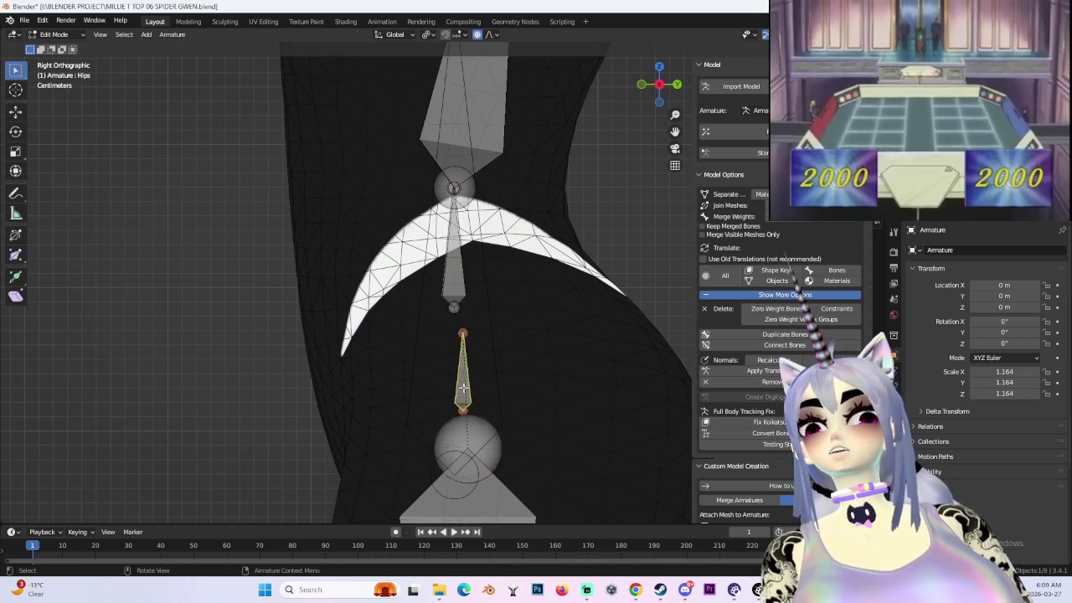
scroll(538, 450, down, 2)
mouse_move(538, 450)
shift+middle_down()
mouse_move(489, 216)
mouse_move(477, 345)
shift+middle_up()
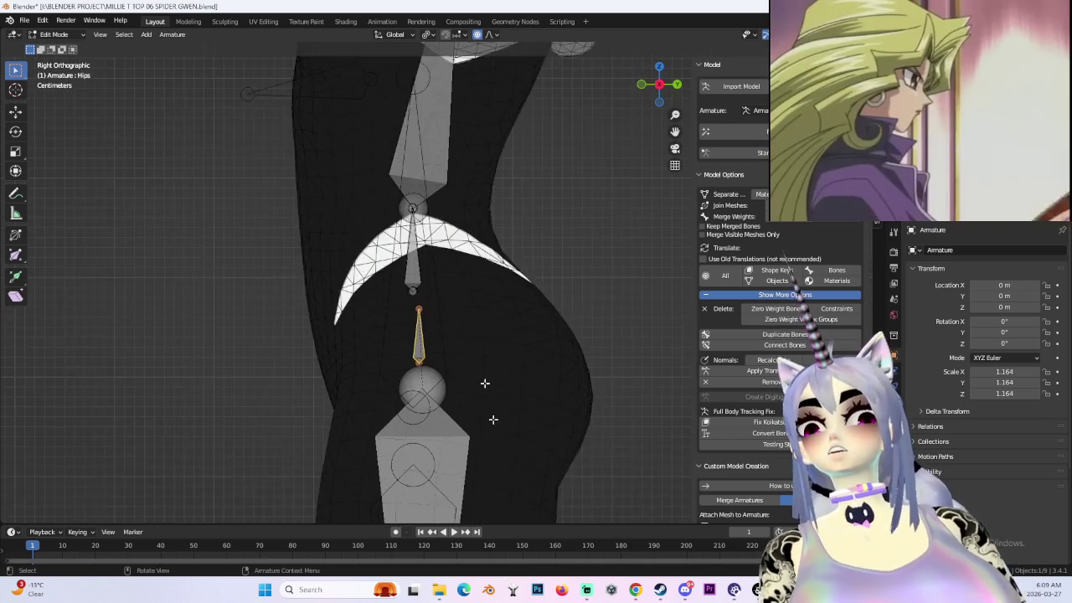
scroll(423, 245, up, 2)
click(426, 284)
scroll(491, 455, down, 2)
shift+middle_drag(490, 455, 511, 294)
shift+scroll(467, 226, down, 3)
scroll(467, 239, down, 3)
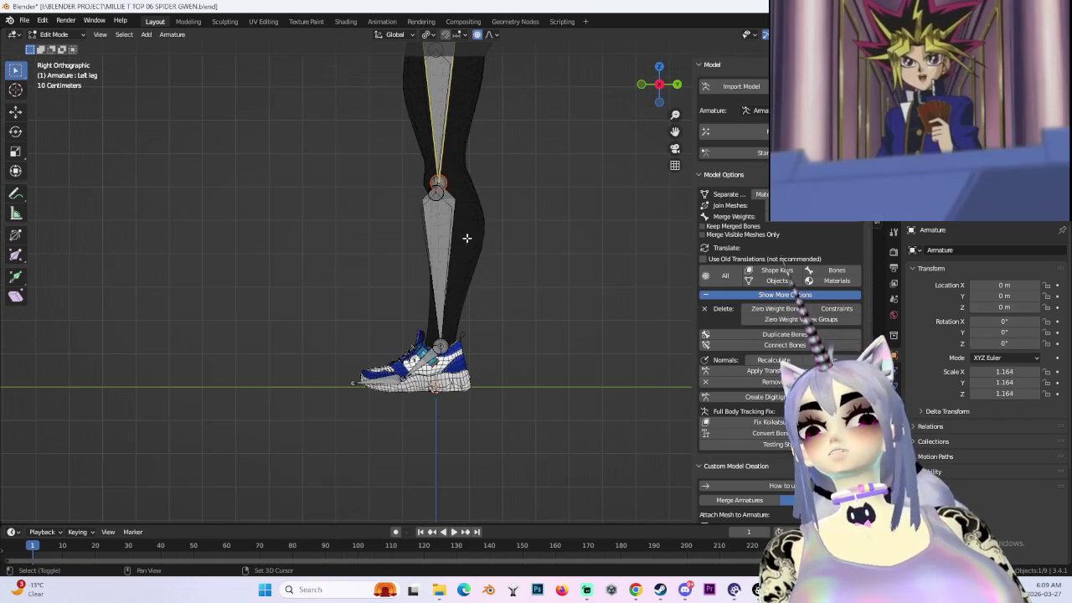
mouse_move(471, 204)
middle_down()
mouse_move(516, 297)
mouse_move(515, 240)
middle_up()
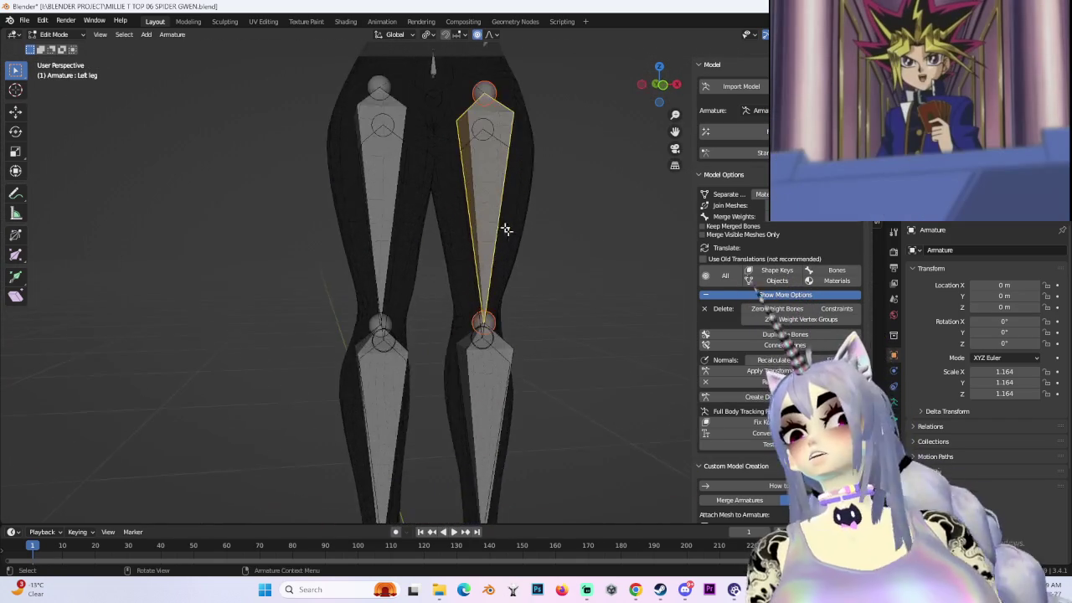
scroll(546, 280, down, 2)
click(655, 108)
scroll(482, 233, up, 2)
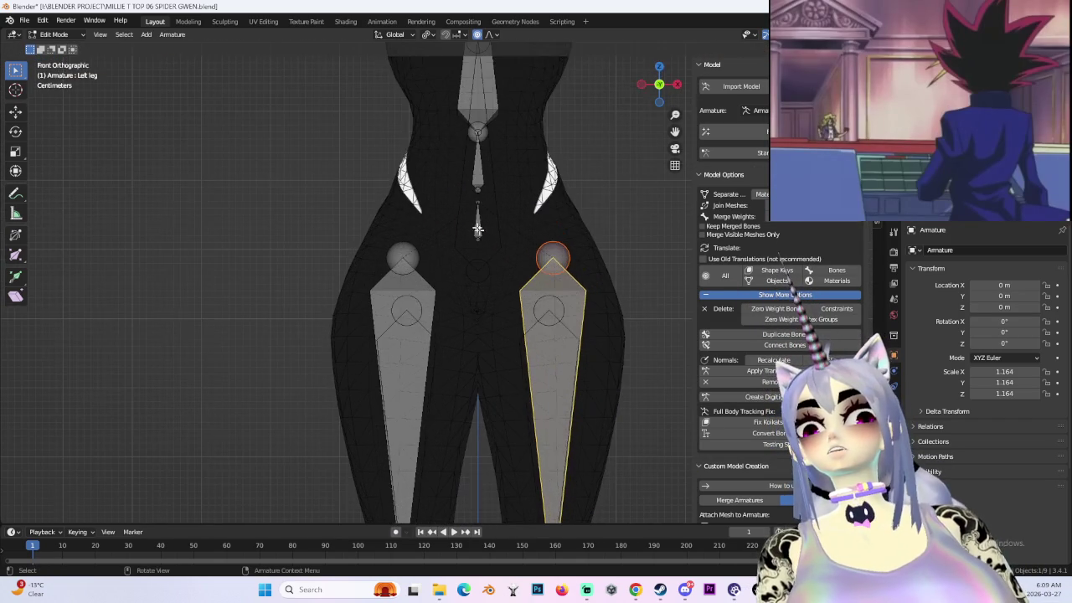
shift+middle_drag(450, 372, 403, 257)
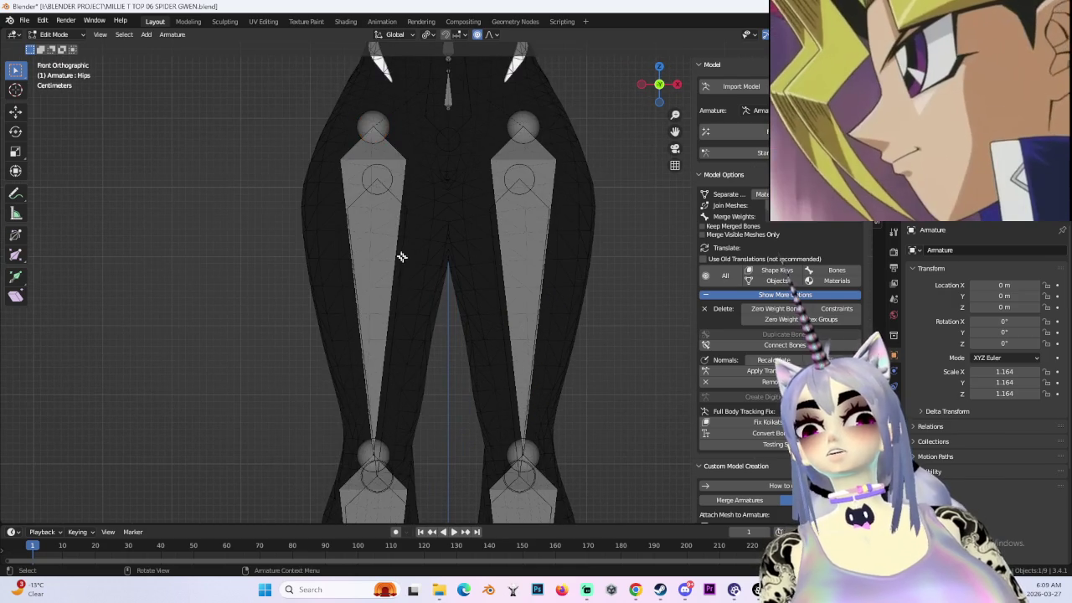
click(659, 101)
scroll(557, 243, up, 1)
scroll(557, 243, up, 2)
scroll(557, 243, up, 3)
scroll(622, 243, down, 4)
click(677, 84)
scroll(530, 134, down, 2)
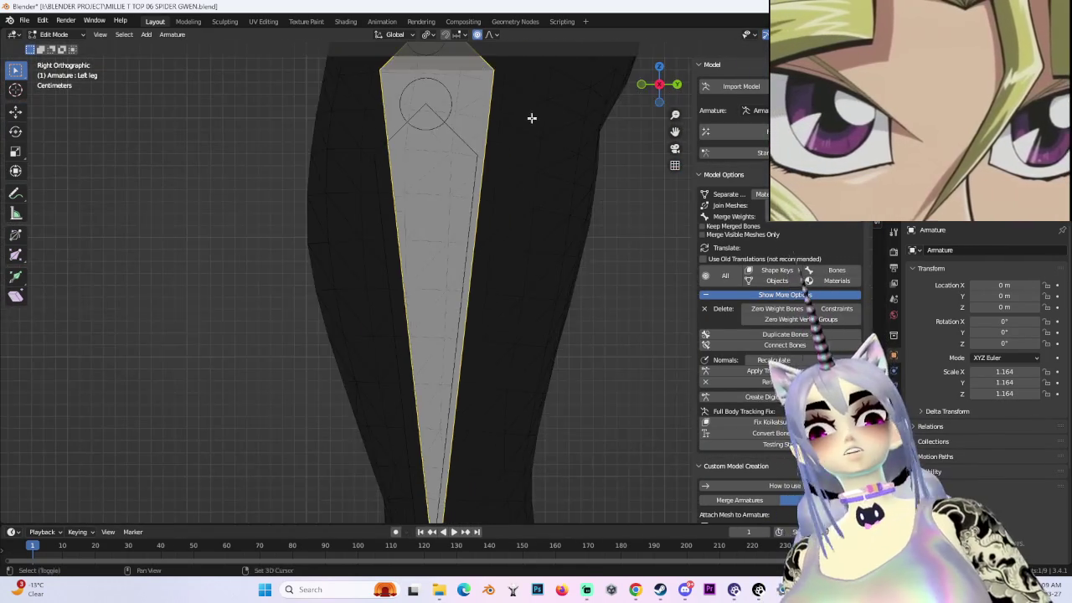
scroll(493, 235, down, 2)
scroll(402, 256, down, 1)
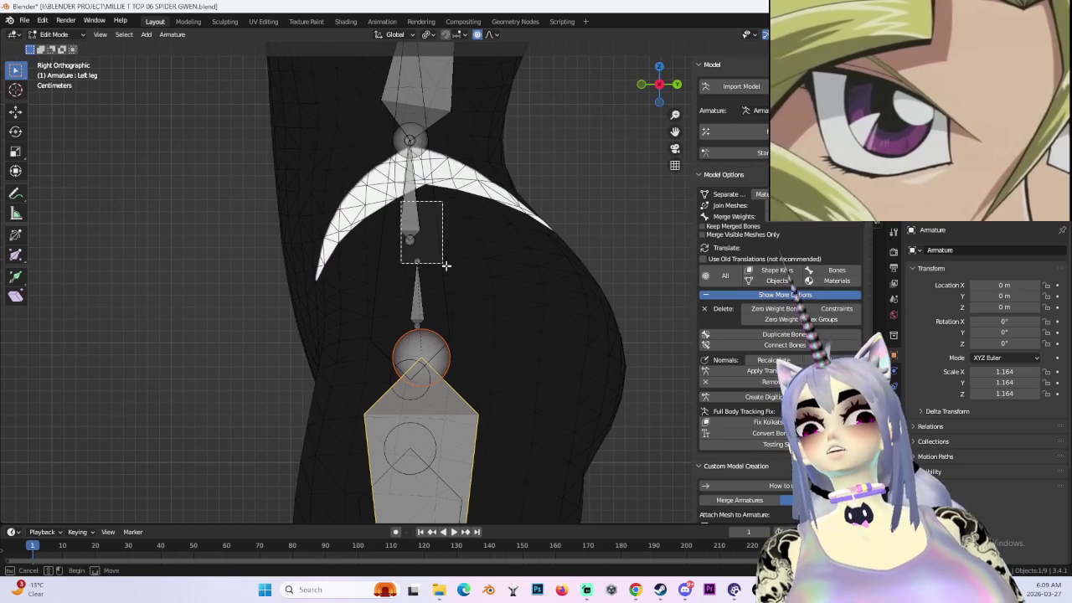
- Move the Spine bone along Y to realign it with the torso
scroll(438, 251, down, 2)
click(438, 249)
scroll(455, 268, up, 2)
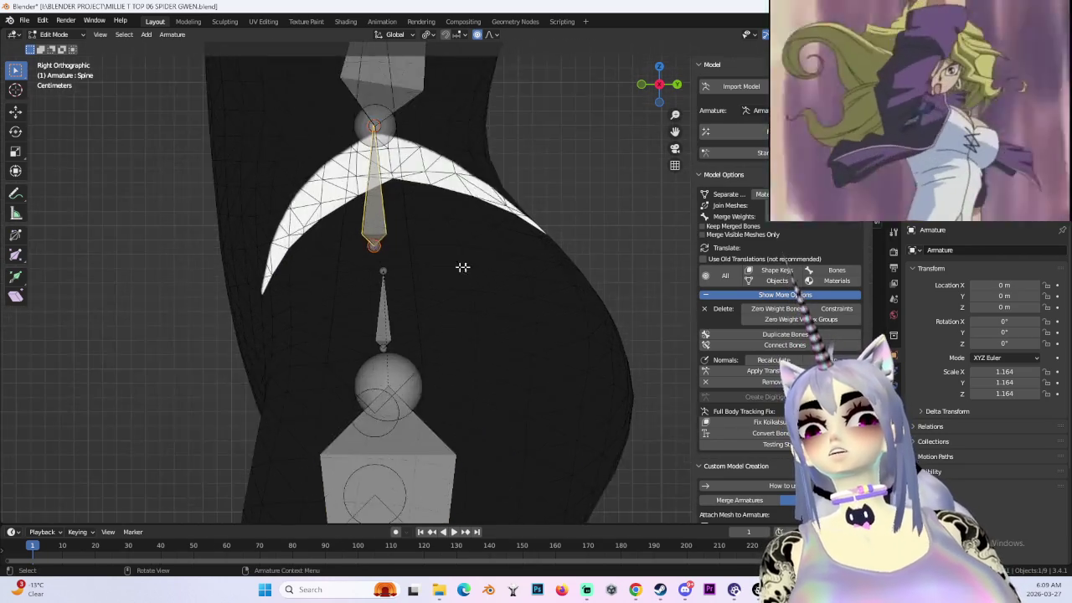
scroll(485, 256, up, 2)
key(g)
key(y)
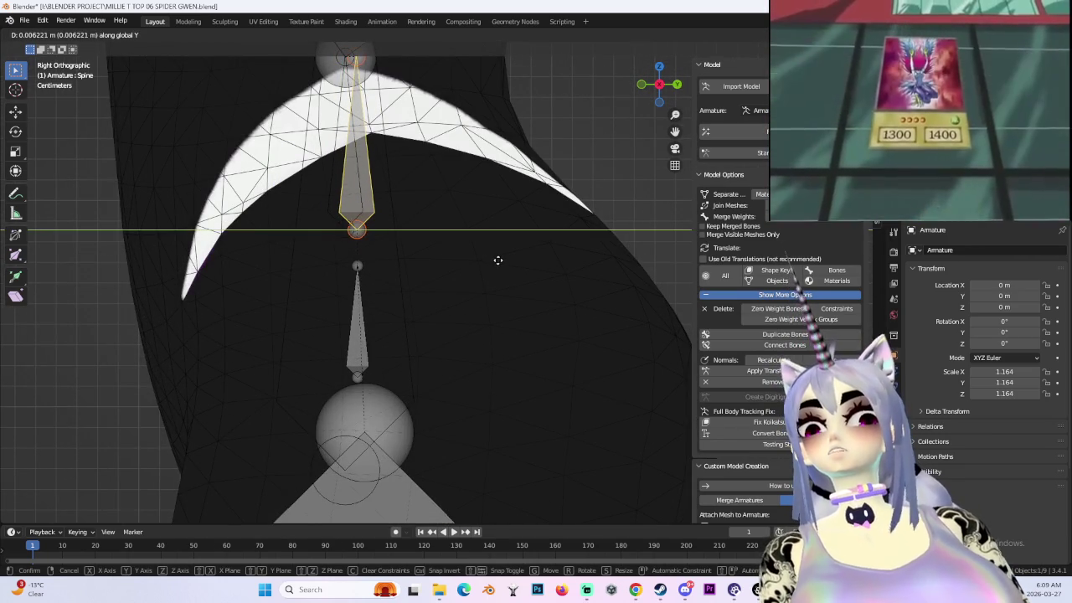
click(497, 258)
- Move the Hips bone along Y into the pelvis
click(407, 383)
click(359, 338)
key(g)
key(y)
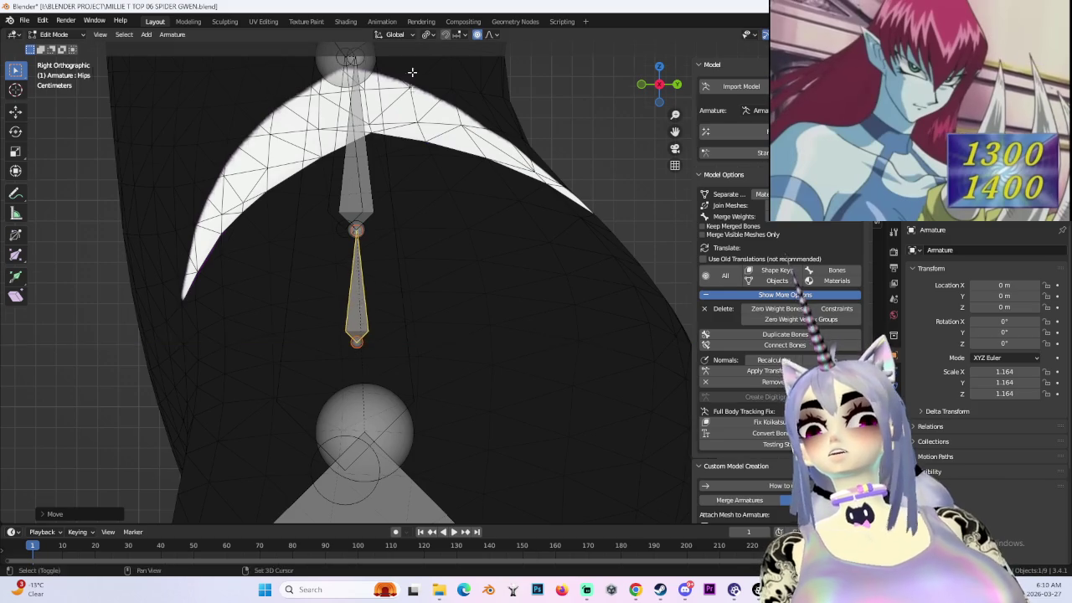
click(359, 301)
- Reposition the Chest bone's joint along Y at the chest
shift+middle_drag(359, 61, 332, 271)
click(312, 268)
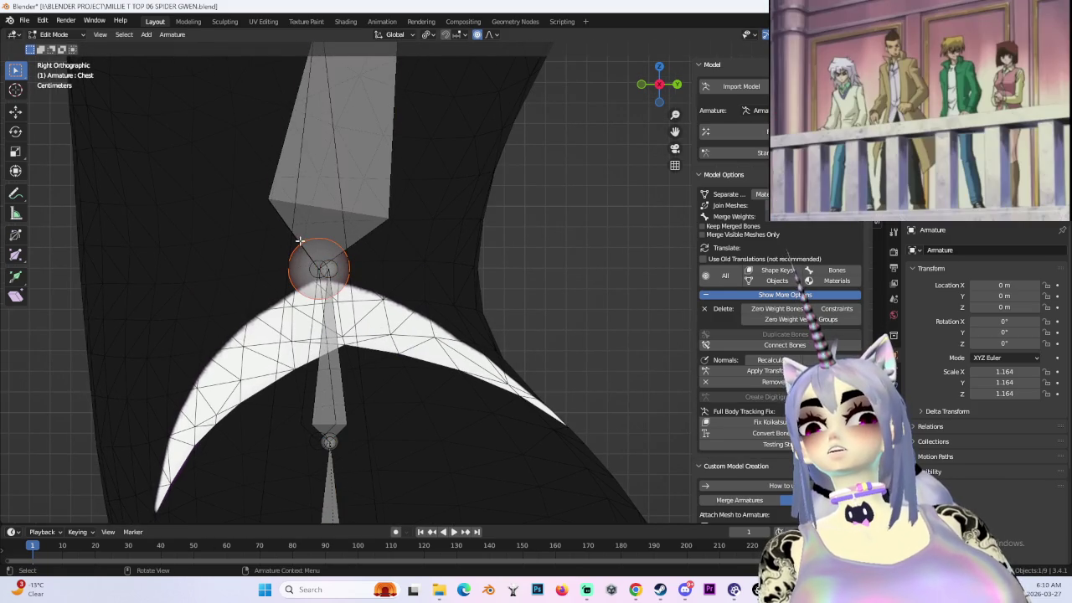
key(g)
key(y)
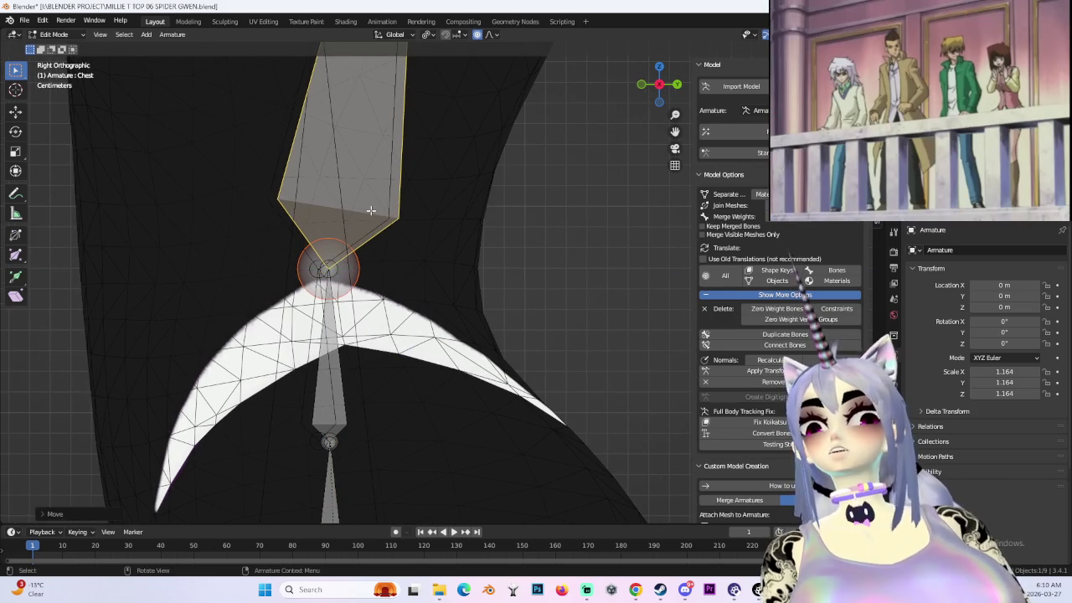
mouse_move(376, 405)
shift+middle_down()
mouse_move(491, 145)
mouse_move(491, 307)
shift+middle_up()
scroll(490, 145, down, 2)
scroll(486, 218, down, 2)
scroll(466, 200, up, 5)
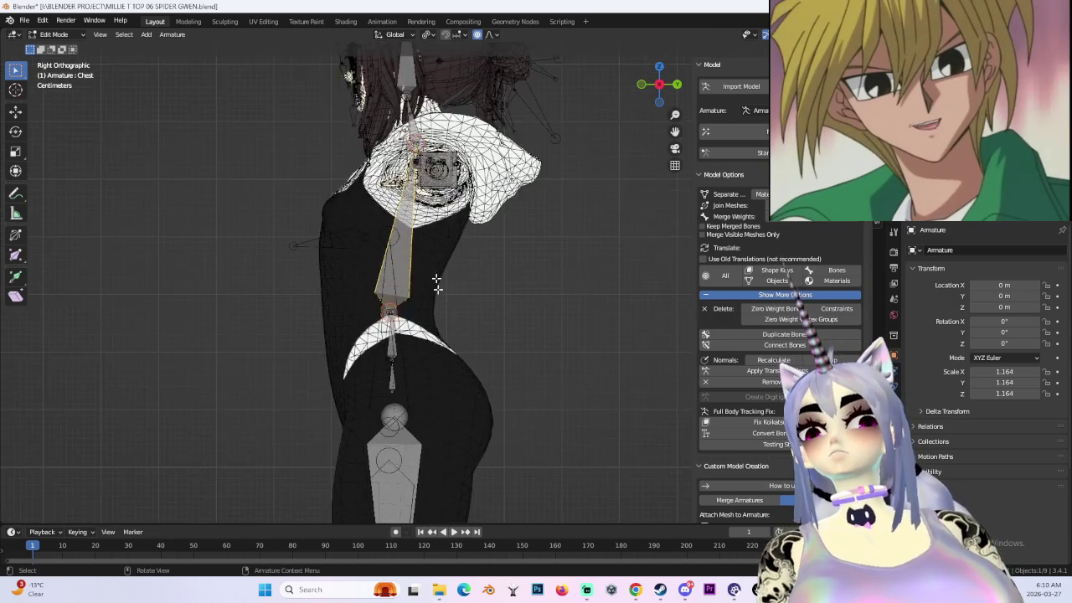
scroll(427, 288, up, 2)
scroll(412, 247, up, 2)
scroll(411, 163, up, 1)
mouse_move(410, 163)
shift+middle_down()
mouse_move(427, 262)
mouse_move(484, 223)
shift+middle_up()
click(425, 262)
- Fine-tune the Chest bone's position, then orbit around the body to check the fit
scroll(494, 222, up, 3)
key(g)
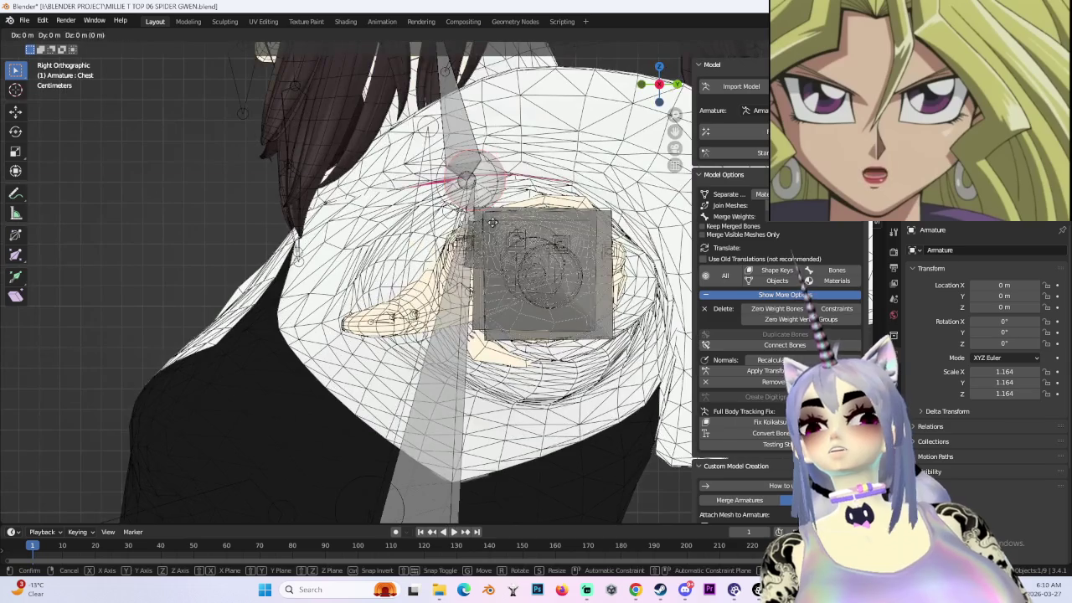
click(485, 221)
scroll(485, 222, down, 5)
mouse_move(485, 221)
middle_down()
mouse_move(476, 305)
mouse_move(498, 208)
middle_up()
scroll(497, 270, down, 3)
mouse_move(498, 271)
middle_down()
mouse_move(532, 277)
mouse_move(514, 256)
mouse_move(489, 276)
mouse_move(520, 340)
middle_up()
scroll(515, 256, up, 3)
scroll(506, 293, up, 2)
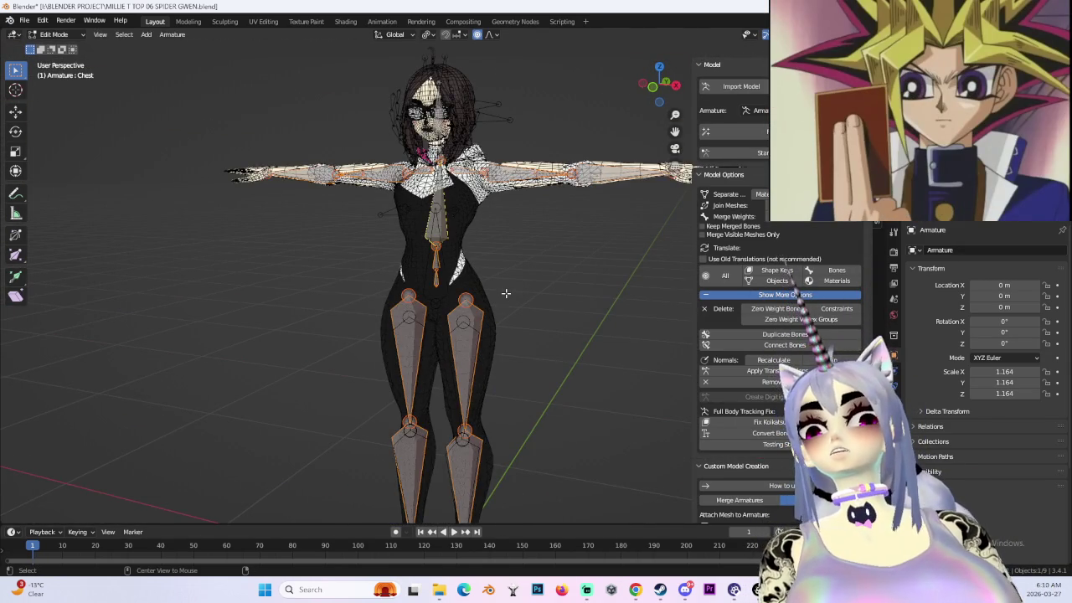
scroll(467, 314, up, 4)
mouse_move(466, 315)
middle_down()
mouse_move(599, 280)
mouse_move(469, 234)
middle_up()
scroll(466, 227, up, 3)
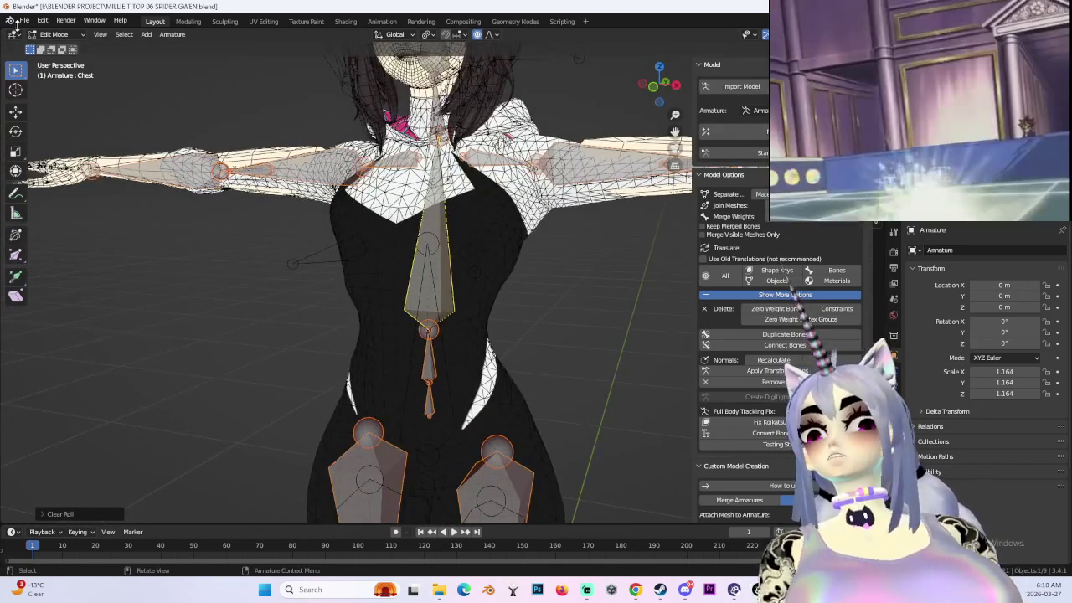
click(24, 20)
- Save a new copy of the project named MILLIE T TOP 07 ABOUT TO MERGE.blend
click(46, 105)
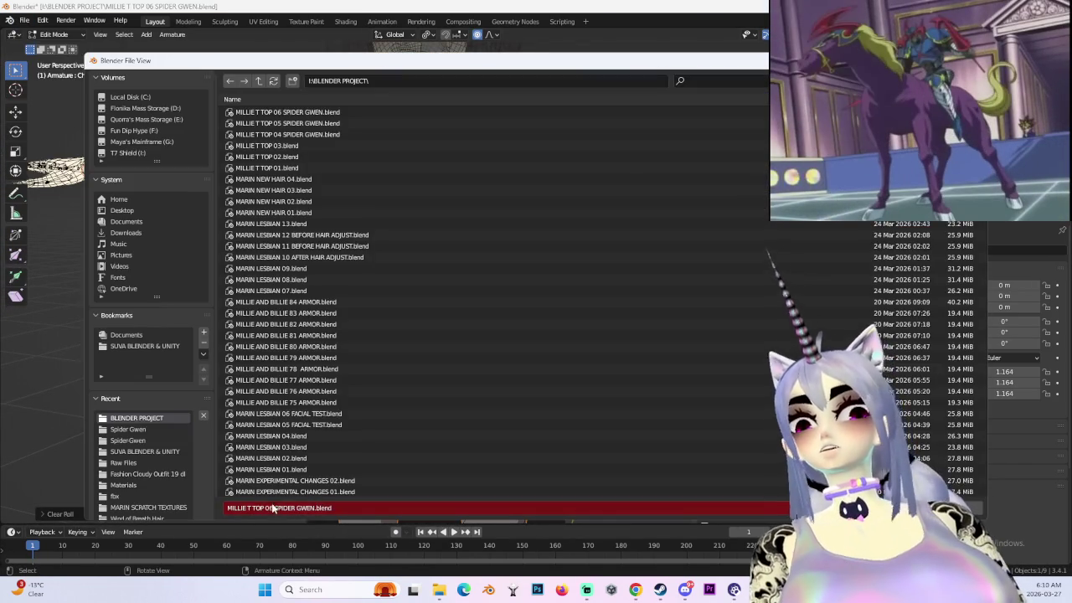
drag(271, 508, 335, 508)
text(7)
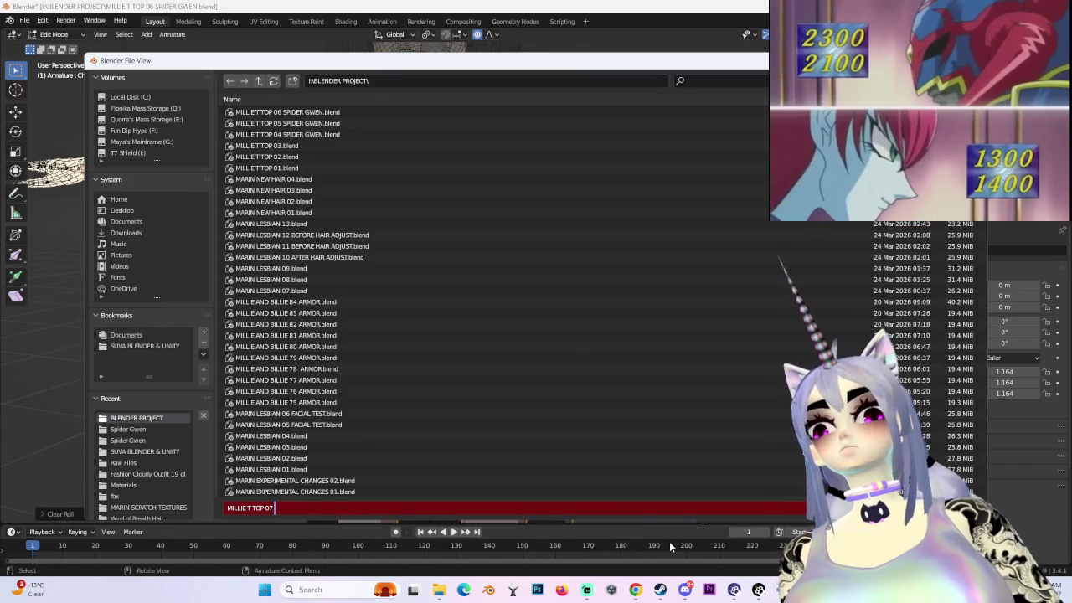
text( ABOUT TO MERG)
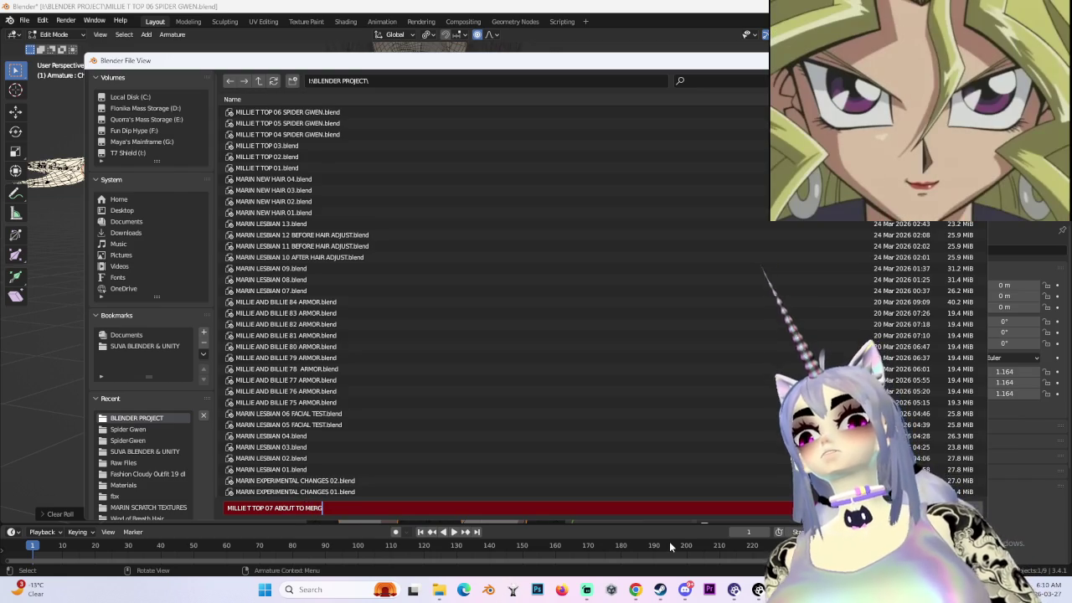
text(E)
key(Return)
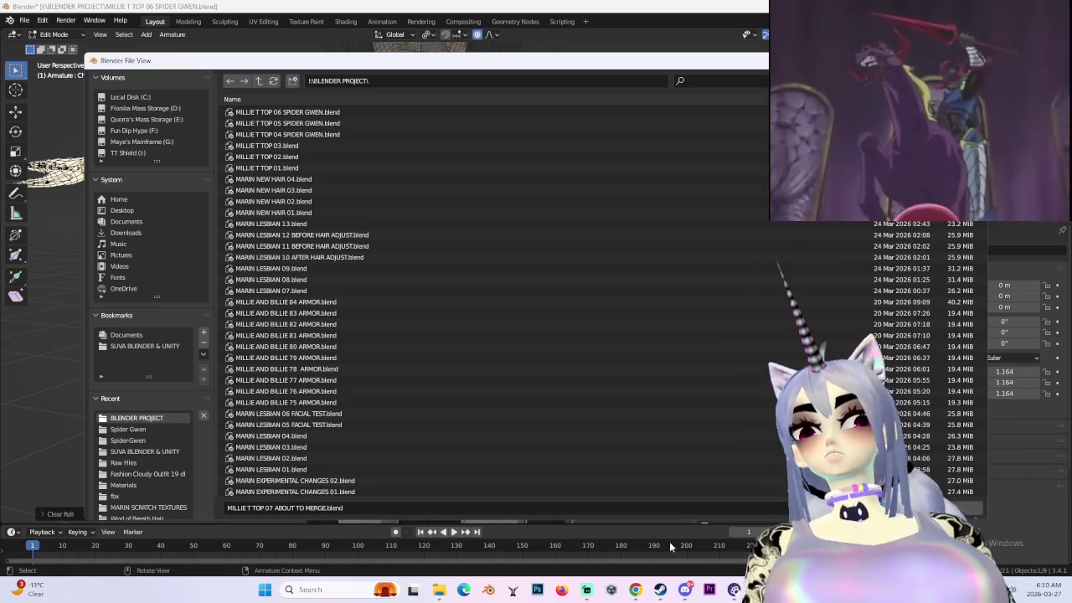
key(Return)
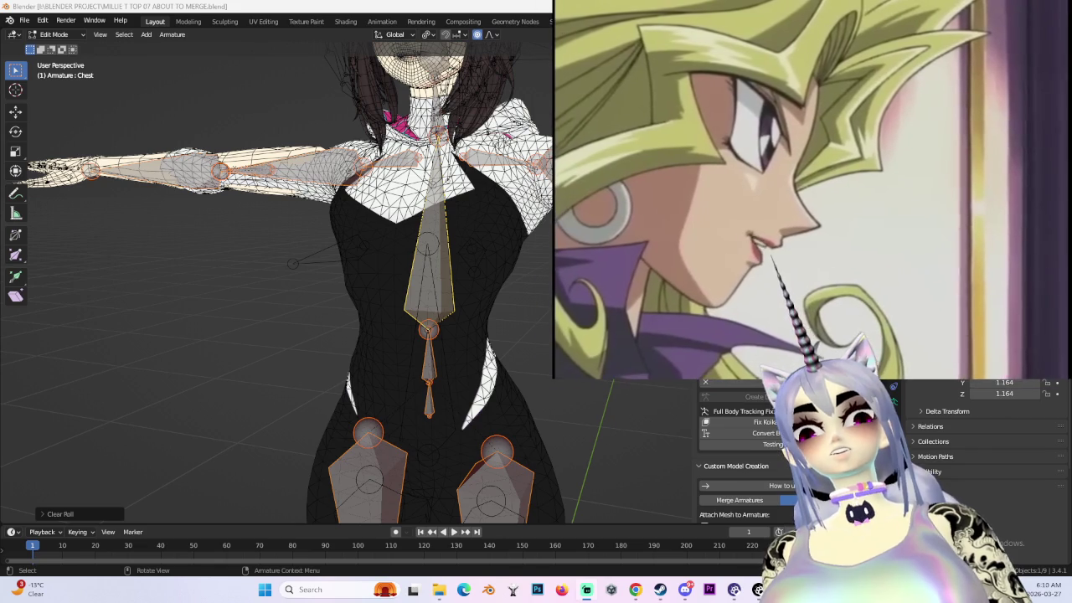
- Switch the armature to Object Mode and view the model from the right side
scroll(431, 237, down, 4)
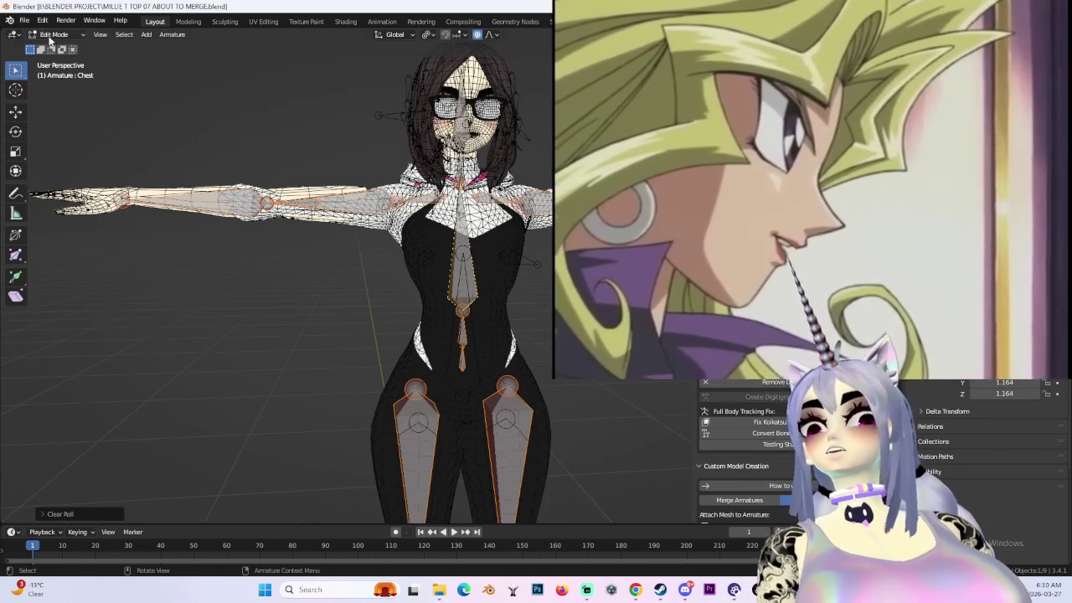
click(52, 48)
scroll(419, 335, down, 3)
middle_drag(402, 369, 444, 377)
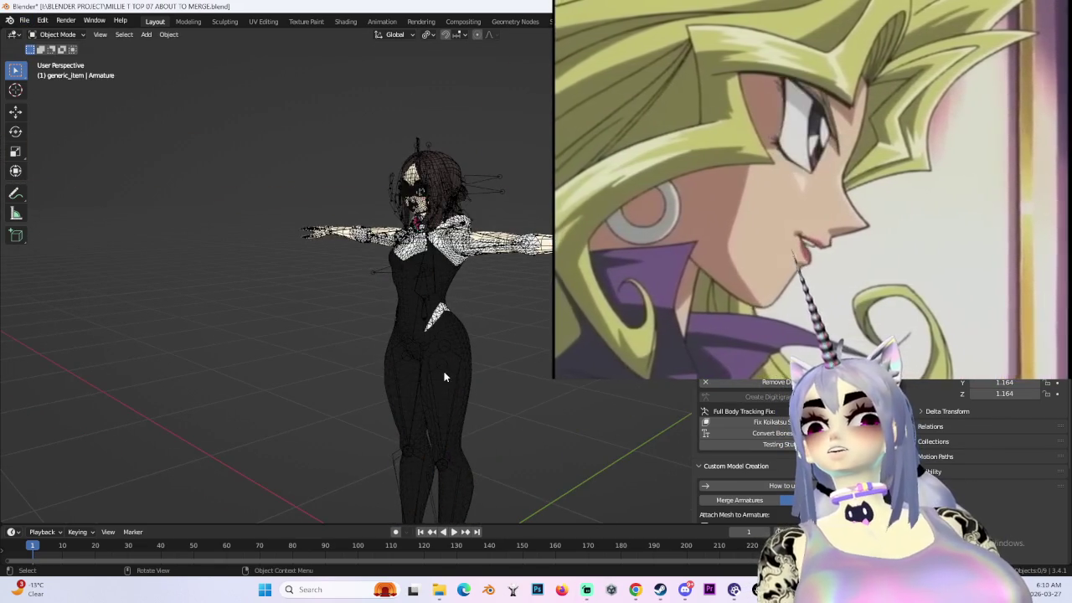
key(KP_3)
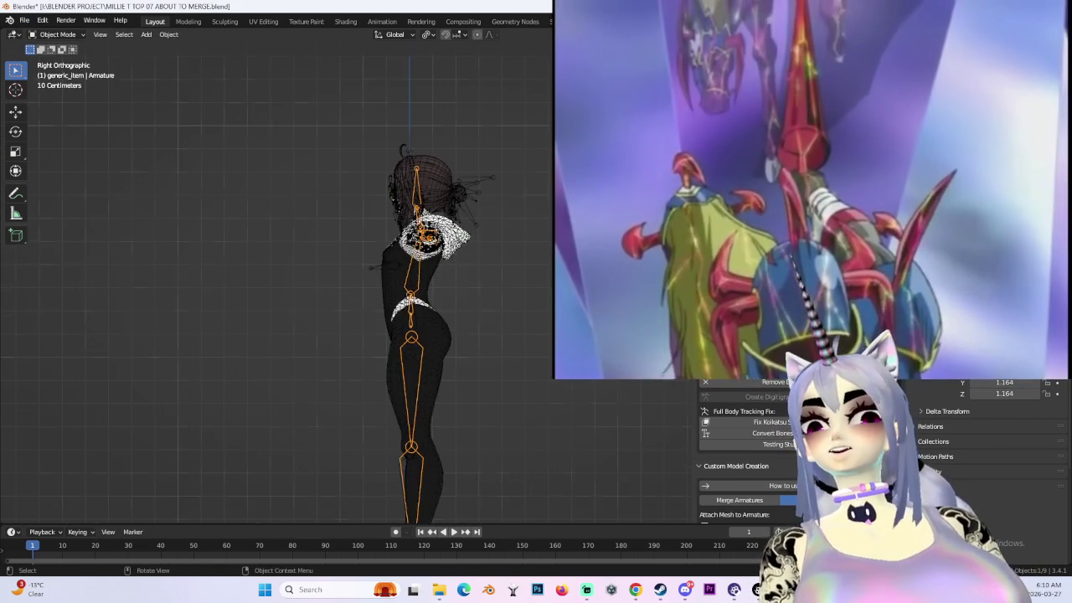
- Orbit around the model, then zoom into the hand in front view
scroll(471, 275, up, 4)
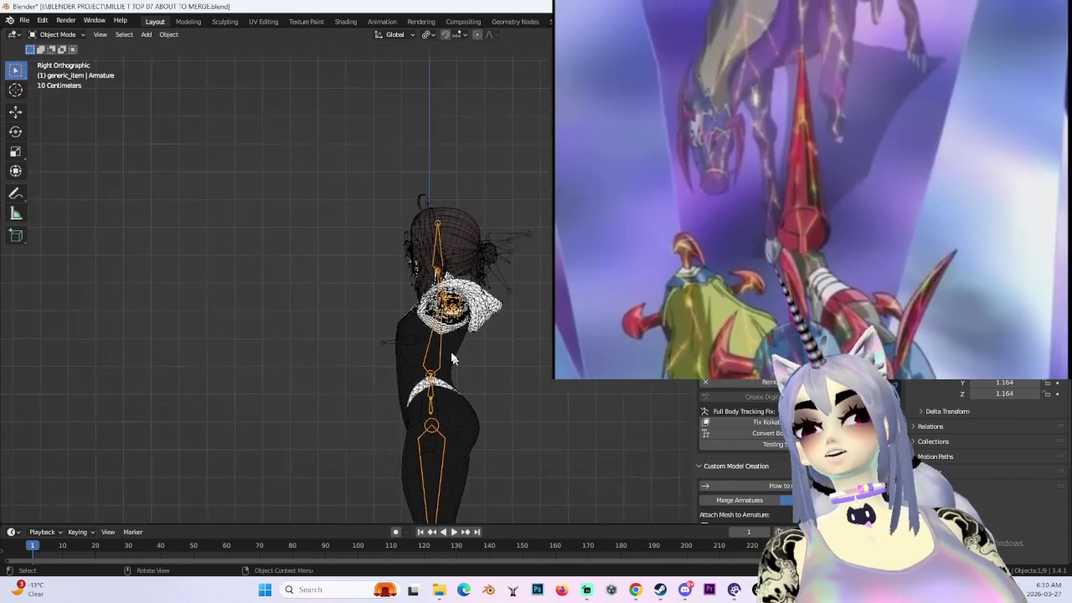
middle_drag(517, 352, 419, 332)
scroll(483, 341, up, 3)
middle_drag(483, 340, 419, 339)
key(KP_3)
scroll(369, 285, up, 2)
mouse_move(424, 289)
middle_down()
mouse_move(530, 293)
mouse_move(544, 367)
mouse_move(503, 268)
mouse_move(486, 272)
mouse_move(436, 343)
mouse_move(455, 236)
mouse_move(426, 220)
middle_up()
scroll(502, 263, up, 5)
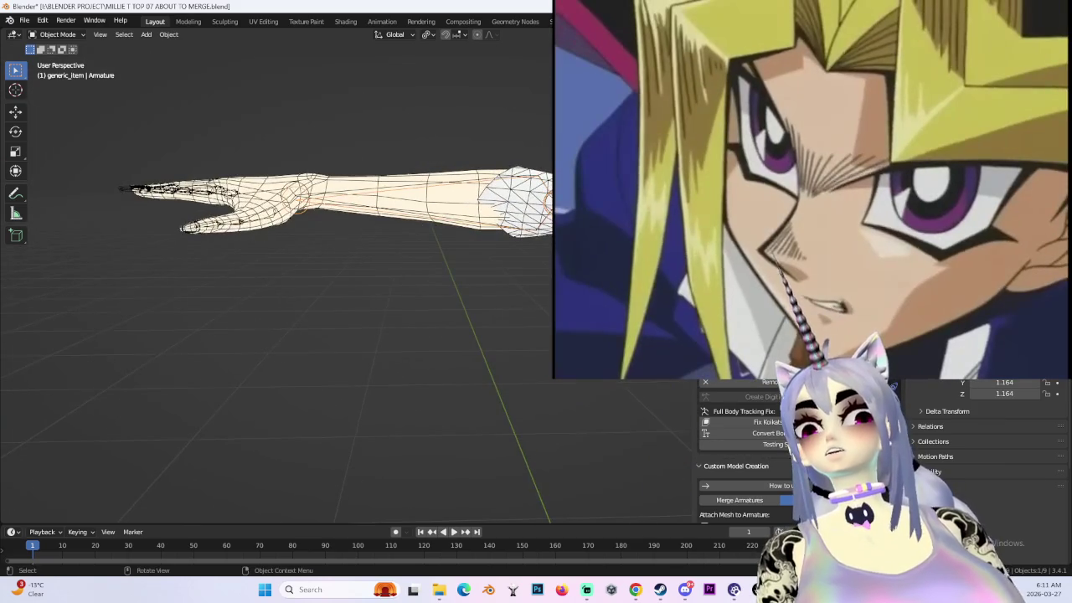
key(KP_1)
scroll(350, 241, up, 2)
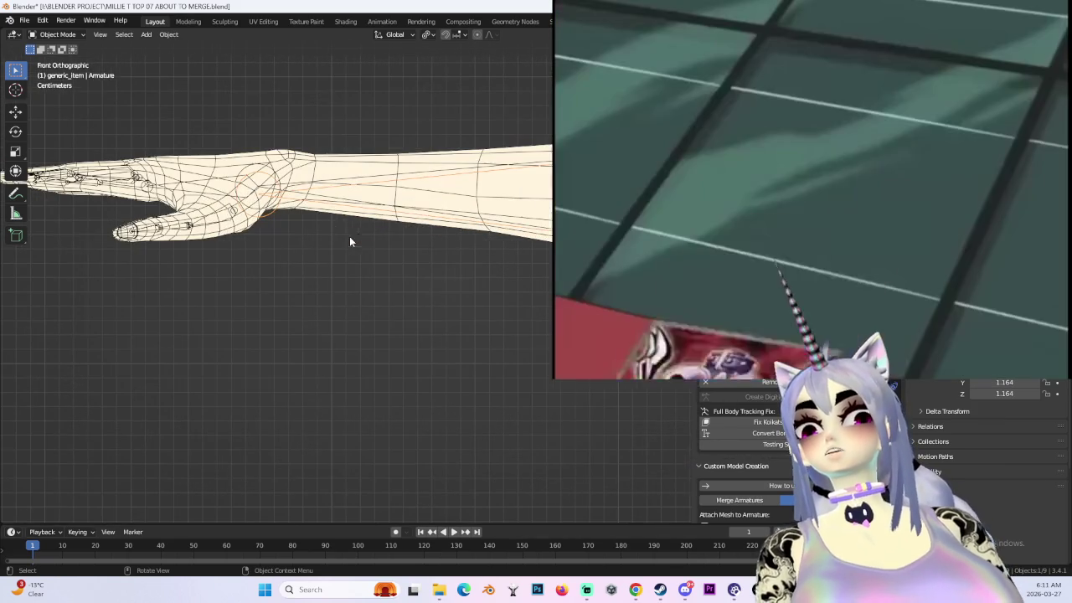
- In Edit Mode, shift the wrist joint about 0.005 m along Z
click(59, 59)
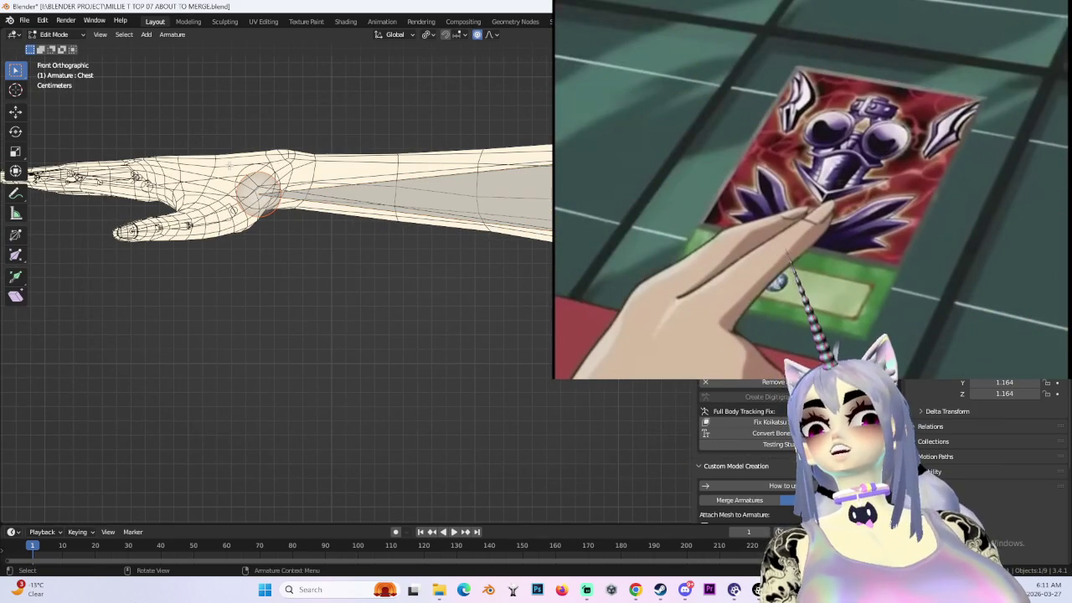
key(z)
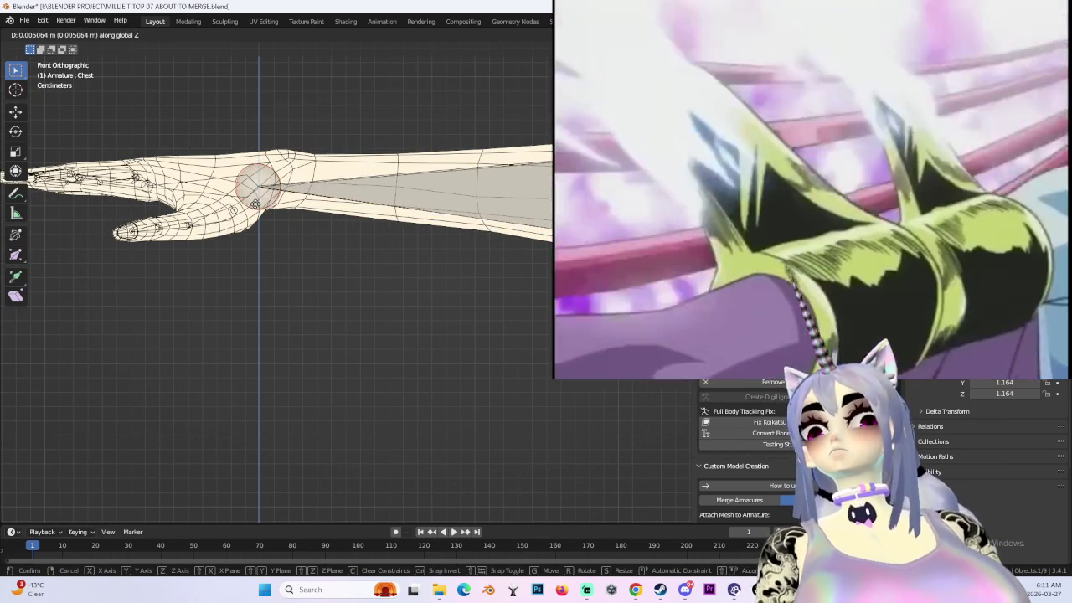
click(255, 204)
key(KP_Decimal)
- View the whole model from the front and bring up the Merge Armatures options
scroll(480, 170, down, 3)
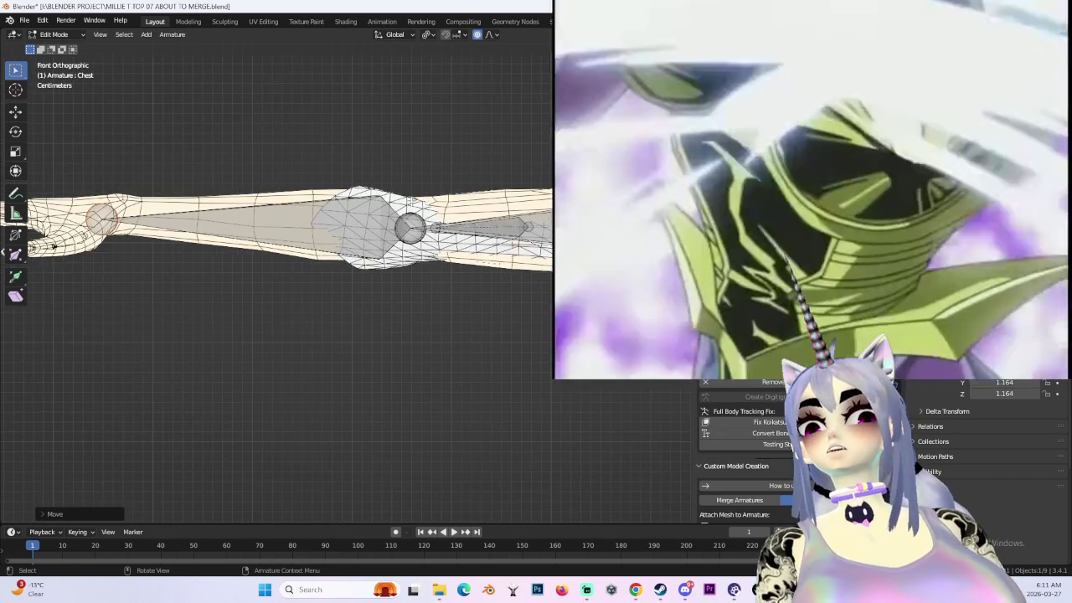
mouse_move(480, 170)
middle_down()
mouse_move(343, 275)
mouse_move(352, 197)
mouse_move(439, 230)
middle_up()
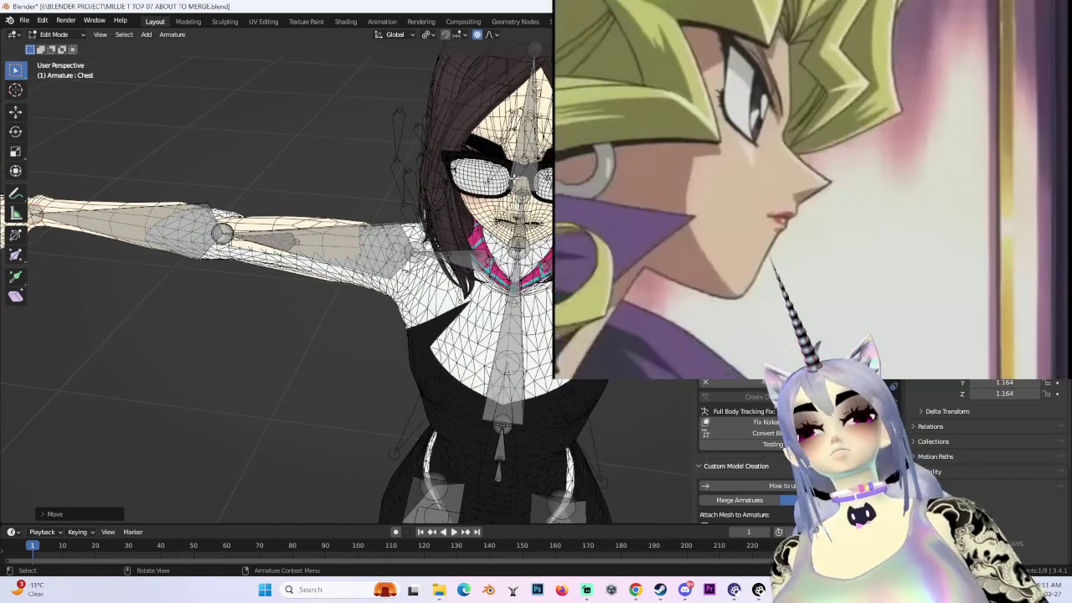
key(KP_1)
scroll(439, 231, down, 2)
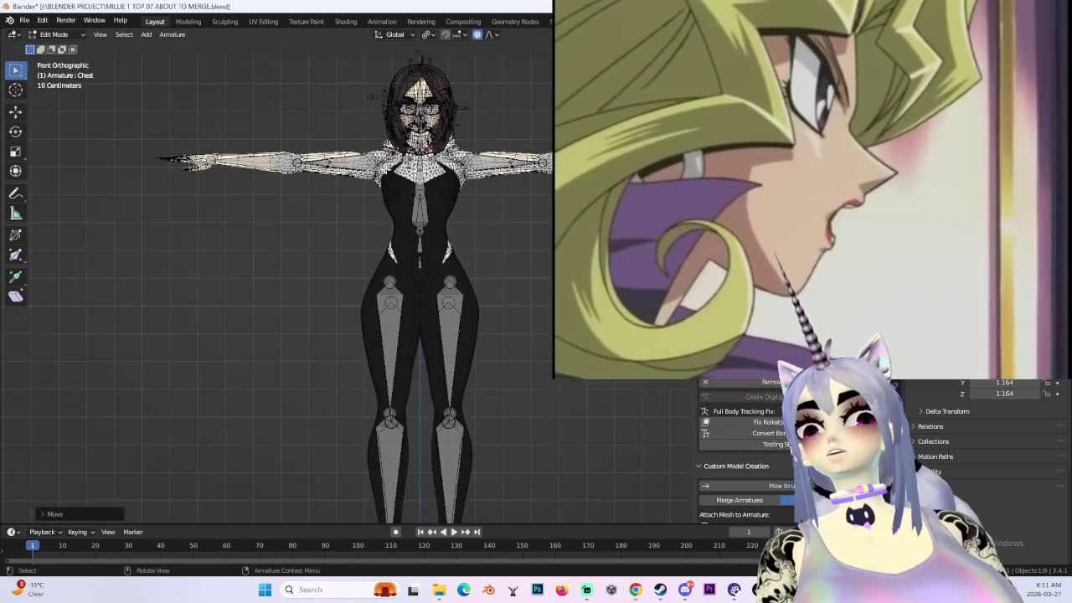
scroll(737, 469, down, 2)
click(739, 433)
scroll(737, 452, down, 2)
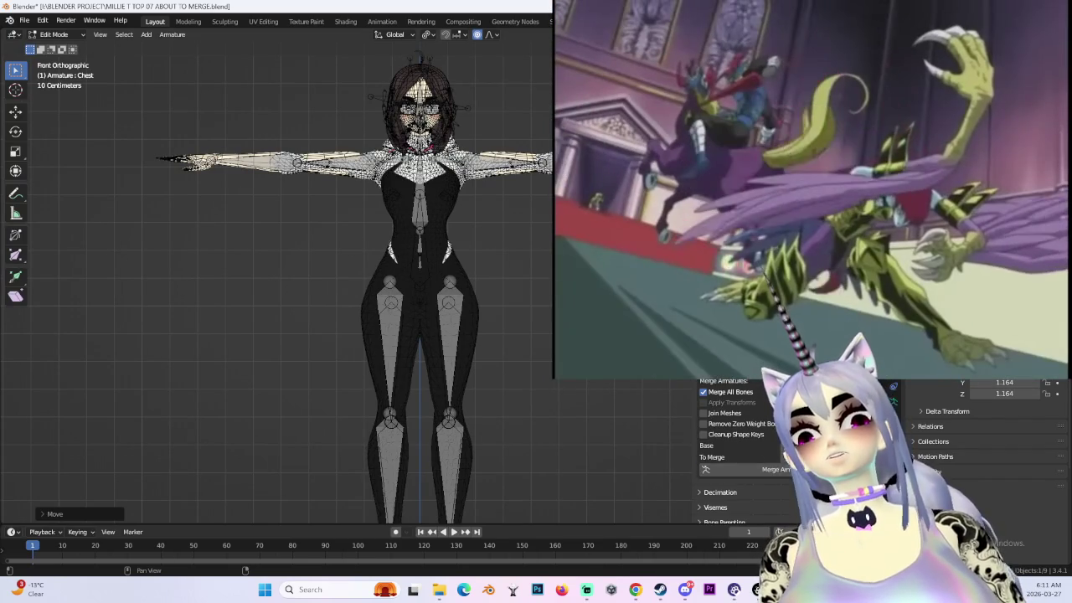
- Pick the second armature under To Merge and merge it into the main skeleton
middle_drag(423, 214, 469, 220)
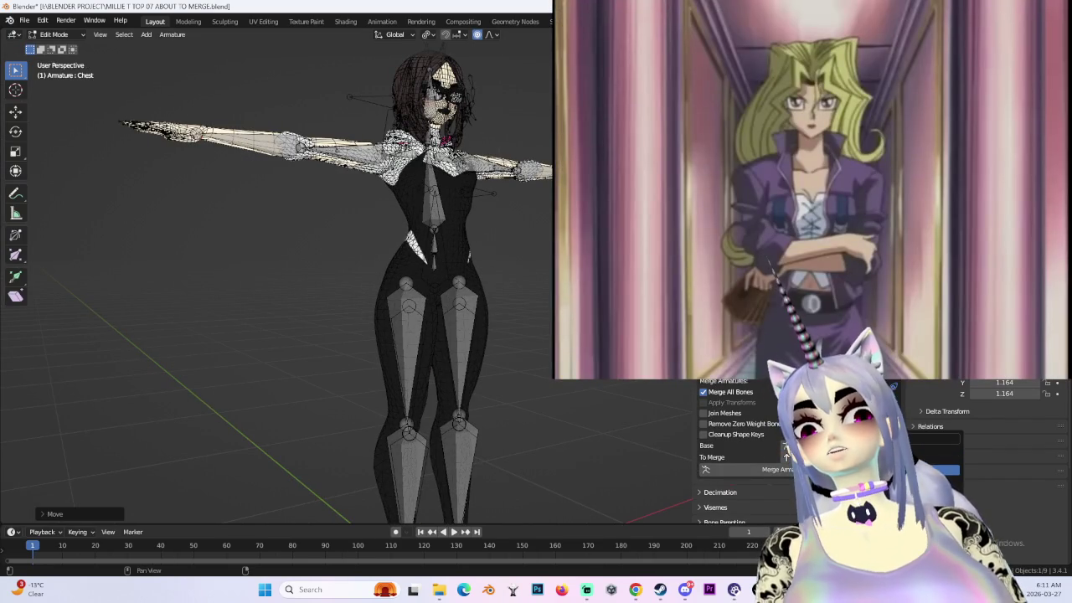
middle_drag(469, 220, 512, 366)
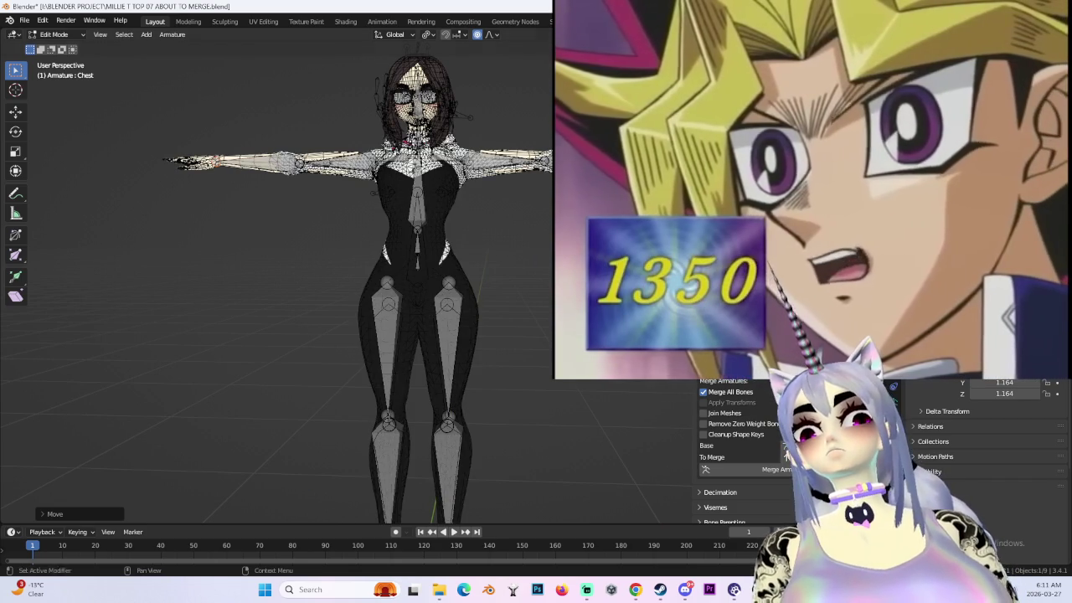
click(788, 455)
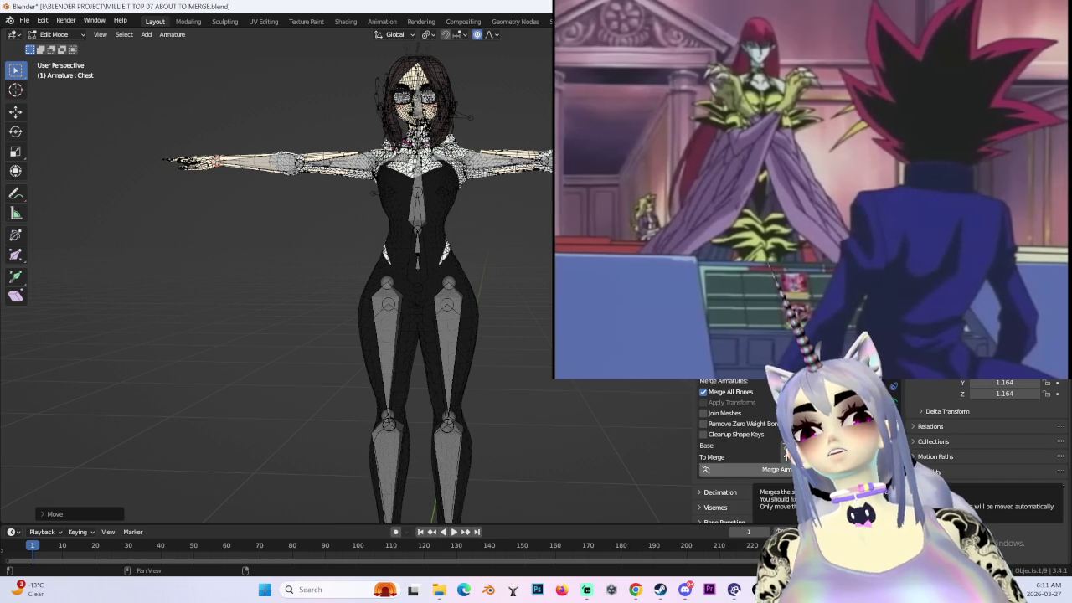
click(787, 469)
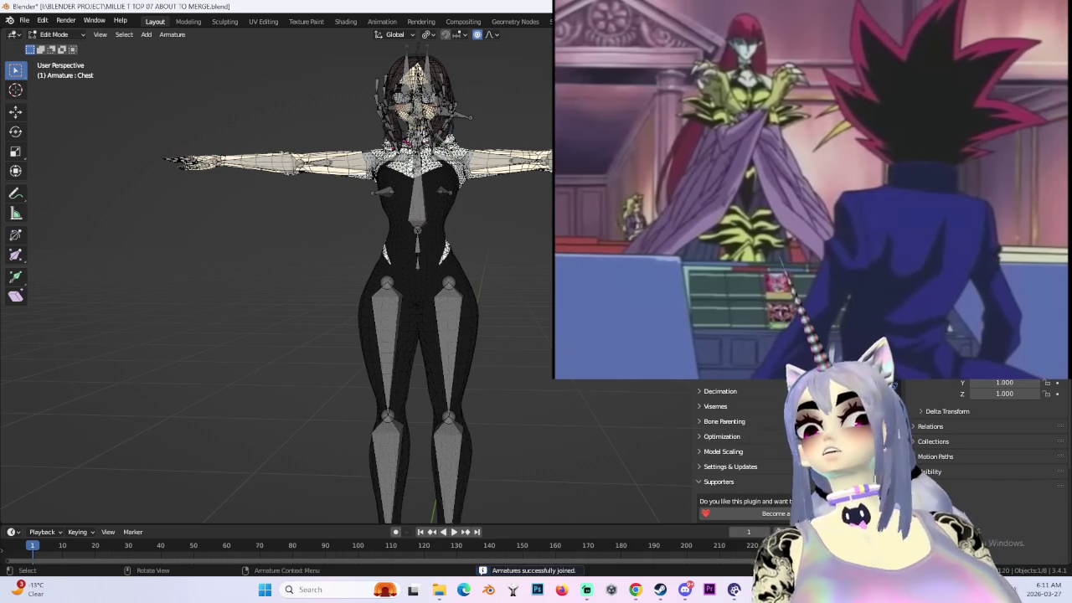
middle_drag(277, 335, 302, 335)
scroll(737, 452, up, 5)
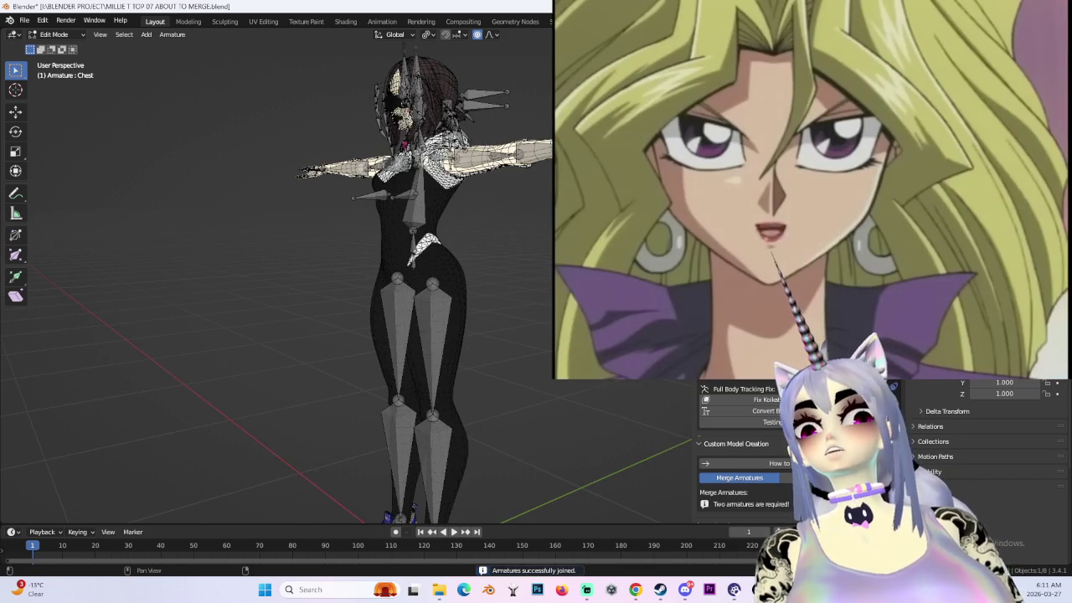
- In Pose Mode, rotate the left arm down to test the sleeve seam
scroll(737, 452, up, 1)
key(ctrl+Tab)
middle_drag(486, 251, 530, 212)
drag(490, 173, 507, 160)
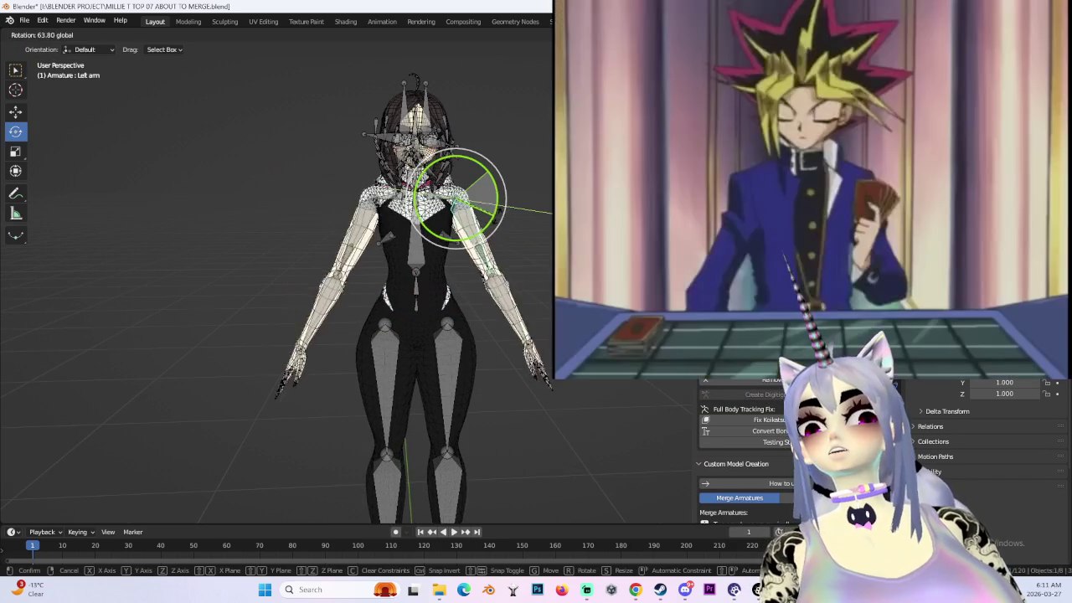
click(518, 238)
mouse_move(518, 238)
middle_down()
mouse_move(446, 249)
mouse_move(460, 277)
mouse_move(394, 251)
middle_up()
scroll(445, 249, up, 4)
- Switch to Edit Mode, then back into Pose Mode on the merged rig
key(Tab)
scroll(393, 295, up, 2)
scroll(393, 295, down, 5)
scroll(394, 251, up, 2)
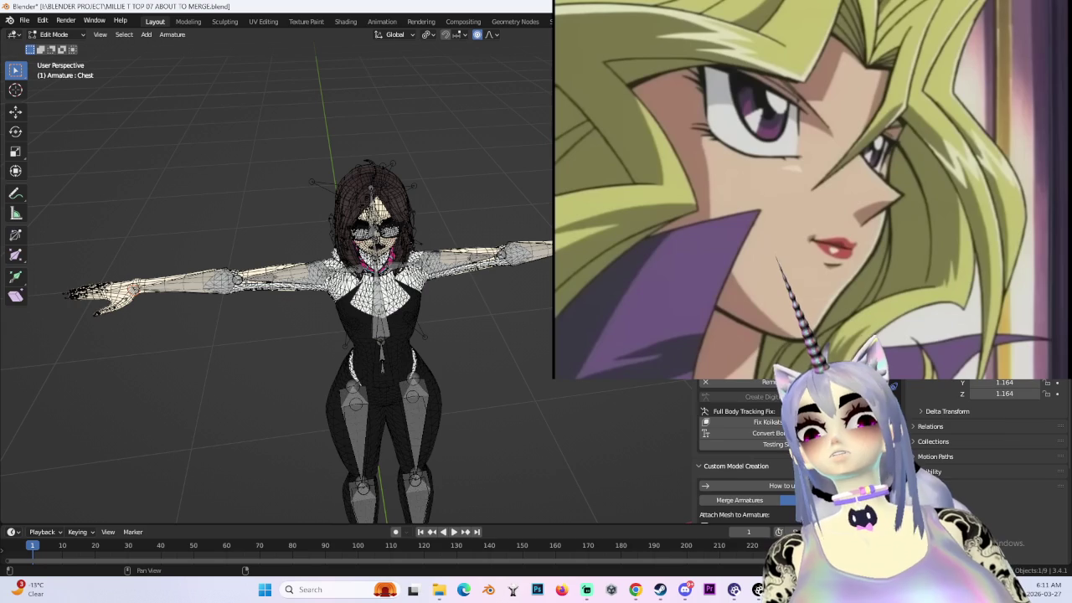
key(ctrl+Tab)
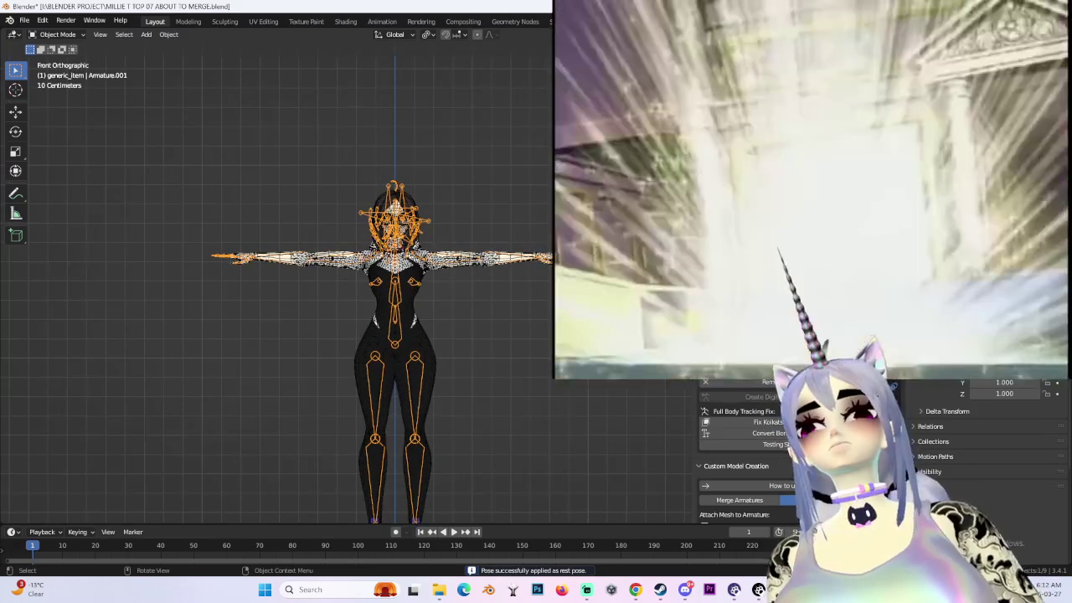
- Join the two armatures into one rig named Armature, then hide the viewport overlays
scroll(439, 309, up, 5)
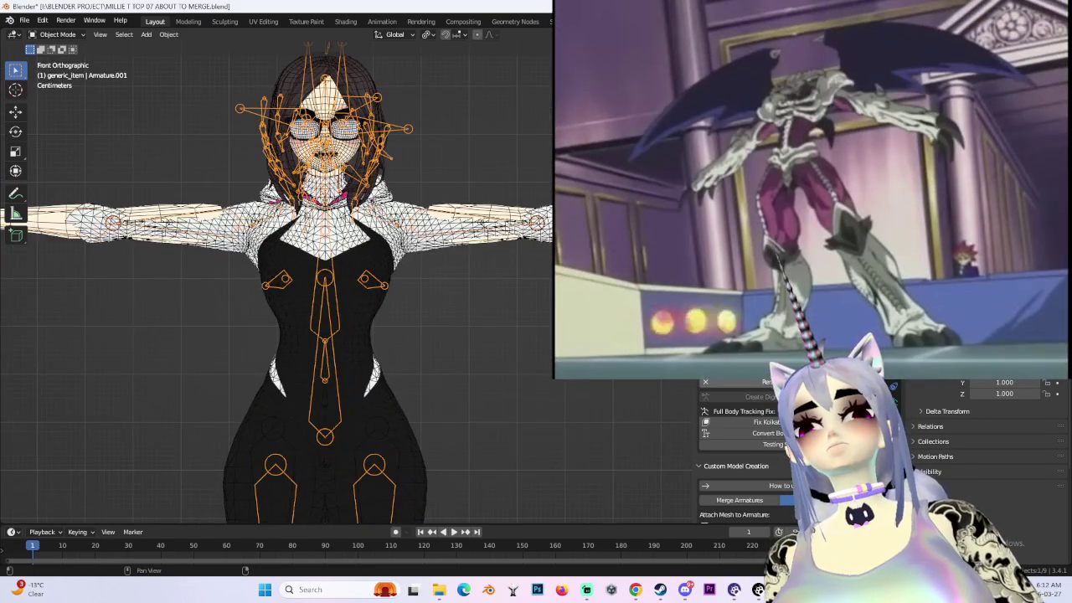
scroll(769, 477, down, 3)
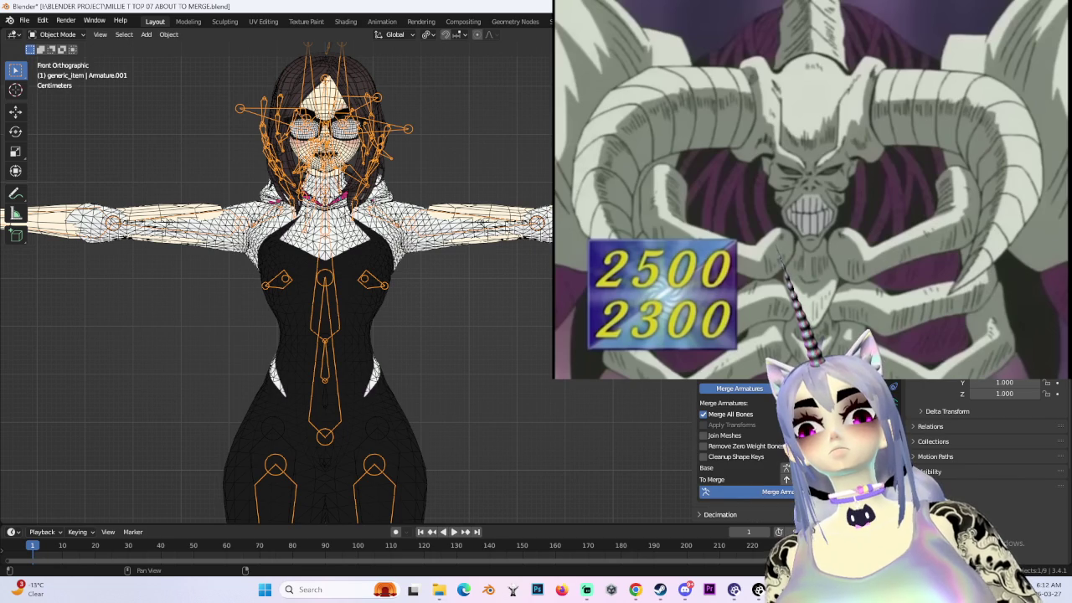
click(741, 492)
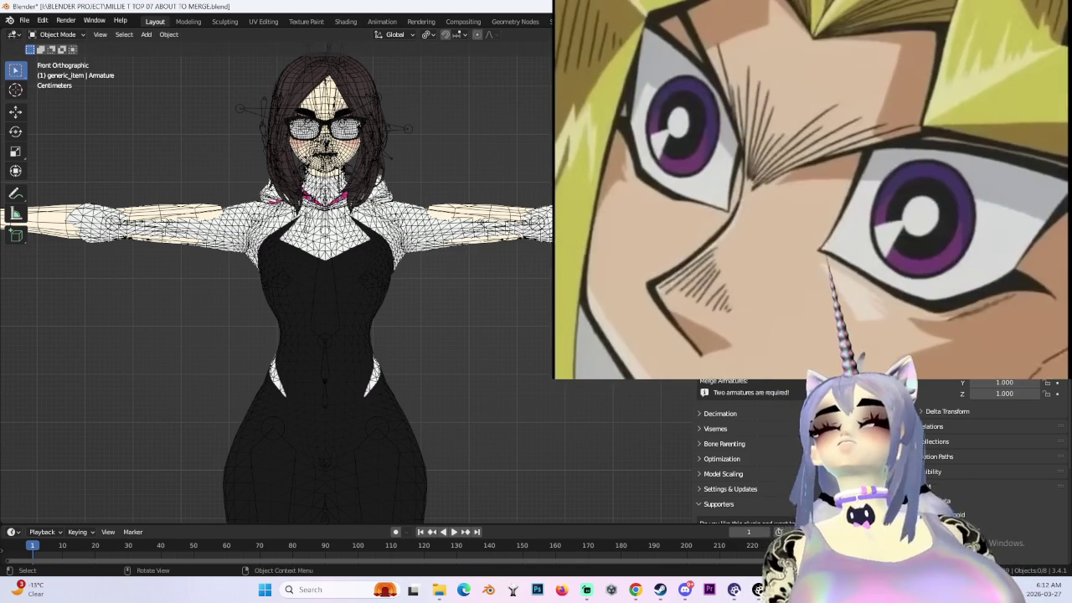
key(shift+alt+z)
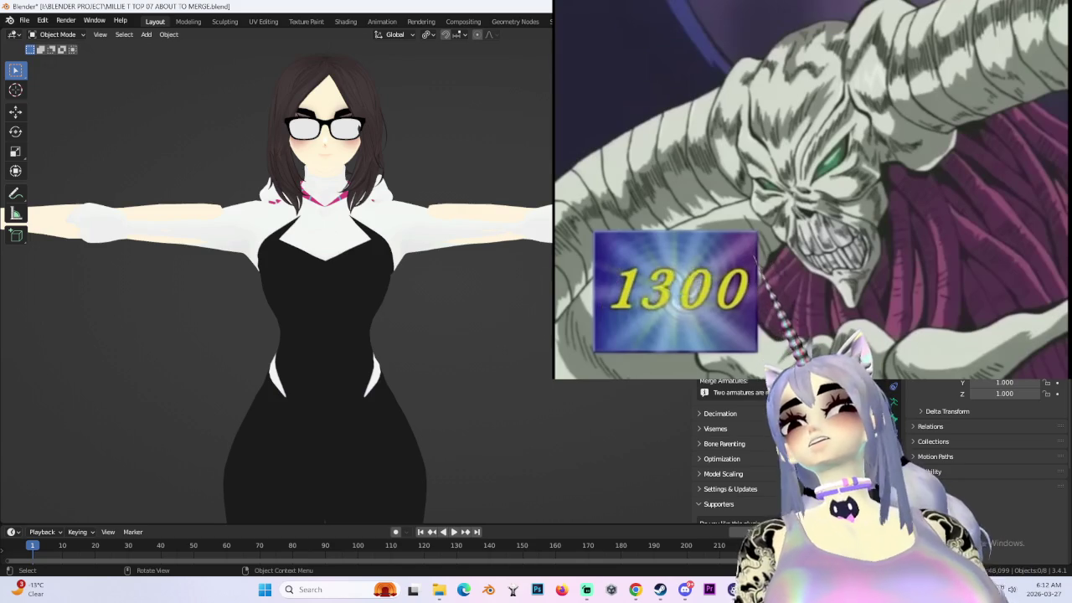
- Orbit and zoom around the character to a three-quarter view of the upper body
middle_drag(436, 220, 486, 220)
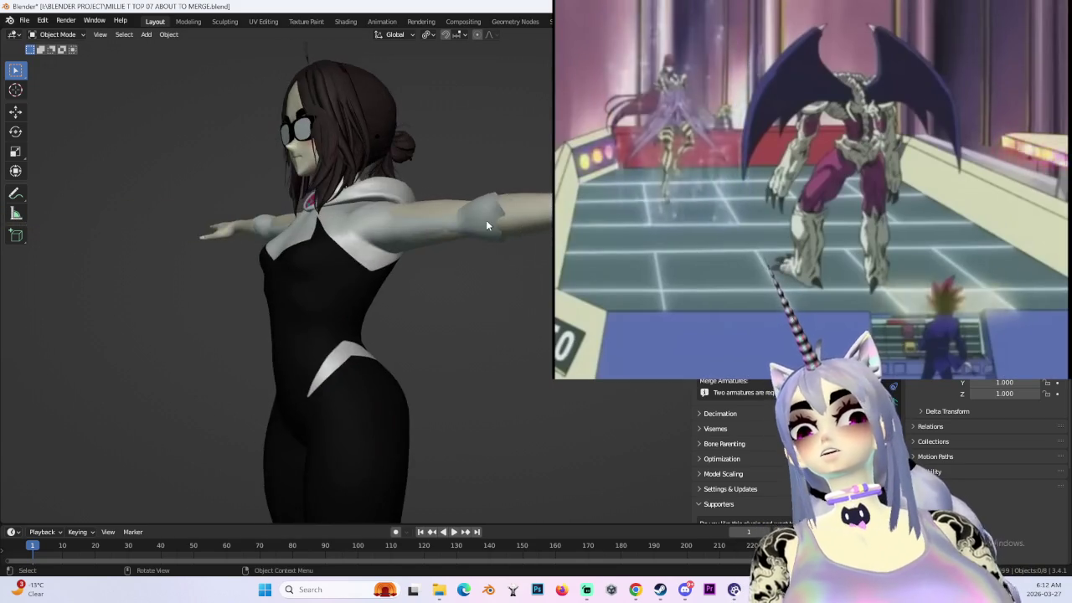
scroll(502, 204, down, 3)
scroll(545, 236, up, 3)
mouse_move(511, 181)
middle_down()
mouse_move(528, 232)
mouse_move(452, 238)
middle_up()
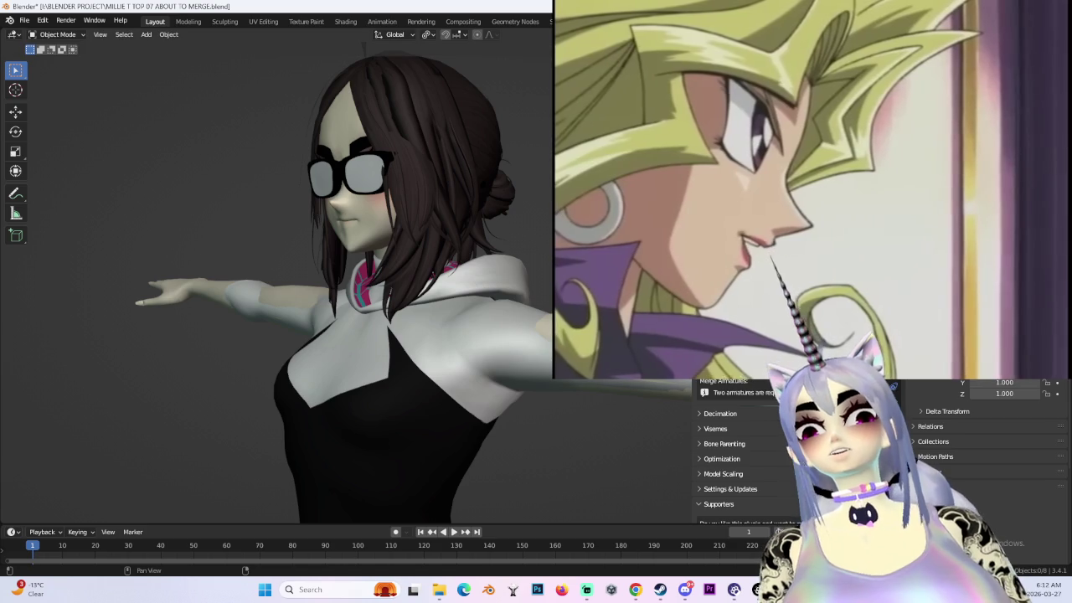
scroll(737, 453, up, 1)
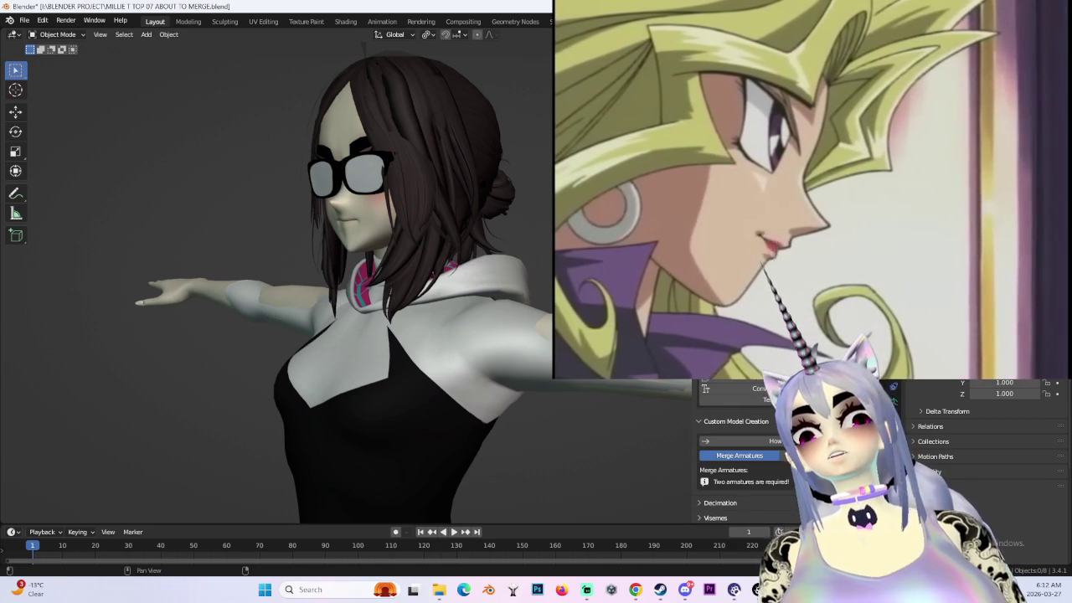
scroll(737, 452, up, 1)
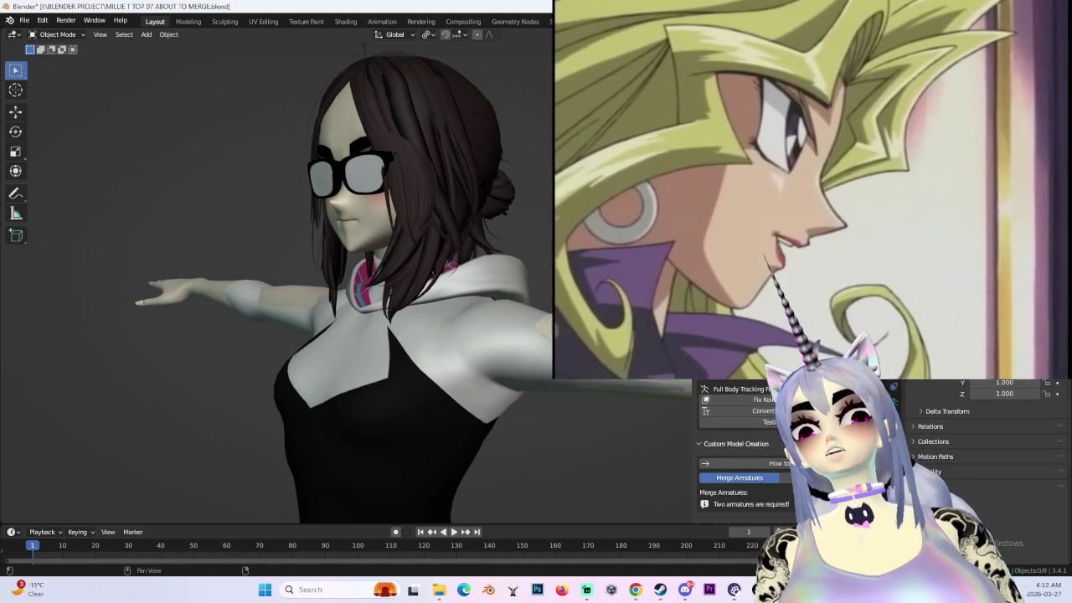
scroll(737, 453, down, 10)
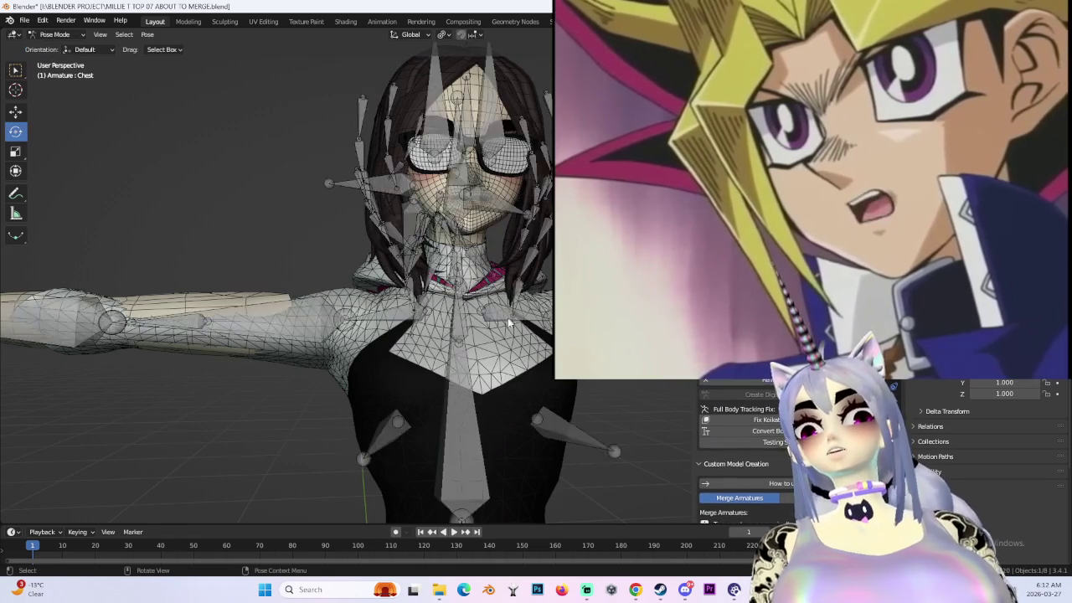
- Zoom in on the torso, return to Object Mode, and look along the outstretched arm
mouse_move(355, 277)
ctrl+middle_down()
mouse_move(547, 286)
mouse_move(433, 320)
mouse_move(104, 104)
ctrl+middle_up()
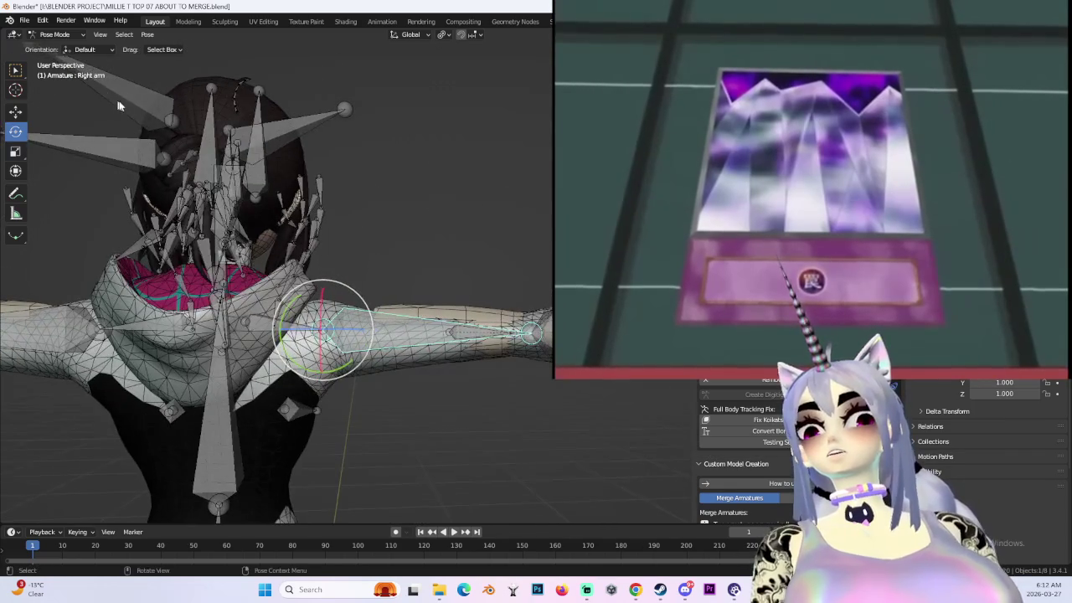
key(ctrl+Tab)
scroll(440, 297, down, 3)
mouse_move(479, 306)
middle_down()
mouse_move(486, 374)
mouse_move(469, 368)
middle_up()
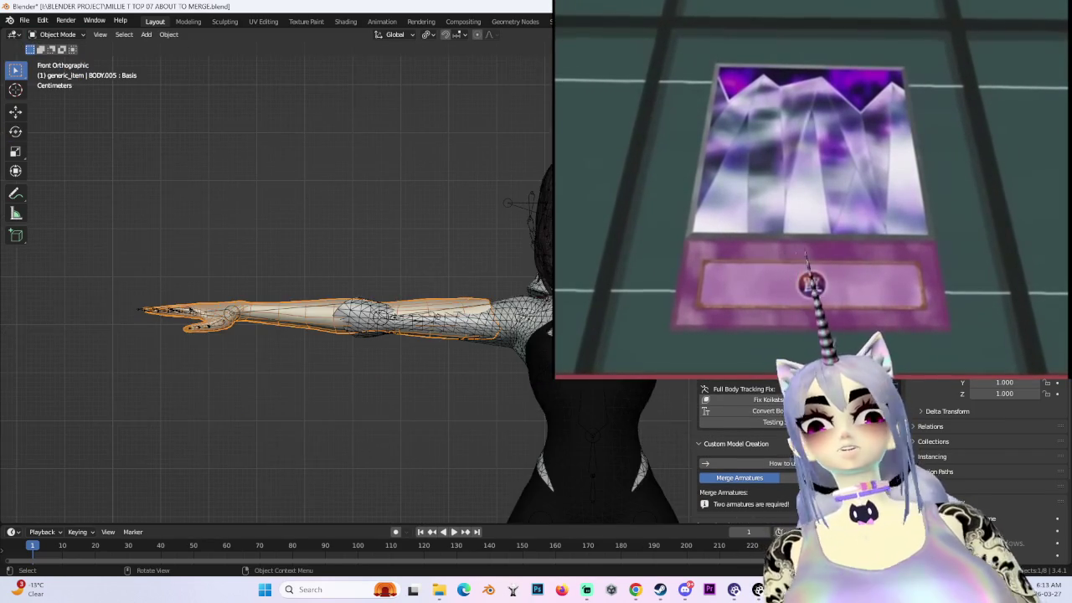
- Make the Body mesh active and switch it into Sculpt Mode with the Grab brush
scroll(386, 287, up, 3)
scroll(424, 275, up, 2)
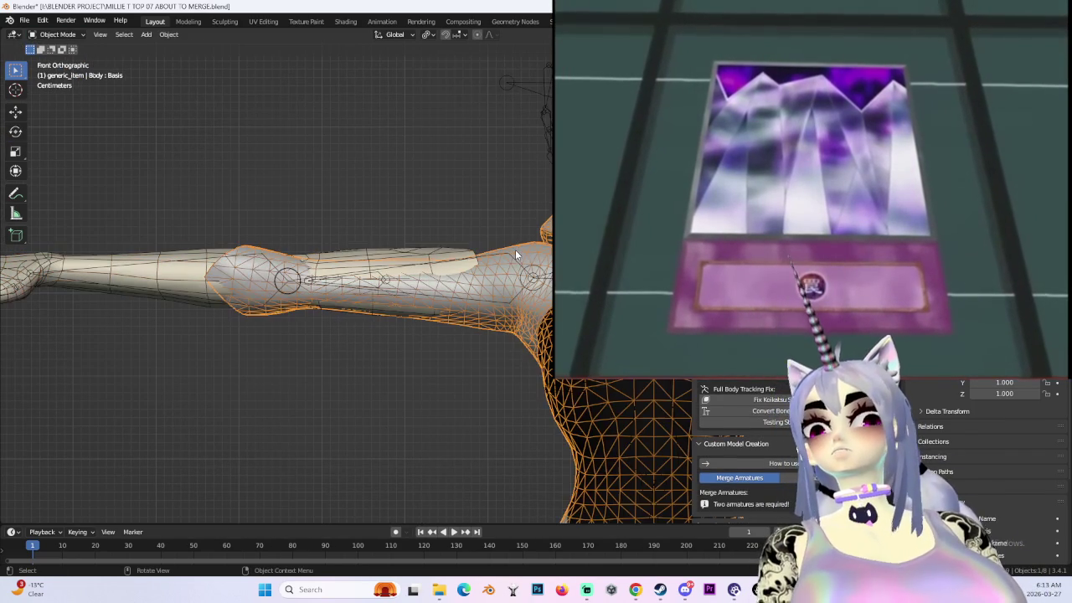
scroll(425, 261, down, 2)
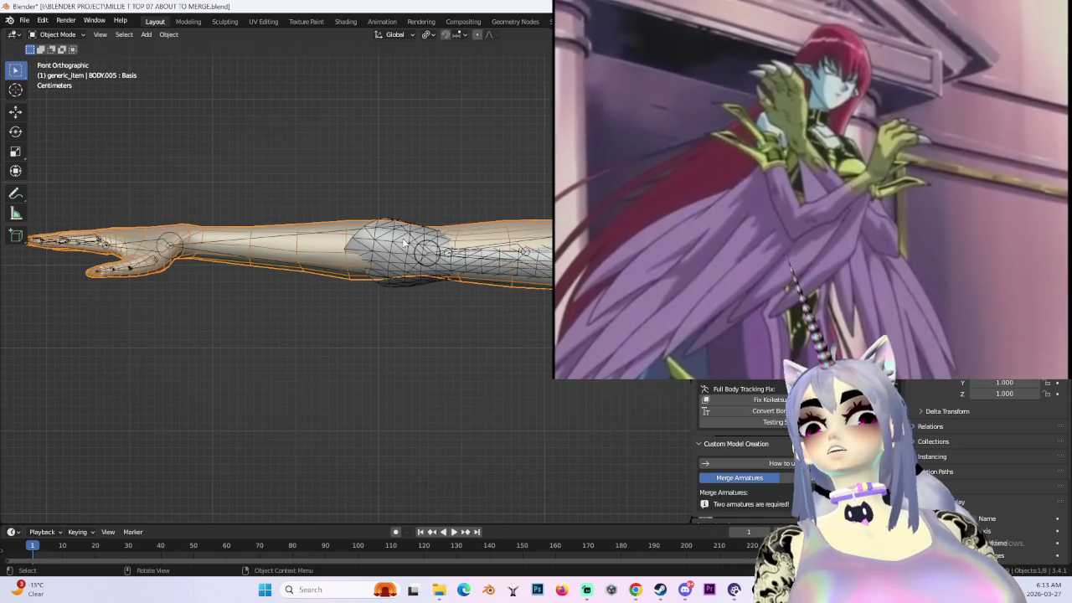
click(404, 243)
click(57, 35)
click(54, 73)
- Pull the arm mesh near the elbow slightly downward, then return to Object Mode
scroll(409, 298, down, 3)
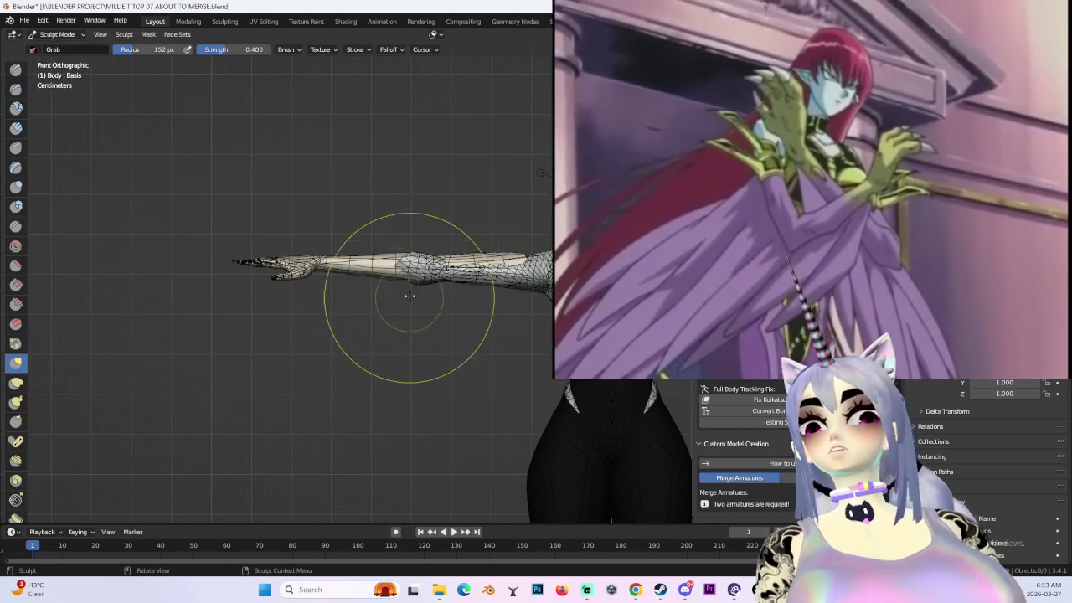
drag(411, 267, 415, 255)
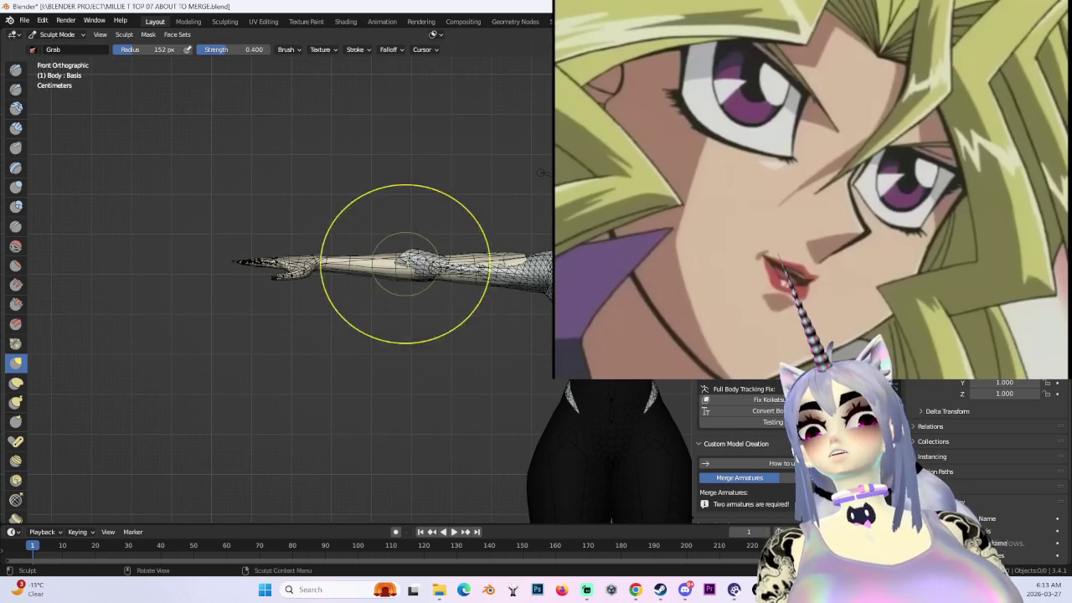
scroll(443, 251, down, 2)
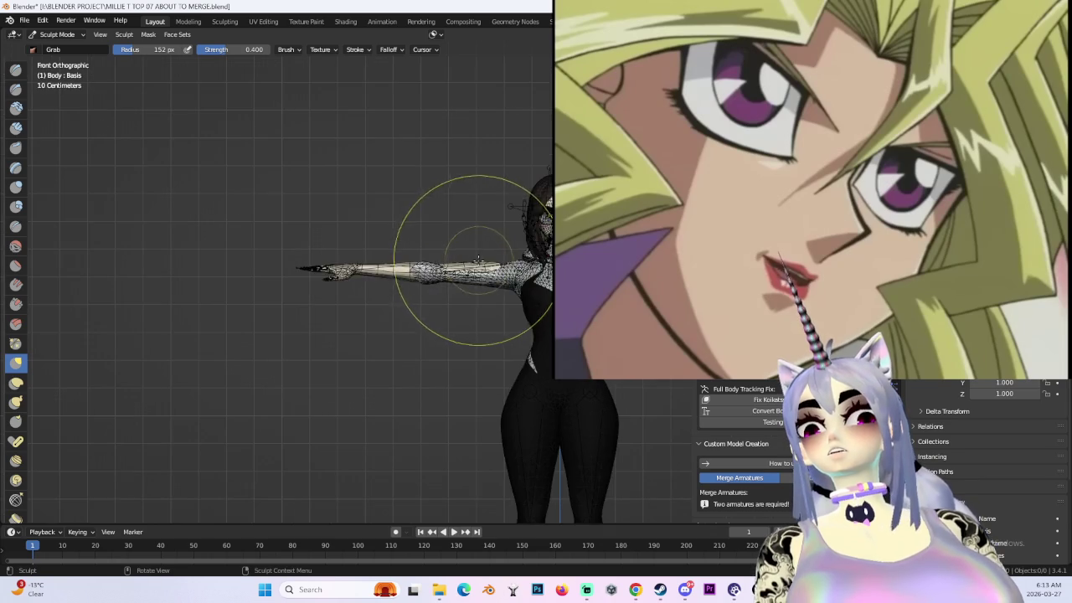
scroll(483, 249, up, 2)
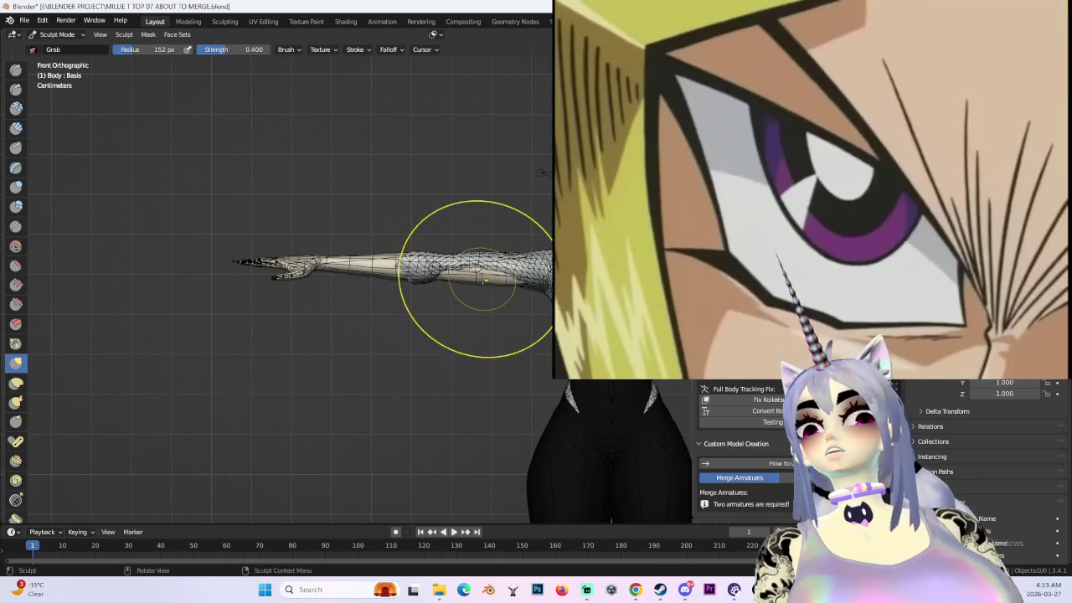
drag(482, 248, 484, 295)
scroll(486, 275, up, 2)
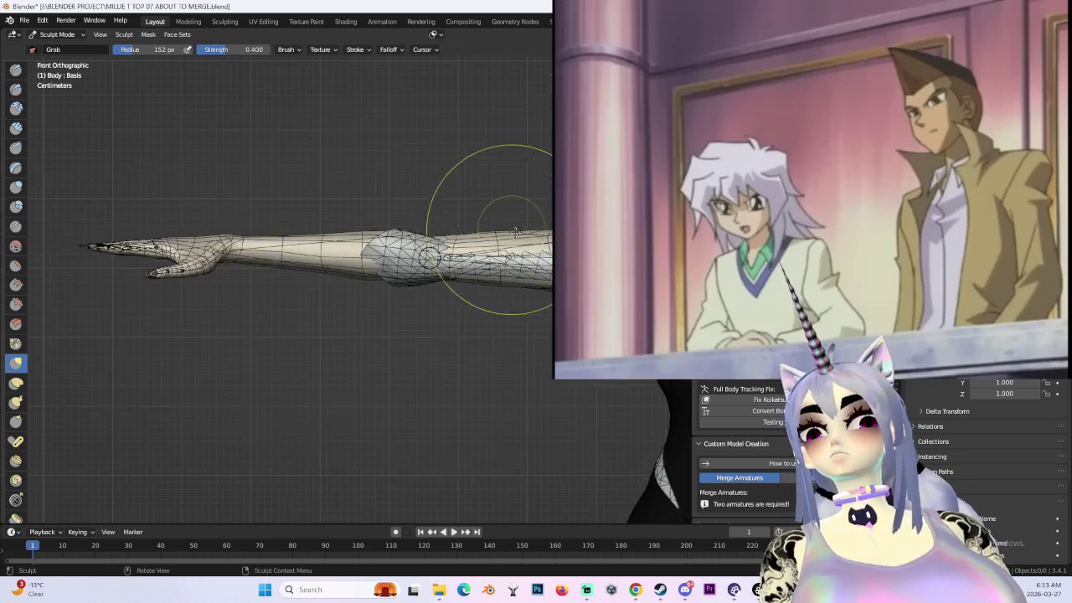
scroll(519, 151, up, 3)
key(ctrl+Tab)
scroll(427, 169, down, 1)
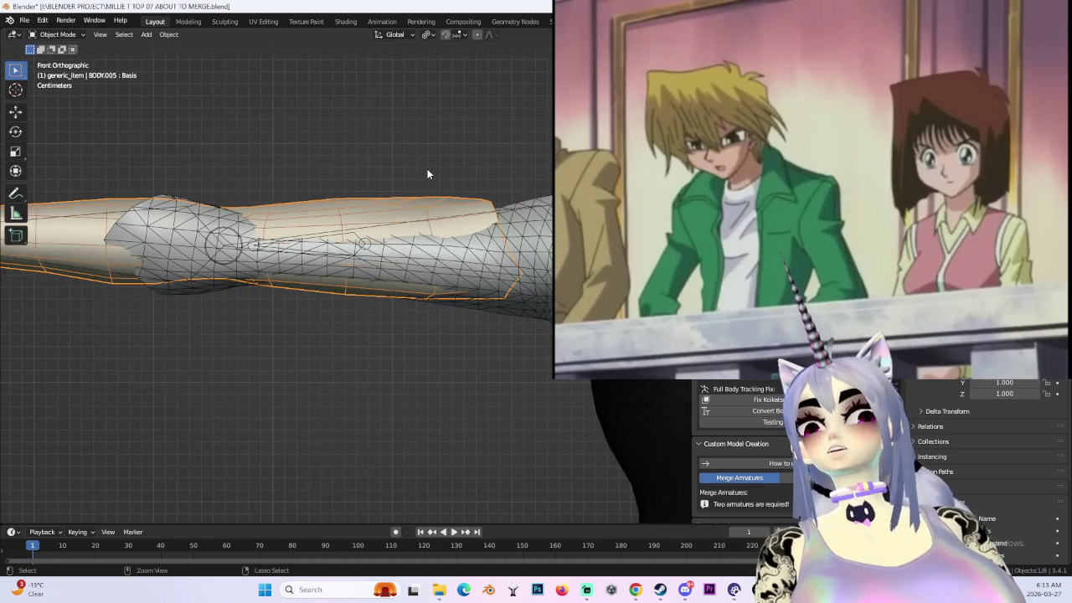
- In wireframe, lower a band of sleeve vertices and shrink it to 0.85 with soft falloff
key(ctrl+j)
scroll(428, 170, down, 1)
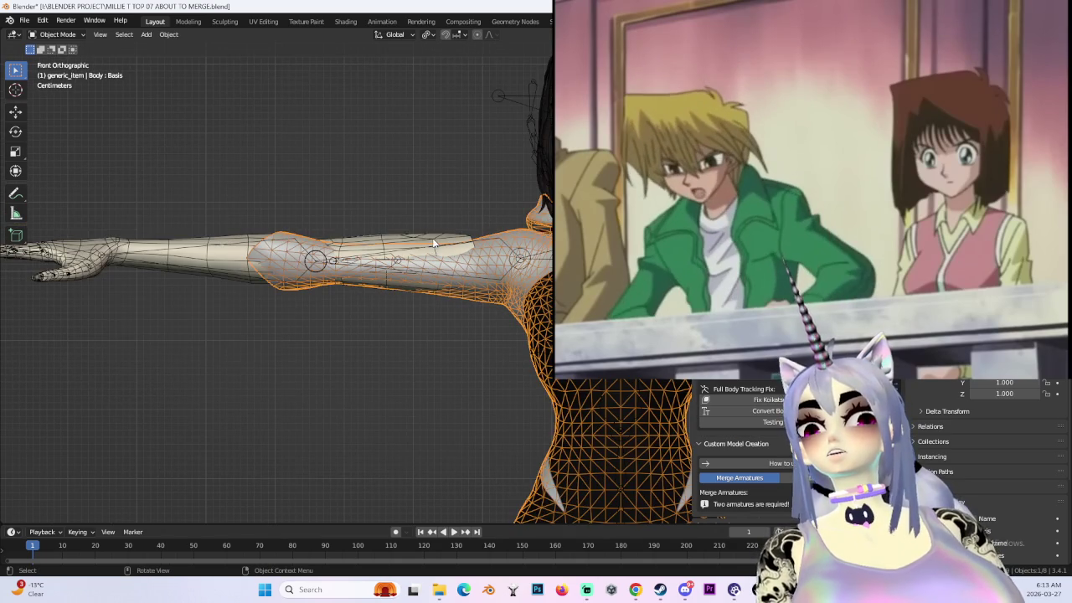
key(ctrl+z)
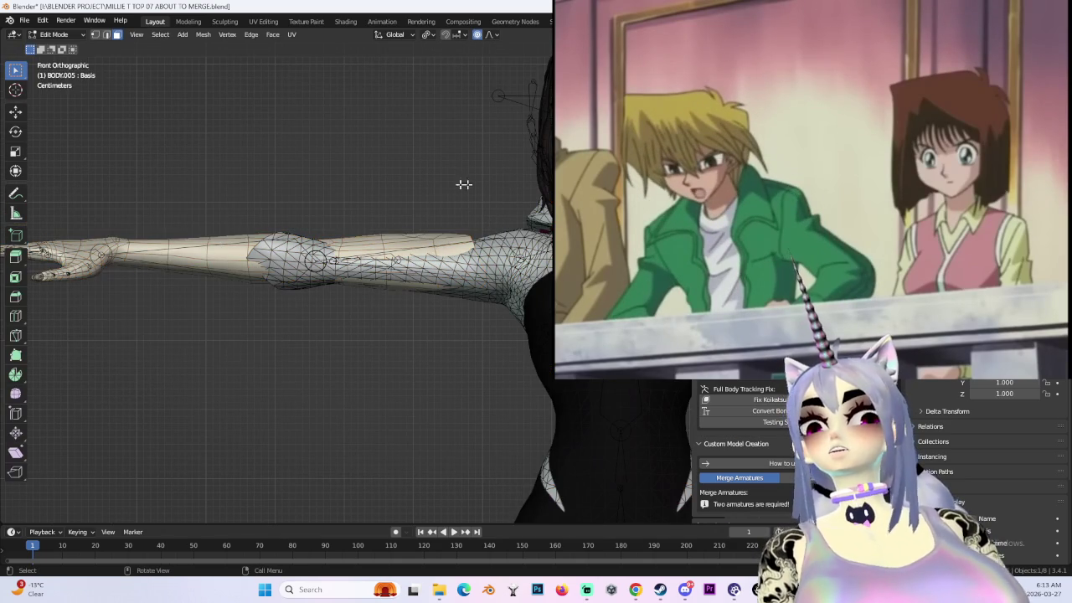
key(shift+z)
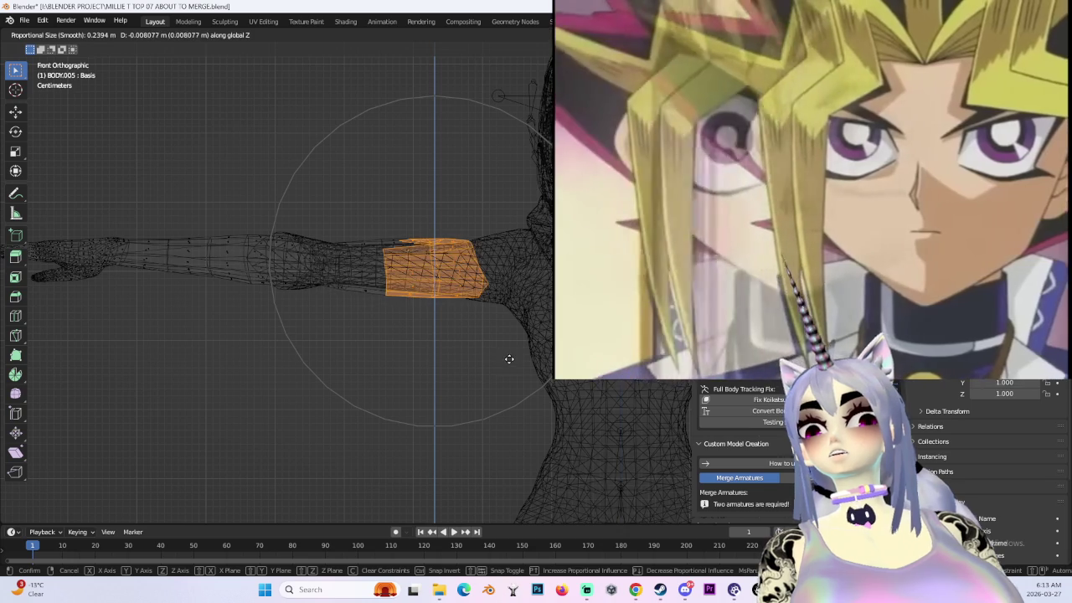
click(509, 361)
drag(340, 216, 404, 347)
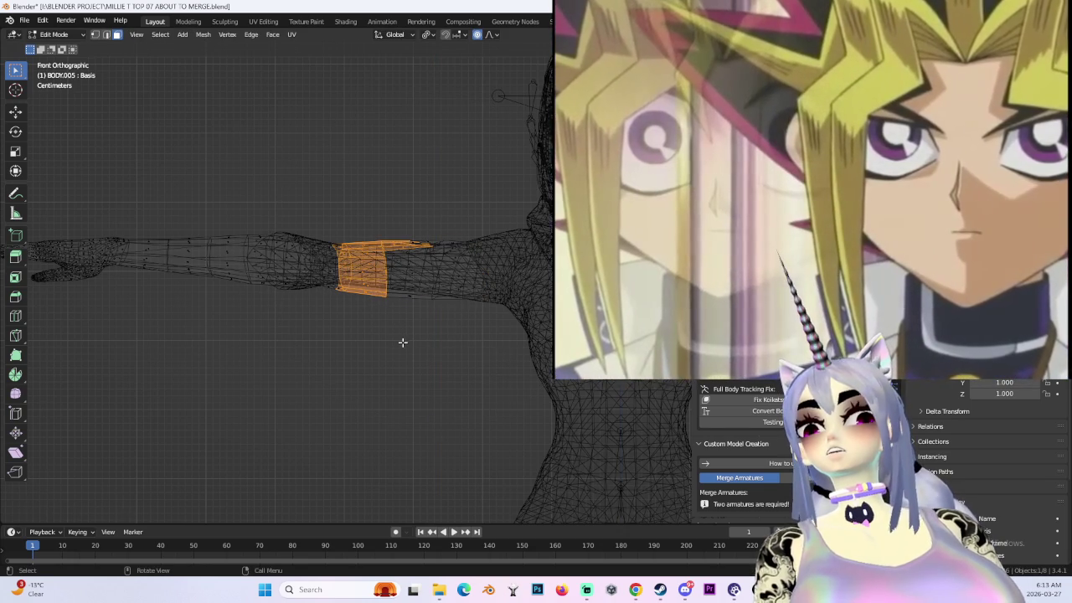
key(s)
click(476, 316)
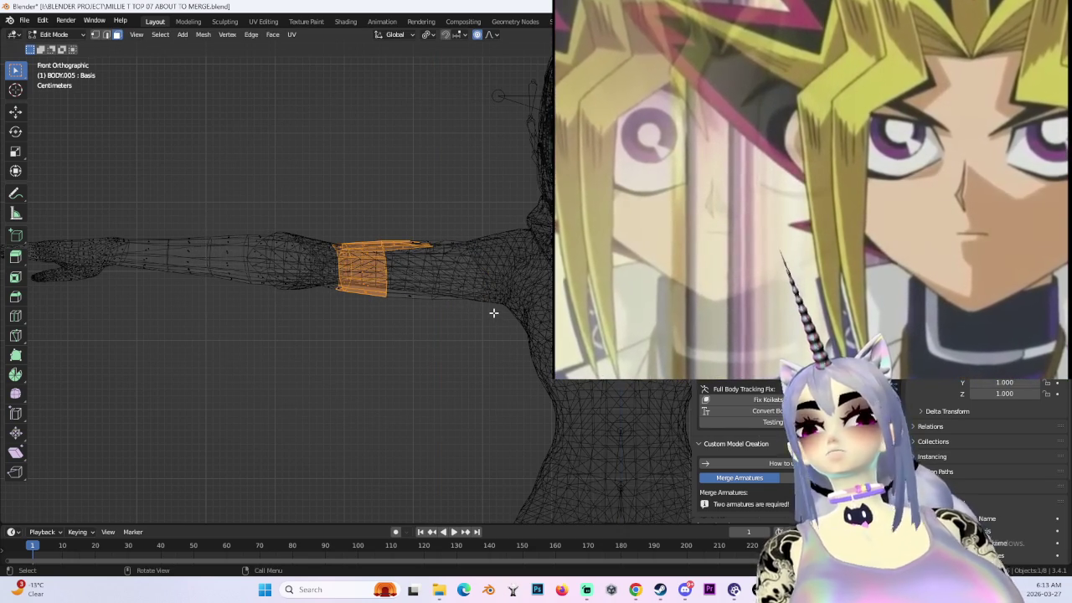
- Select the next band toward the shoulder and check the arm from the back view
drag(384, 219, 480, 303)
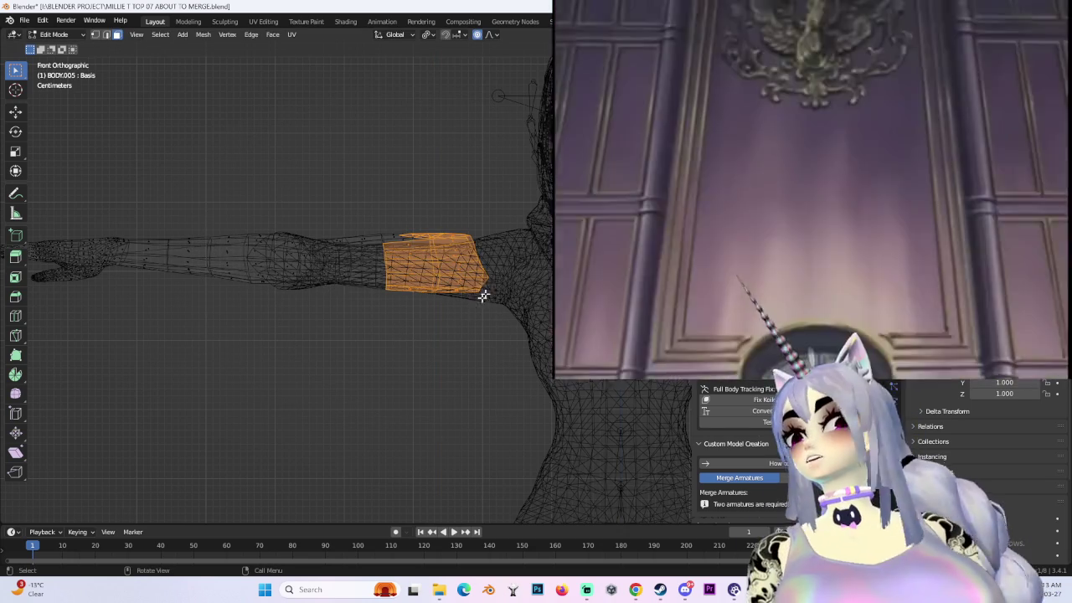
key(shift+z)
scroll(276, 285, down, 4)
scroll(276, 285, down, 2)
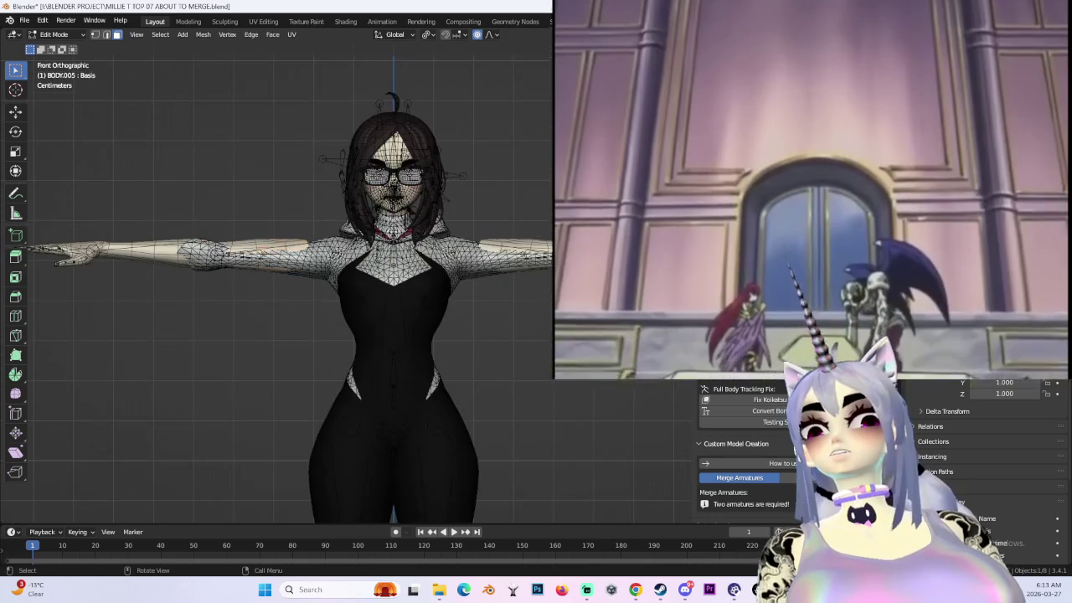
middle_drag(276, 285, 35, 67)
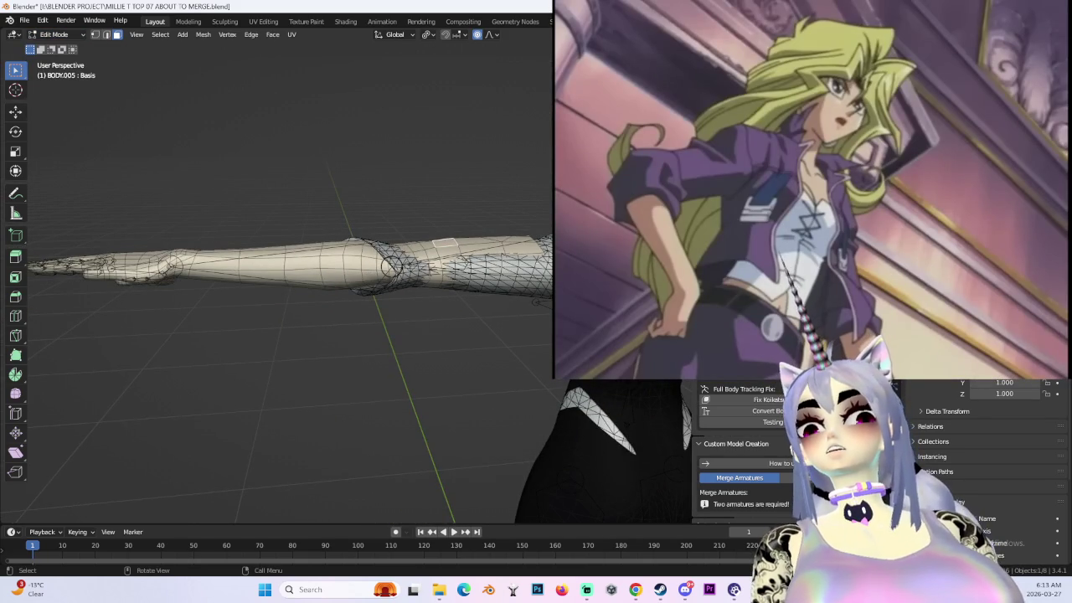
key(ctrl+KP_1)
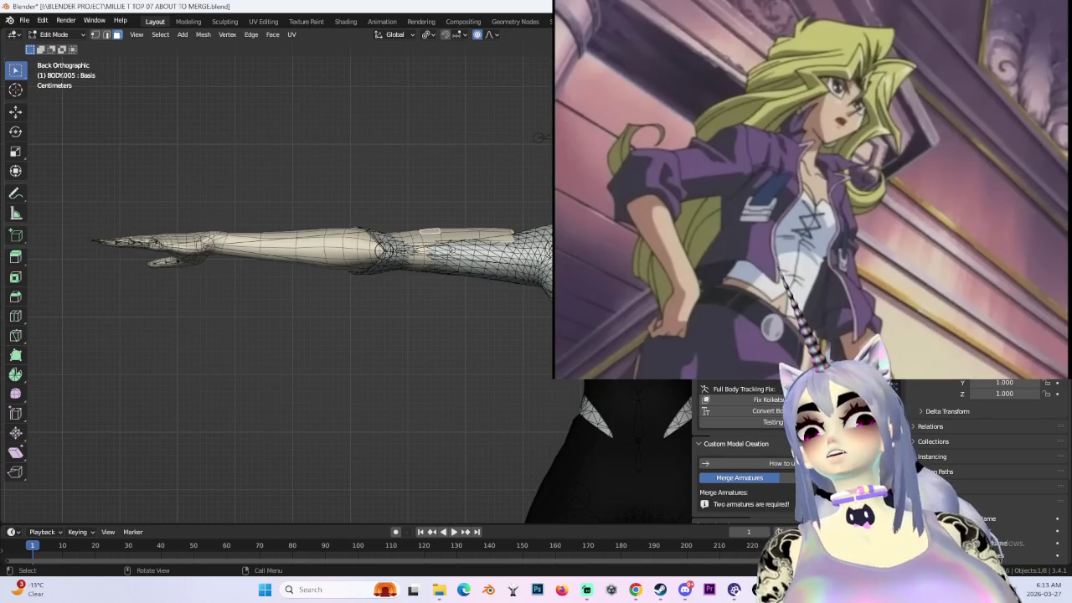
key(shift+z)
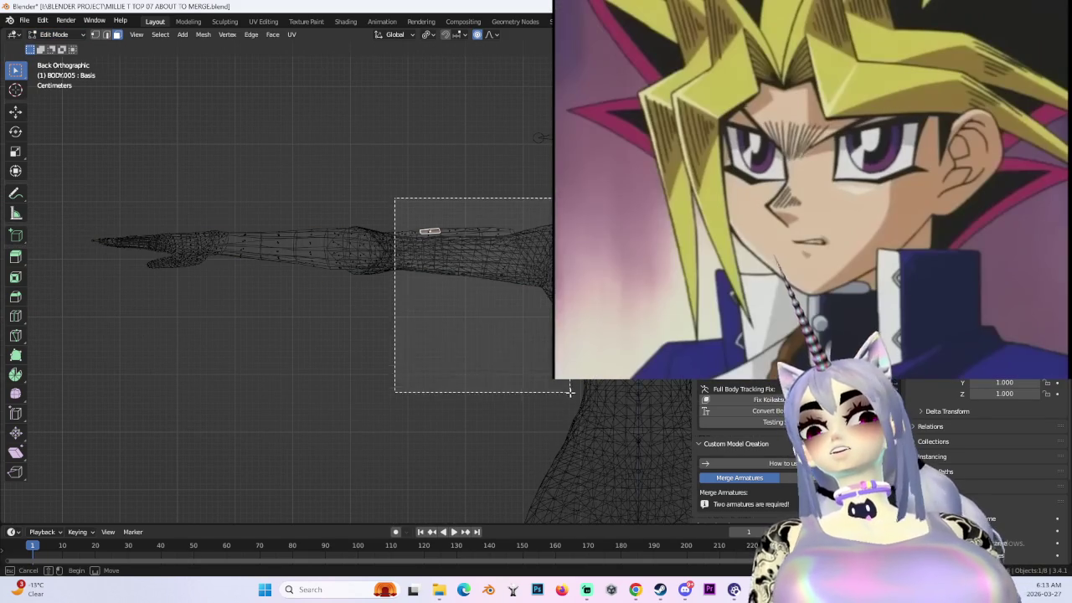
- Box-select the forearm section of the body mesh, checking it from the back view
drag(395, 198, 548, 358)
mouse_move(536, 352)
middle_down()
mouse_move(374, 275)
mouse_move(407, 330)
mouse_move(372, 342)
middle_up()
middle_drag(438, 488, 424, 257)
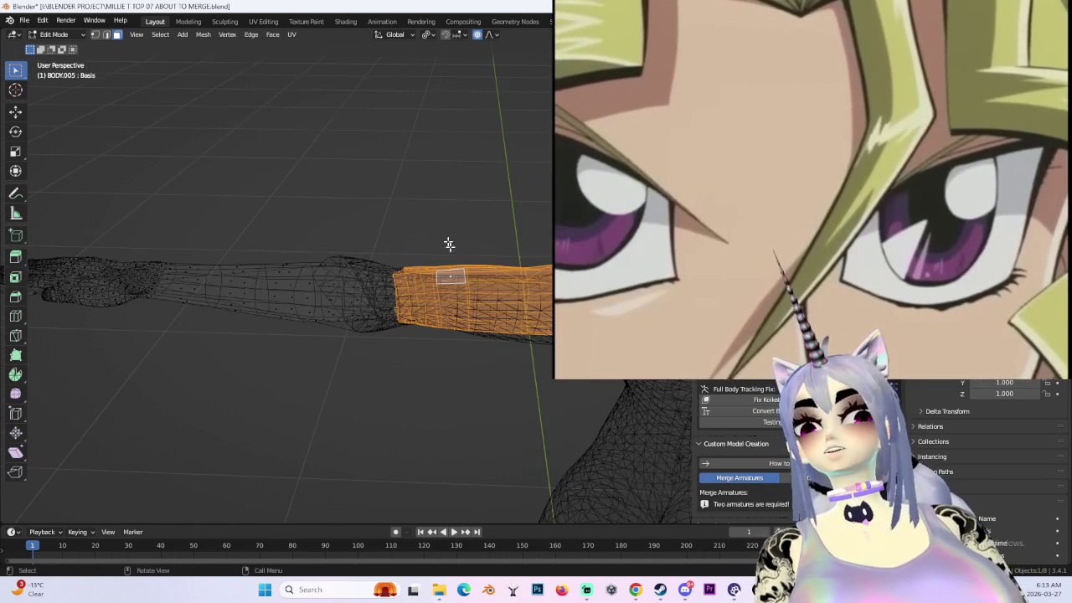
click(424, 257)
drag(411, 240, 658, 467)
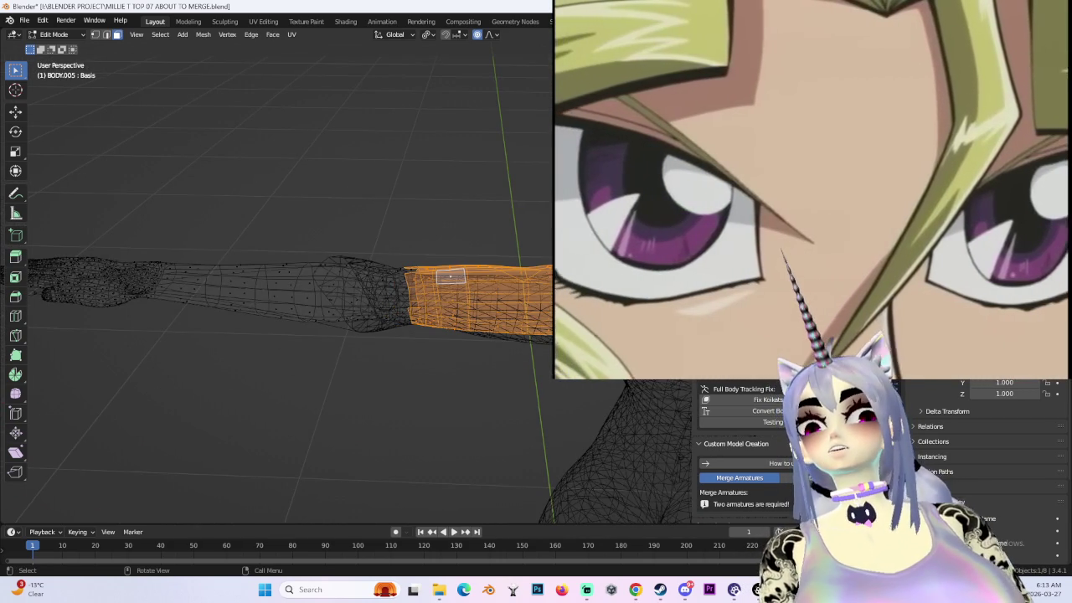
key(ctrl+KP_1)
mouse_move(470, 282)
middle_down()
mouse_move(508, 332)
mouse_move(433, 324)
mouse_move(385, 358)
middle_up()
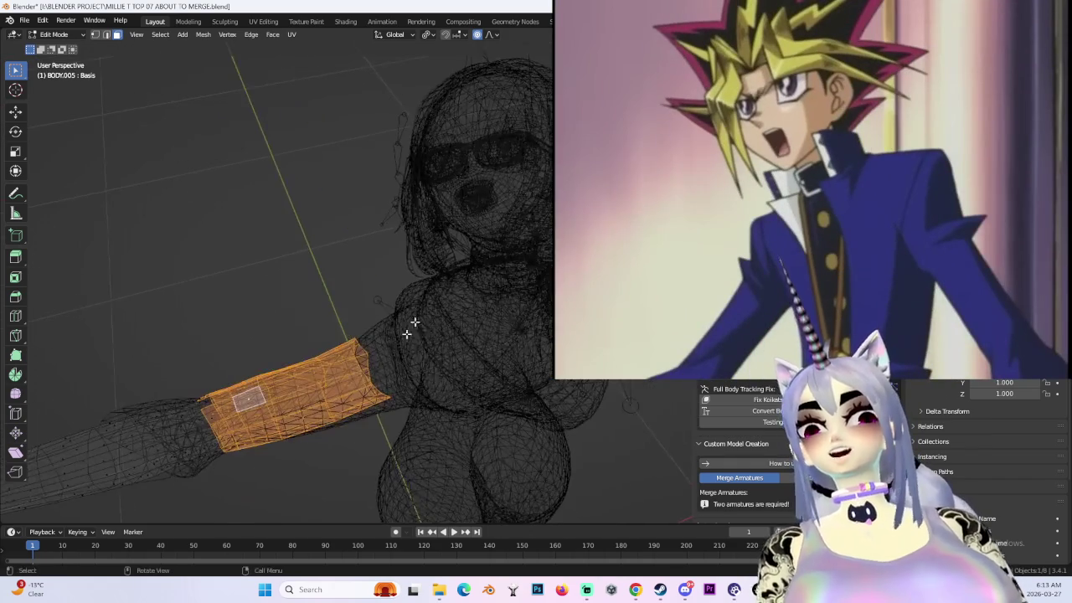
key(ctrl+KP_1)
scroll(335, 276, down, 2)
- Select the forearm bands on both arms, hide the rest, and inspect them in solid shading
drag(311, 152, 506, 375)
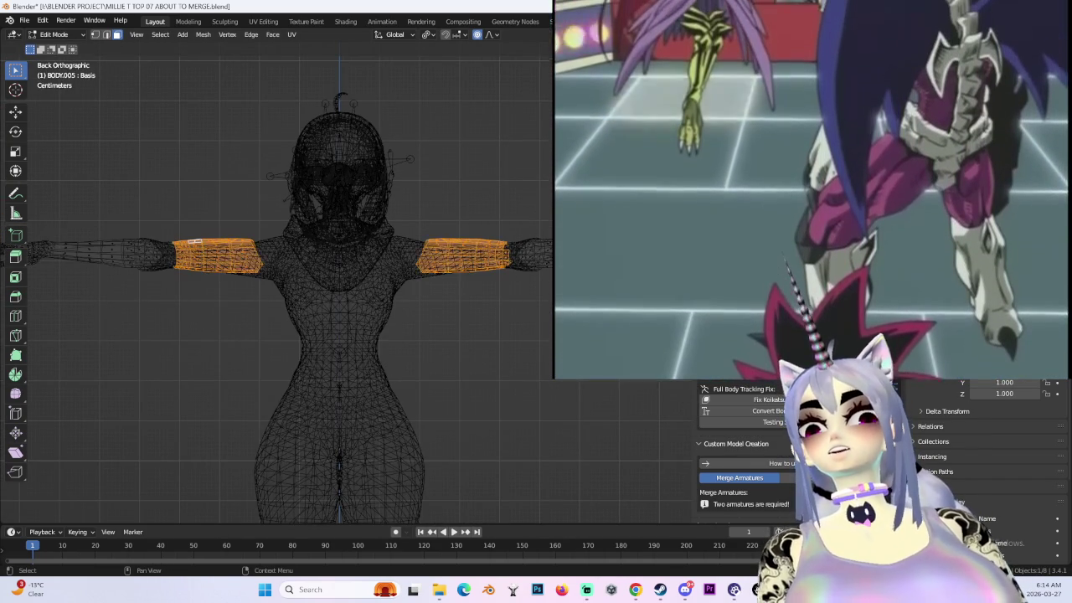
key(shift+h)
key(shift+z)
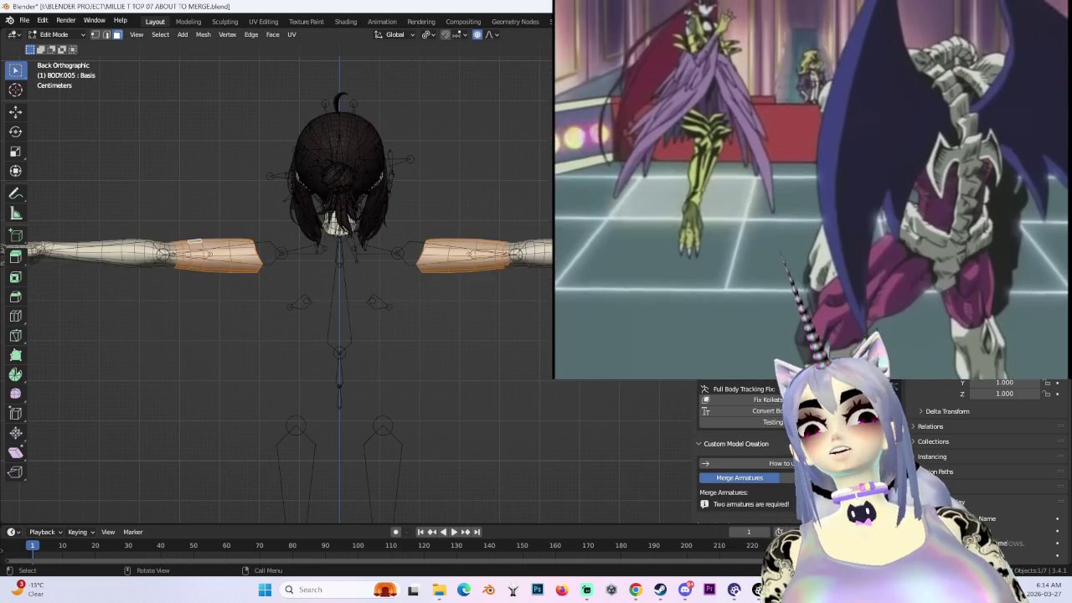
scroll(433, 282, up, 3)
middle_drag(369, 318, 457, 314)
middle_drag(428, 267, 366, 251)
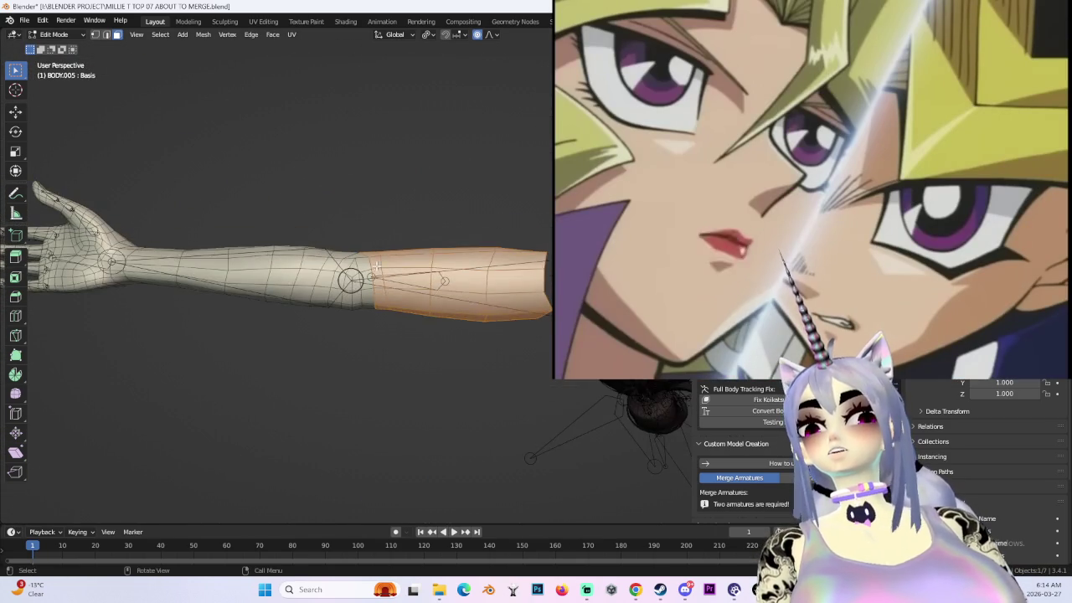
scroll(377, 266, up, 1)
scroll(369, 285, up, 2)
scroll(356, 301, up, 2)
mouse_move(351, 322)
shift+middle_down()
mouse_move(349, 308)
mouse_move(441, 294)
mouse_move(417, 216)
mouse_move(392, 352)
mouse_move(431, 416)
mouse_move(377, 268)
mouse_move(433, 391)
mouse_move(436, 273)
mouse_move(508, 227)
mouse_move(517, 209)
mouse_move(515, 261)
mouse_move(507, 213)
mouse_move(438, 226)
mouse_move(481, 298)
mouse_move(371, 407)
mouse_move(327, 234)
mouse_move(354, 84)
mouse_move(223, 170)
mouse_move(297, 223)
mouse_move(498, 210)
mouse_move(497, 293)
shift+middle_up()
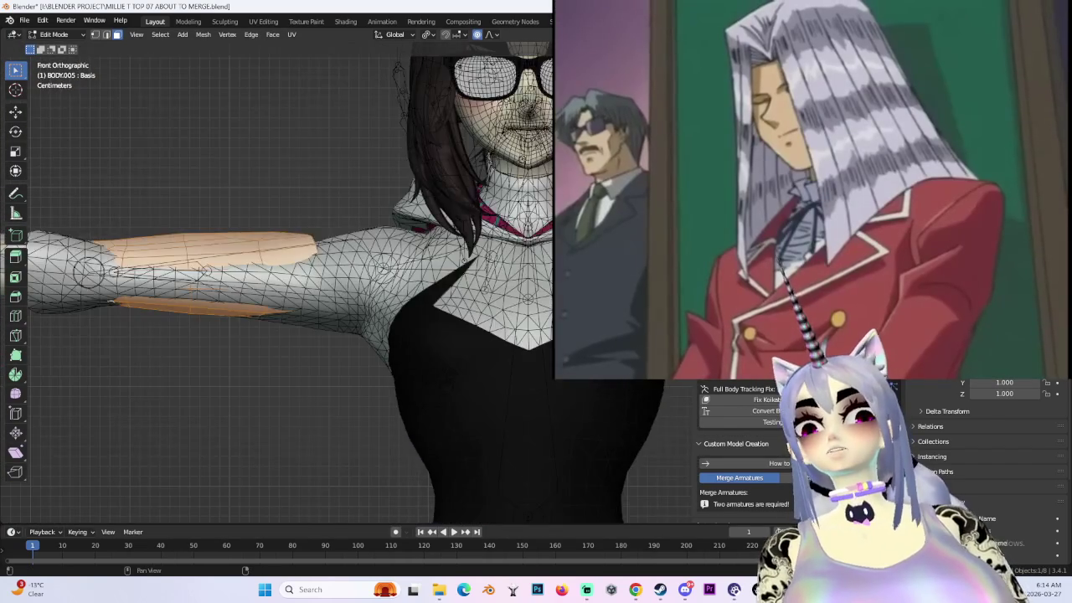
- Frame the selected forearms and hide the torso of the body mesh
key(shift+z)
key(KP_Decimal)
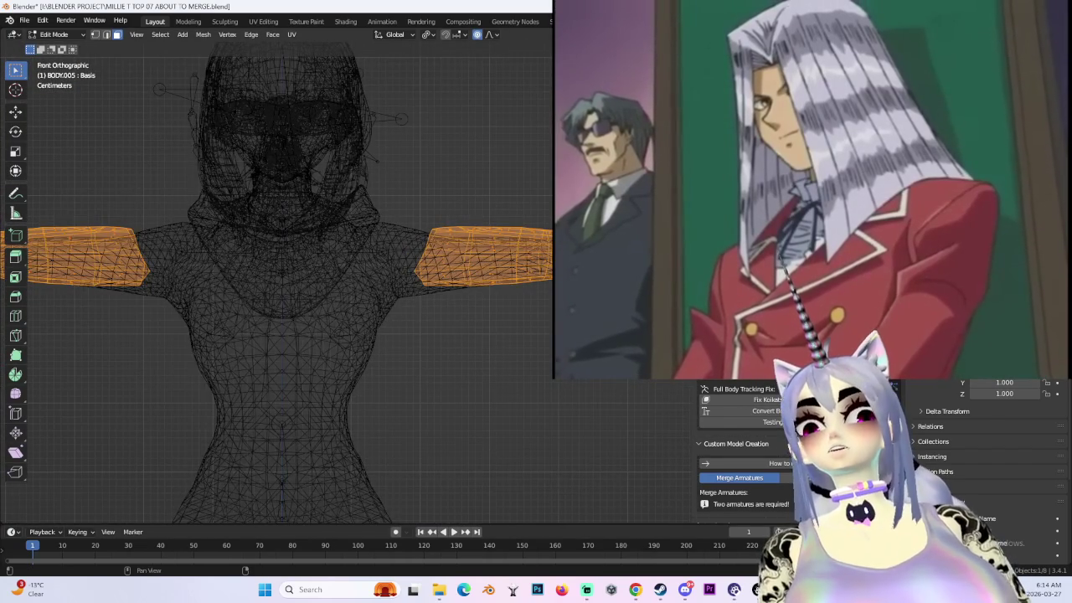
key(shift+z)
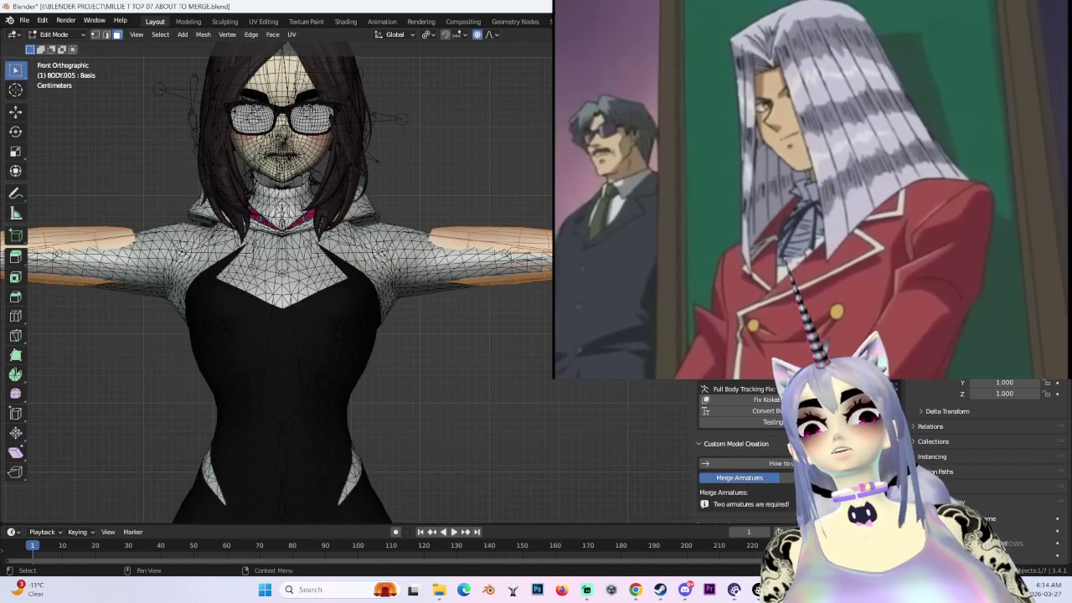
key(shift+z)
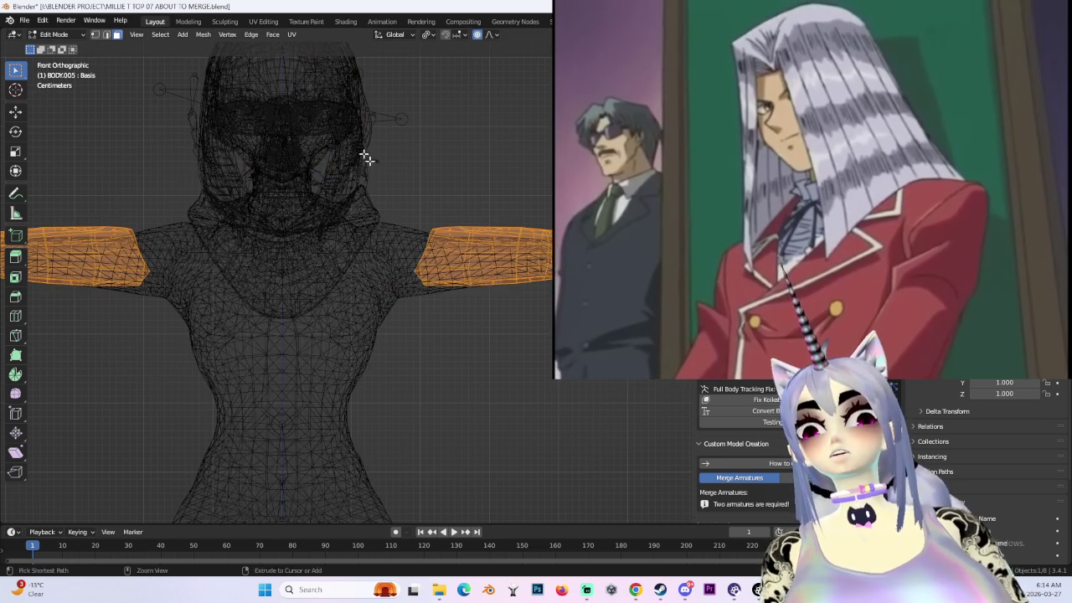
key(shift+z)
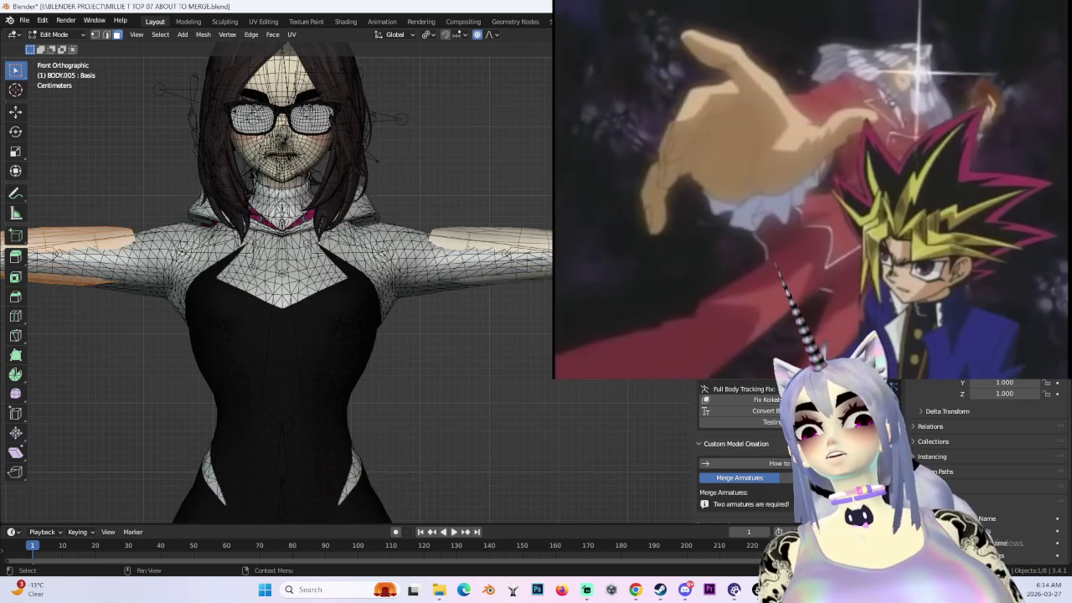
key(h)
- Add the other forearm to the selection and check the head and arms from front and bottom views
middle_drag(452, 251, 484, 235)
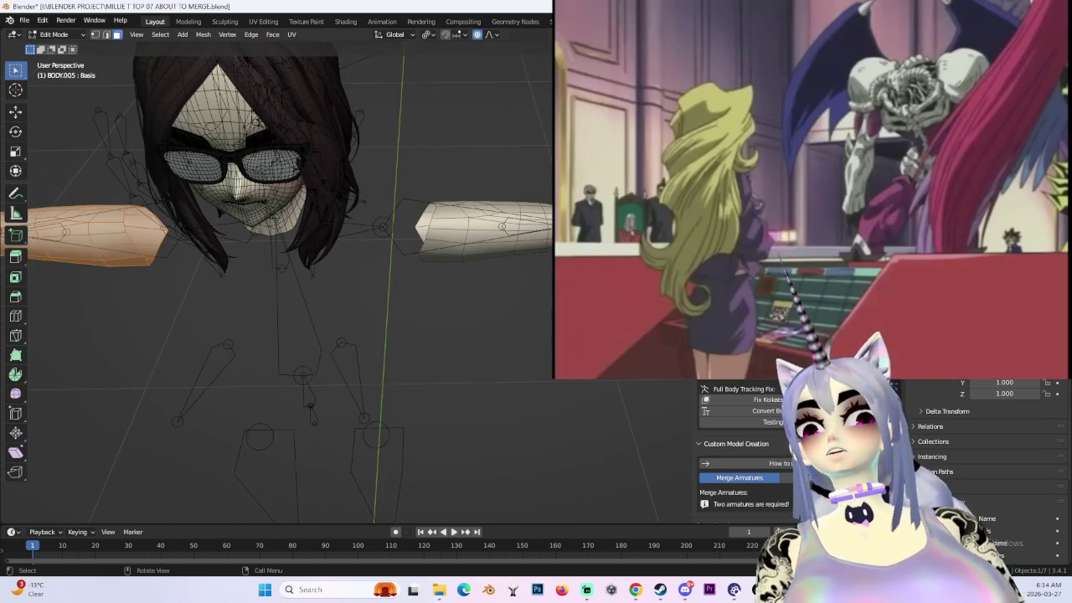
key(shift+z)
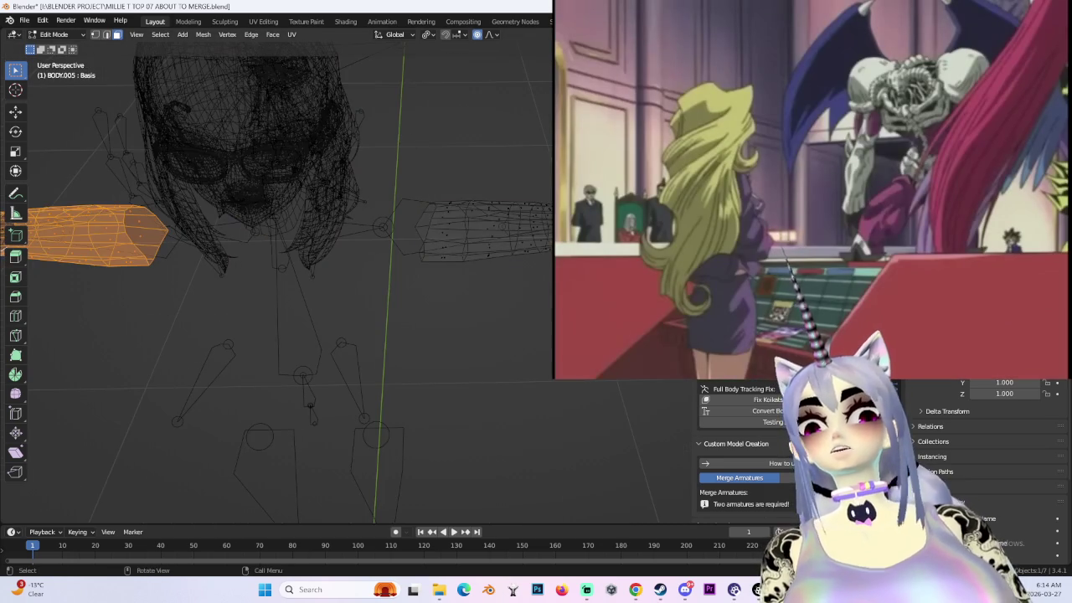
drag(385, 204, 551, 387)
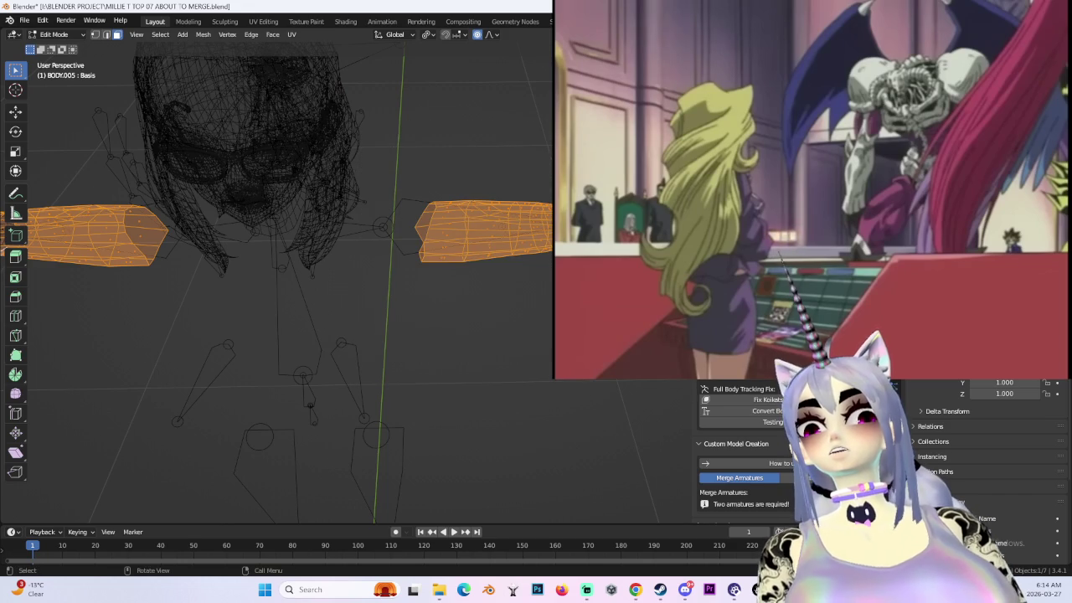
key(shift+z)
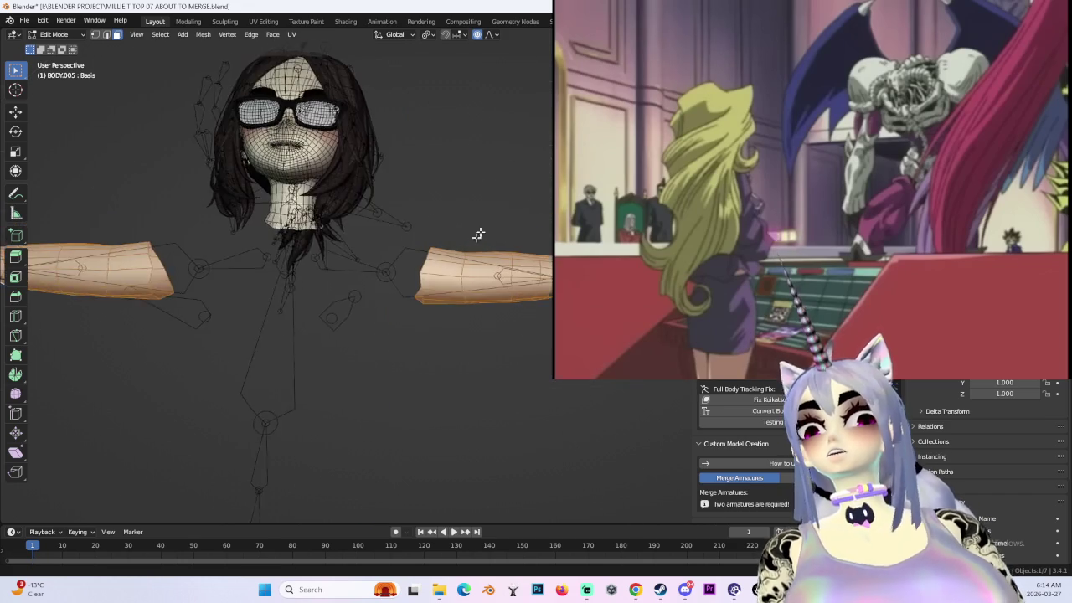
middle_drag(478, 235, 227, 357)
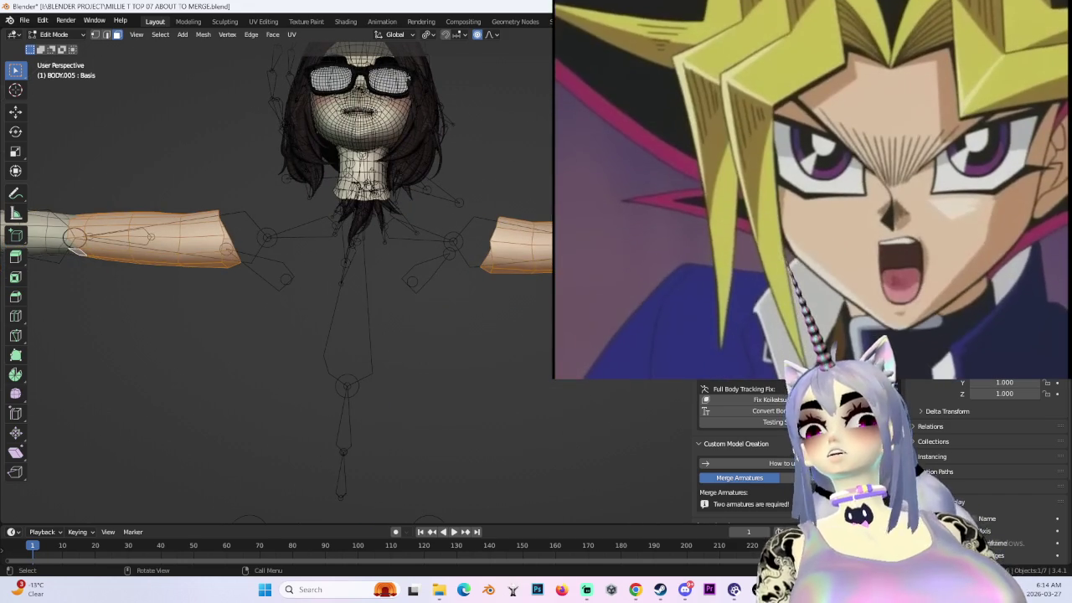
key(KP_1)
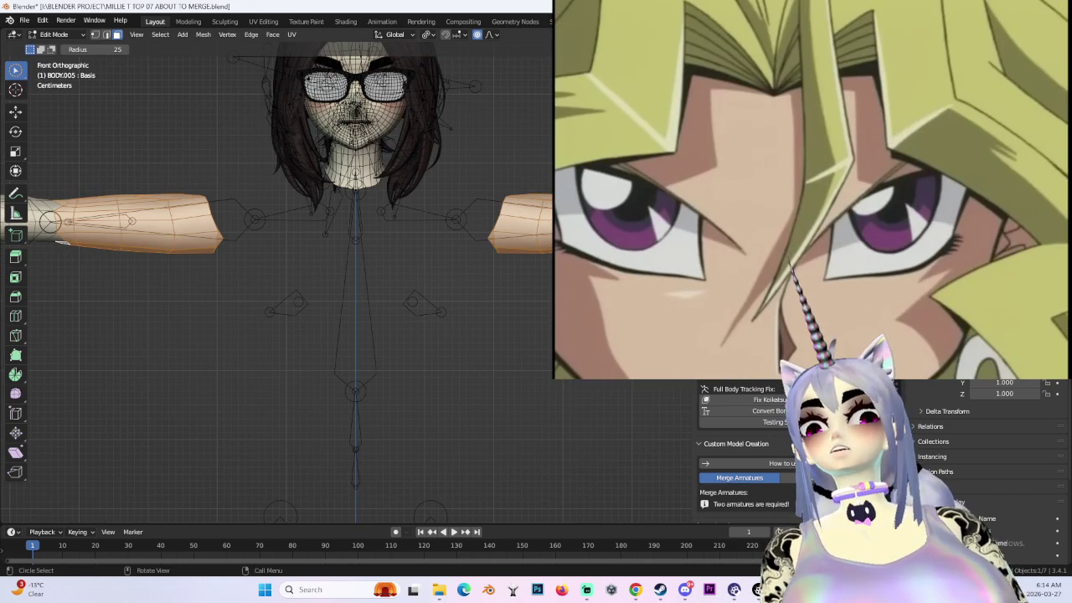
mouse_move(50, 220)
middle_down()
mouse_move(451, 264)
mouse_move(405, 184)
mouse_move(403, 253)
mouse_move(430, 179)
mouse_move(455, 247)
middle_up()
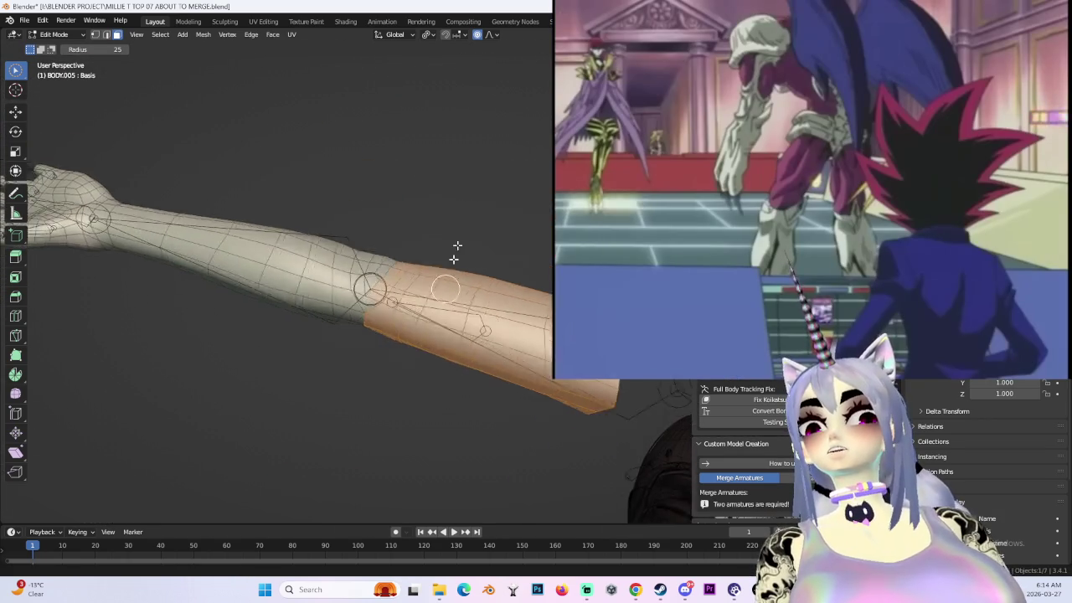
scroll(454, 246, down, 3)
mouse_move(478, 196)
middle_down()
mouse_move(537, 201)
mouse_move(360, 285)
middle_up()
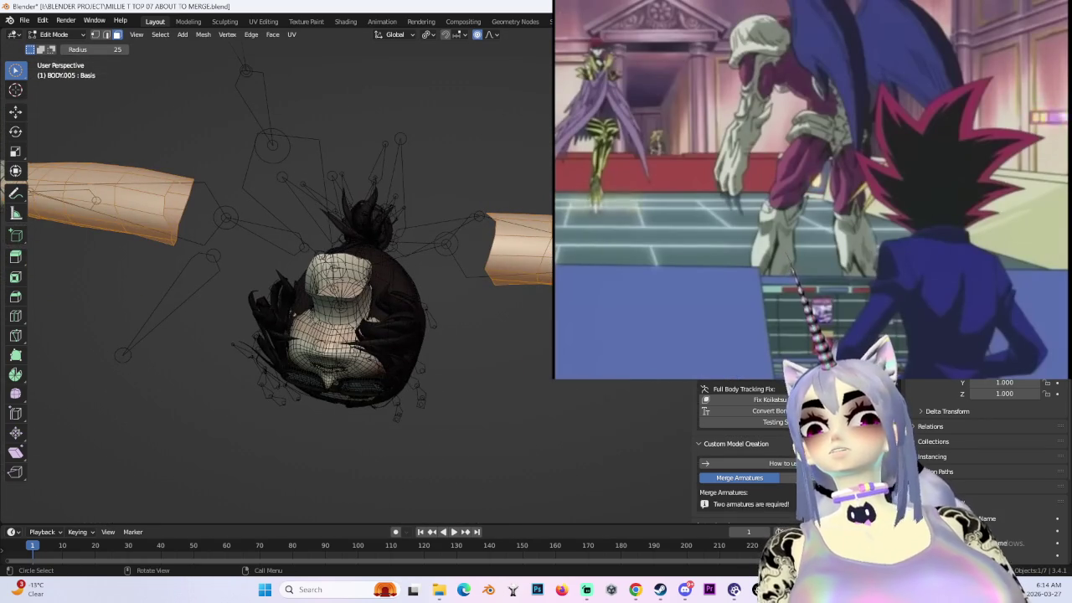
key(ctrl+KP_7)
mouse_move(475, 194)
middle_down()
mouse_move(424, 251)
mouse_move(469, 257)
mouse_move(403, 170)
mouse_move(426, 306)
mouse_move(404, 213)
mouse_move(413, 316)
mouse_move(408, 285)
mouse_move(455, 288)
mouse_move(487, 242)
mouse_move(354, 215)
mouse_move(369, 226)
middle_up()
scroll(392, 245, up, 3)
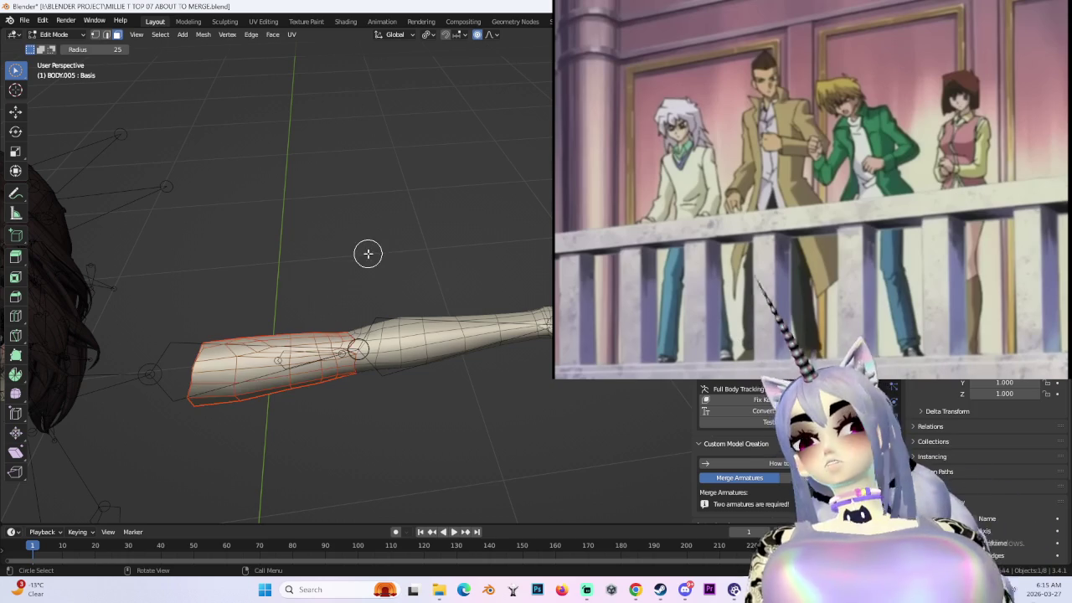
- Back in Object Mode, deselect everything and switch into Sculpt Mode with the Grab brush
click(327, 341)
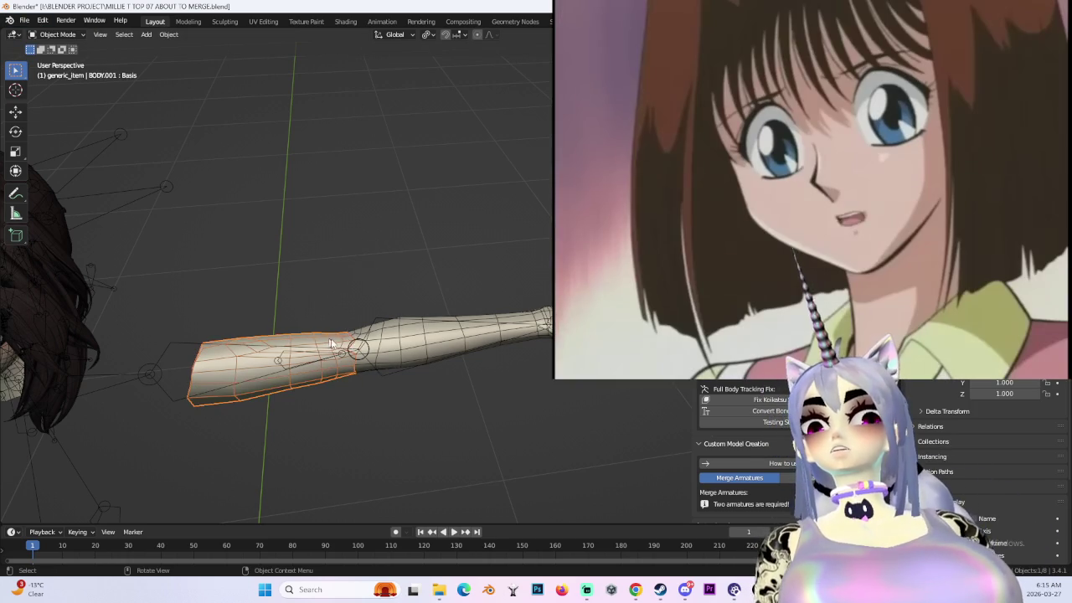
key(alt+a)
mouse_move(335, 251)
middle_down()
mouse_move(371, 237)
mouse_move(388, 311)
mouse_move(490, 293)
mouse_move(510, 263)
mouse_move(402, 301)
mouse_move(438, 299)
middle_up()
scroll(437, 298, up, 3)
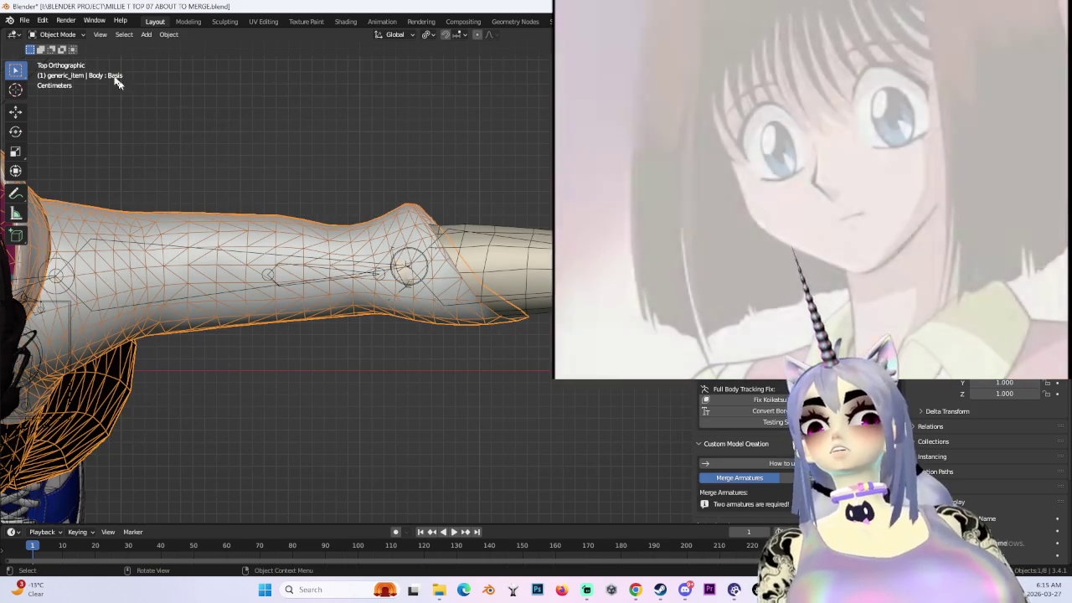
click(71, 34)
click(61, 72)
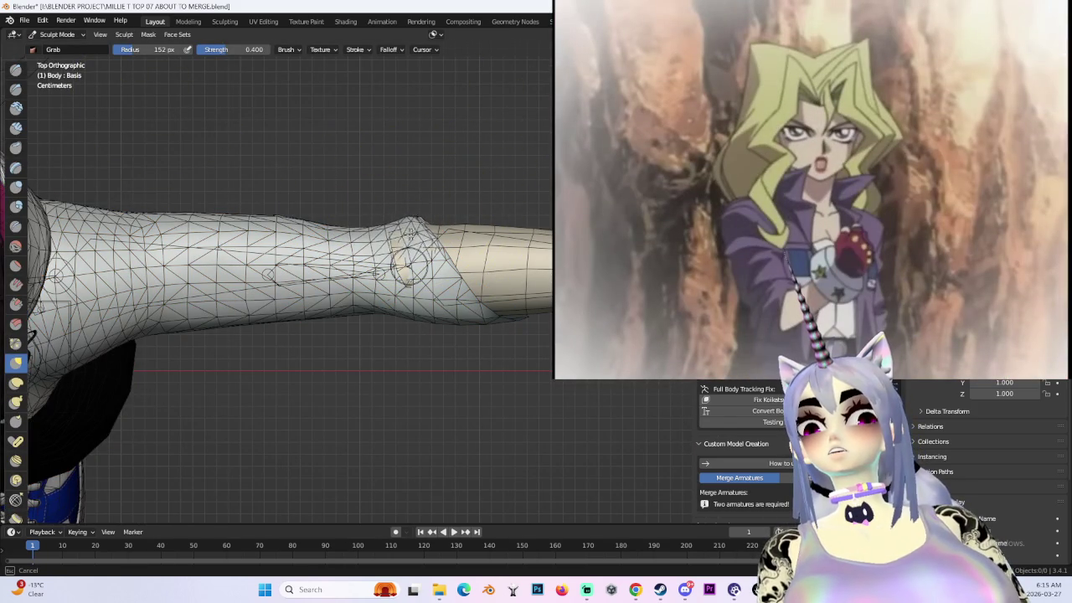
scroll(426, 204, up, 2)
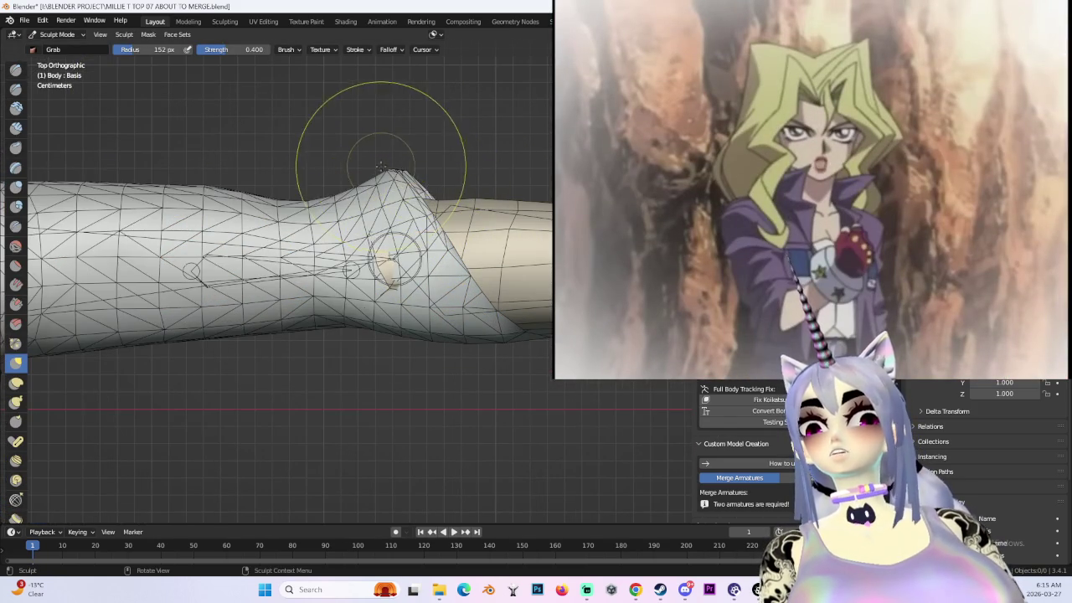
drag(403, 213, 434, 181)
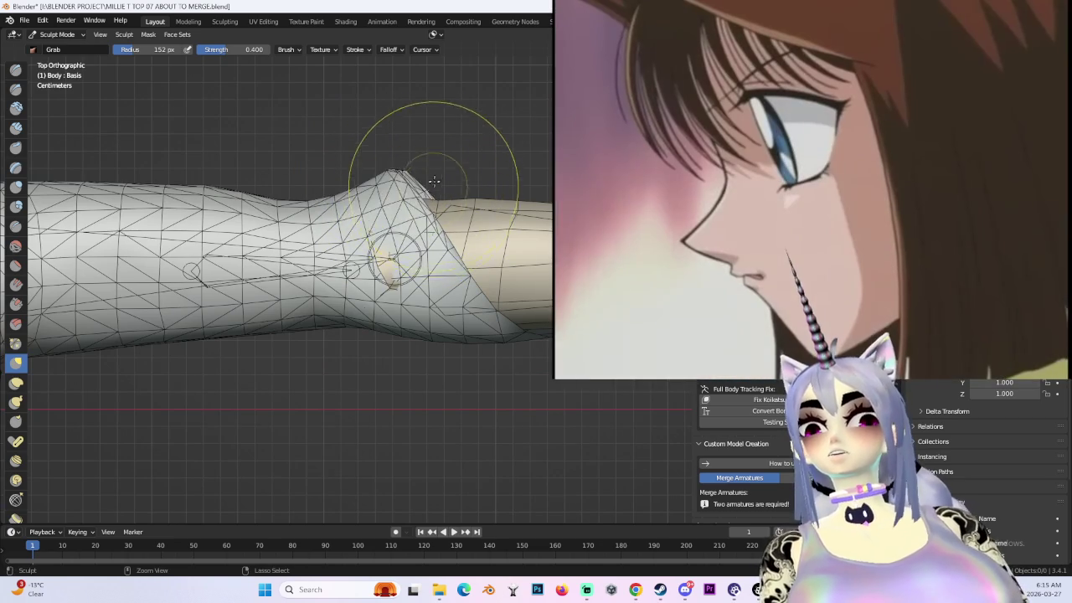
mouse_move(434, 181)
middle_down()
mouse_move(303, 236)
mouse_move(325, 305)
middle_up()
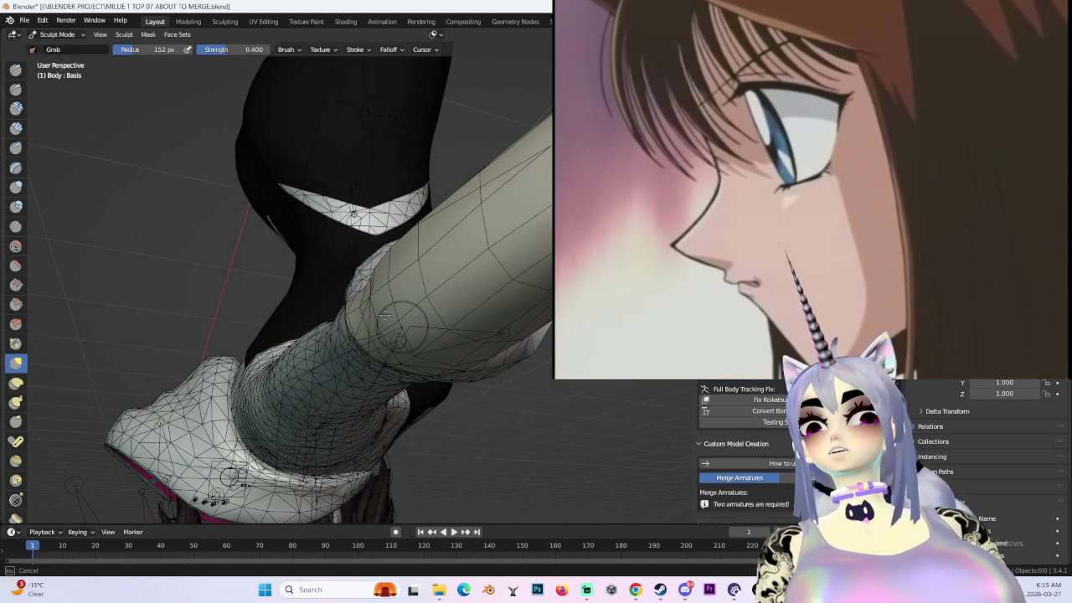
mouse_move(387, 323)
middle_down()
mouse_move(394, 310)
mouse_move(431, 323)
mouse_move(443, 311)
mouse_move(427, 268)
mouse_move(442, 209)
mouse_move(509, 178)
middle_up()
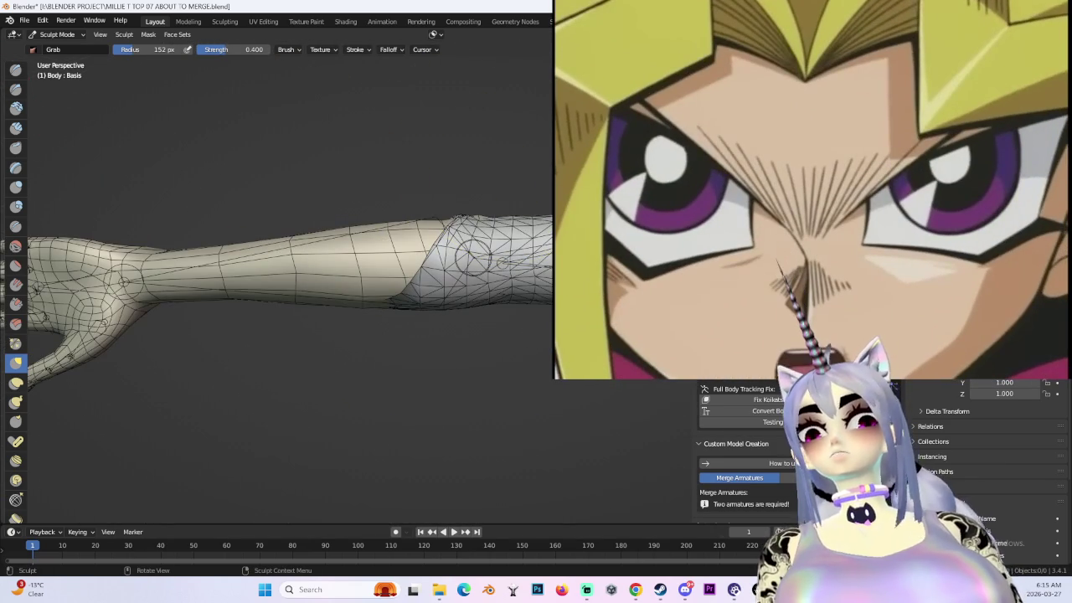
mouse_move(503, 263)
middle_down()
mouse_move(455, 227)
mouse_move(483, 279)
middle_up()
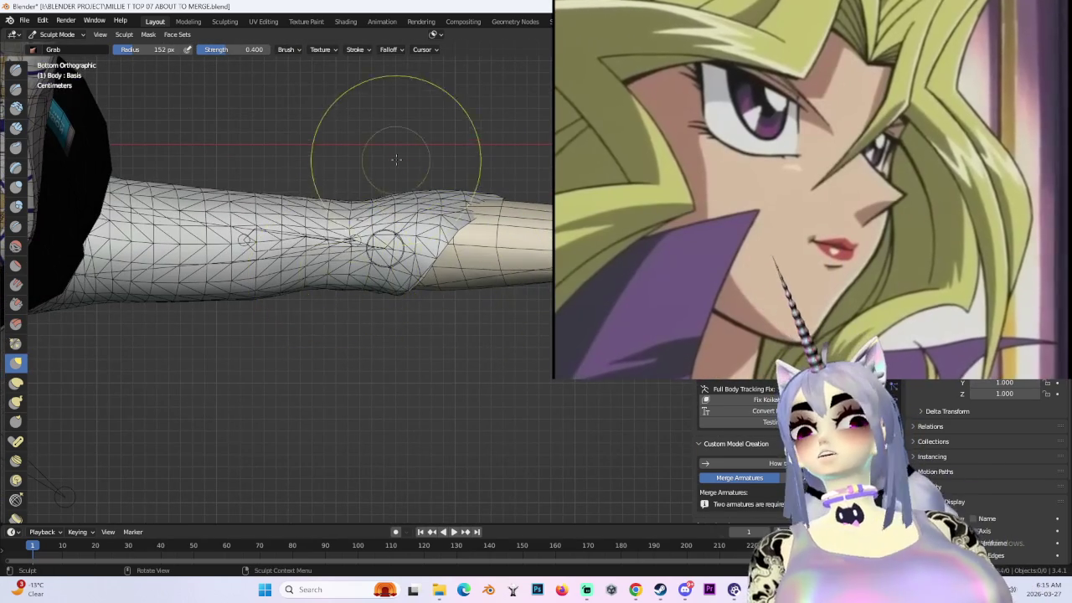
scroll(393, 162, up, 1)
scroll(476, 242, up, 1)
drag(487, 245, 371, 167)
key(ctrl+z)
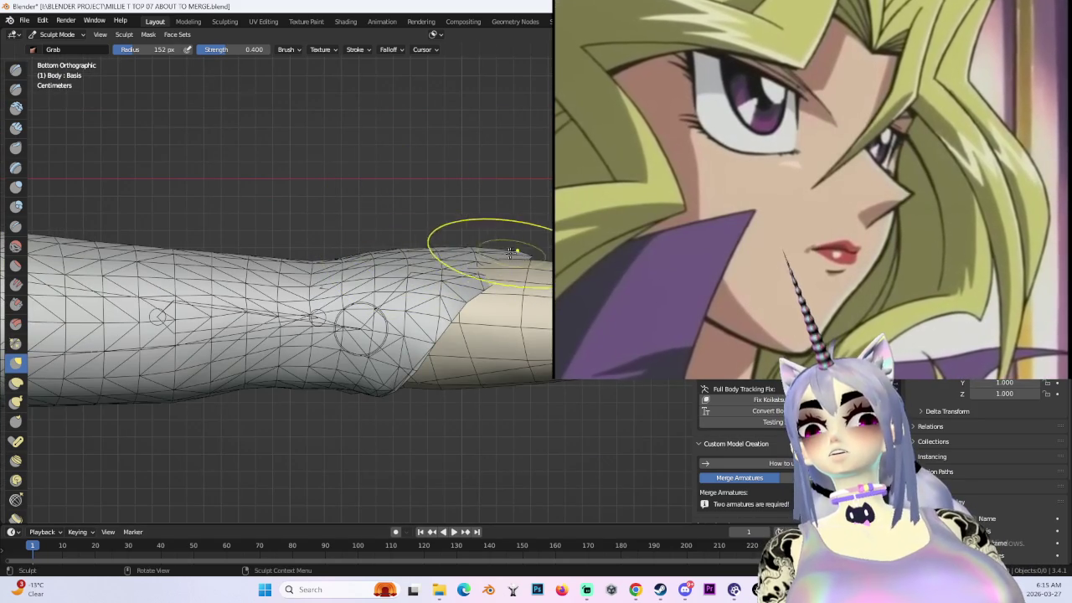
middle_drag(514, 250, 483, 266)
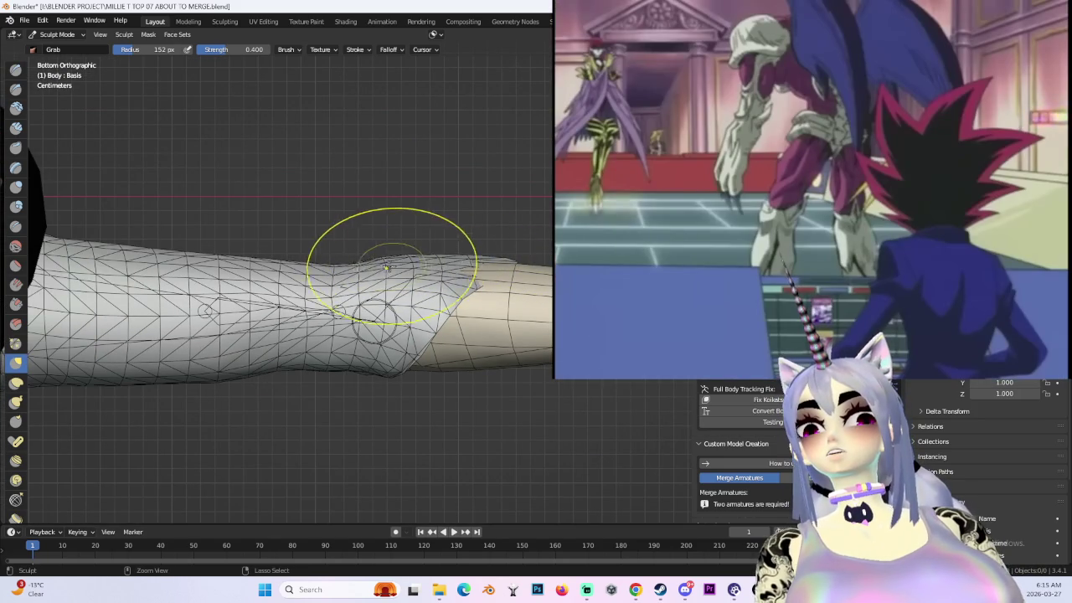
mouse_move(482, 233)
middle_down()
mouse_move(451, 220)
mouse_move(472, 187)
mouse_move(482, 232)
middle_up()
mouse_move(414, 228)
middle_down()
mouse_move(532, 210)
mouse_move(455, 179)
mouse_move(490, 201)
mouse_move(493, 176)
mouse_move(431, 196)
mouse_move(490, 245)
mouse_move(504, 206)
mouse_move(419, 196)
mouse_move(455, 72)
mouse_move(466, 215)
mouse_move(495, 240)
middle_up()
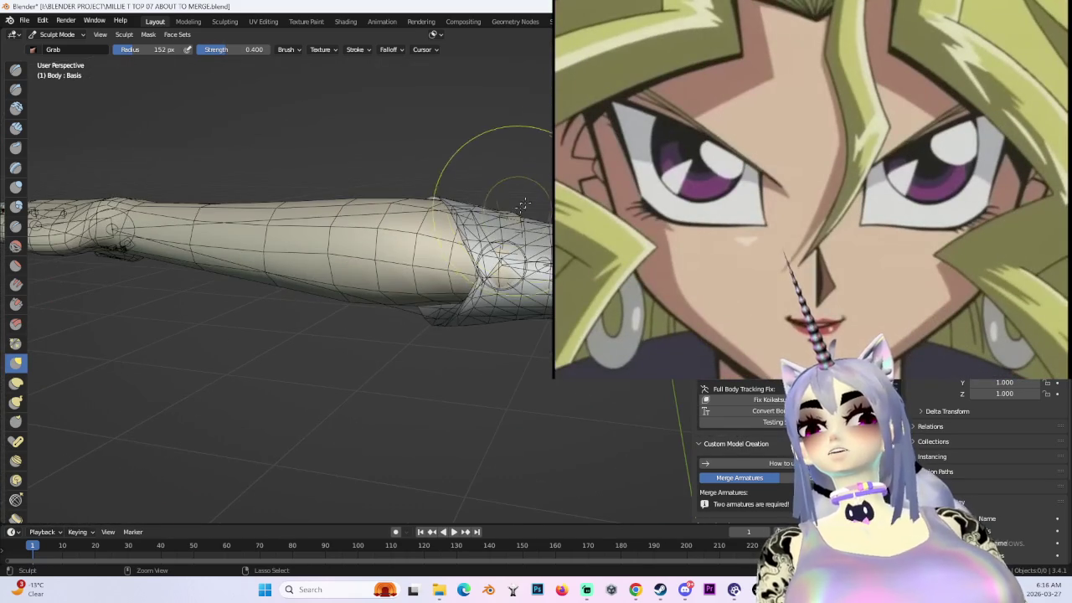
key(ctrl+KP_1)
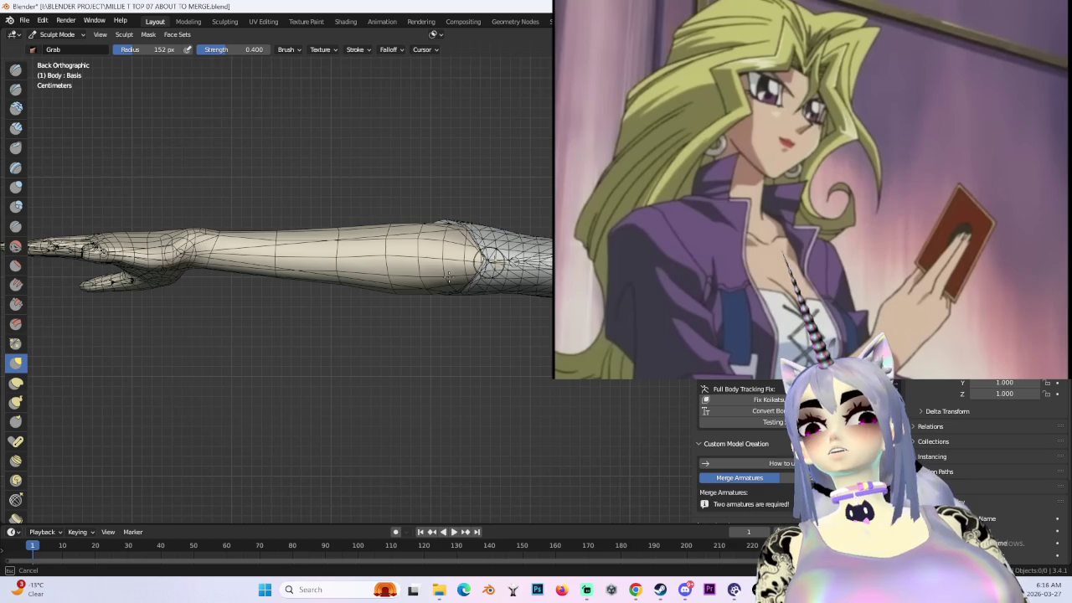
scroll(503, 235, up, 4)
scroll(461, 285, up, 1)
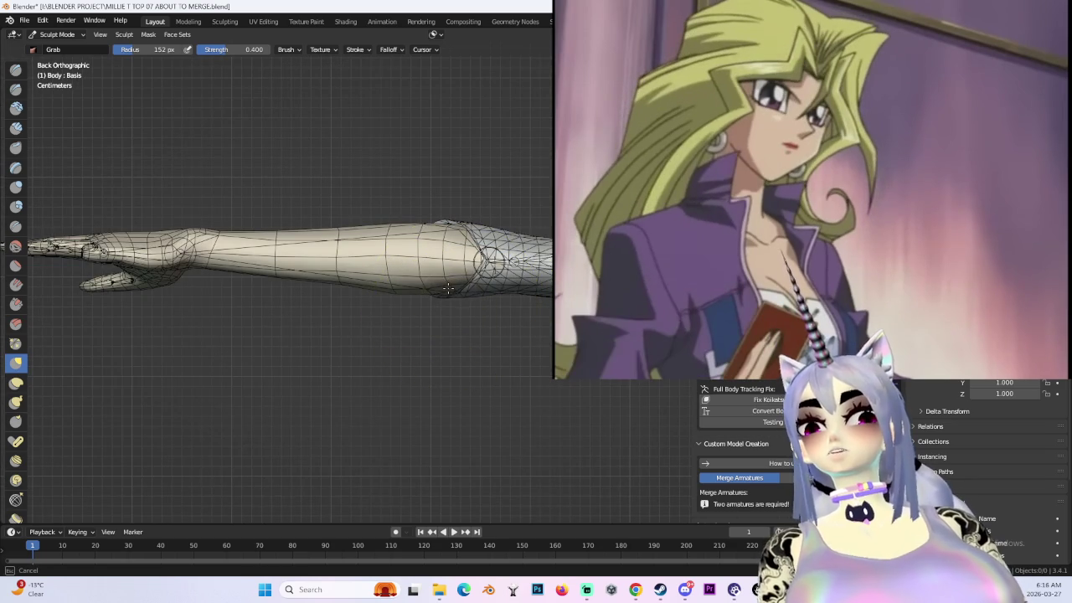
mouse_move(480, 188)
middle_down()
mouse_move(431, 240)
mouse_move(431, 263)
mouse_move(563, 244)
middle_up()
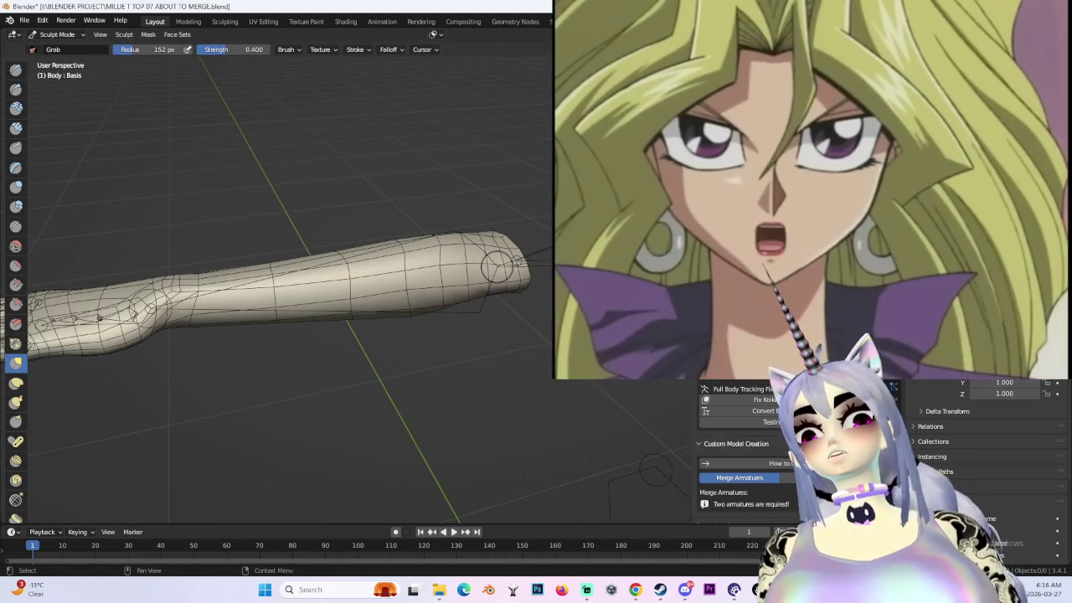
scroll(311, 283, up, 5)
scroll(310, 283, down, 5)
scroll(311, 283, down, 3)
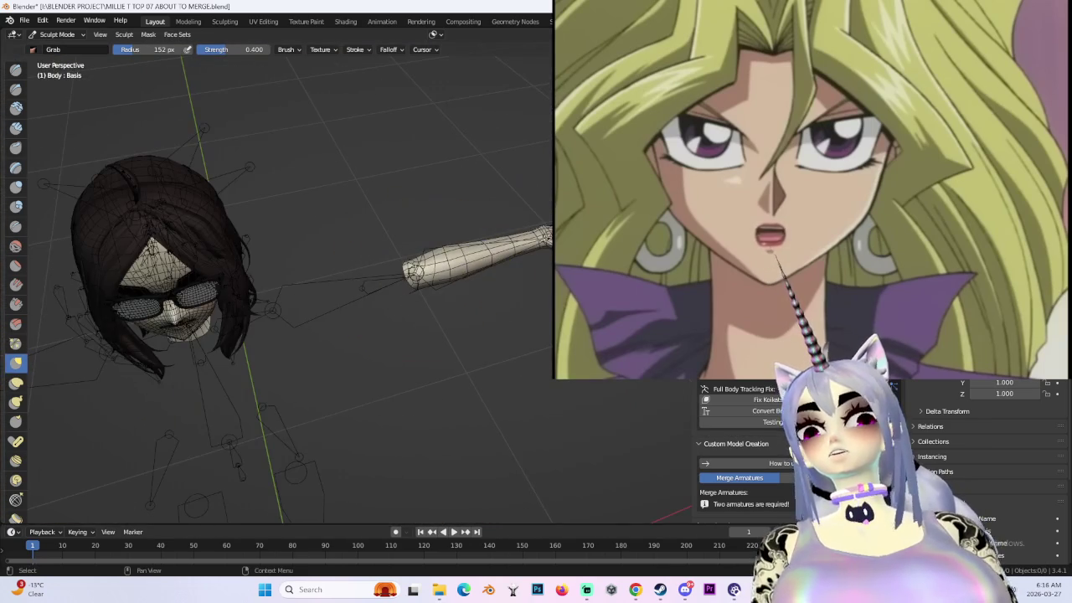
scroll(431, 324, up, 3)
scroll(430, 252, down, 2)
mouse_move(430, 251)
middle_down()
mouse_move(472, 294)
mouse_move(491, 276)
mouse_move(473, 299)
mouse_move(378, 259)
mouse_move(378, 192)
mouse_move(408, 237)
middle_up()
- Orbit around the sleeve seam and pull the sleeve edge down onto the arm surface
mouse_move(446, 279)
middle_down()
mouse_move(515, 270)
mouse_move(435, 257)
middle_up()
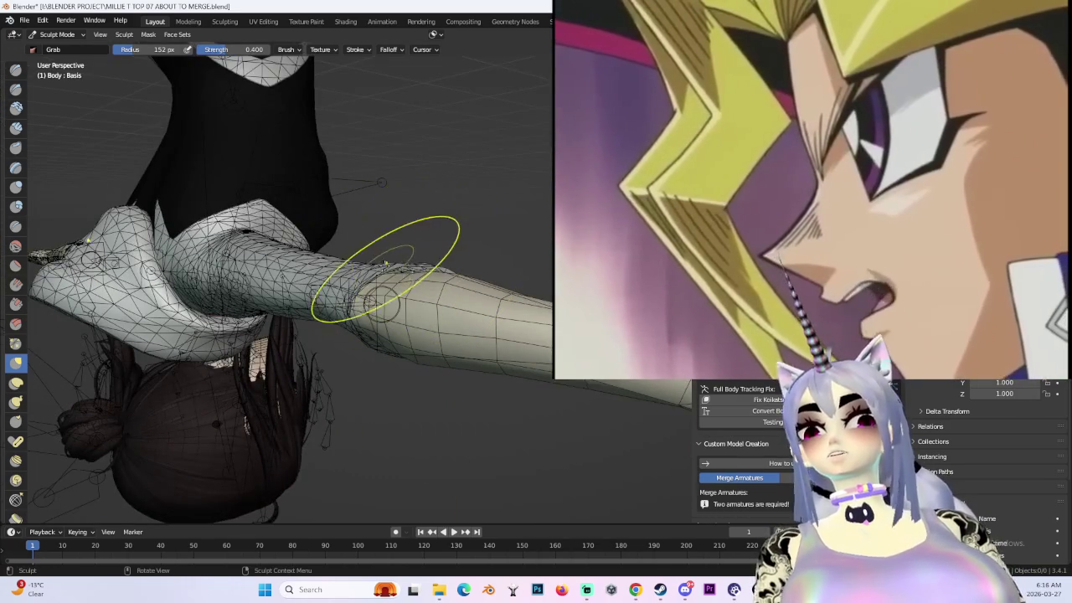
middle_drag(388, 272, 363, 248)
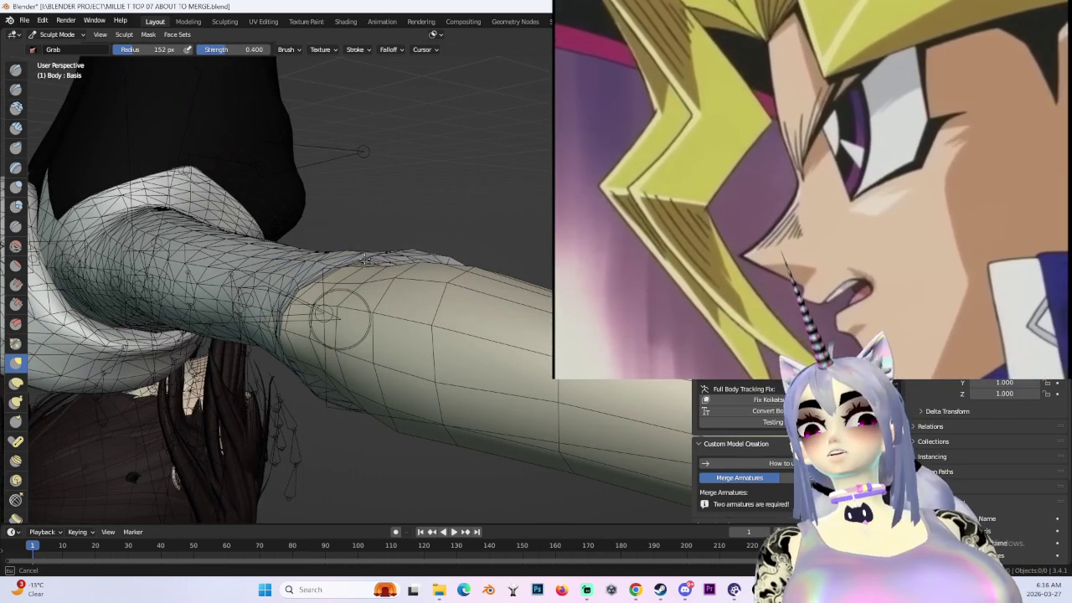
mouse_move(324, 313)
middle_down()
mouse_move(316, 328)
mouse_move(325, 277)
mouse_move(402, 227)
mouse_move(478, 251)
mouse_move(340, 268)
mouse_move(461, 254)
mouse_move(624, 143)
middle_up()
mouse_move(328, 268)
alt+middle_down()
mouse_move(455, 215)
mouse_move(545, 289)
mouse_move(513, 302)
mouse_move(552, 289)
alt+middle_up()
mouse_move(475, 237)
middle_down()
mouse_move(354, 240)
mouse_move(307, 259)
mouse_move(327, 188)
mouse_move(330, 232)
mouse_move(409, 283)
mouse_move(443, 282)
mouse_move(453, 297)
middle_up()
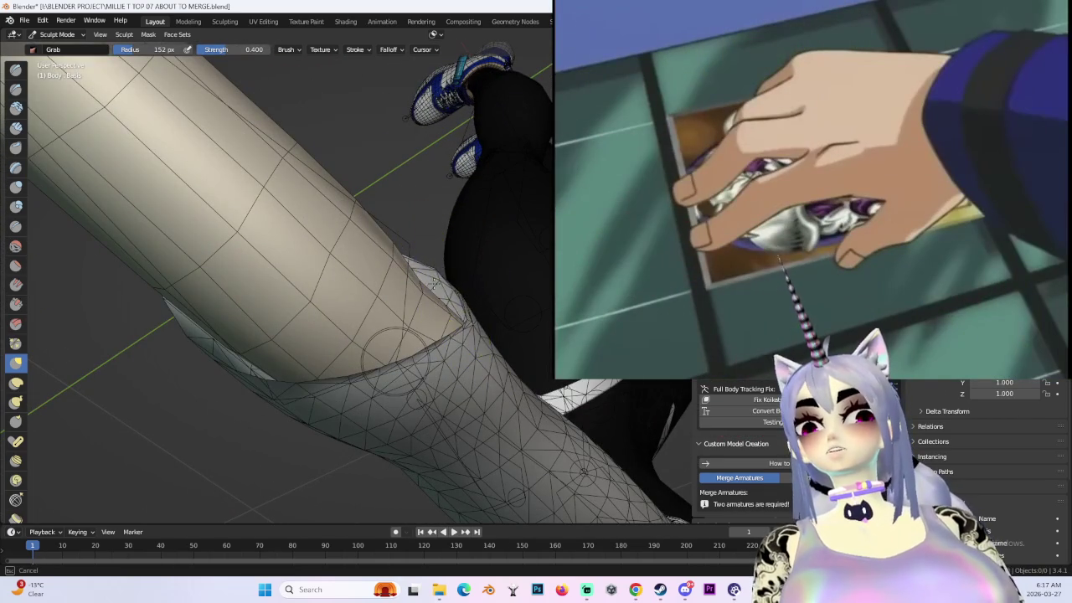
drag(443, 268, 421, 283)
- Inspect the seam from several angles, then rotate the right elbow bone about 31° downward
mouse_move(477, 319)
middle_down()
mouse_move(521, 311)
mouse_move(491, 347)
middle_up()
mouse_move(502, 402)
middle_down()
mouse_move(511, 392)
mouse_move(444, 321)
middle_up()
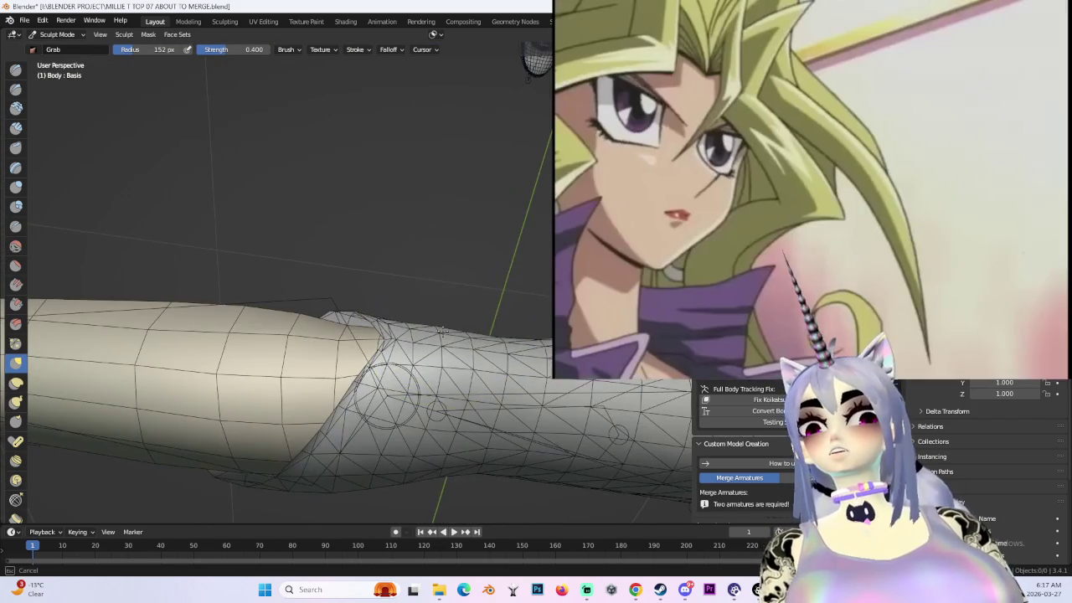
scroll(469, 276, down, 2)
scroll(494, 242, down, 2)
scroll(505, 237, down, 1)
middle_drag(504, 237, 383, 383)
scroll(430, 282, up, 3)
mouse_move(431, 282)
middle_down()
mouse_move(483, 340)
mouse_move(478, 286)
mouse_move(371, 318)
middle_up()
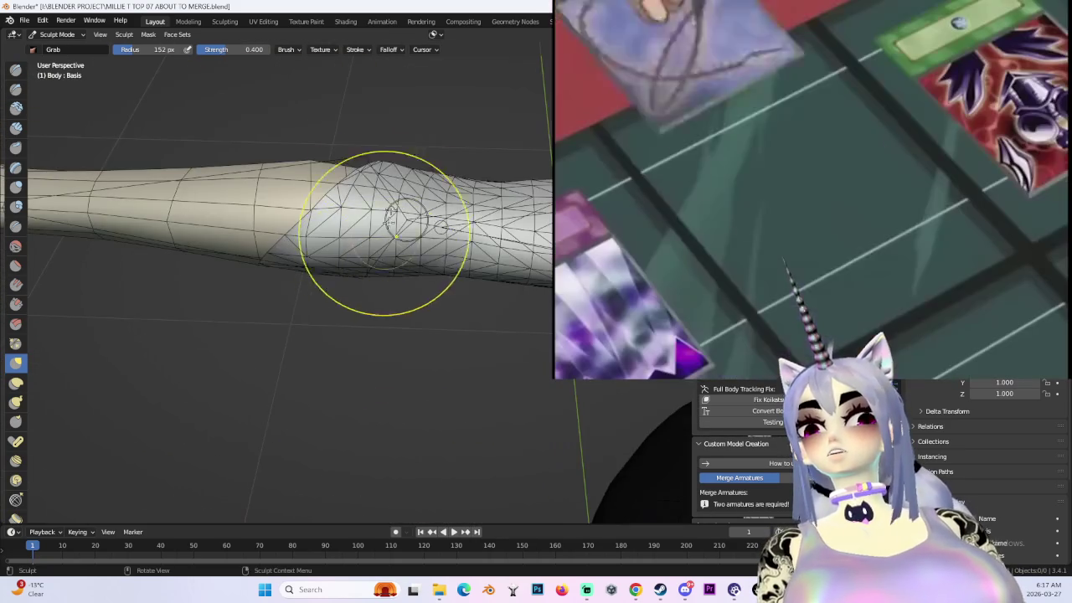
shift+middle_drag(388, 156, 411, 246)
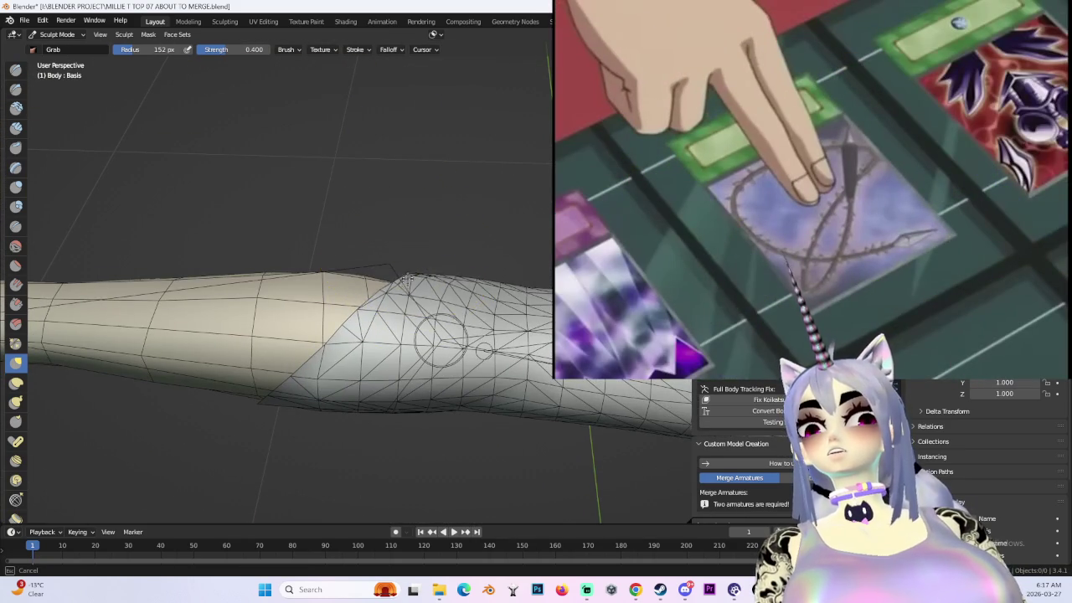
middle_drag(405, 283, 466, 276)
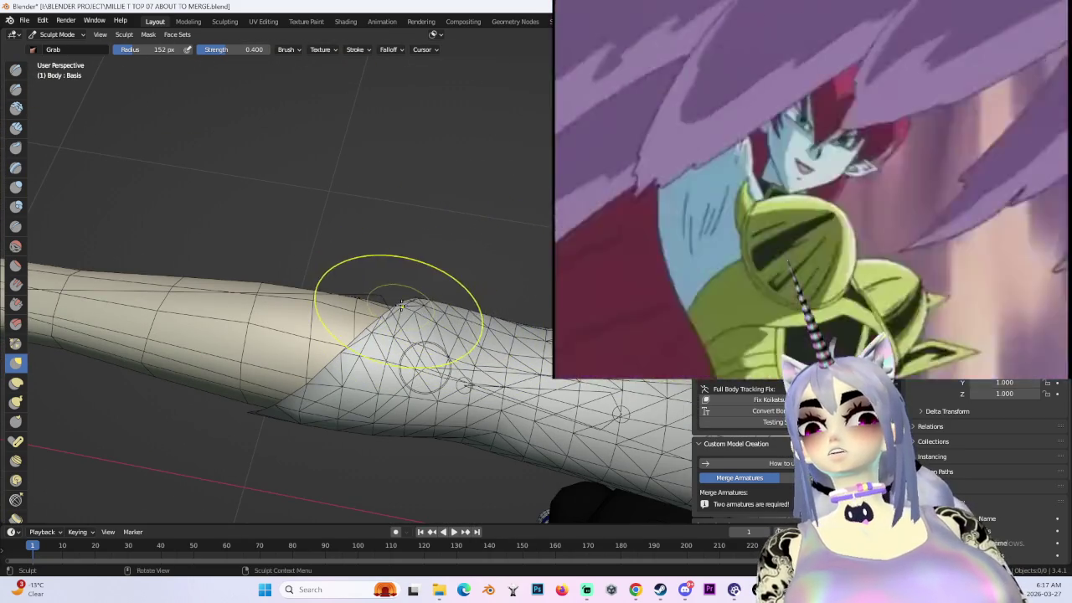
mouse_move(402, 305)
middle_down()
mouse_move(482, 351)
mouse_move(375, 306)
middle_up()
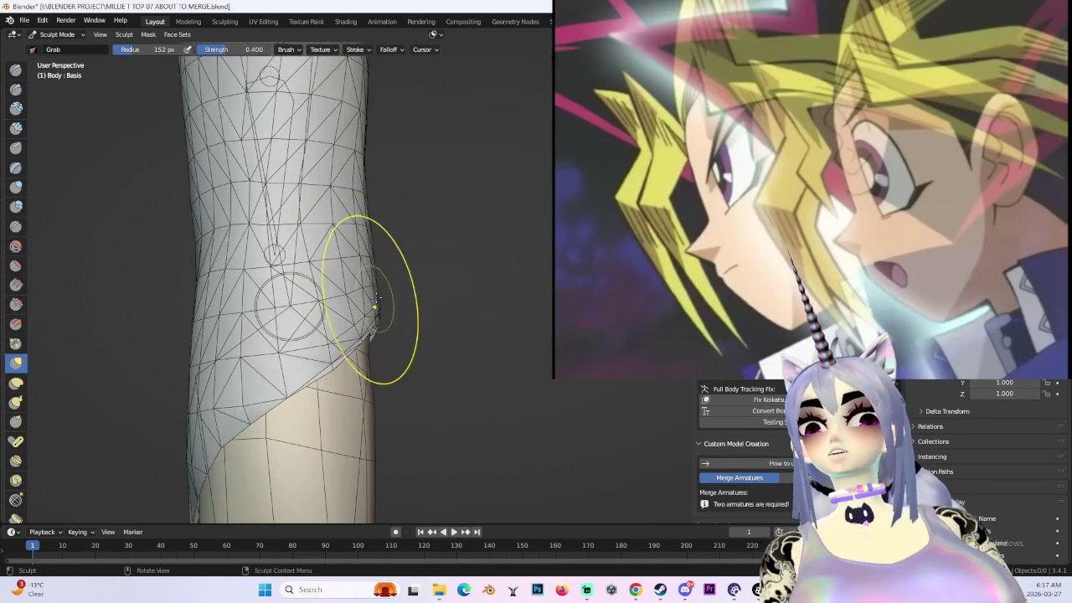
scroll(374, 306, up, 2)
scroll(374, 270, down, 2)
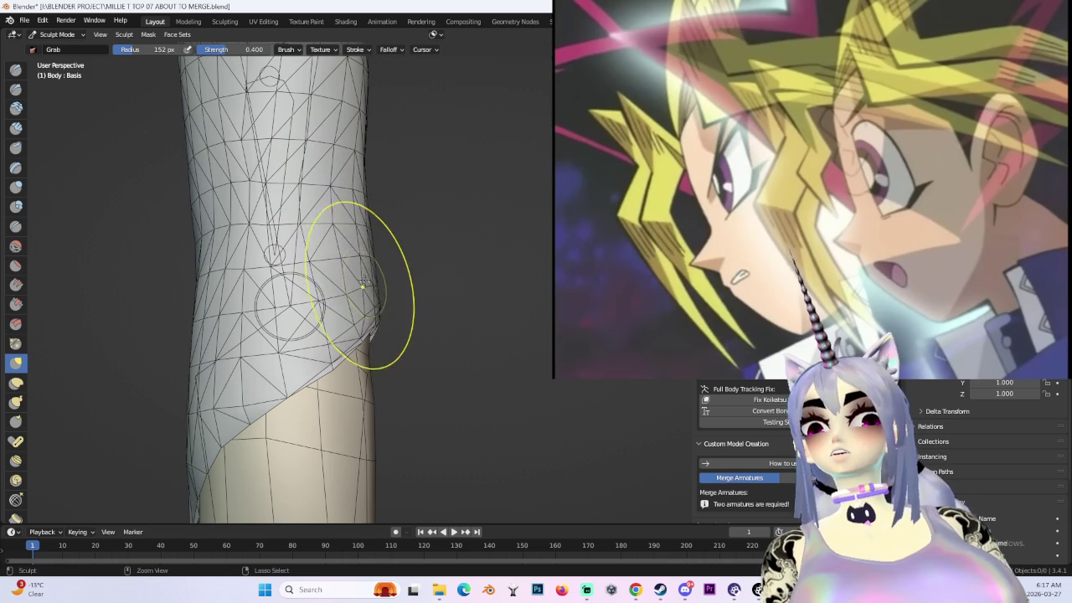
mouse_move(375, 285)
middle_down()
mouse_move(323, 311)
mouse_move(394, 362)
mouse_move(371, 335)
mouse_move(549, 270)
mouse_move(469, 251)
mouse_move(436, 159)
mouse_move(540, 196)
mouse_move(490, 159)
mouse_move(430, 216)
middle_up()
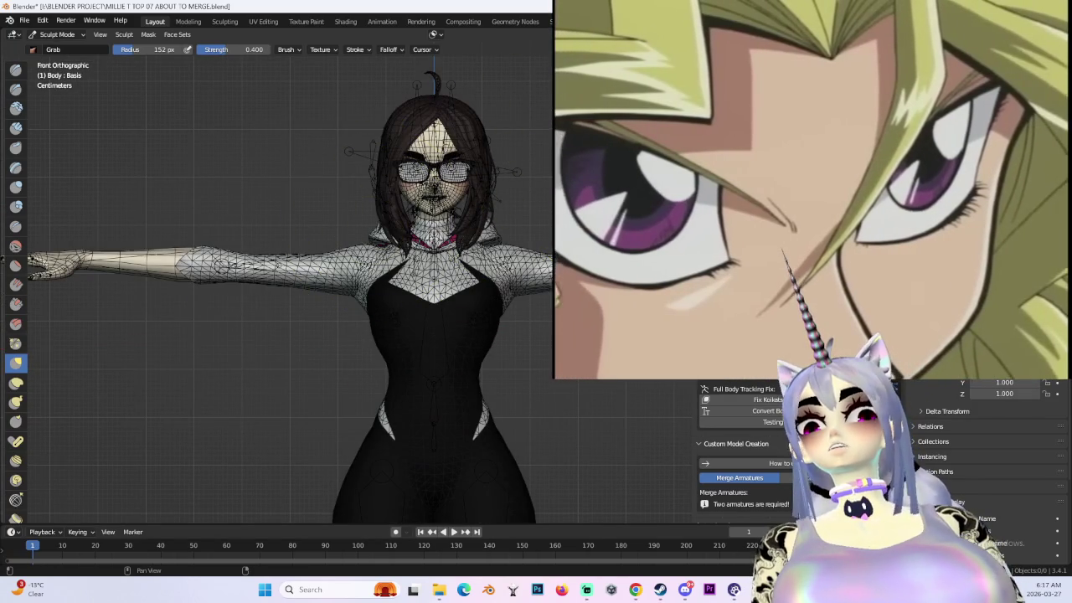
click(201, 287)
drag(202, 287, 265, 237)
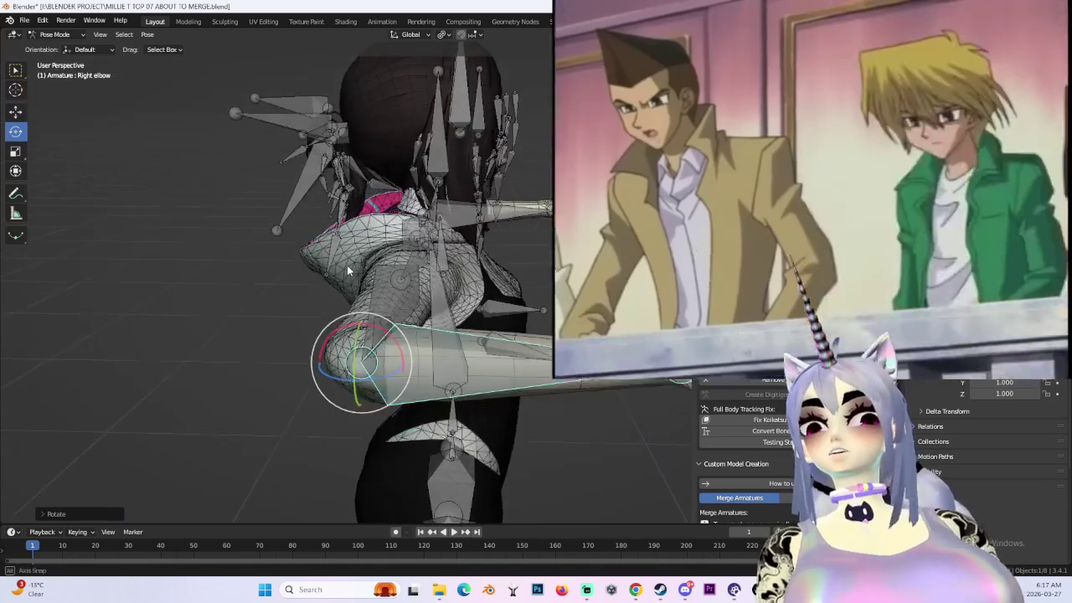
- Swing the right forearm further down and view the bent arm from above and the front
drag(262, 238, 351, 288)
middle_drag(352, 287, 34, 74)
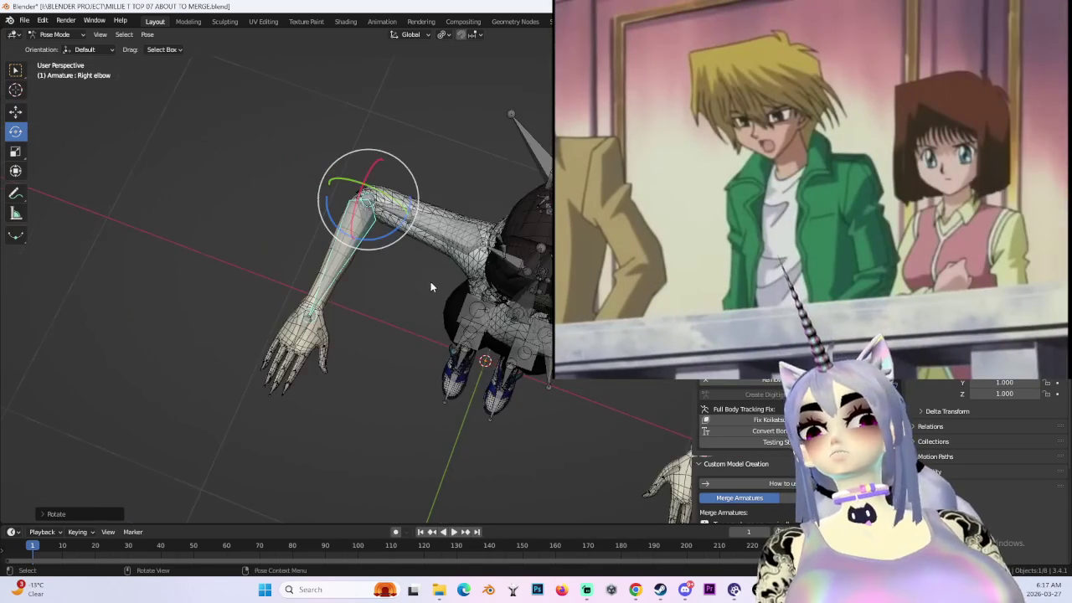
middle_drag(533, 336, 533, 276)
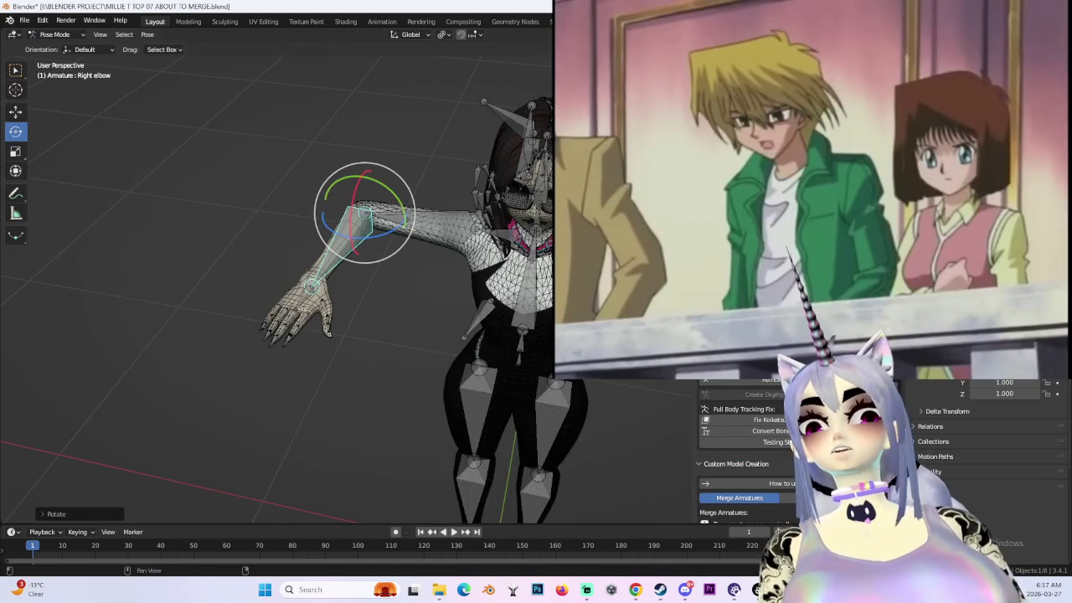
mouse_move(533, 226)
middle_down()
mouse_move(411, 248)
mouse_move(536, 341)
mouse_move(446, 369)
mouse_move(433, 352)
mouse_move(430, 388)
mouse_move(459, 312)
mouse_move(527, 273)
mouse_move(464, 264)
mouse_move(506, 321)
mouse_move(504, 269)
mouse_move(515, 310)
mouse_move(373, 334)
mouse_move(514, 330)
mouse_move(531, 371)
mouse_move(577, 400)
mouse_move(559, 410)
mouse_move(503, 385)
mouse_move(391, 371)
mouse_move(491, 354)
mouse_move(397, 335)
mouse_move(436, 331)
mouse_move(540, 274)
mouse_move(491, 286)
middle_up()
scroll(411, 251, up, 3)
- Return to Object Mode with the Body mesh and switch to a front orthographic view
click(435, 331)
key(alt+a)
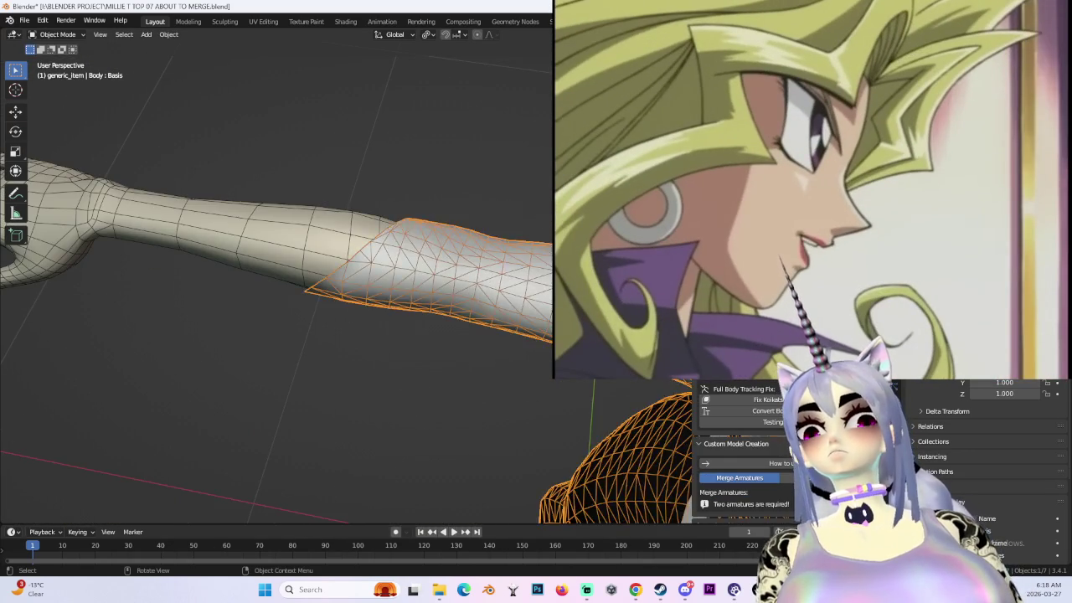
scroll(405, 251, down, 5)
scroll(410, 209, down, 3)
scroll(413, 221, down, 2)
scroll(414, 222, up, 2)
middle_drag(414, 221, 268, 224)
key(KP_1)
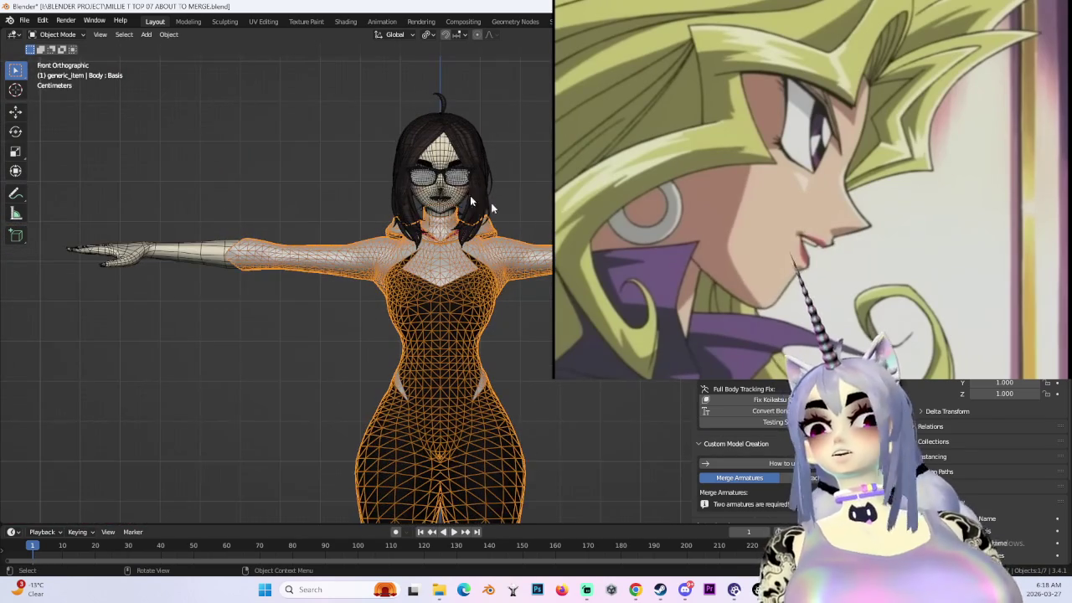
- Save the file as MILLIE T TOP 08 ABOUT TO MERGE.blend, changing 07 to 08
click(62, 108)
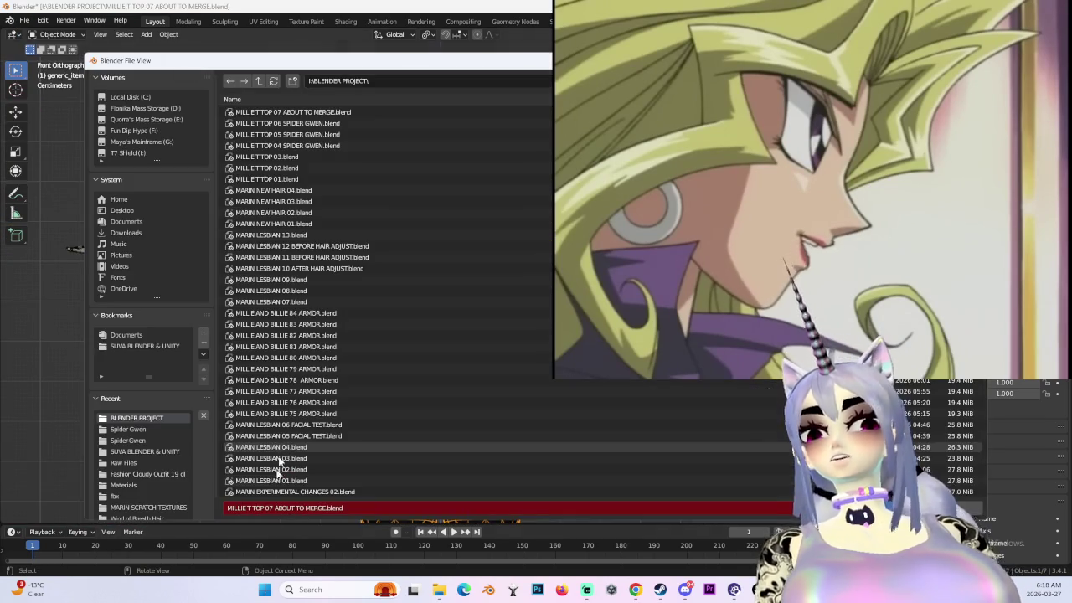
click(273, 509)
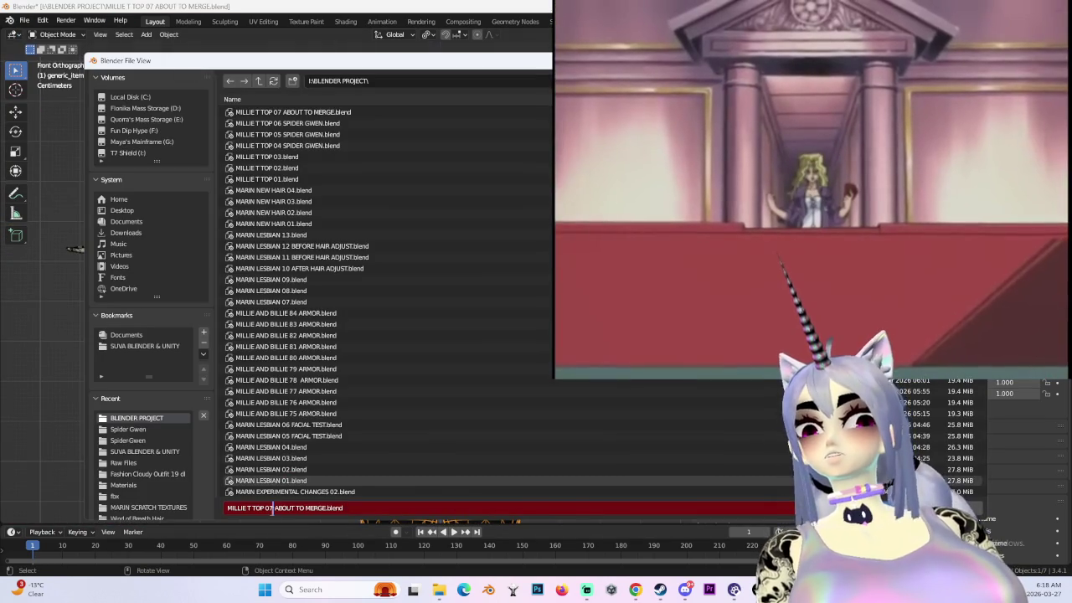
text(8)
key(Return)
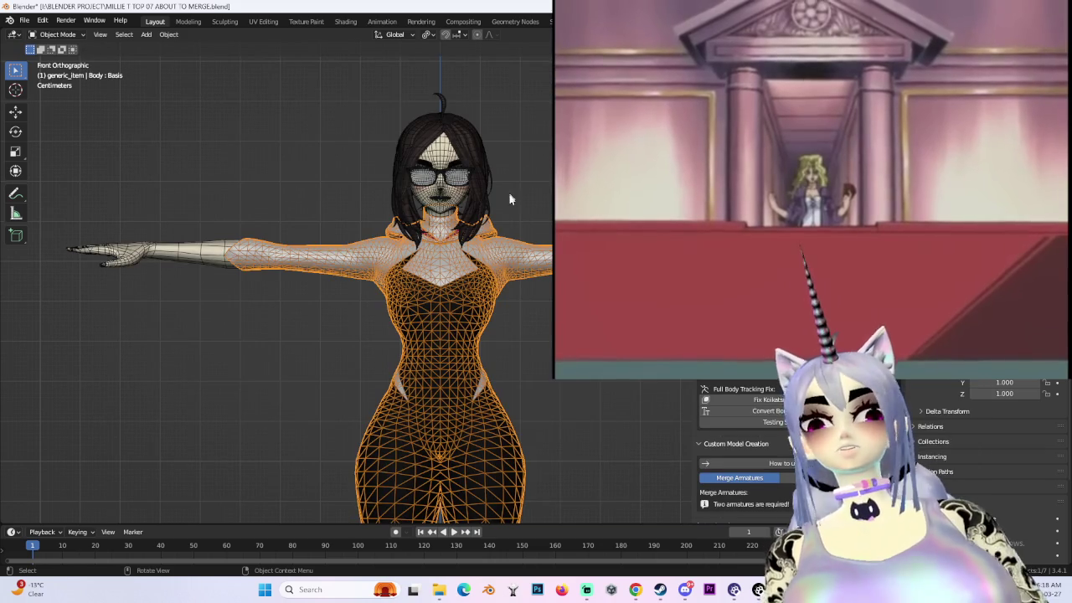
- Deselect the model and bring up the file browser to load another file
click(24, 19)
click(62, 108)
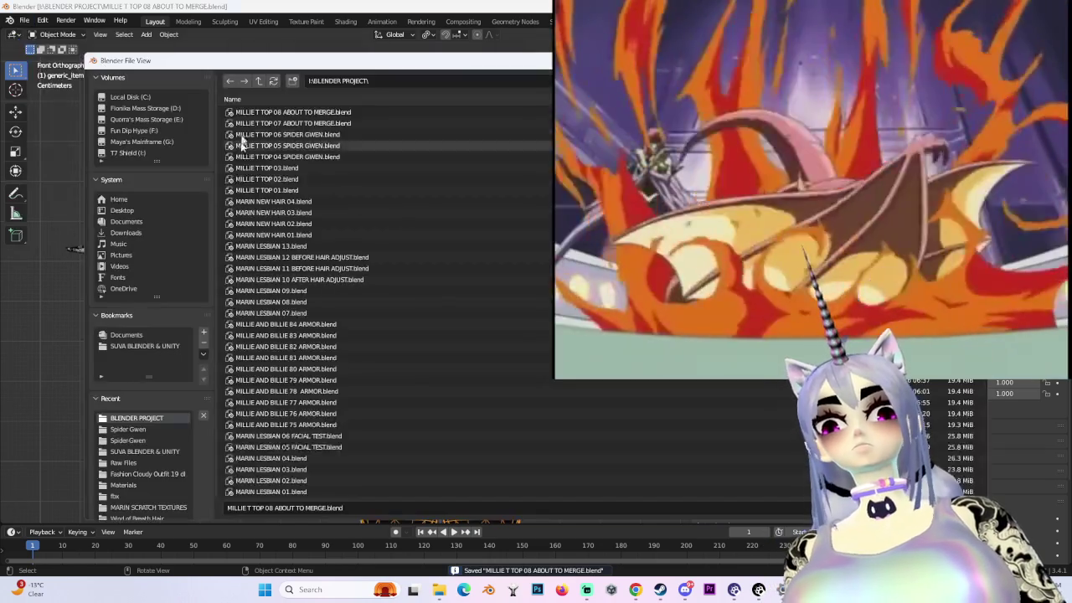
key(Escape)
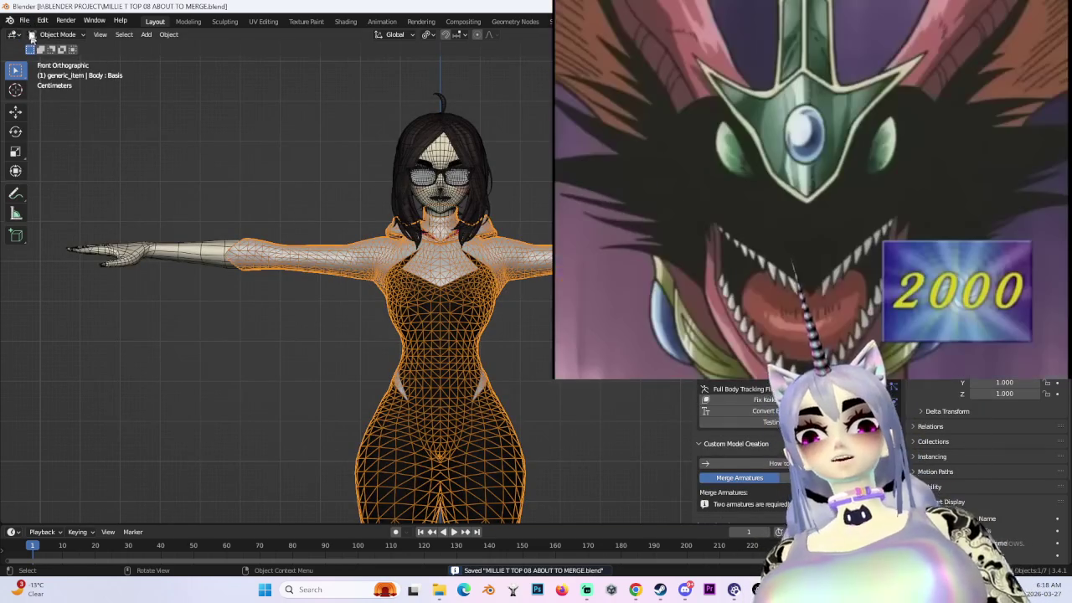
key(alt+a)
click(25, 20)
click(62, 109)
- Load the older MILLIE T TOP 07 file and inspect its armatures, including the hair-bone one
double_click(276, 123)
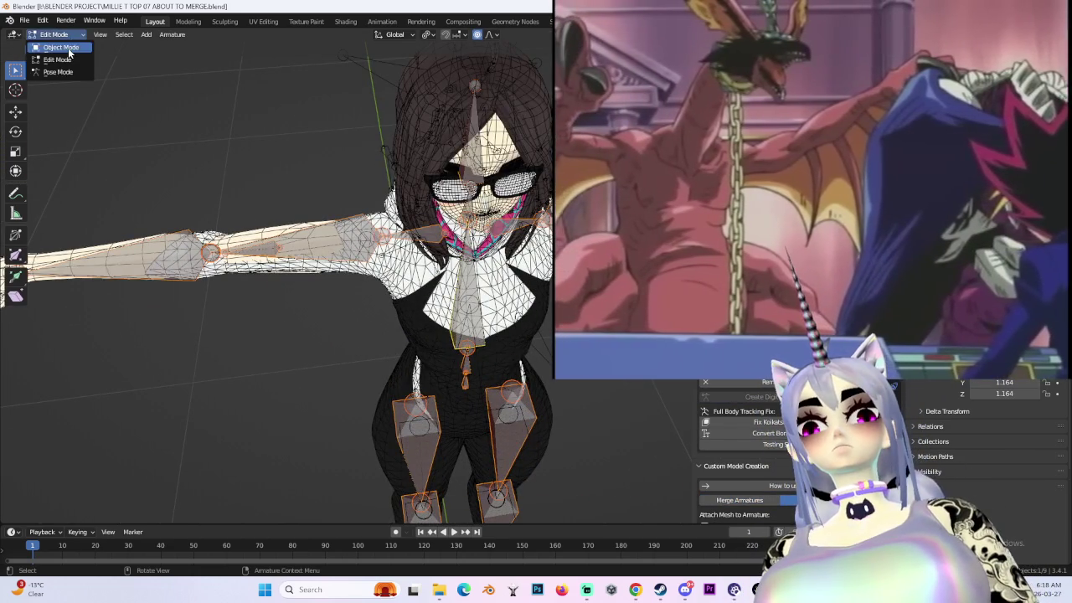
click(60, 47)
middle_drag(415, 295, 17, 180)
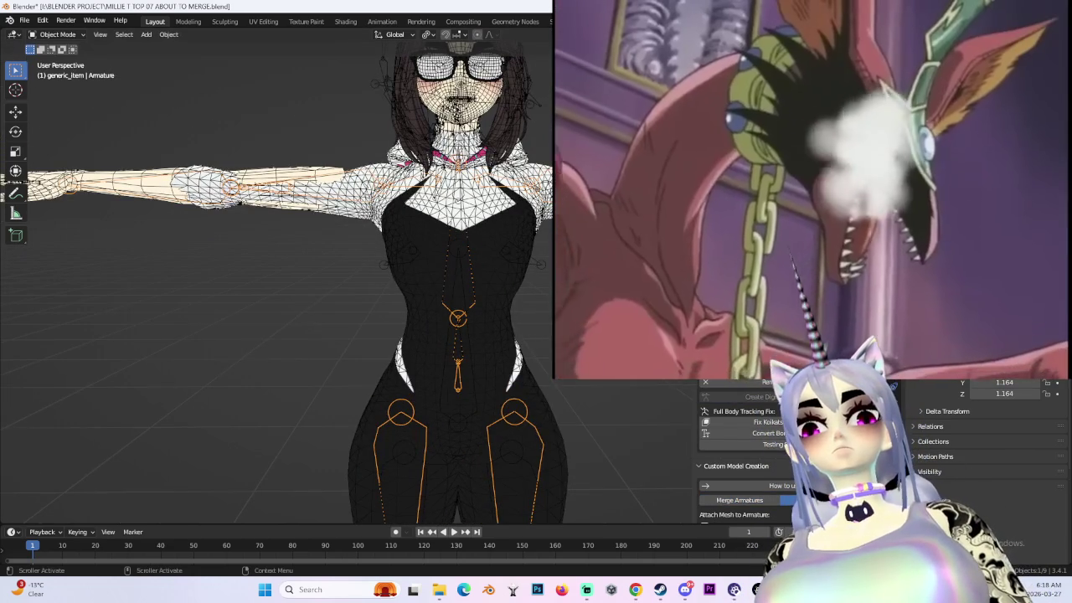
click(458, 134)
scroll(511, 247, down, 5)
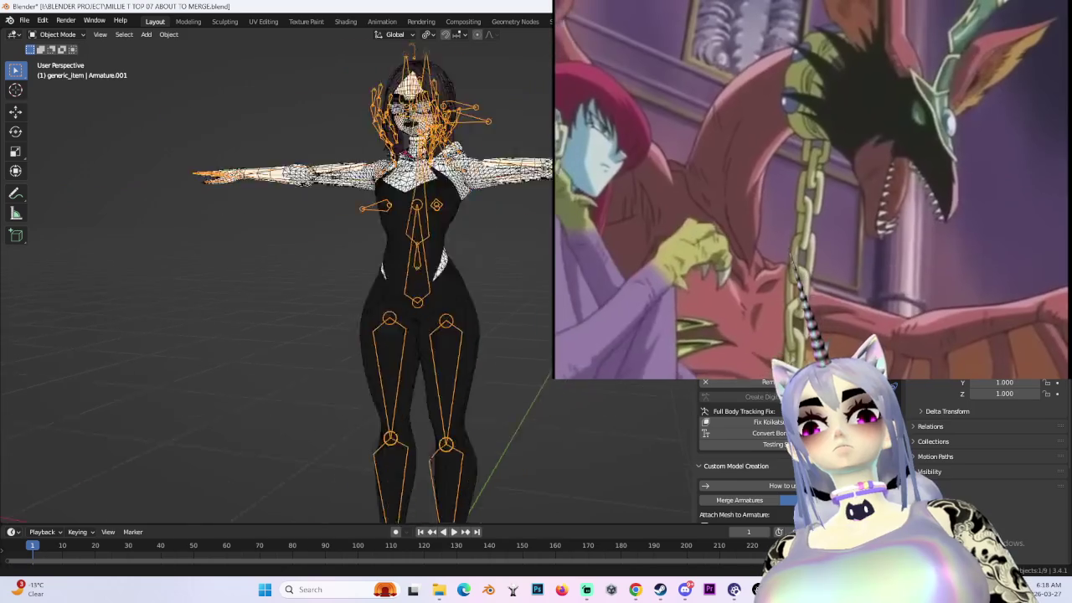
middle_drag(516, 247, 502, 297)
scroll(502, 298, up, 5)
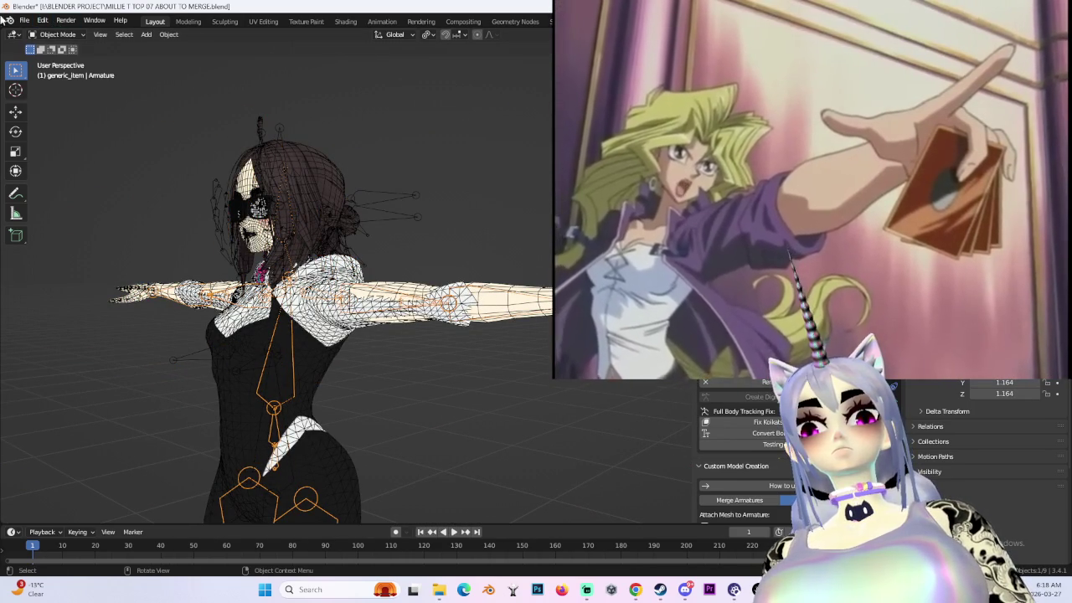
- Reopen MILLIE T TOP 08 ABOUT TO MERGE.blend without saving and select the Body mesh
click(24, 19)
click(38, 237)
click(488, 314)
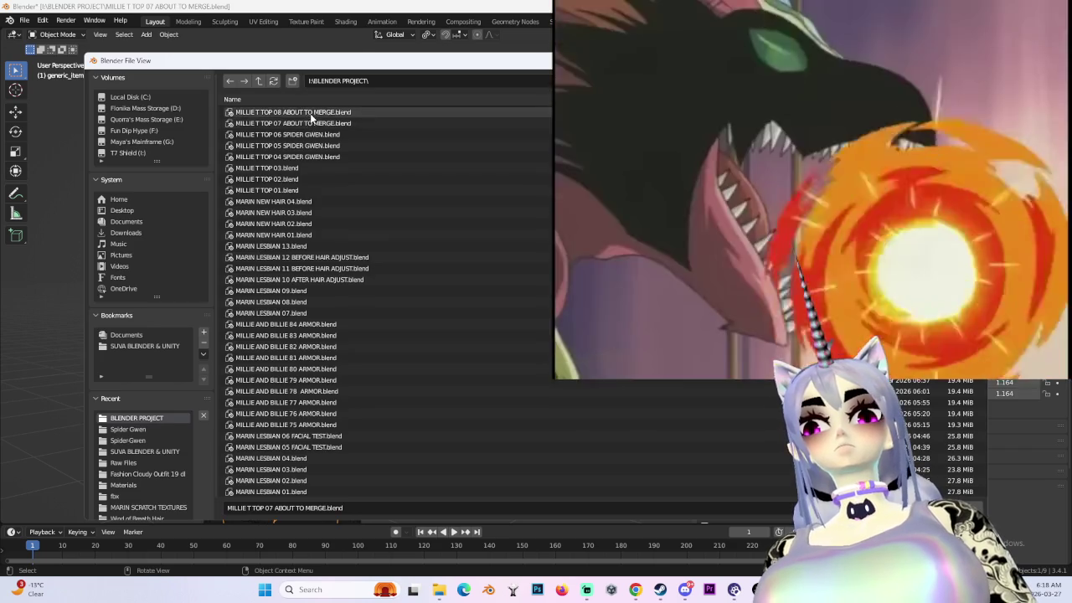
double_click(310, 112)
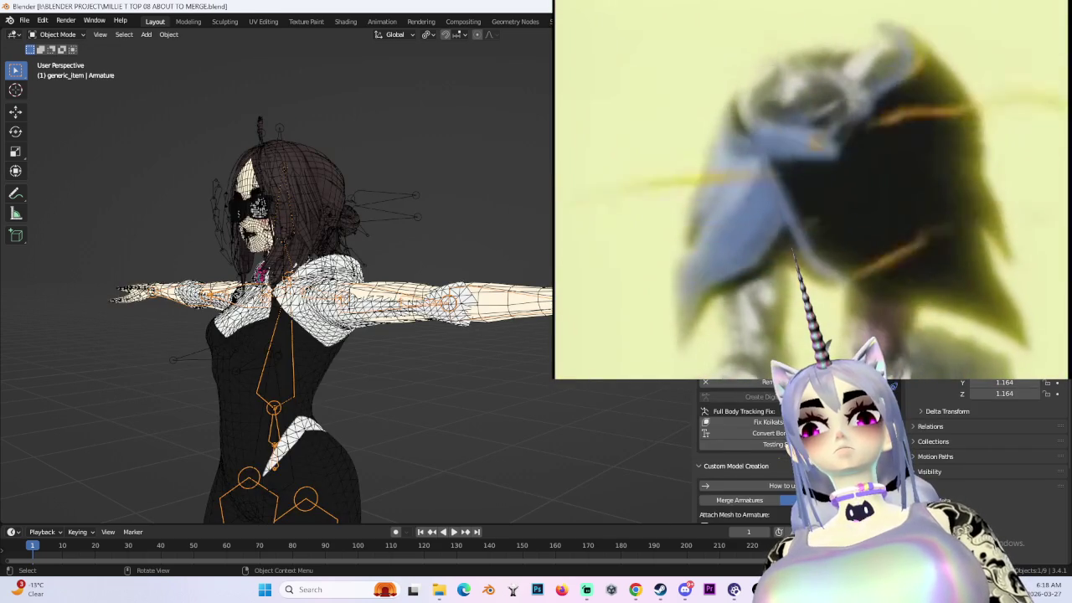
middle_drag(502, 226, 506, 219)
click(475, 271)
mouse_move(475, 271)
middle_down()
mouse_move(452, 268)
mouse_move(469, 268)
middle_up()
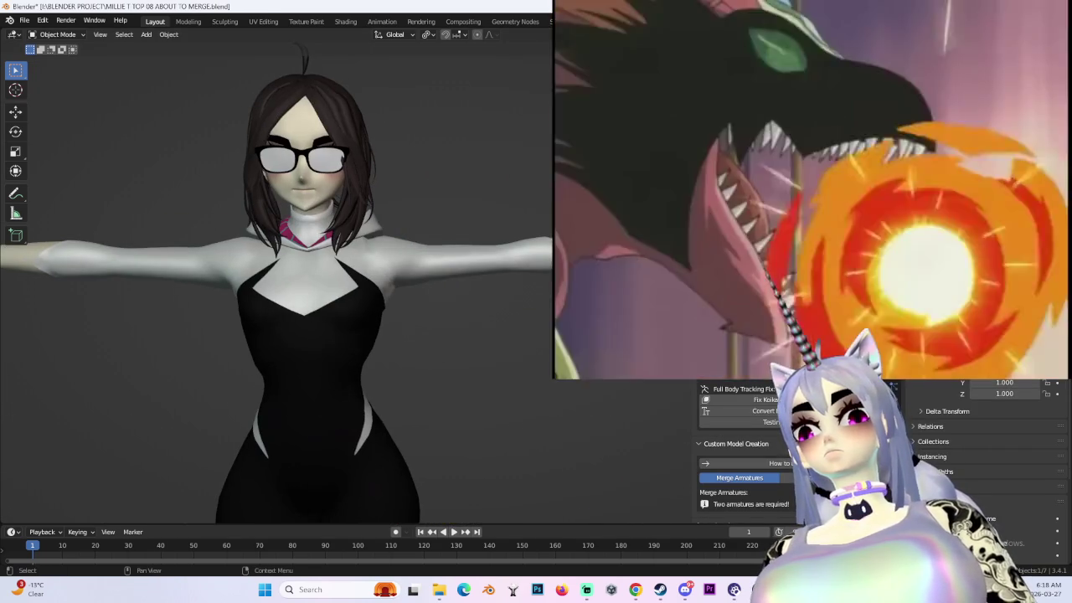
- Restore the overlays, close in on the arm seam and hide the triangulated Body mesh
scroll(508, 198, down, 2)
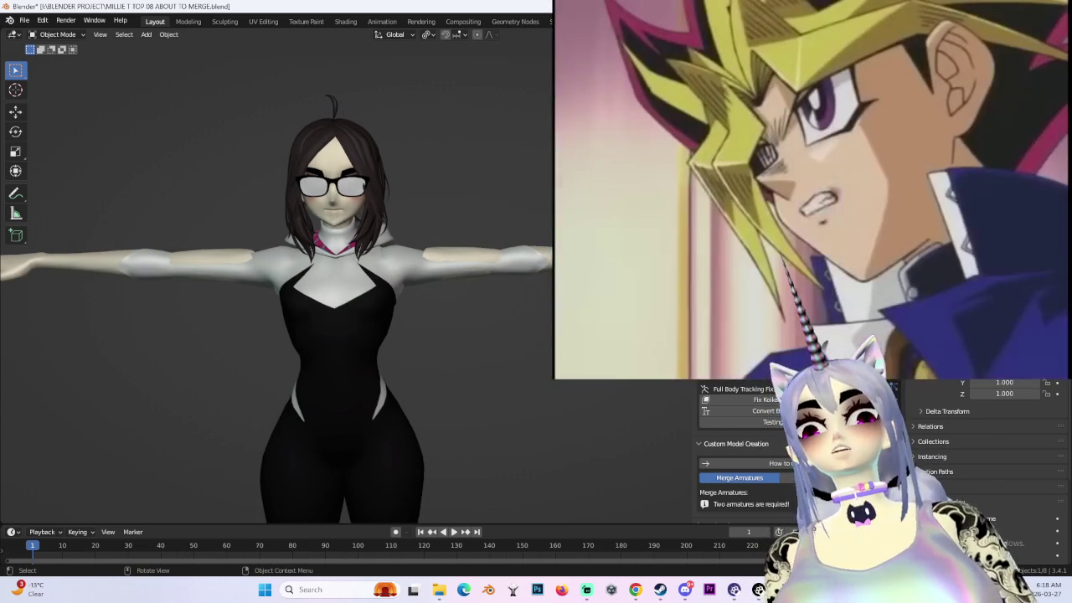
key(shift+alt+z)
scroll(459, 243, up, 3)
mouse_move(435, 277)
middle_down()
mouse_move(371, 335)
mouse_move(495, 351)
mouse_move(420, 341)
middle_up()
middle_drag(470, 286, 479, 309)
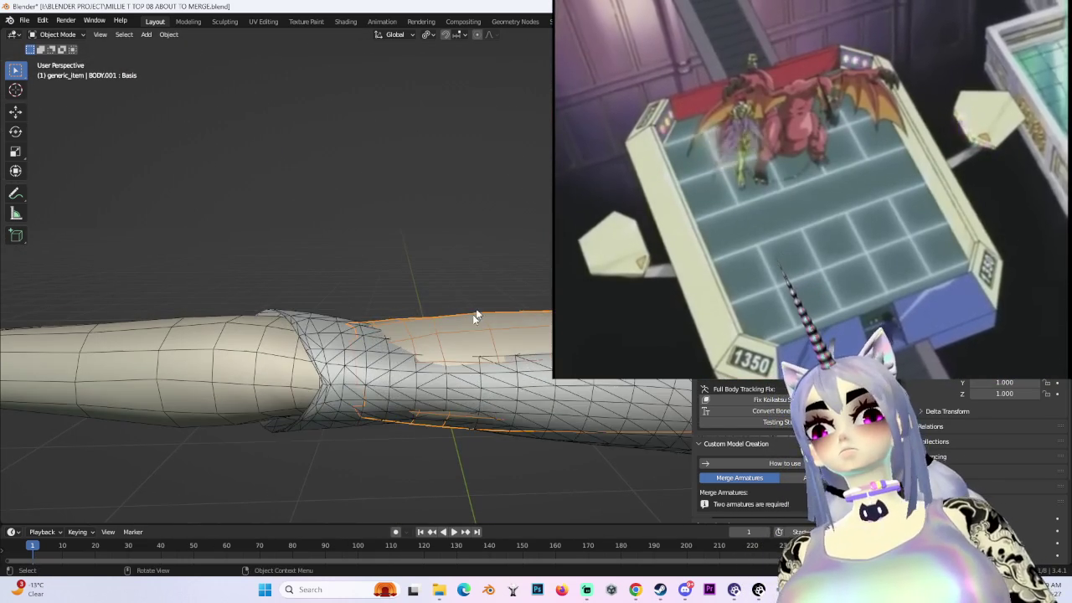
key(Delete)
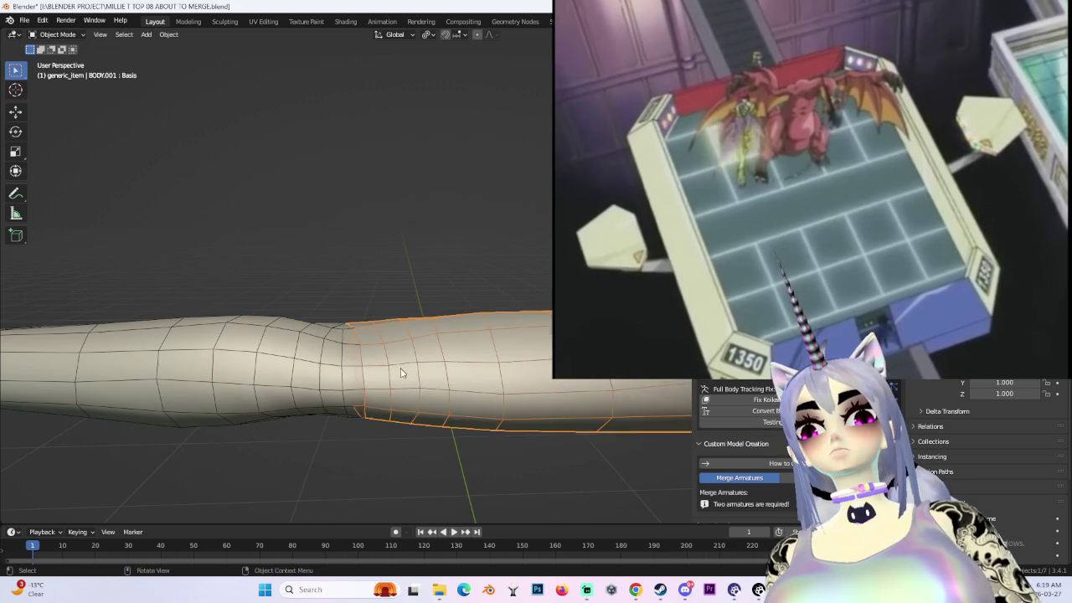
middle_drag(435, 368, 376, 377)
- Select BODY.001 and enter Edit Mode on it with Circle Select active
shift+click(501, 349)
mouse_move(501, 349)
middle_down()
mouse_move(471, 449)
mouse_move(469, 394)
middle_up()
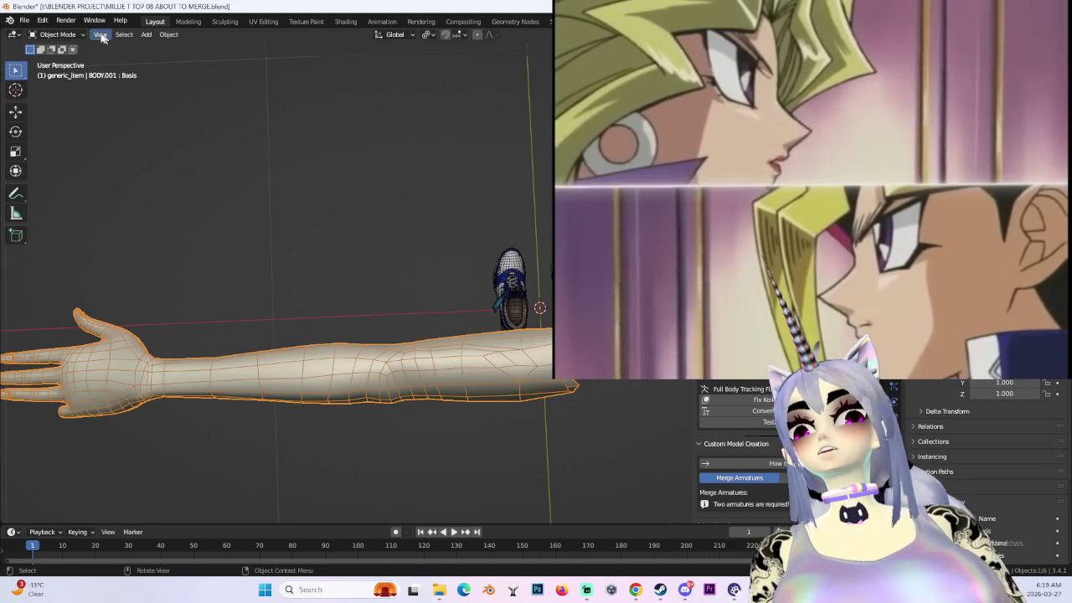
click(57, 35)
click(52, 60)
key(c)
mouse_move(530, 327)
middle_down()
mouse_move(414, 330)
mouse_move(458, 349)
mouse_move(478, 331)
mouse_move(444, 293)
middle_up()
- Run Merge By Distance on BODY.001, removing 28 duplicates, and check the arm from the front
click(202, 34)
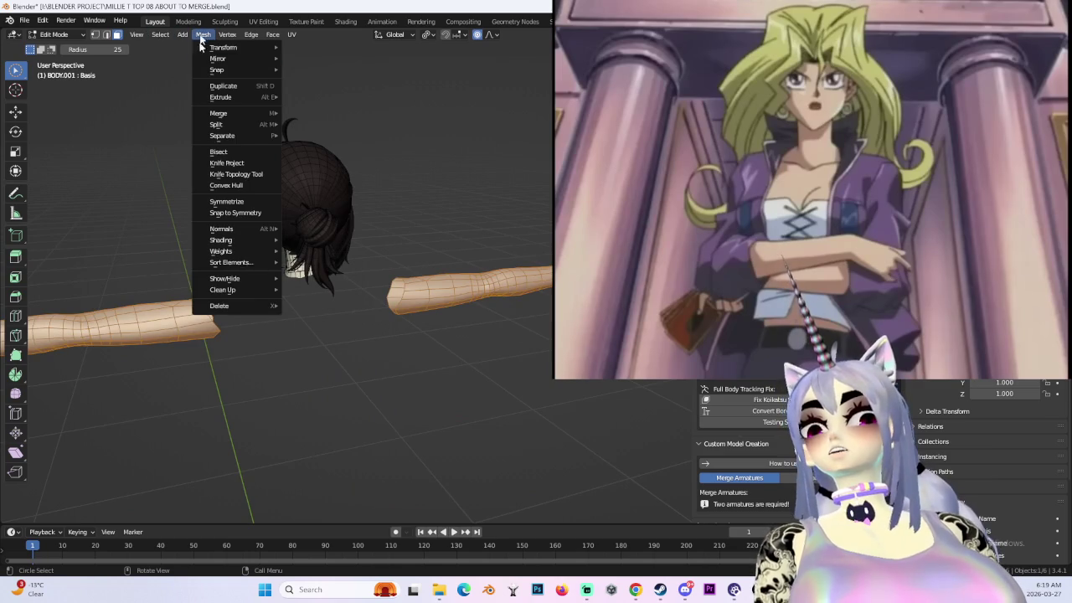
click(339, 378)
mouse_move(337, 380)
middle_down()
mouse_move(438, 335)
mouse_move(427, 369)
middle_up()
middle_drag(514, 365, 505, 338)
scroll(506, 338, up, 3)
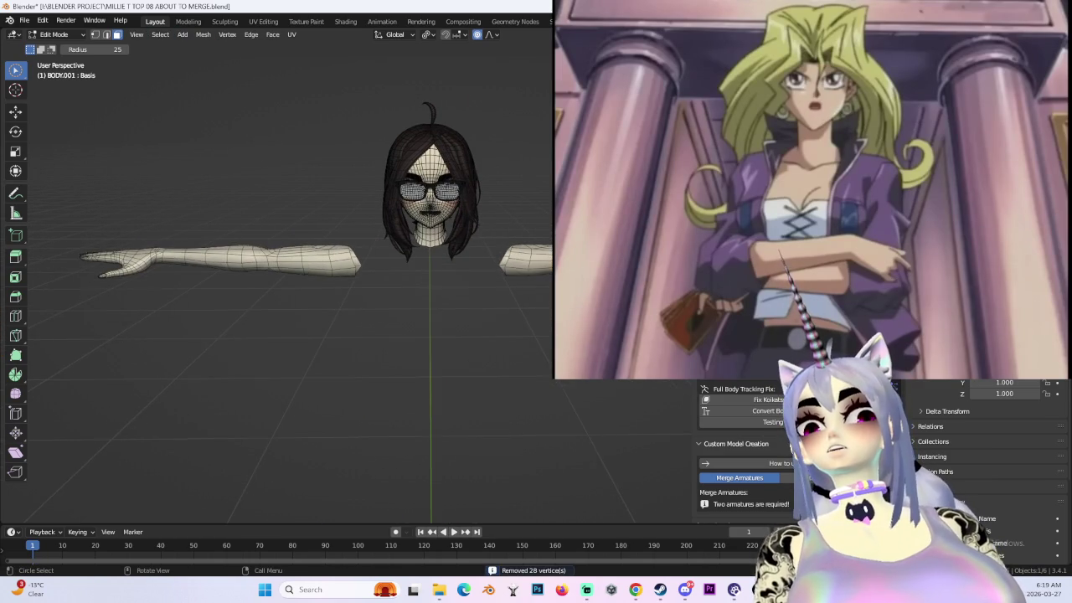
key(KP_1)
scroll(482, 224, up, 4)
mouse_move(481, 223)
middle_down()
mouse_move(402, 216)
mouse_move(397, 342)
mouse_move(397, 304)
mouse_move(435, 216)
middle_up()
key(KP_1)
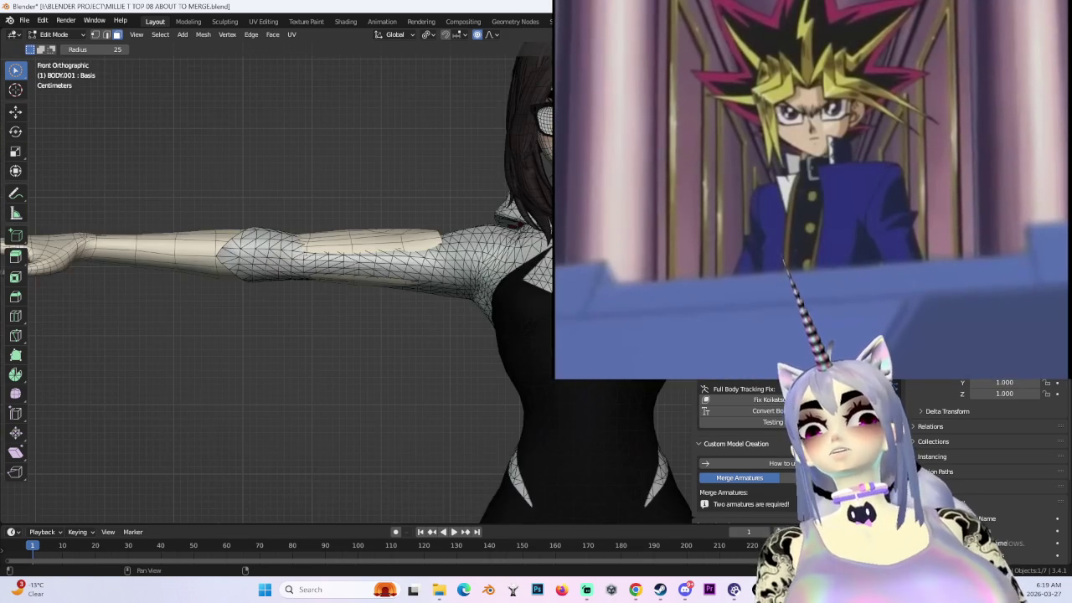
- In X-ray, box-select the sleeve, hand and forearm vertices along the first arm
key(alt+z)
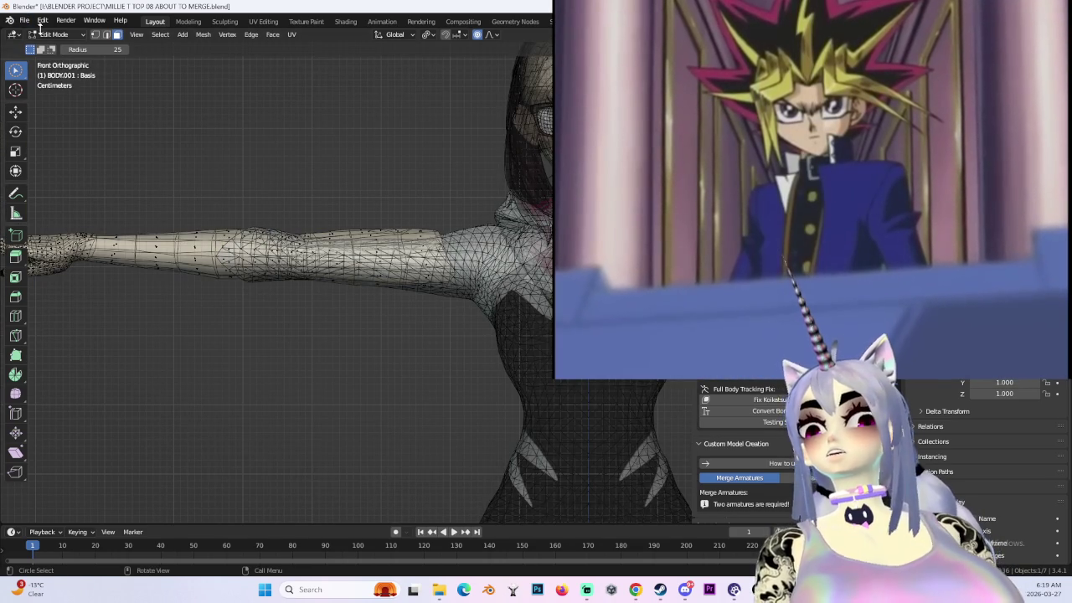
click(94, 98)
mouse_move(155, 148)
mouse_down()
mouse_move(313, 341)
mouse_move(353, 357)
mouse_up()
scroll(353, 357, down, 5)
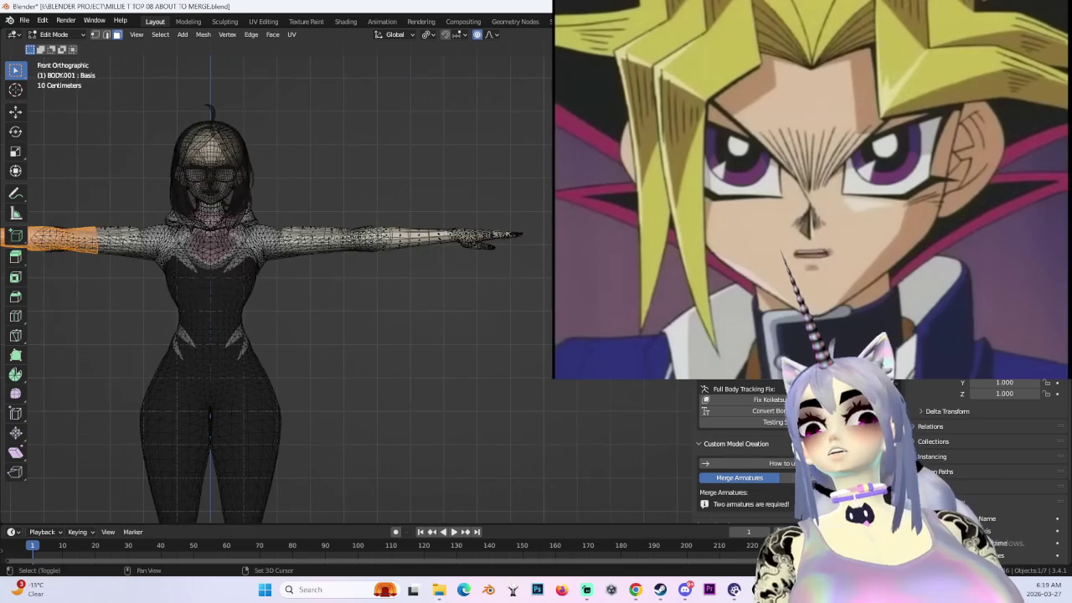
drag(418, 185, 342, 182)
scroll(380, 277, up, 5)
scroll(423, 299, up, 2)
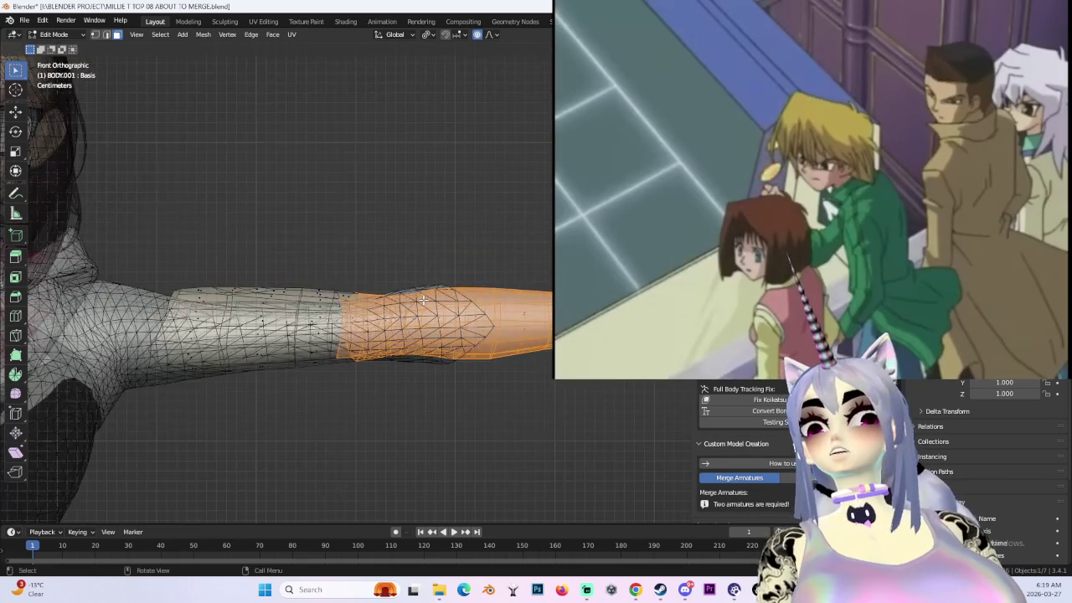
shift+middle_drag(414, 303, 391, 230)
scroll(469, 435, down, 5)
scroll(488, 447, up, 5)
drag(464, 414, 391, 329)
- Box-select the vertices around the left hand, preview the shaded mesh, then return to Object Mode
scroll(421, 317, down, 3)
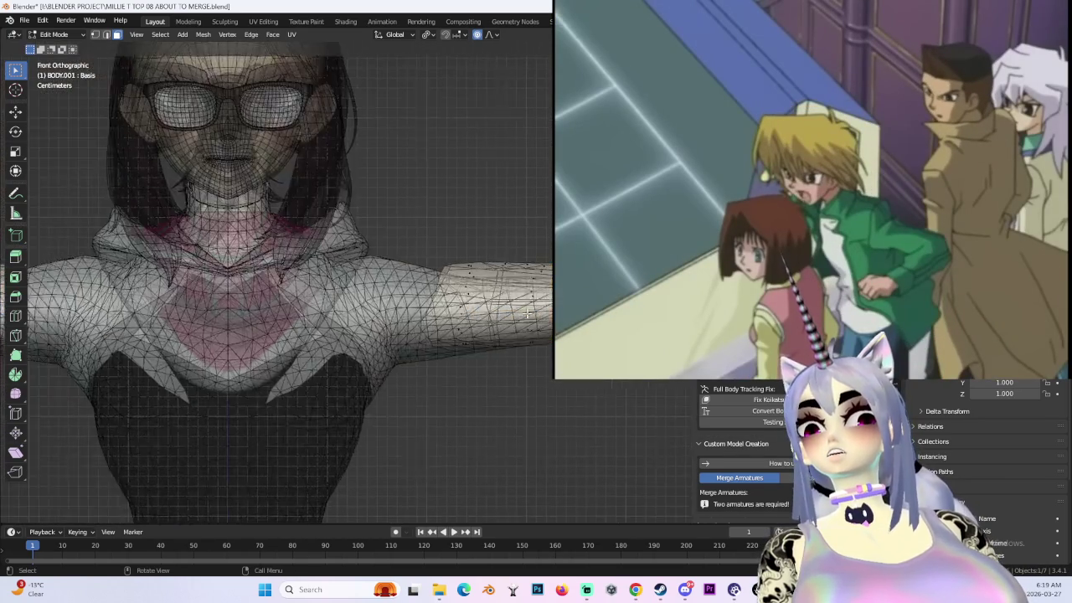
scroll(524, 321, down, 4)
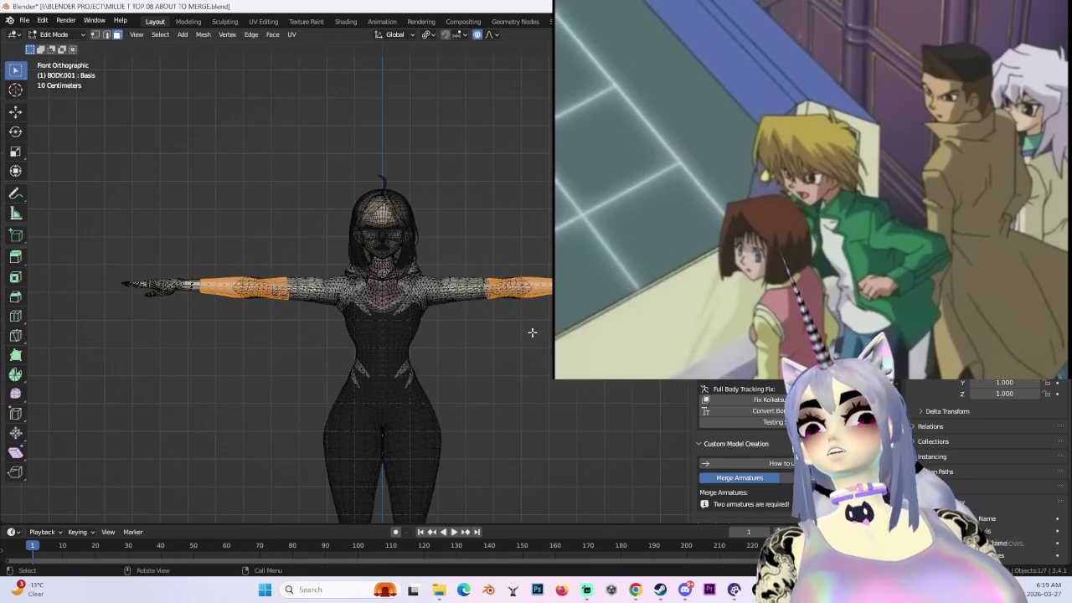
drag(70, 194, 215, 389)
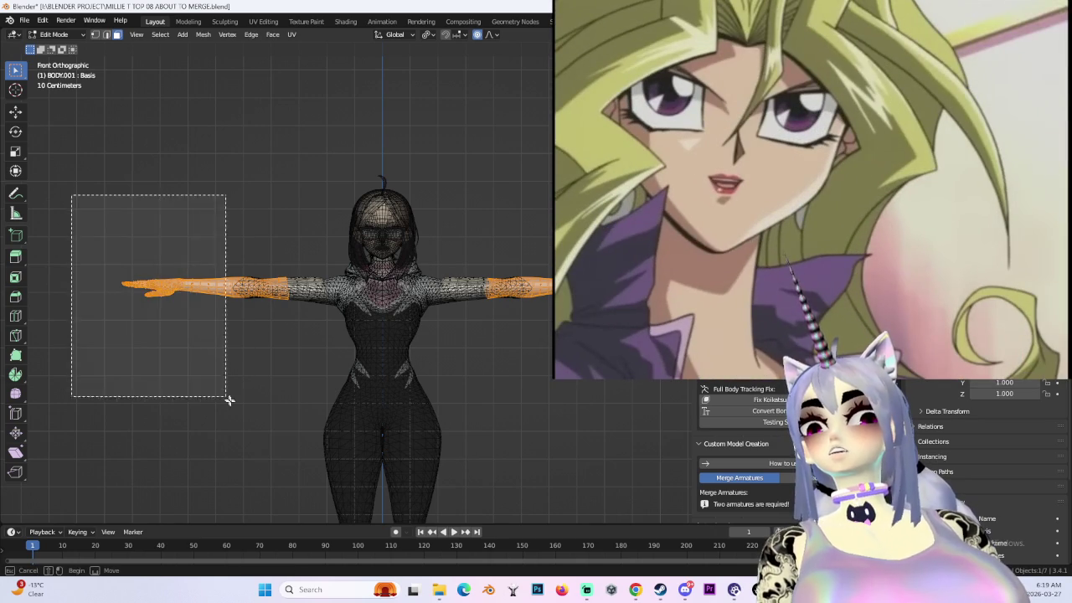
scroll(237, 346, up, 3)
shift+middle_drag(239, 347, 442, 242)
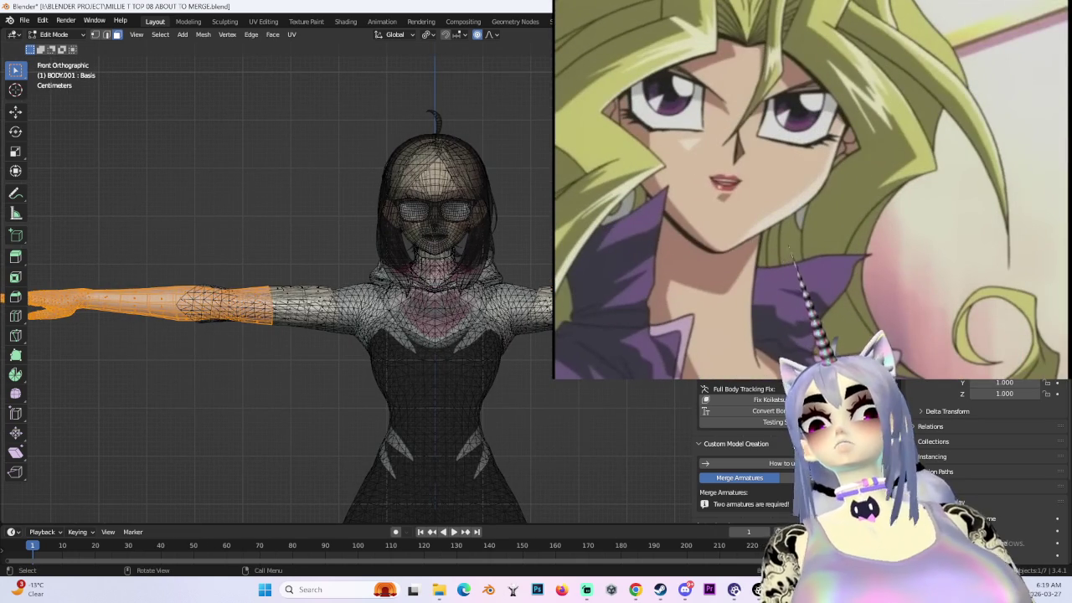
key(shift+alt+z)
middle_drag(231, 54, 227, 75)
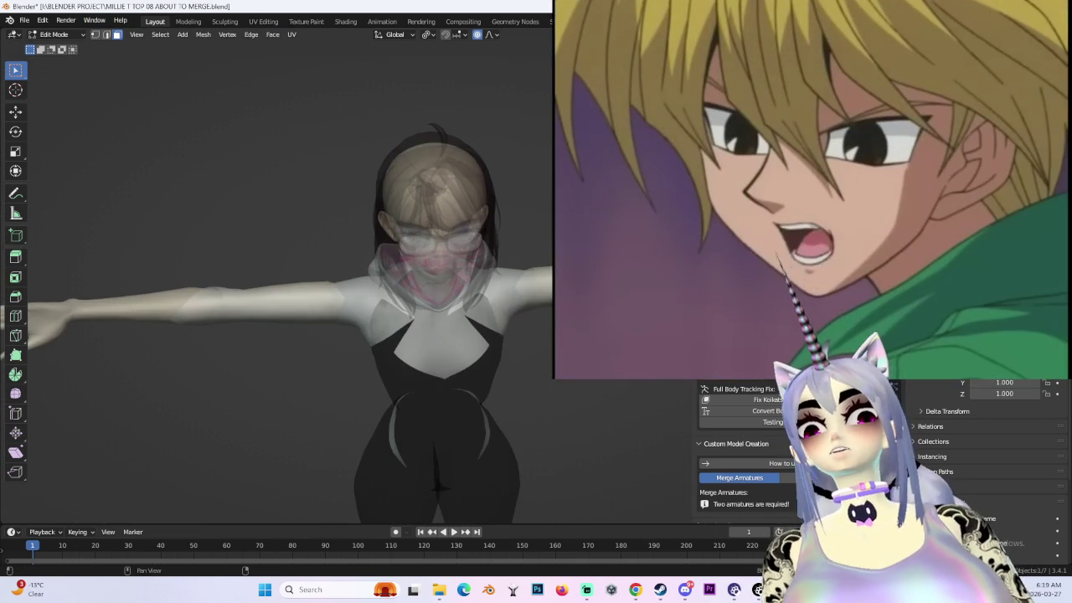
key(shift+alt+z)
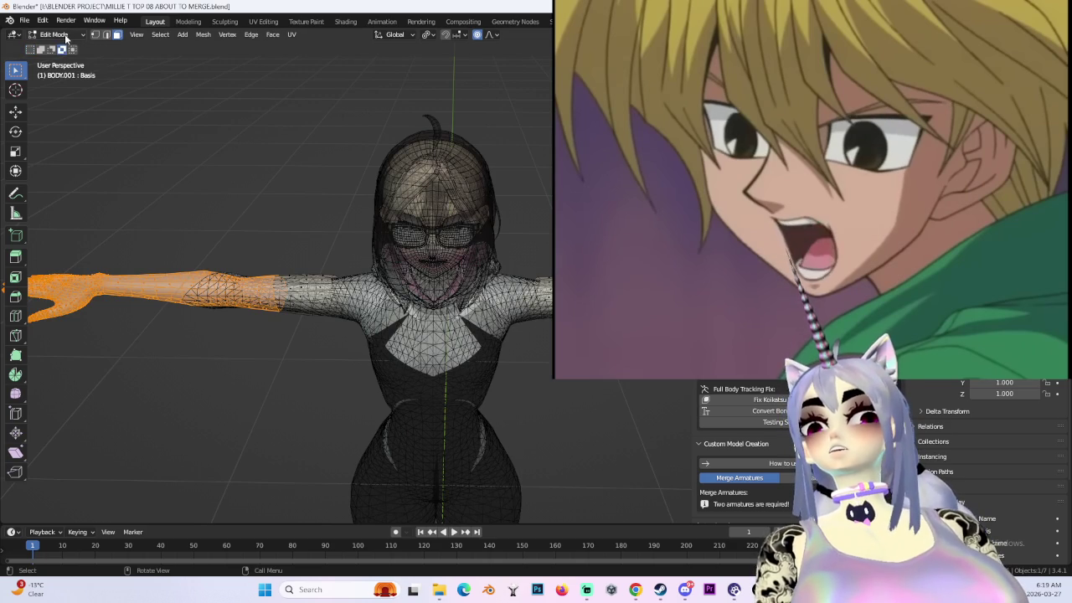
key(Tab)
- Edit the Body mesh in front view and box-select the left arm's elbow section
click(368, 305)
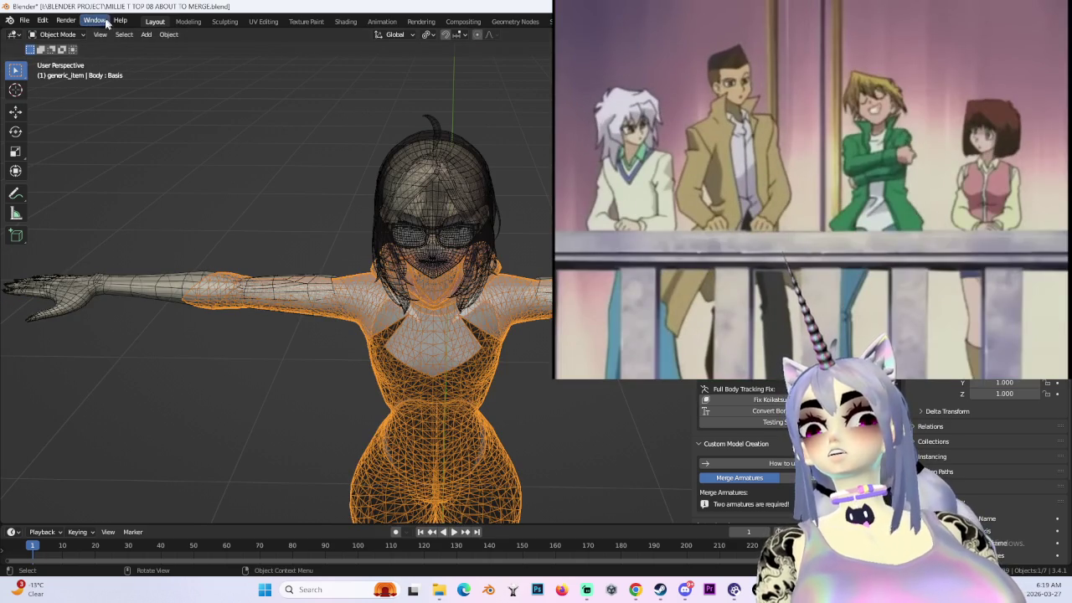
click(59, 60)
key(KP_1)
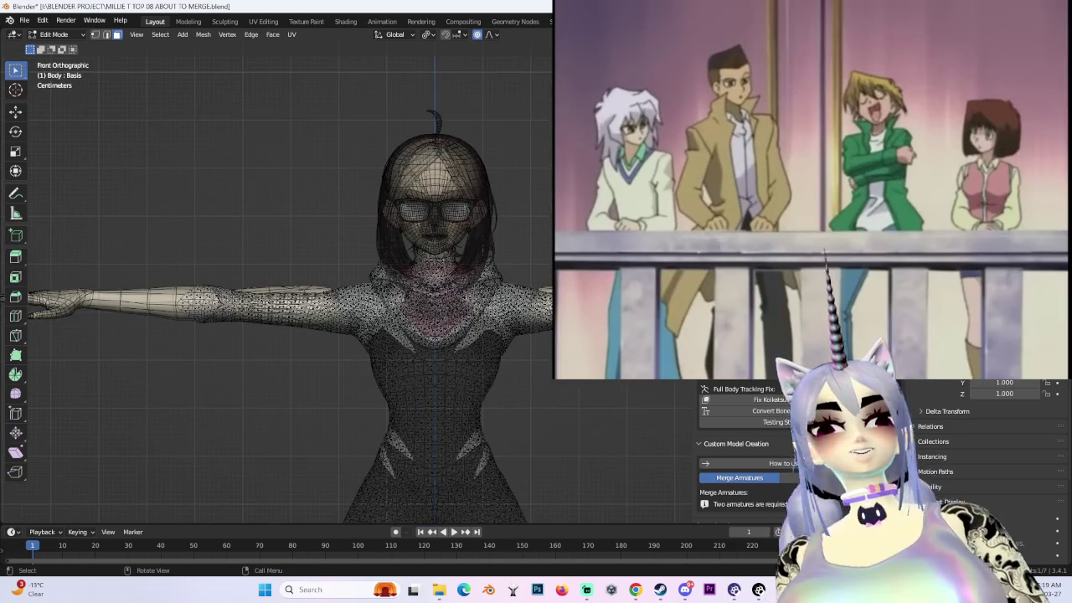
shift+middle_drag(292, 231, 342, 193)
drag(175, 158, 347, 357)
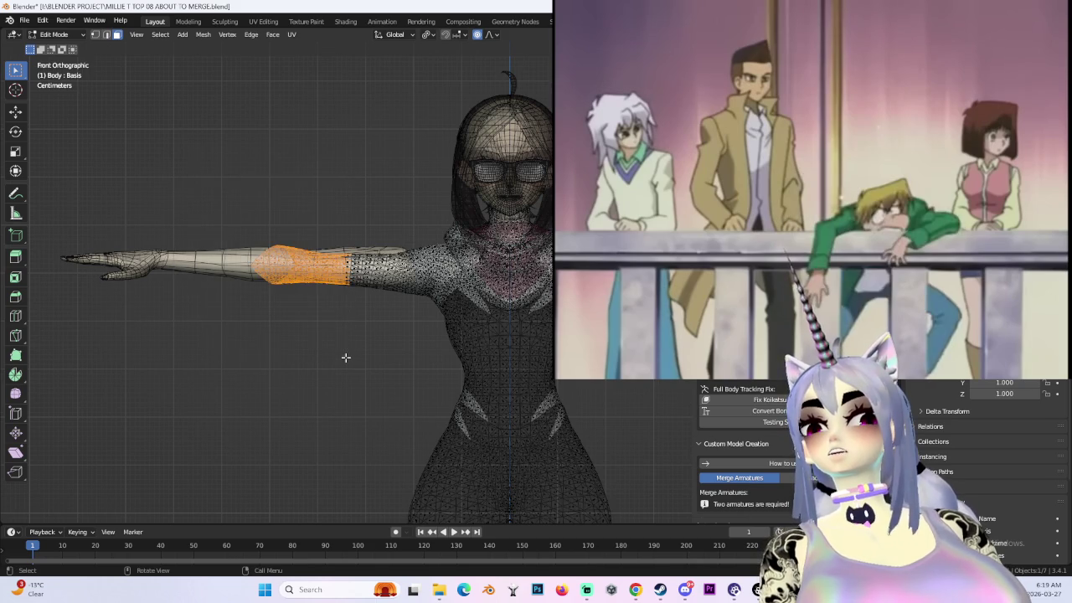
- Select the matching right-arm section and extend the selection over the sleeve edge
scroll(373, 239, up, 3)
scroll(374, 239, up, 4)
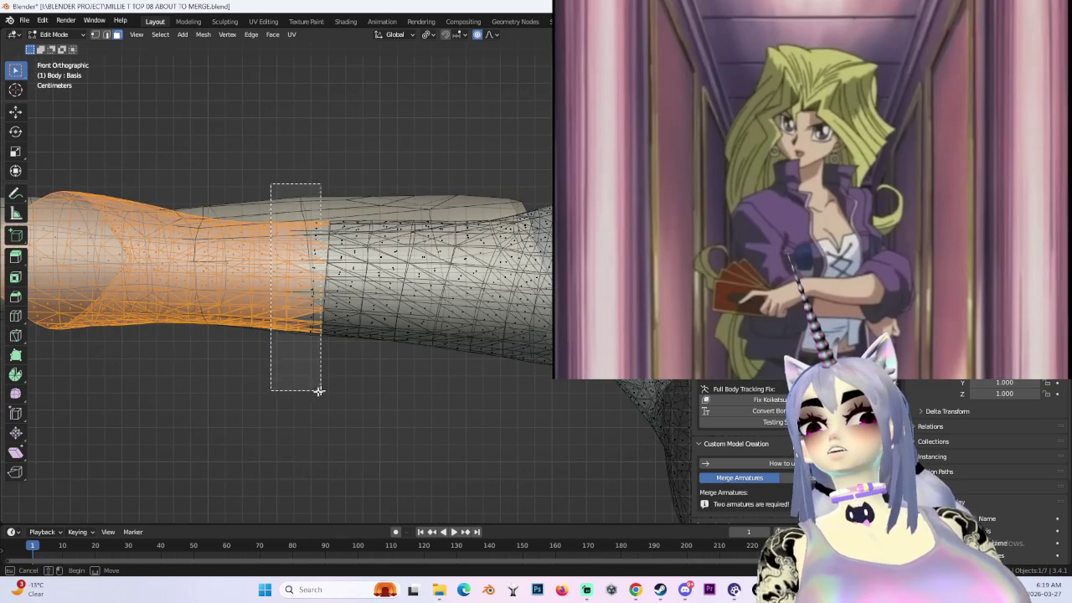
scroll(317, 361, down, 3)
scroll(351, 285, down, 2)
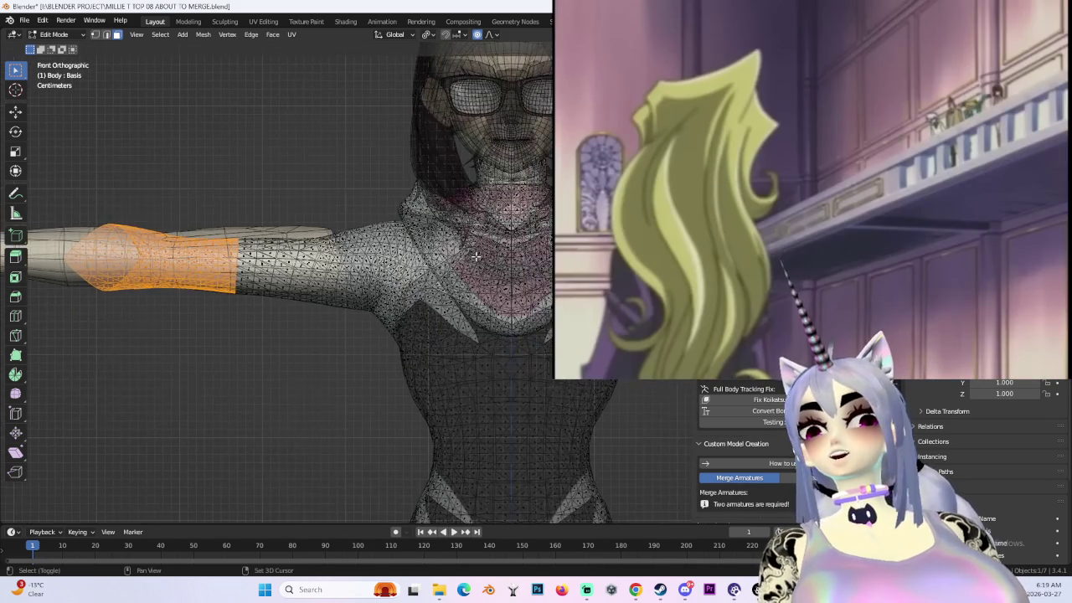
scroll(375, 245, up, 3)
scroll(374, 245, down, 1)
scroll(374, 245, down, 2)
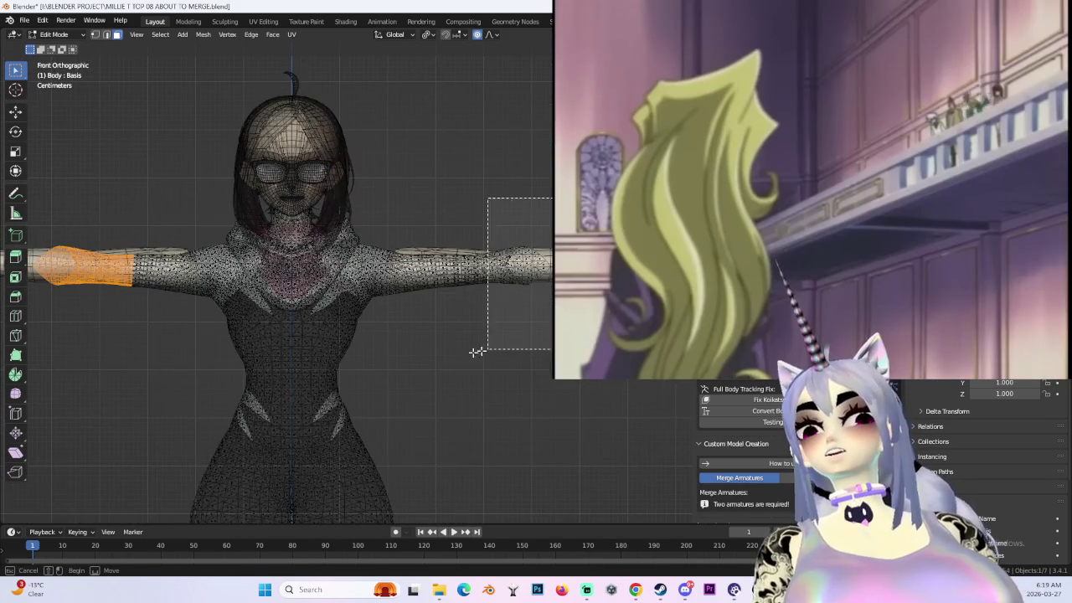
drag(491, 348, 490, 348)
scroll(483, 311, up, 4)
scroll(147, 364, down, 2)
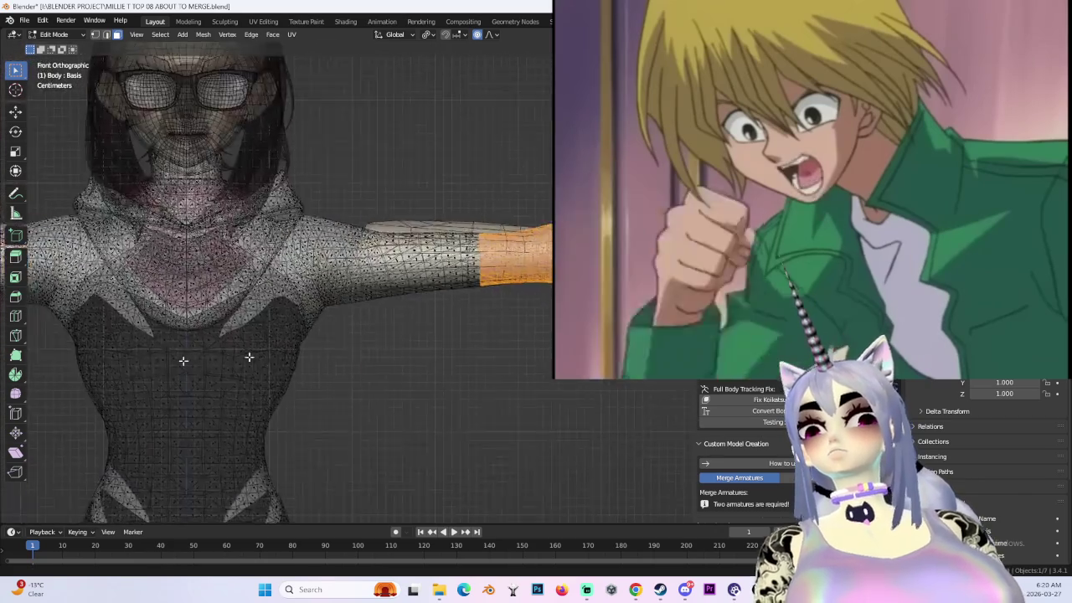
key(KP_Decimal)
scroll(443, 394, up, 2)
scroll(443, 394, up, 3)
drag(483, 467, 357, 262)
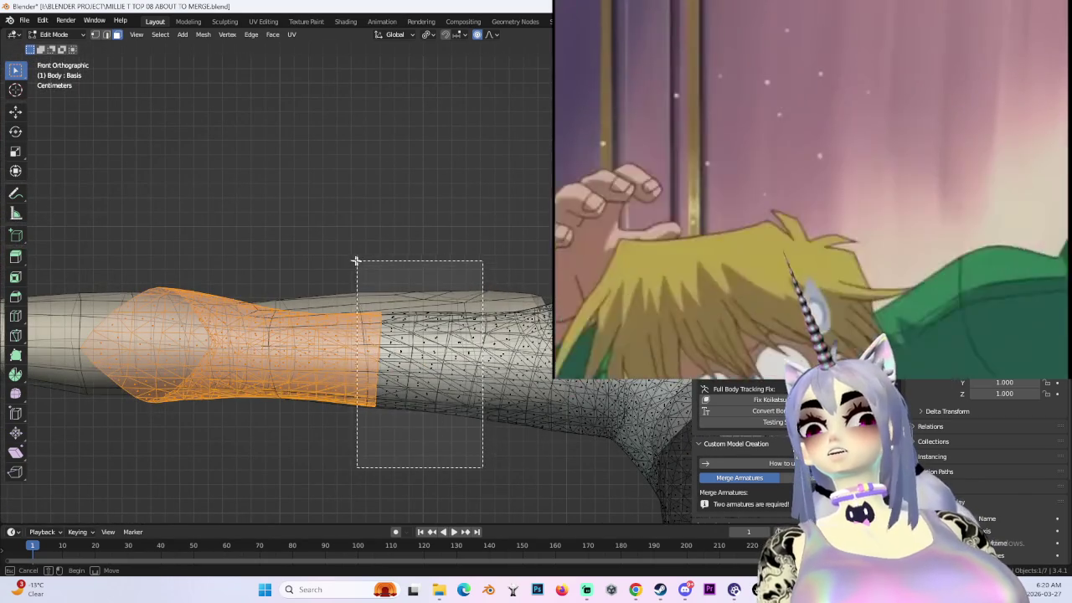
scroll(439, 252, down, 4)
scroll(439, 251, down, 3)
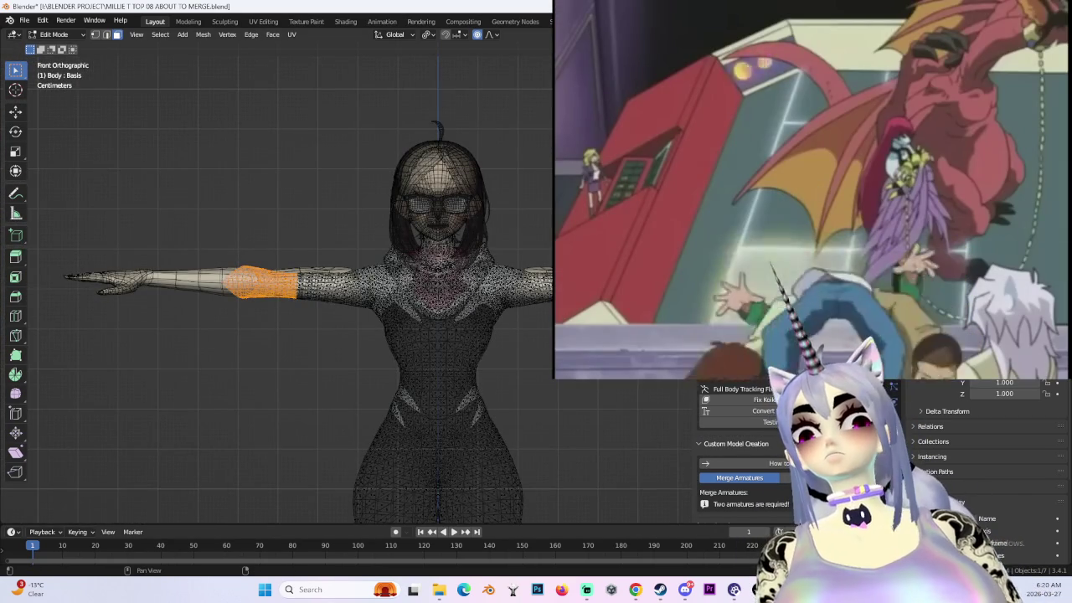
- Check the shaded arm, then return to a front see-through wireframe view
key(shift+alt+z)
scroll(431, 235, up, 5)
key(shift+alt+z)
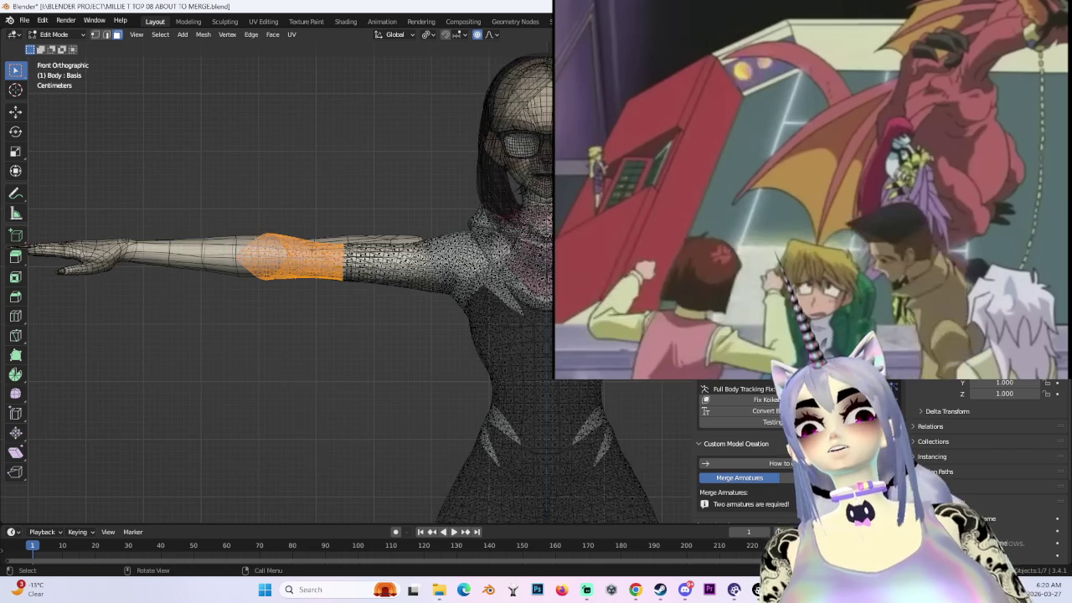
mouse_move(366, 238)
middle_down()
mouse_move(419, 320)
mouse_move(408, 262)
mouse_move(419, 327)
mouse_move(400, 266)
middle_up()
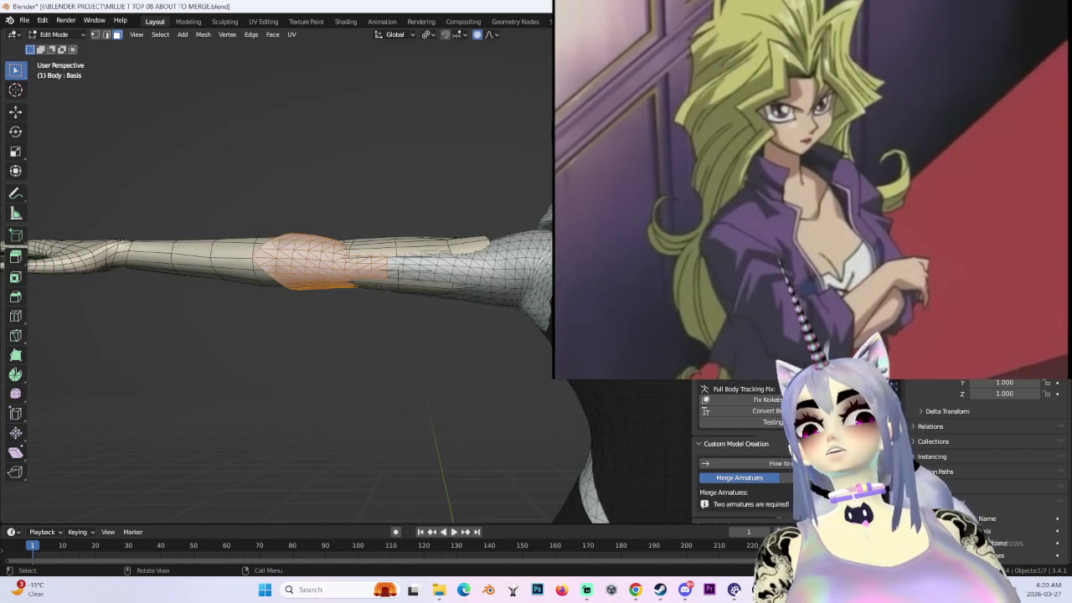
key(KP_1)
key(alt+z)
scroll(388, 256, up, 2)
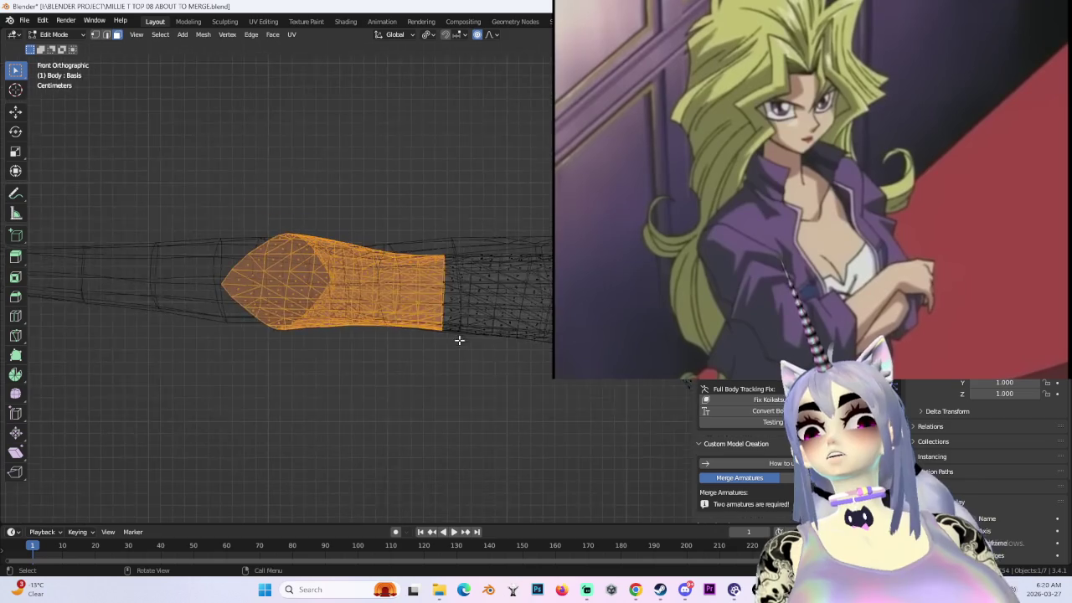
scroll(462, 343, up, 3)
- Trim the right-arm selection back to just the sleeve and turn off see-through display
mouse_move(541, 424)
ctrl+mouse_down()
mouse_move(350, 177)
mouse_move(372, 424)
ctrl+mouse_up()
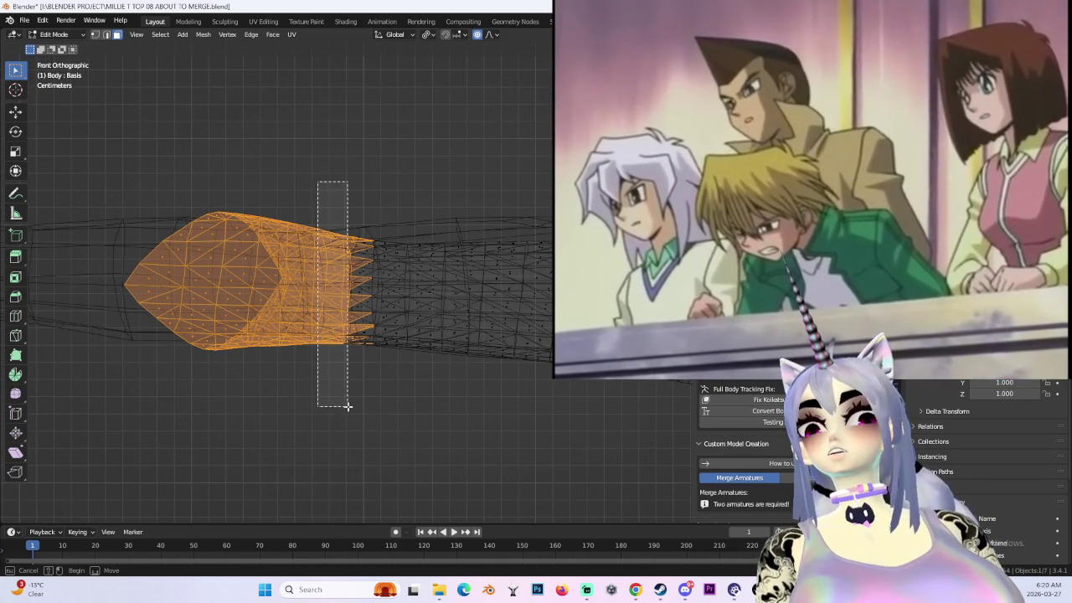
scroll(383, 330, down, 3)
scroll(536, 280, down, 2)
shift+middle_drag(531, 280, 383, 259)
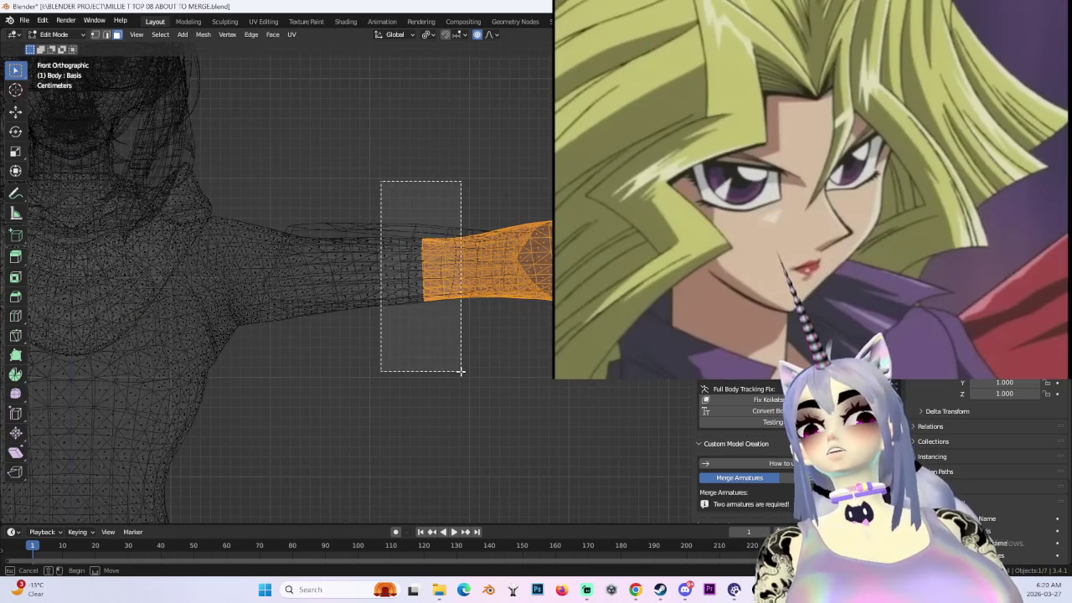
drag(460, 371, 461, 372)
scroll(502, 268, up, 2)
scroll(521, 251, up, 2)
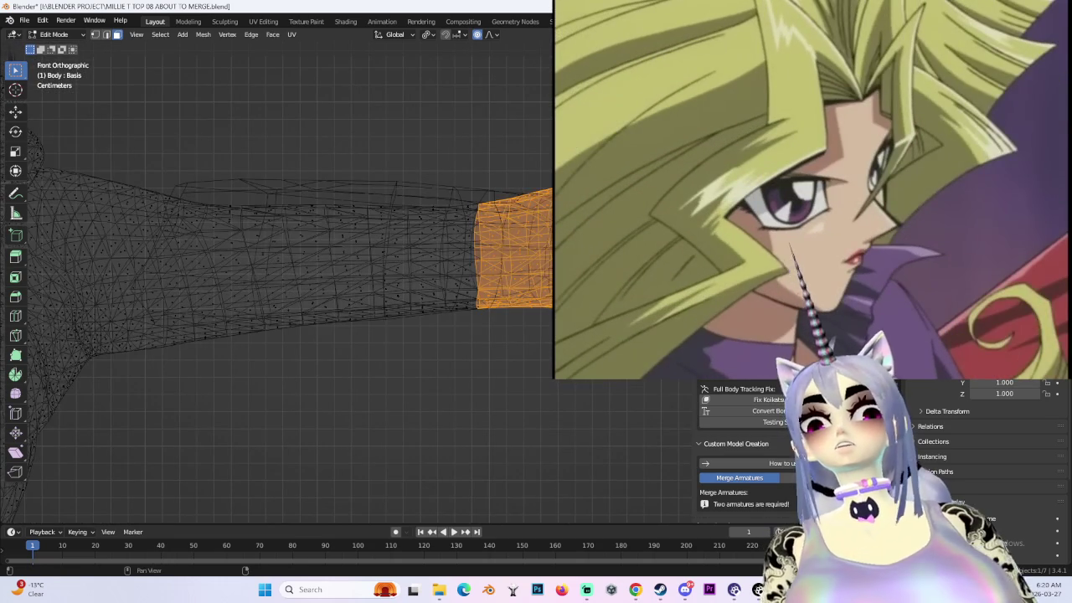
key(shift+z)
scroll(460, 318, down, 4)
mouse_move(134, 322)
shift+middle_down()
mouse_move(386, 323)
mouse_move(312, 245)
mouse_move(331, 308)
mouse_move(497, 269)
mouse_move(342, 294)
mouse_move(536, 284)
shift+middle_up()
- Delete the selected sleeve faces and return to Object Mode in front view
key(x)
click(329, 314)
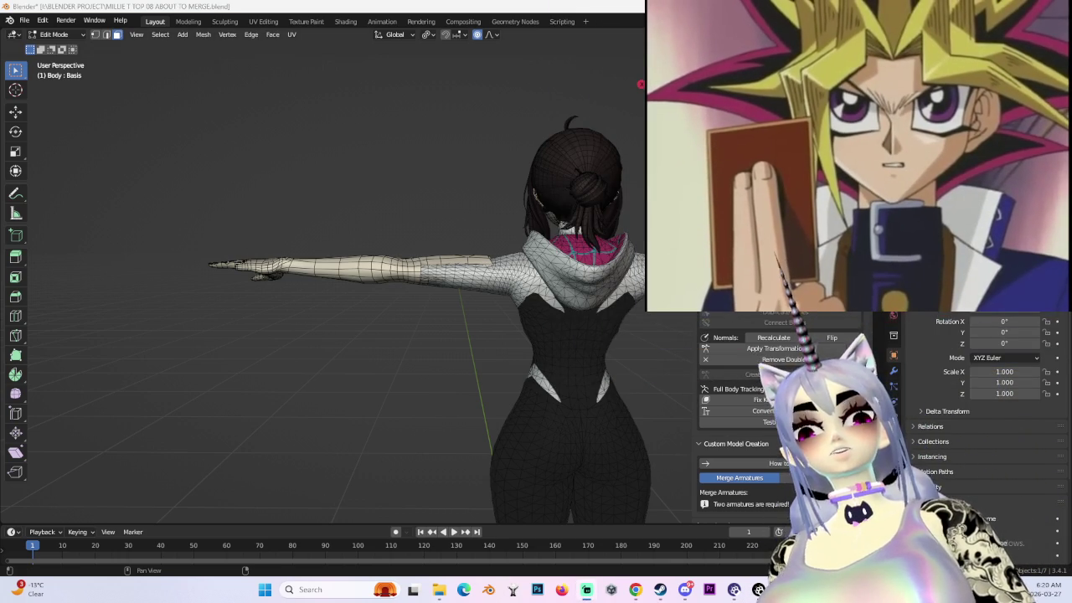
click(31, 34)
click(51, 51)
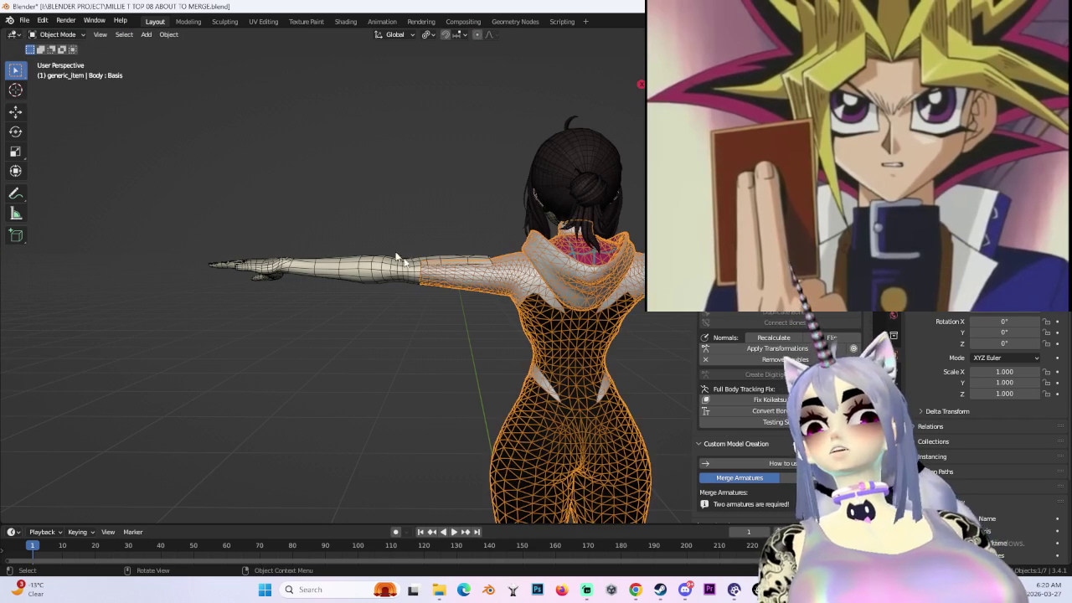
key(KP_1)
- Select the separate arm mesh BODY.001 and edit its geometry, viewing the arm at an angle
scroll(510, 251, up, 1)
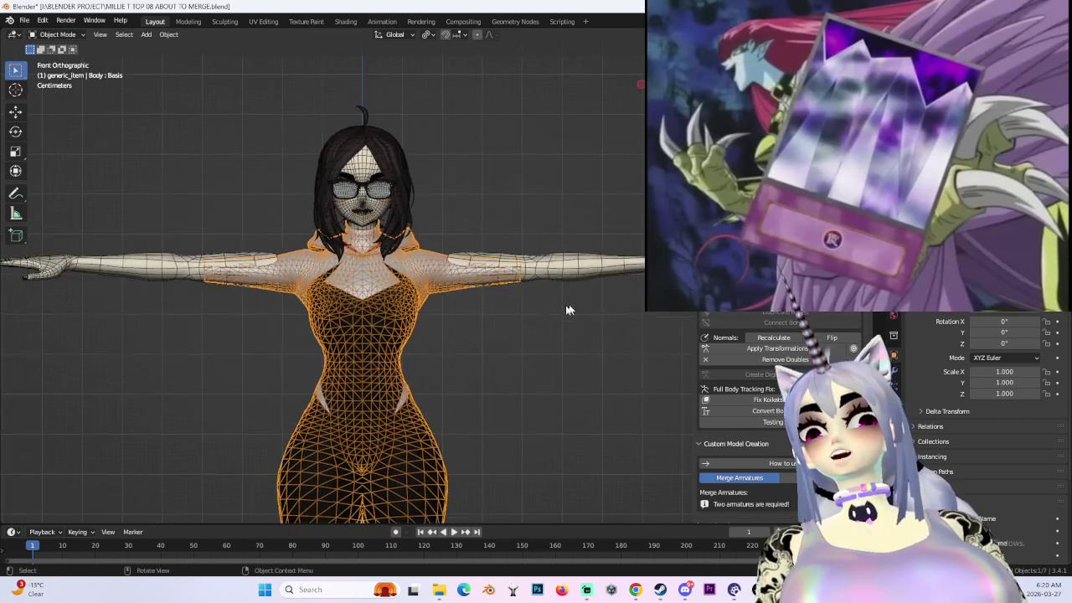
scroll(510, 251, up, 2)
scroll(510, 251, up, 3)
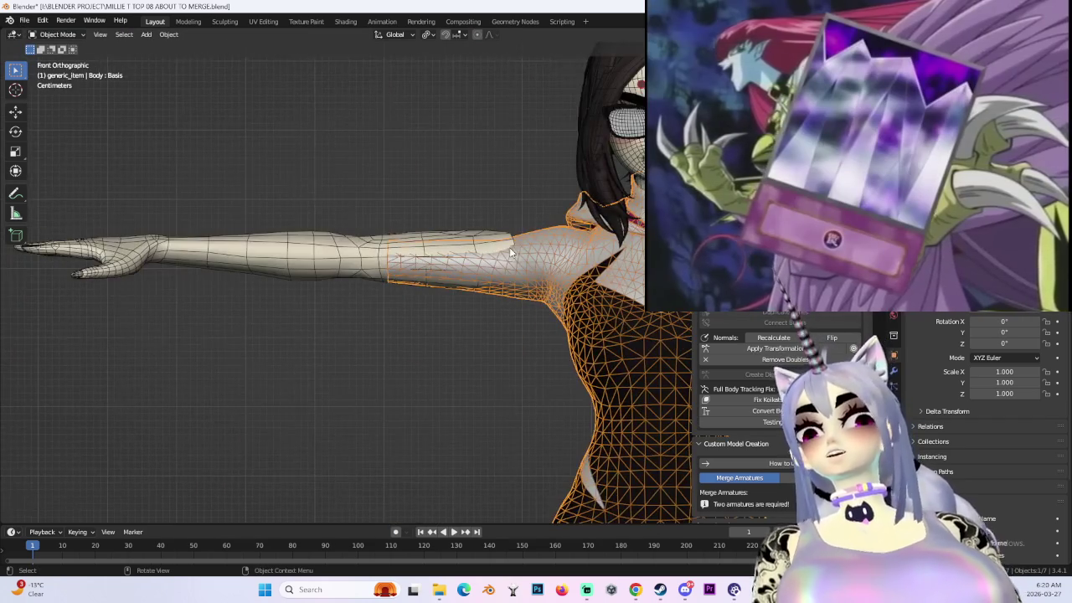
click(429, 234)
click(64, 61)
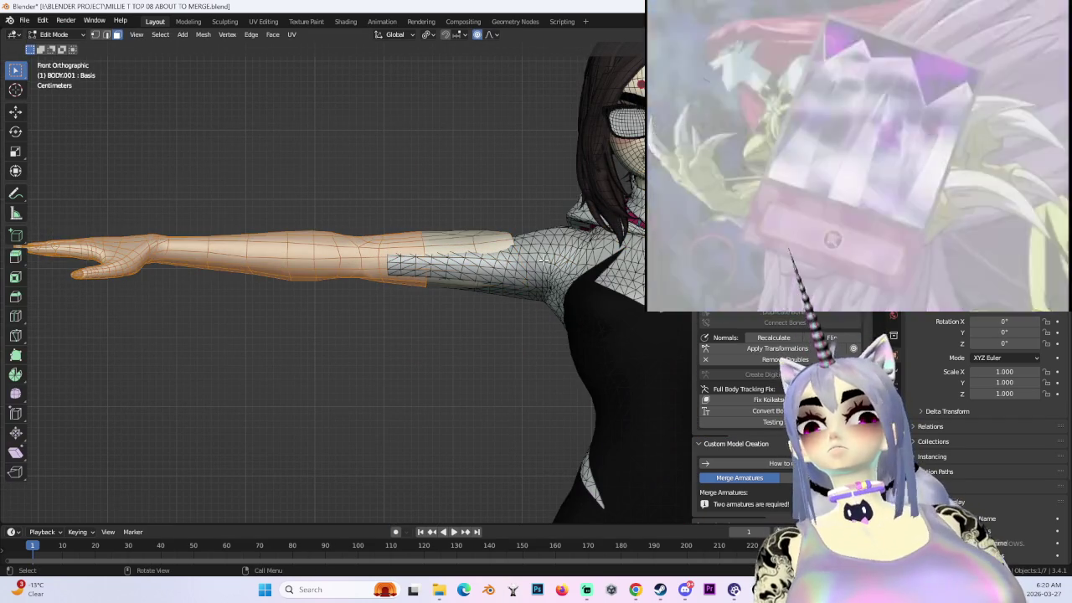
mouse_move(445, 220)
middle_down()
mouse_move(455, 195)
mouse_move(309, 212)
middle_up()
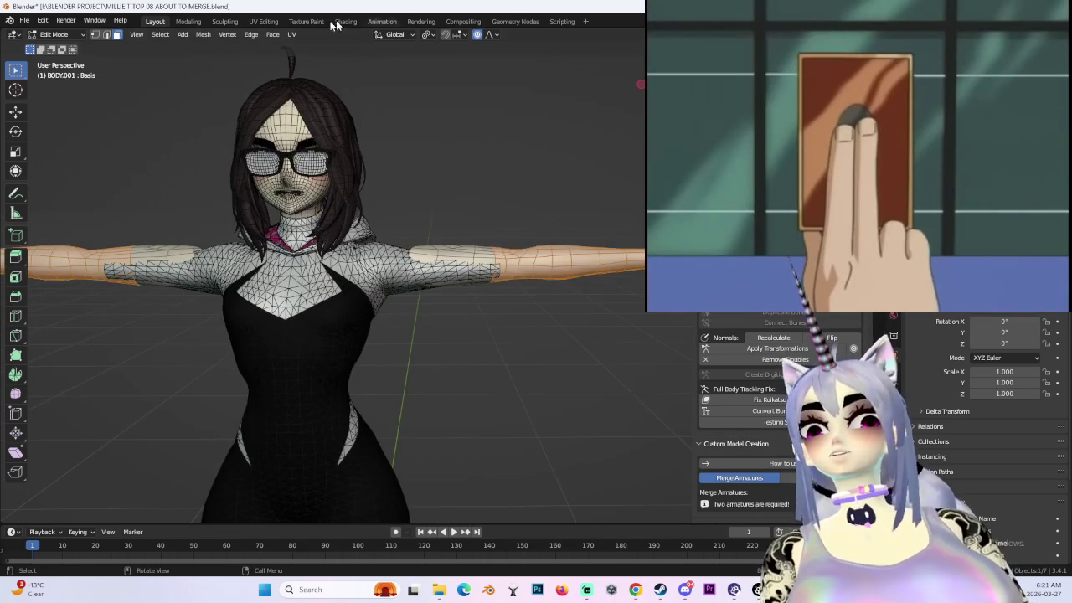
shift+middle_drag(189, 174, 283, 176)
- Invert the mesh selection, then box-select the left upper-arm faces in X-ray front view
click(161, 35)
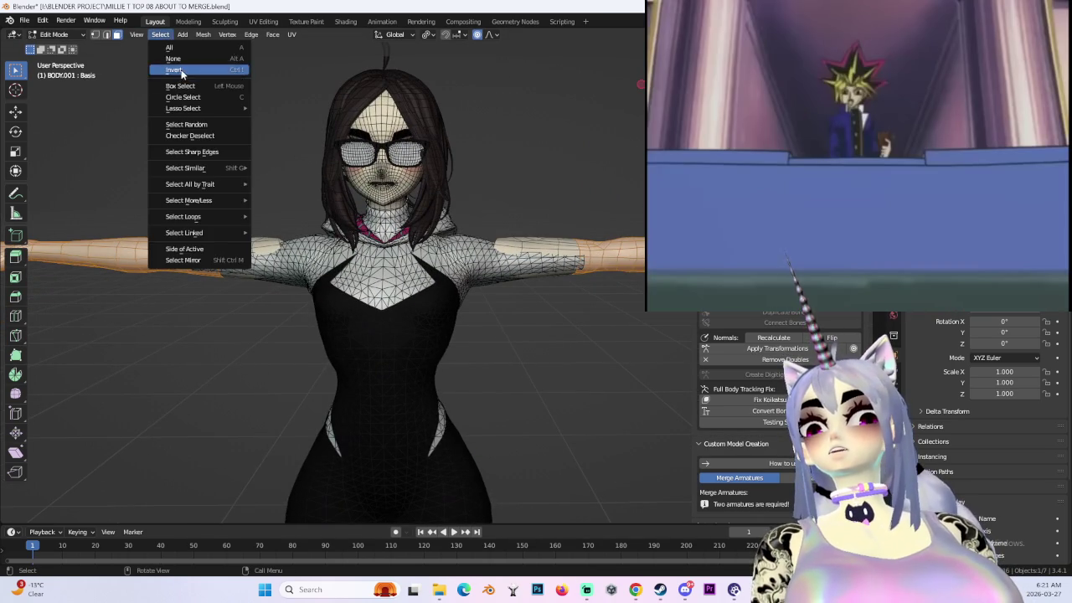
click(181, 70)
key(KP_1)
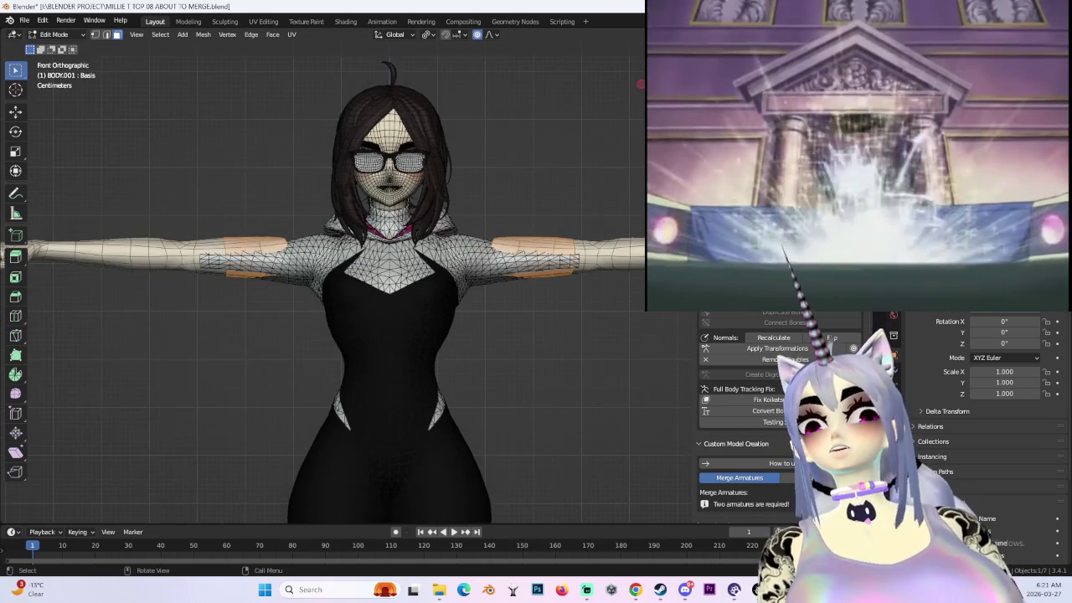
key(alt+z)
shift+middle_drag(277, 316, 343, 320)
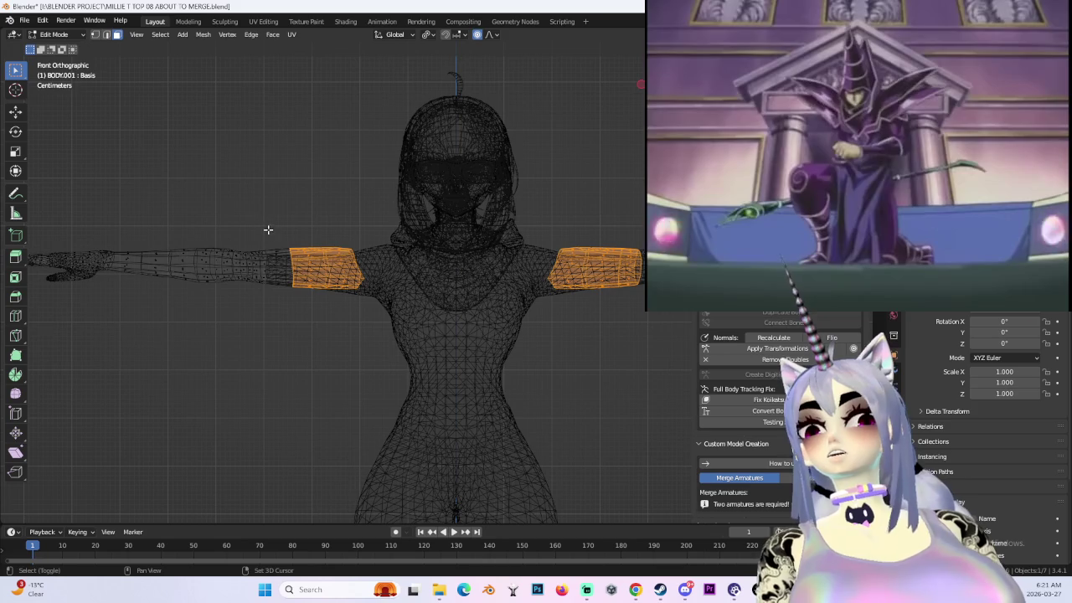
drag(268, 232, 333, 340)
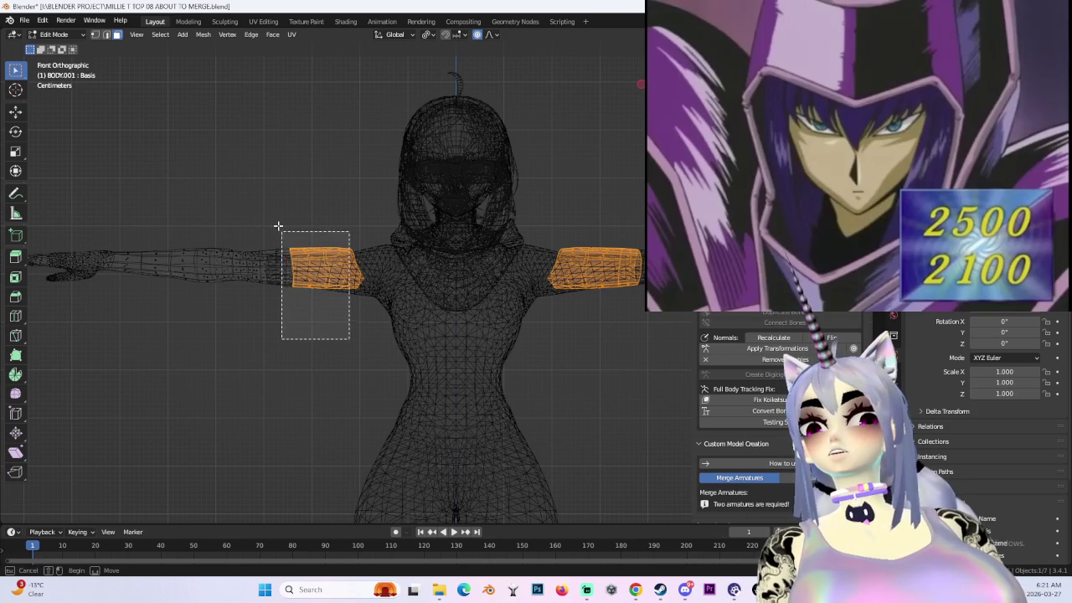
drag(282, 231, 266, 220)
shift+middle_drag(352, 297, 218, 297)
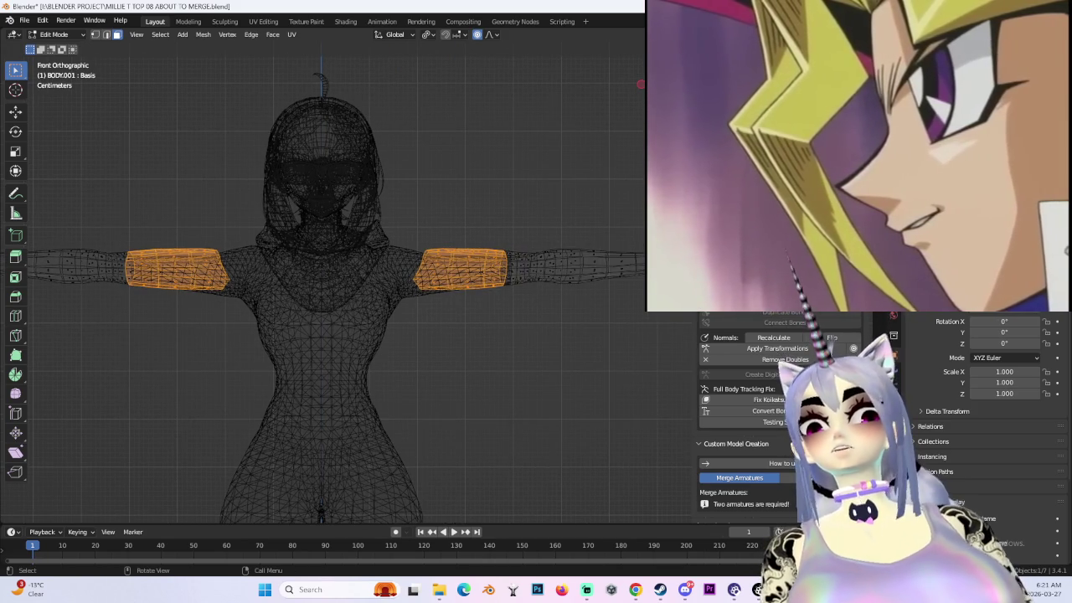
key(alt+z)
- Select the other arm's overlapping upper-arm faces and delete the selected faces
mouse_move(441, 316)
shift+middle_down()
mouse_move(502, 318)
mouse_move(455, 347)
mouse_move(484, 252)
shift+middle_up()
key(alt+z)
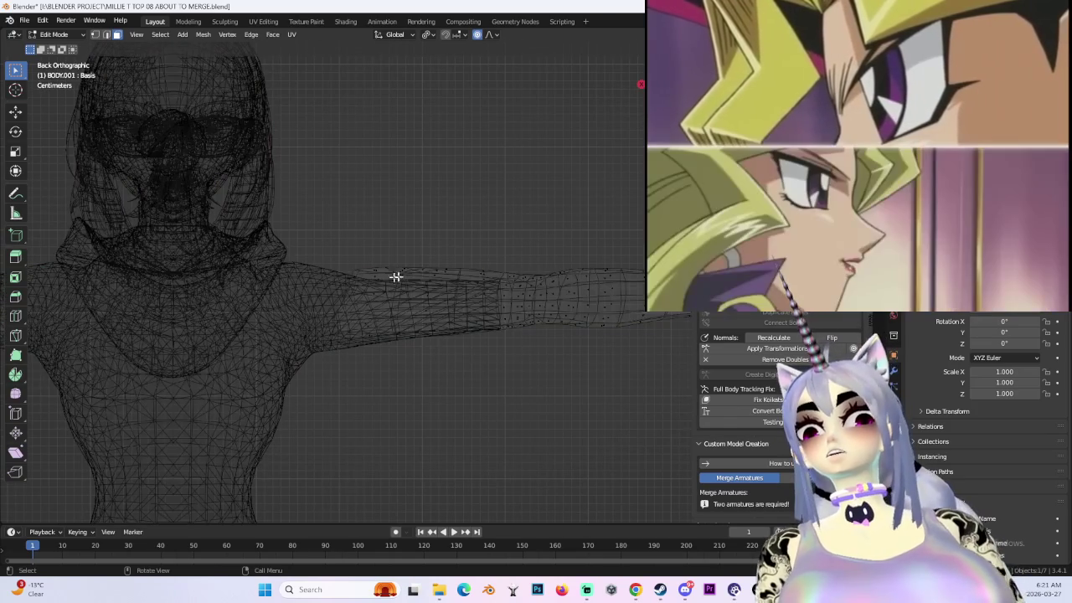
drag(298, 211, 459, 444)
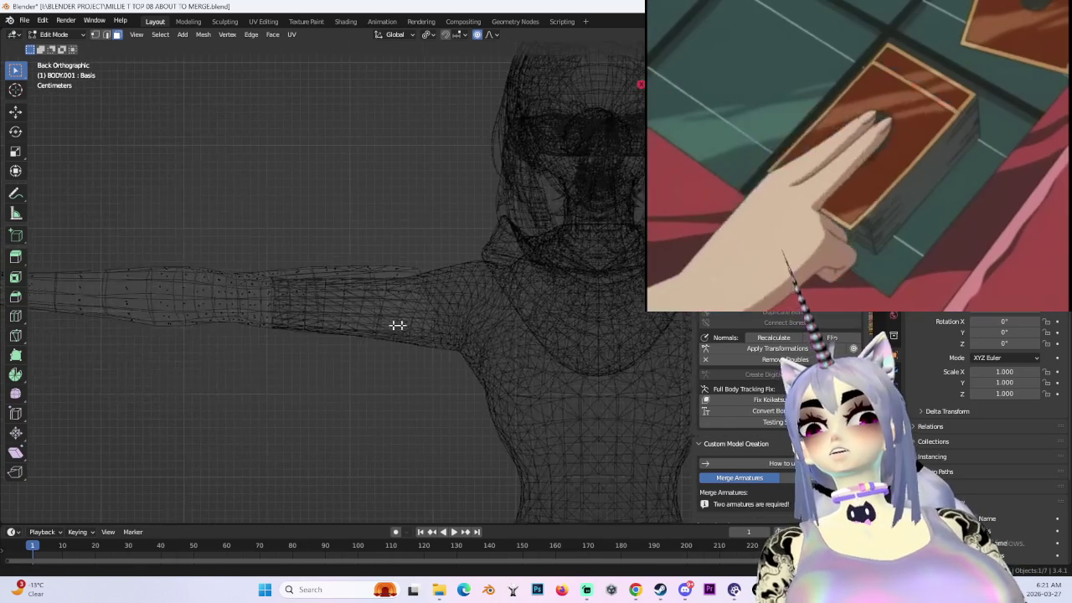
shift+middle_drag(280, 383, 592, 398)
drag(592, 399, 441, 218)
key(x)
click(481, 294)
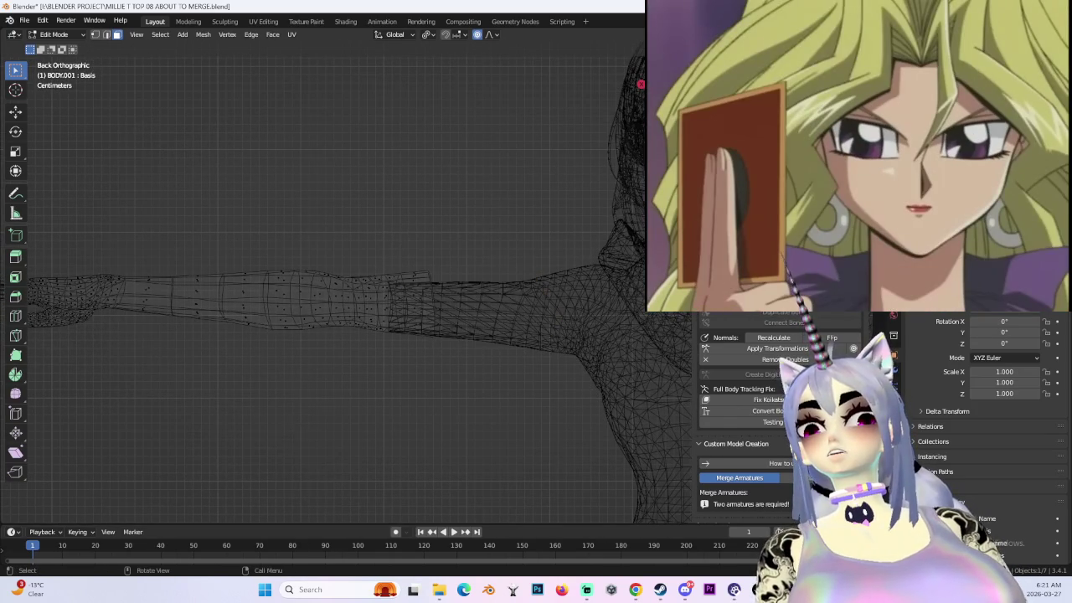
- Return to solid shading, recentre on the character's back and go back to Object Mode
key(alt+z)
scroll(476, 196, down, 2)
shift+middle_drag(616, 195, 477, 195)
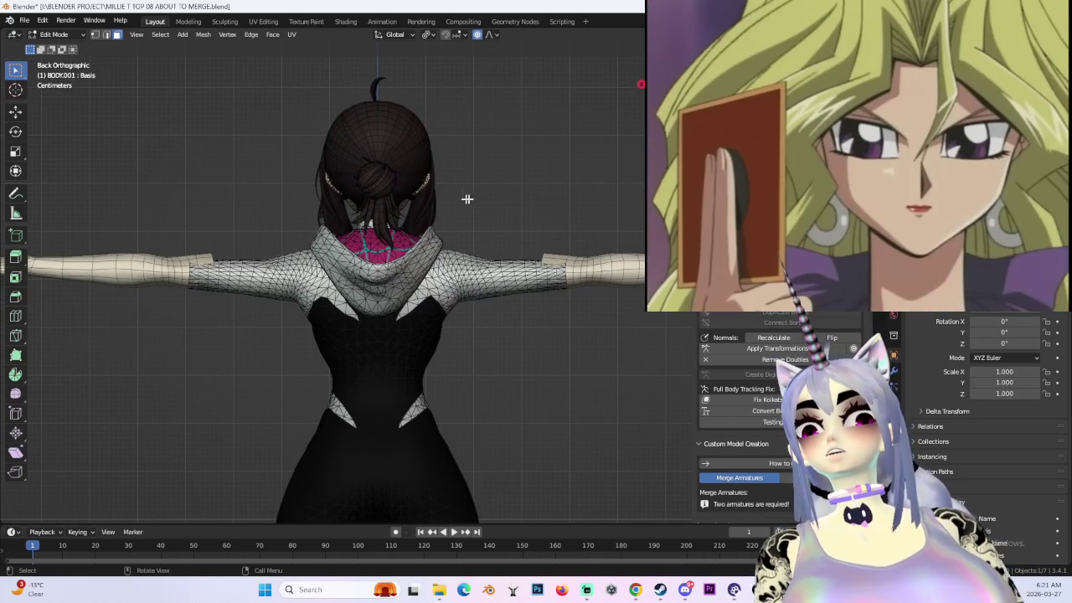
click(58, 48)
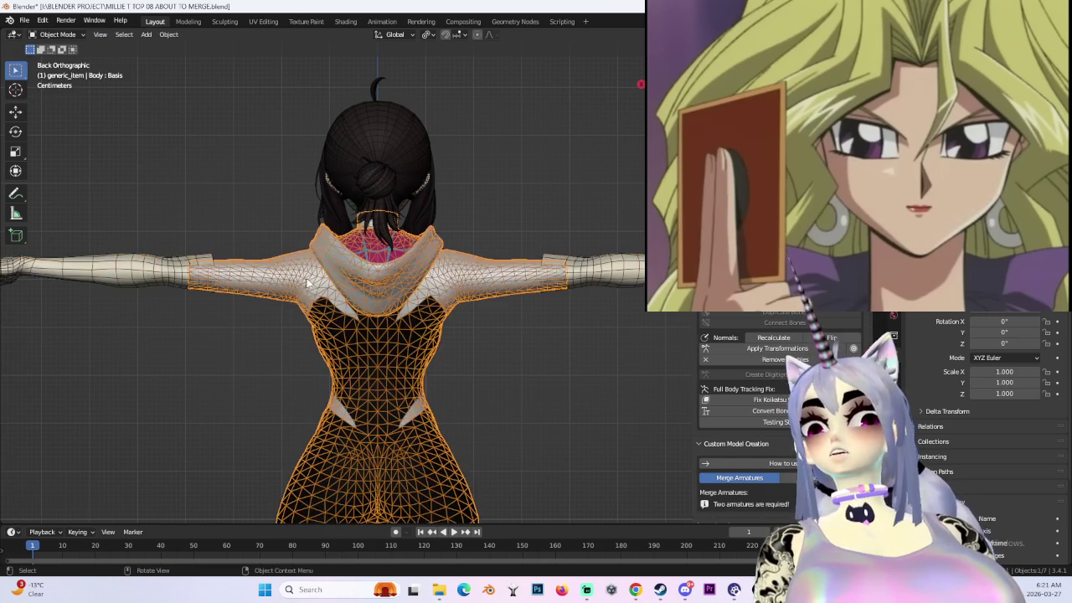
- In Edit Mode, scale the arm mesh's top end along Z to about 0.70 with smooth falloff
scroll(331, 241, down, 2)
scroll(331, 251, down, 2)
scroll(336, 279, up, 4)
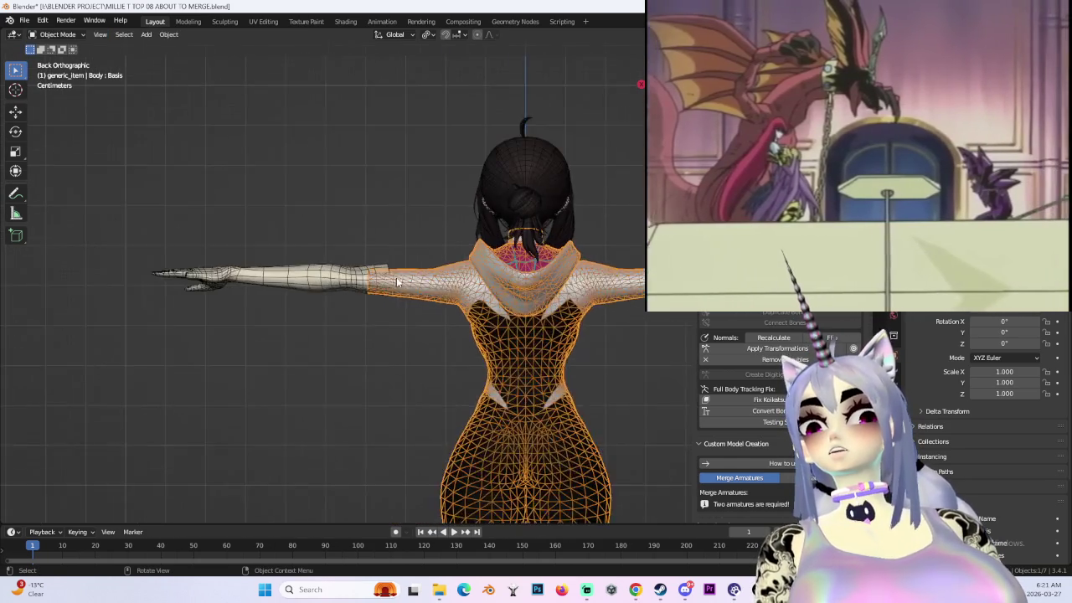
click(345, 268)
click(57, 34)
click(57, 59)
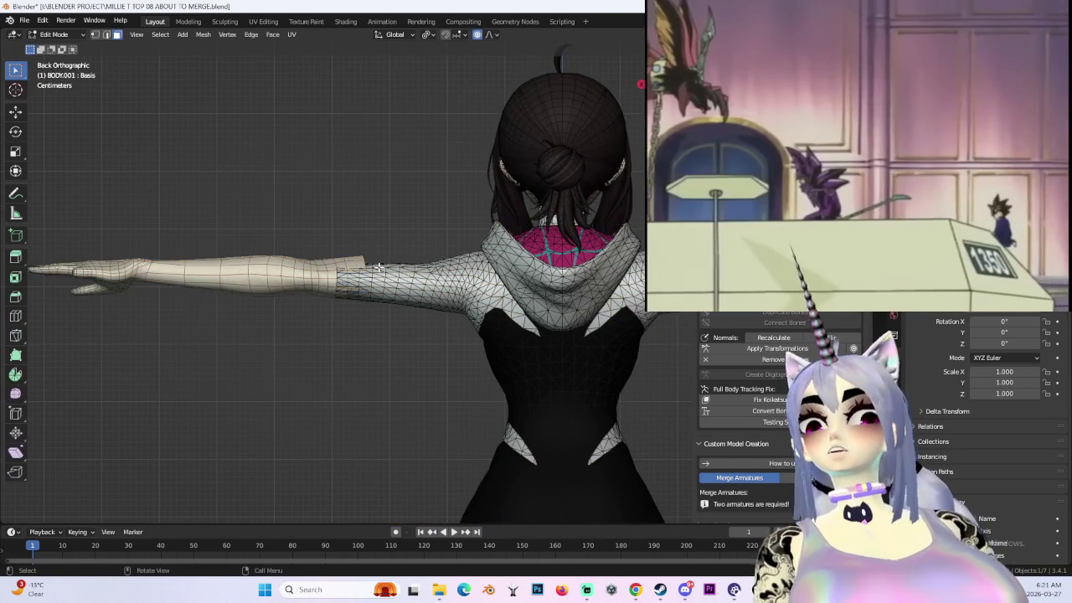
key(s)
key(z)
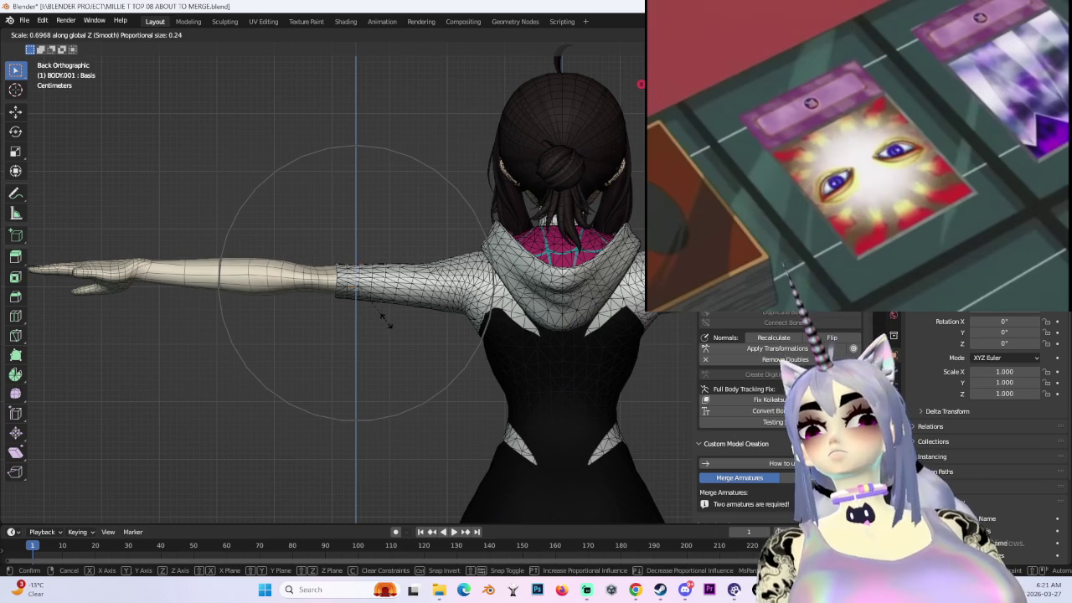
mouse_move(386, 321)
middle_down()
mouse_move(428, 351)
mouse_move(379, 308)
mouse_move(352, 252)
middle_up()
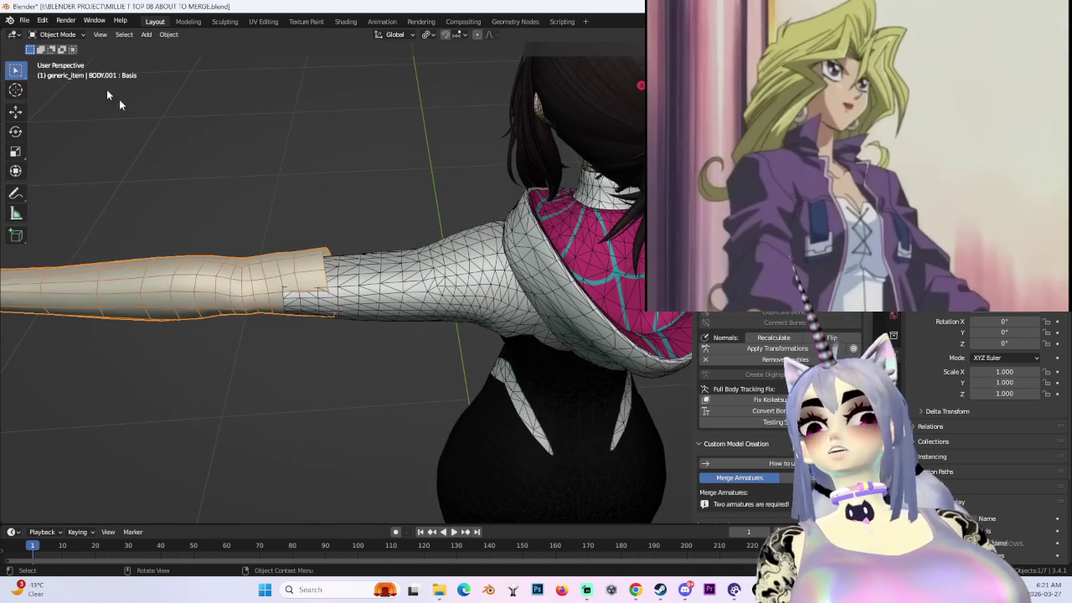
click(443, 291)
- From a back wireframe view, enter Edit Mode on the arm mesh and box-select the whole arm
mouse_move(442, 291)
middle_down()
mouse_move(447, 306)
mouse_move(557, 269)
middle_up()
scroll(526, 218, down, 2)
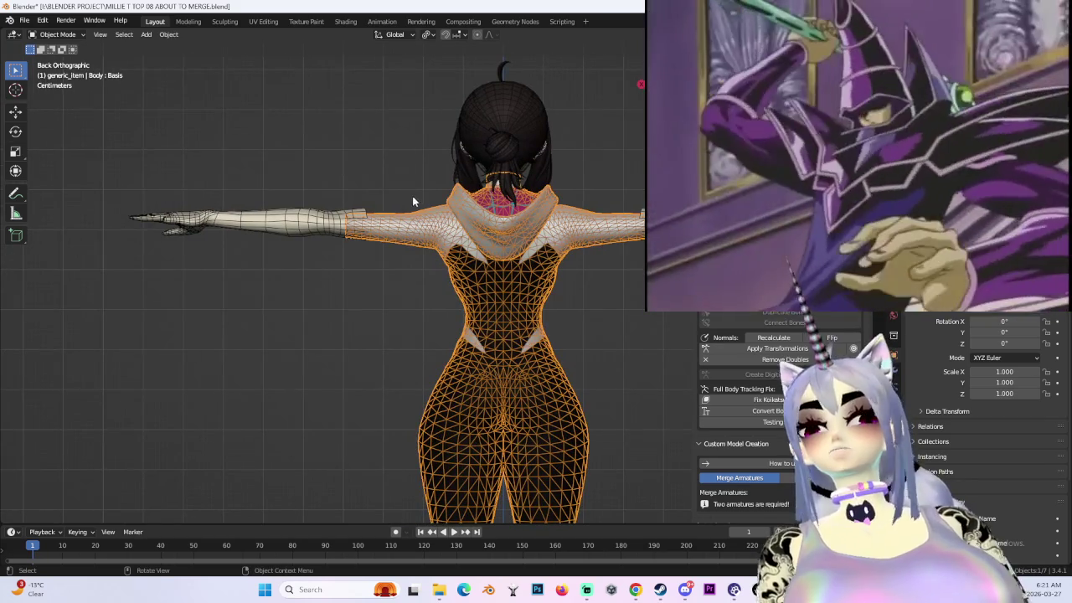
shift+middle_drag(413, 196, 492, 210)
key(shift+z)
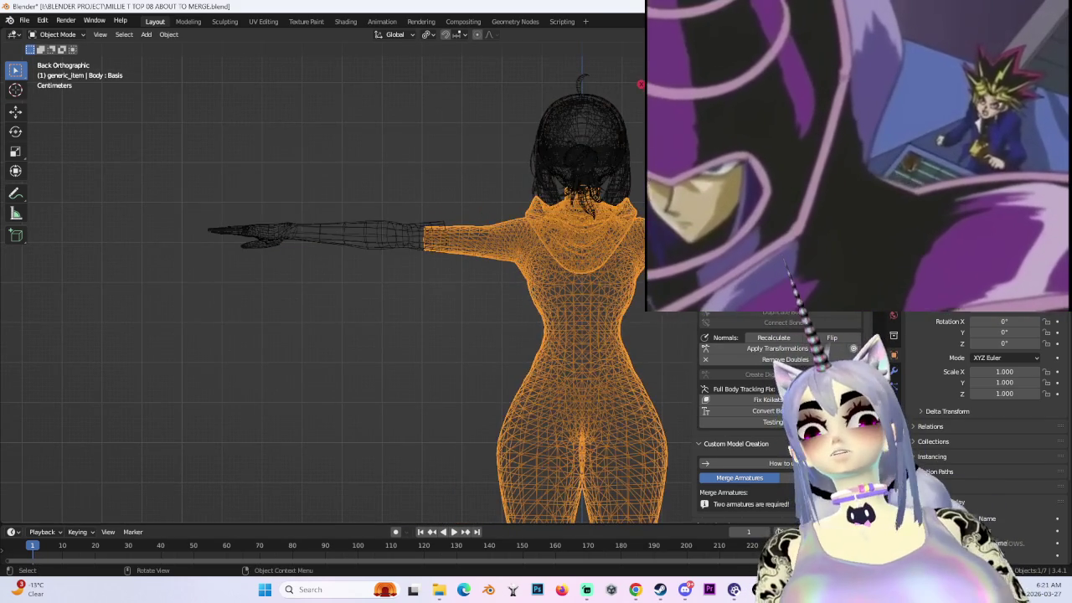
click(252, 234)
click(57, 34)
click(58, 59)
drag(72, 119, 457, 355)
scroll(447, 318, up, 2)
- Move the arm down about 0.0097 m along Z with smooth falloff
key(g)
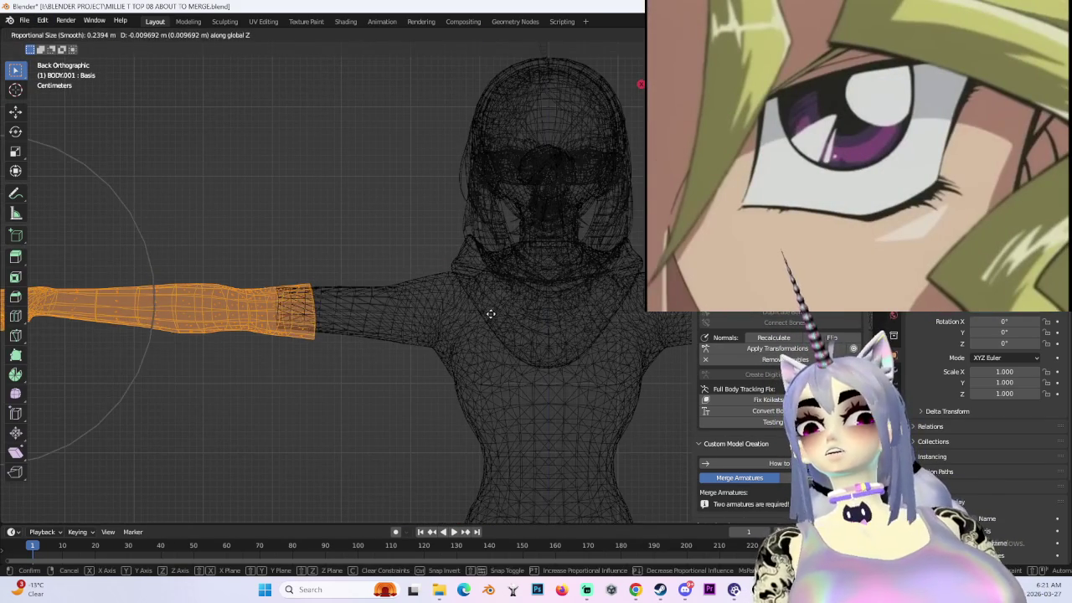
click(490, 313)
scroll(494, 327, down, 2)
scroll(501, 345, down, 2)
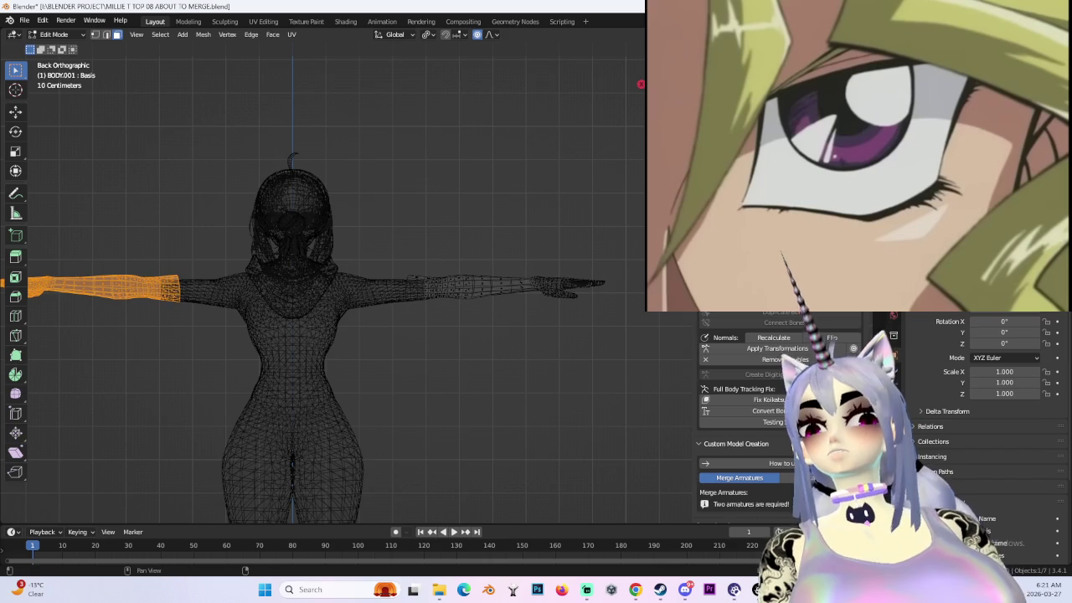
scroll(453, 344, up, 2)
scroll(462, 352, up, 2)
- Cancel a second move, deselect the arm and return to solid shading
key(g)
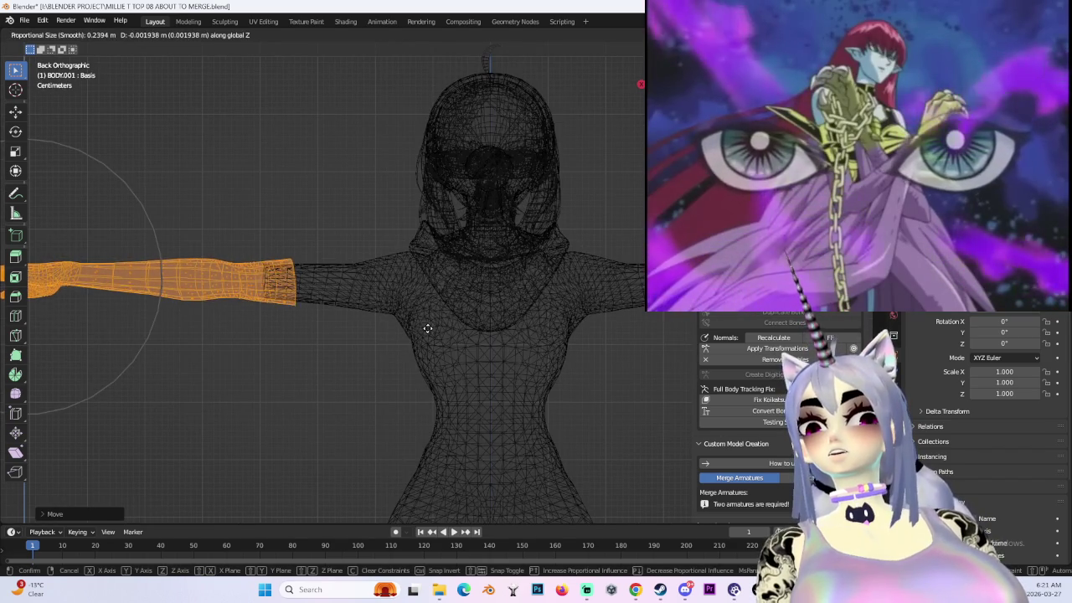
right_click(427, 326)
scroll(377, 348, down, 2)
click(329, 356)
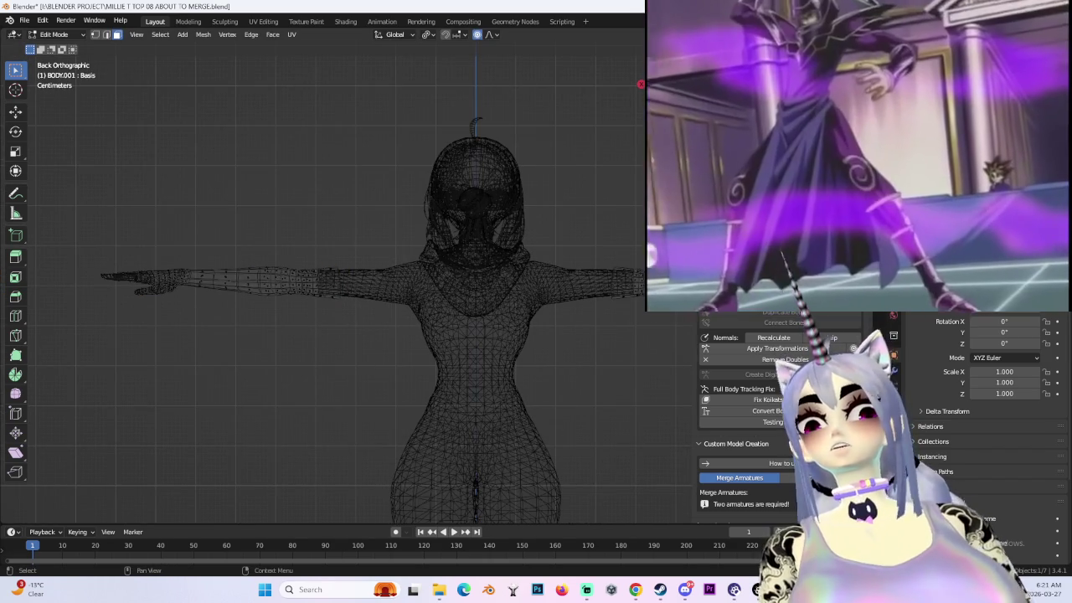
key(shift+z)
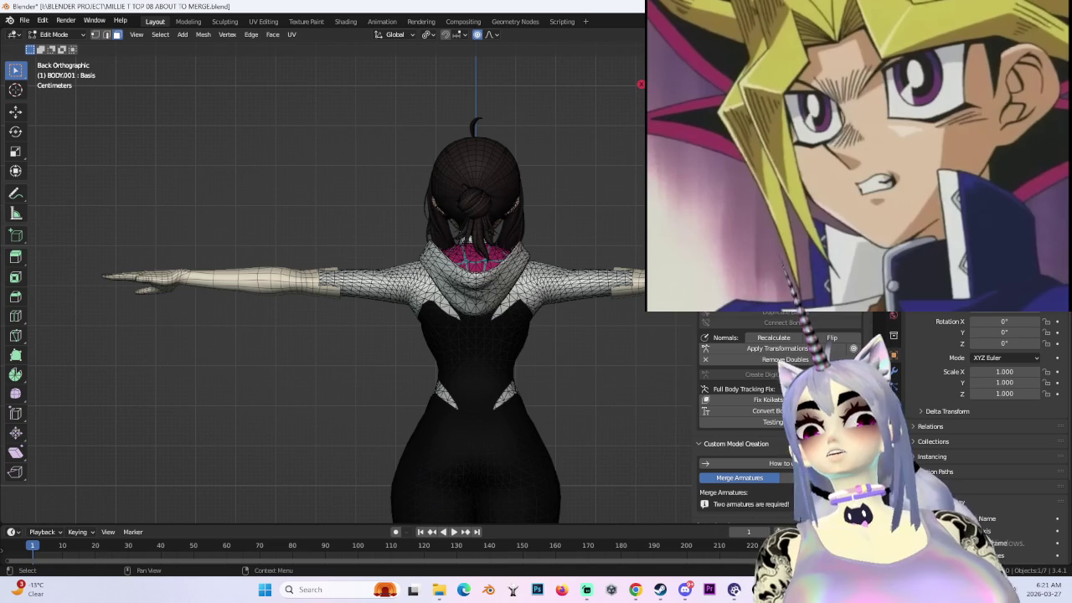
- Return to Object Mode with X-ray off and view the character from behind
key(alt+z)
scroll(335, 309, up, 3)
scroll(259, 311, up, 4)
mouse_move(259, 310)
shift+middle_down()
mouse_move(407, 286)
mouse_move(409, 424)
mouse_move(407, 383)
mouse_move(341, 359)
mouse_move(509, 350)
mouse_move(333, 307)
shift+middle_up()
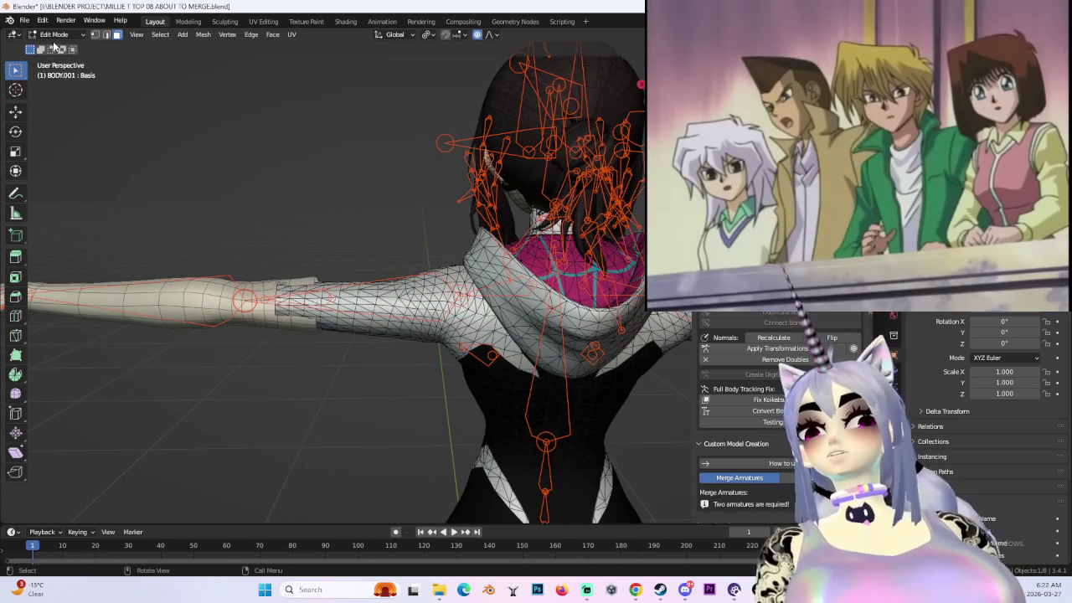
click(54, 34)
click(52, 48)
key(alt+z)
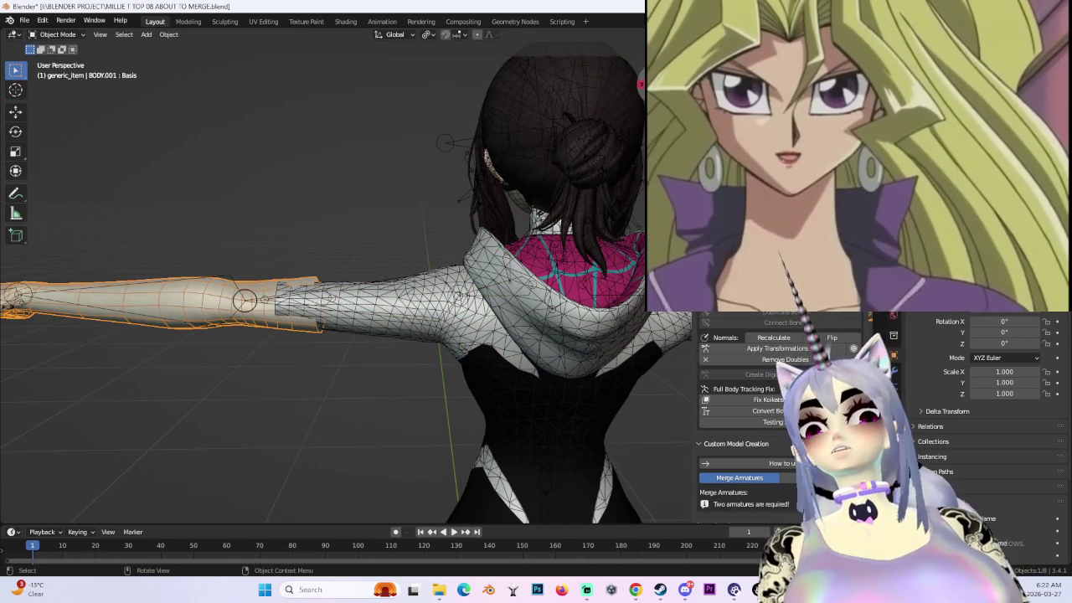
key(ctrl+KP_1)
- Inspect the front view with overlays hidden, then restore overlays and select the Body mesh
key(shift+alt+z)
scroll(363, 281, down, 2)
scroll(473, 267, up, 2)
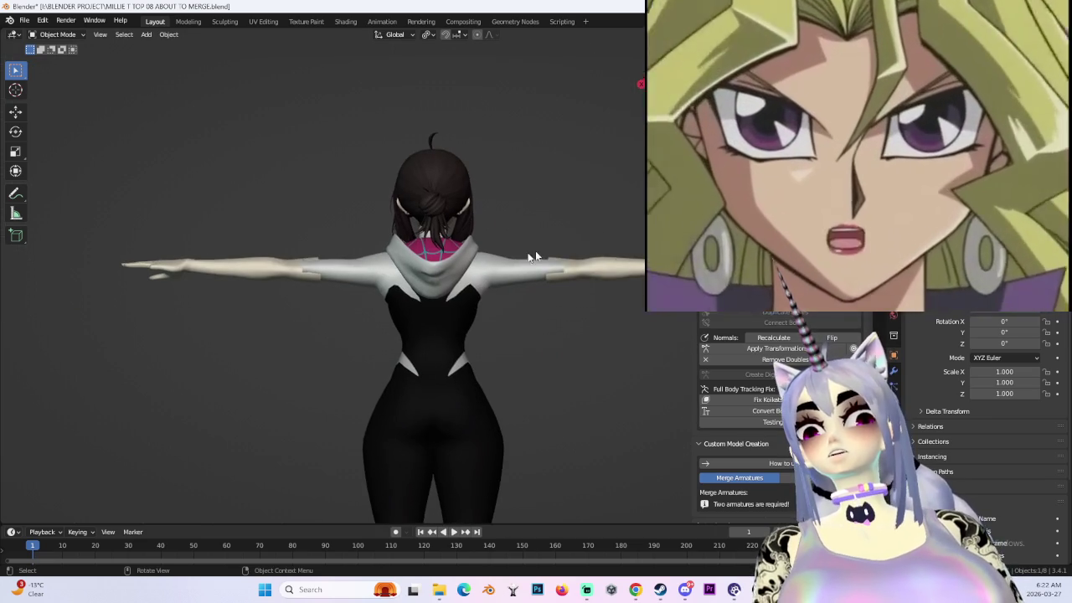
key(KP_1)
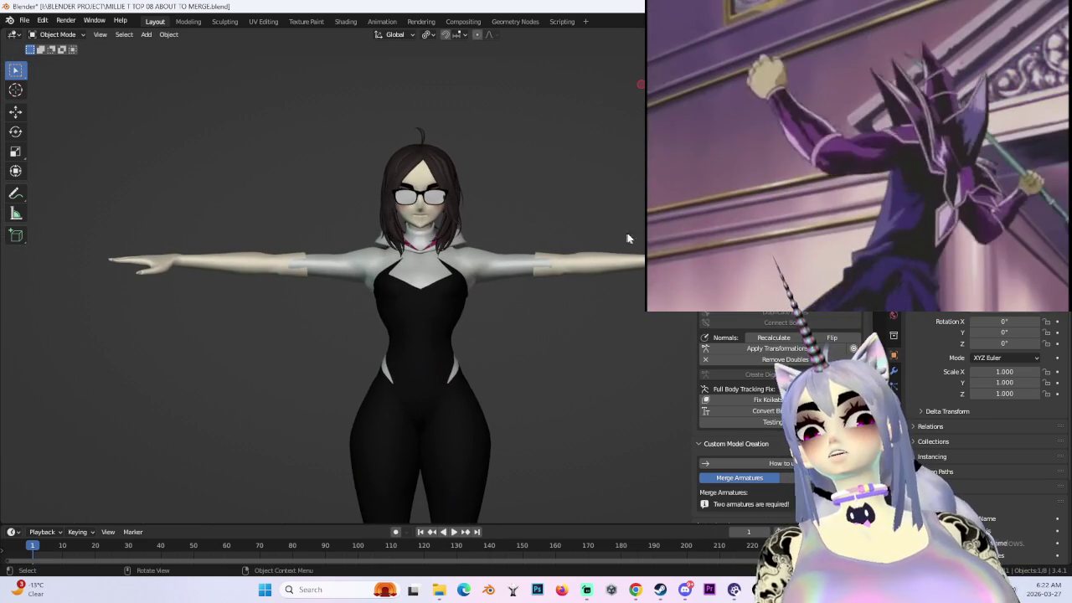
scroll(413, 282, up, 2)
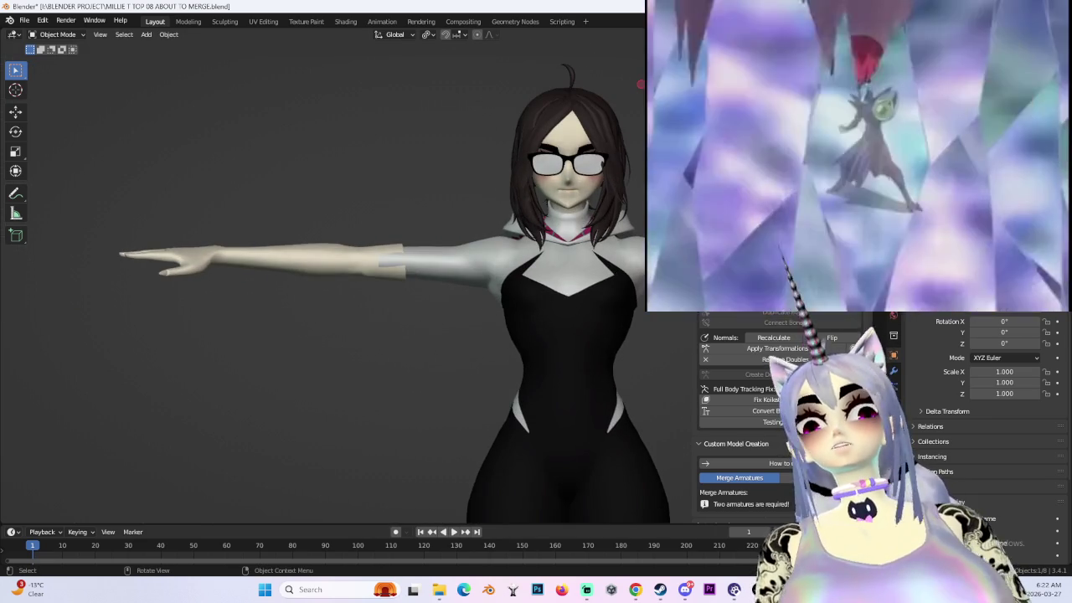
key(shift+alt+z)
click(437, 258)
click(57, 34)
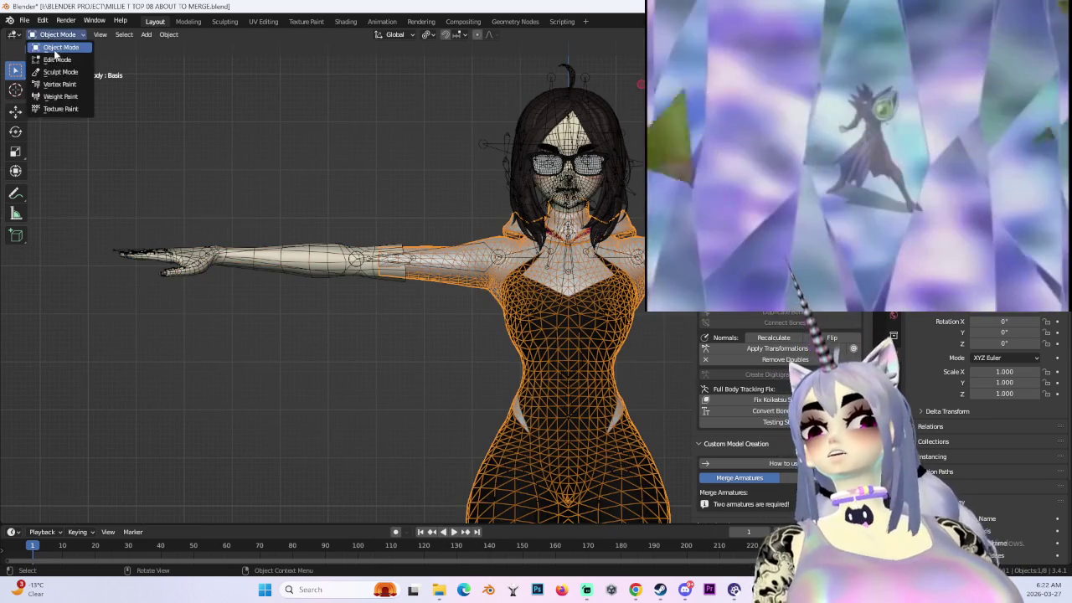
- In wireframe Edit Mode, box-select the Body's upper-arm vertices and shrink them to about 0.9 along Z
click(59, 58)
scroll(537, 309, up, 2)
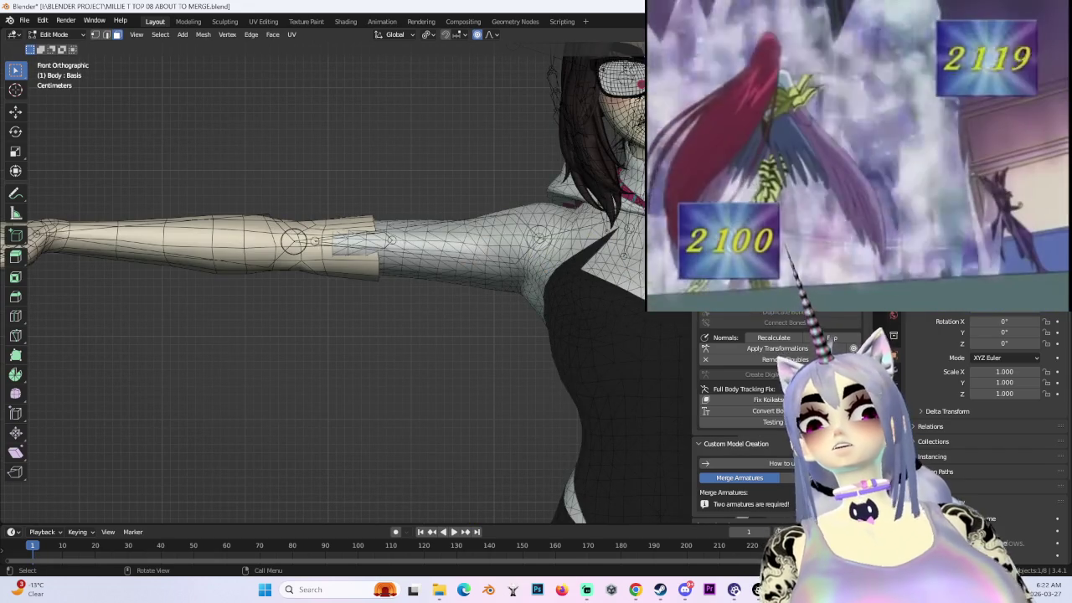
key(shift+z)
drag(312, 183, 449, 323)
key(g)
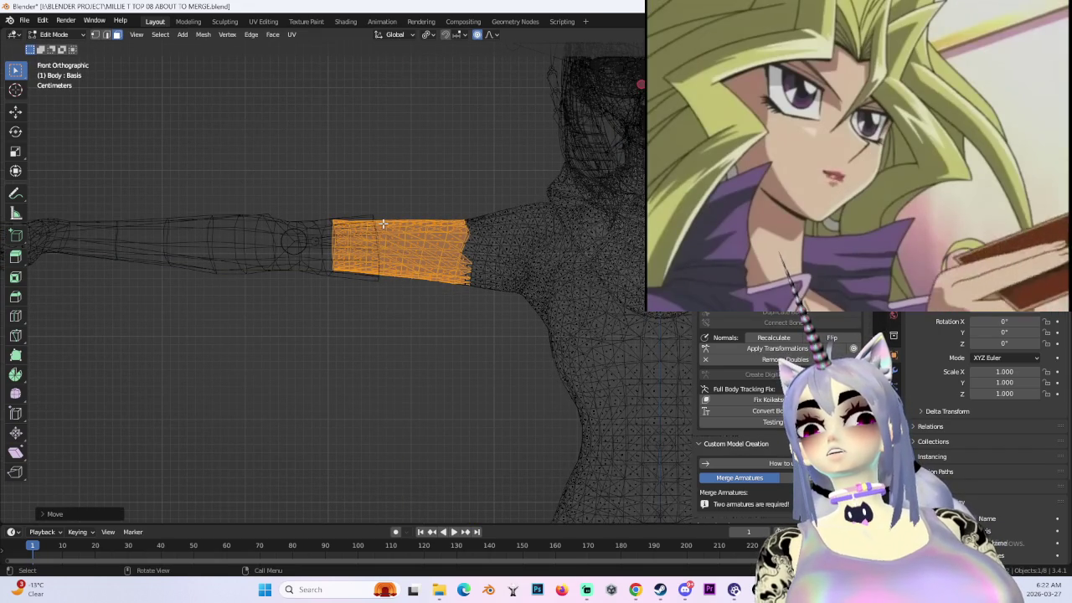
key(z)
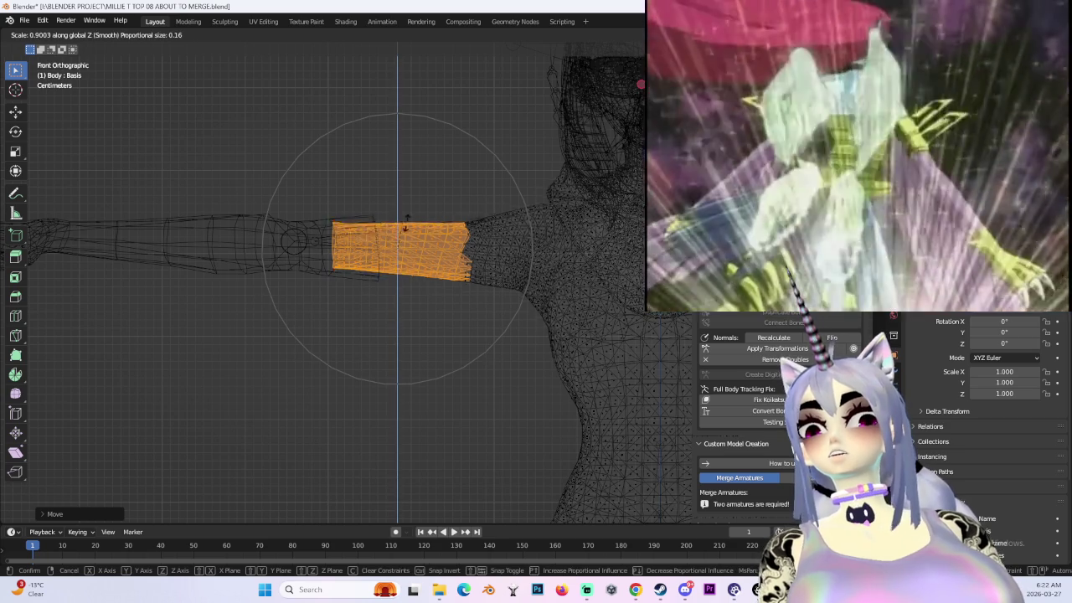
click(411, 222)
scroll(411, 222, down, 2)
key(shift+z)
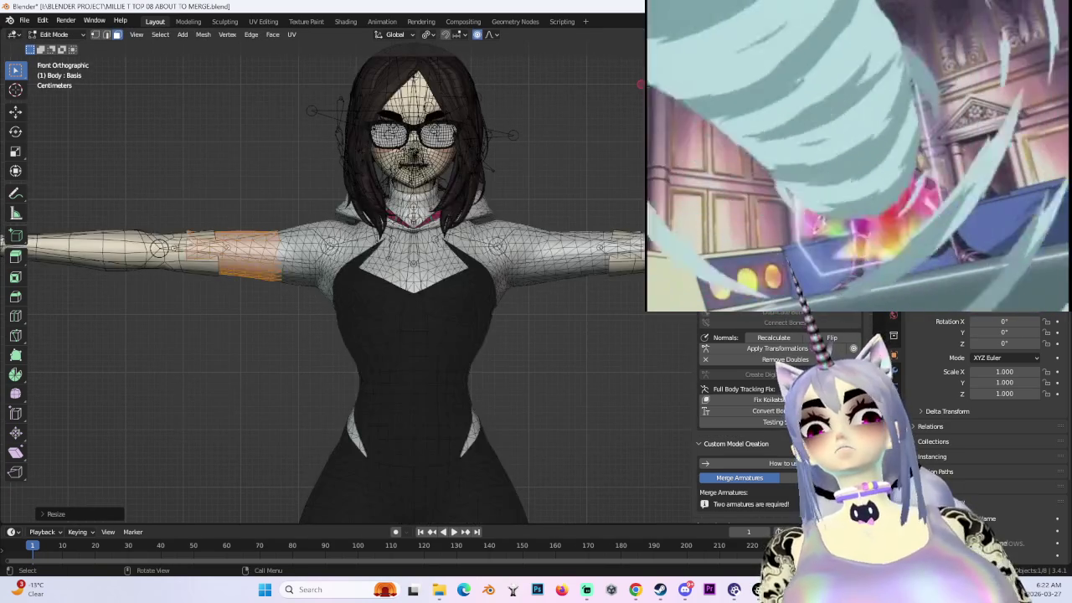
mouse_move(626, 333)
middle_down()
mouse_move(577, 318)
mouse_move(556, 402)
mouse_move(366, 363)
mouse_move(351, 313)
mouse_move(404, 279)
mouse_move(522, 328)
mouse_move(35, 27)
middle_up()
click(62, 48)
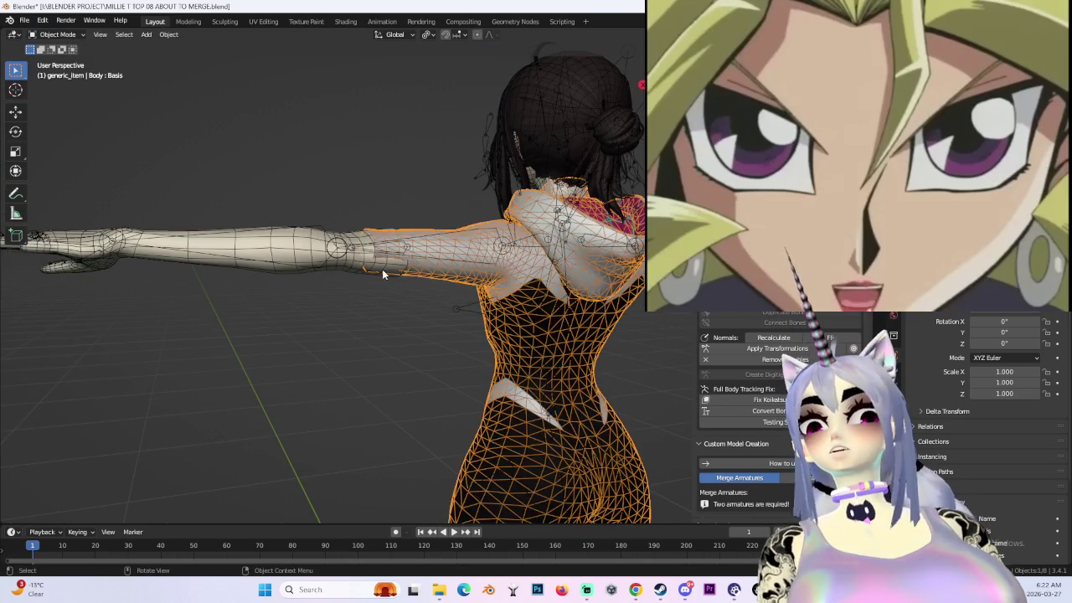
- Enter Edit Mode on BODY.001 from the back view and nudge the sleeve-edge vertices
click(382, 269)
key(ctrl+KP_1)
scroll(241, 156, up, 3)
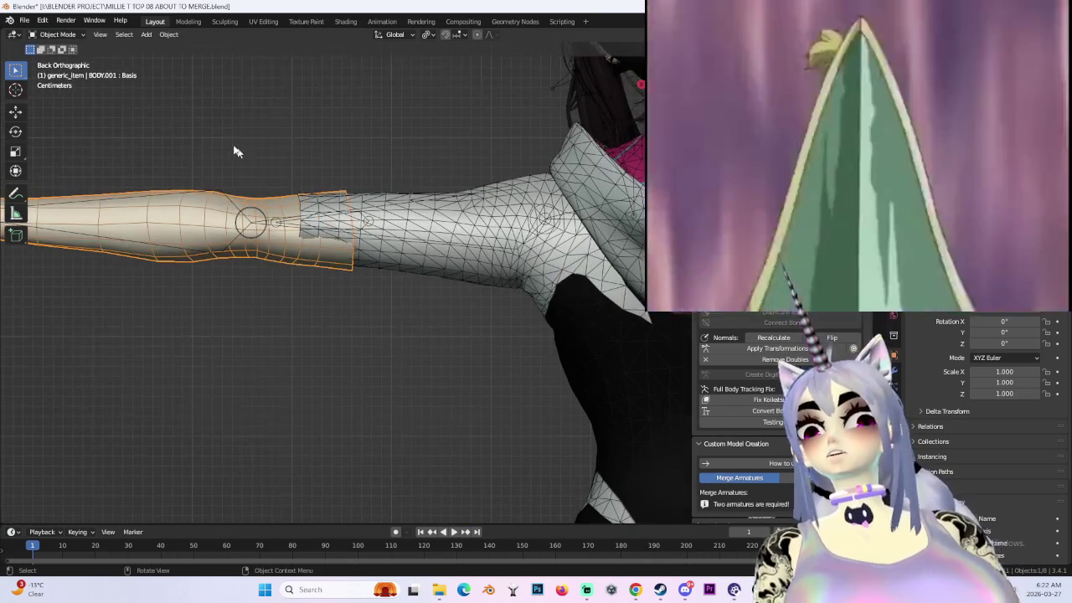
click(69, 60)
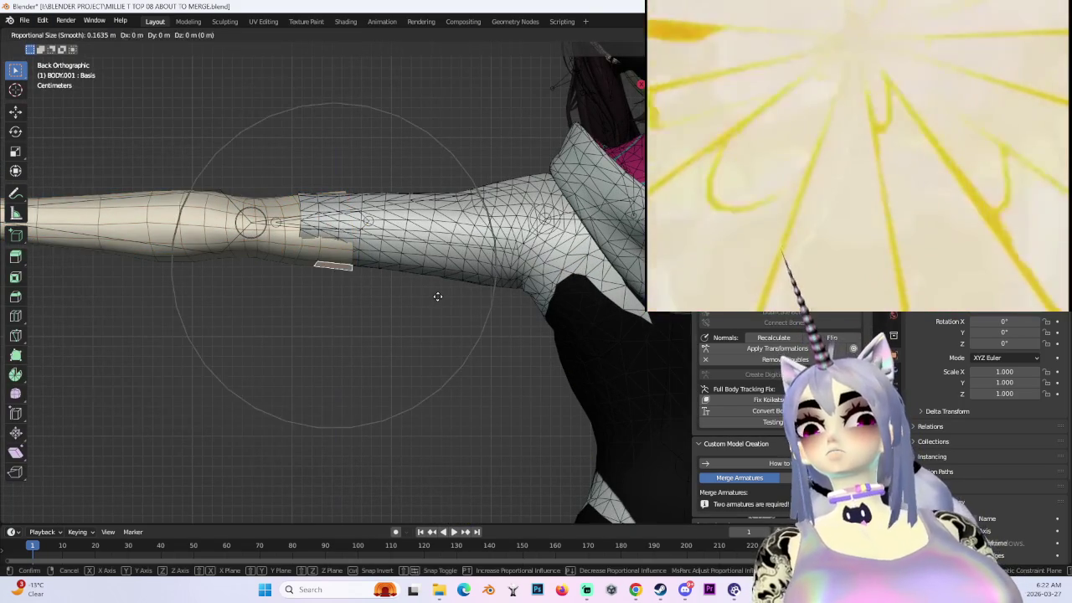
scroll(439, 294, up, 3)
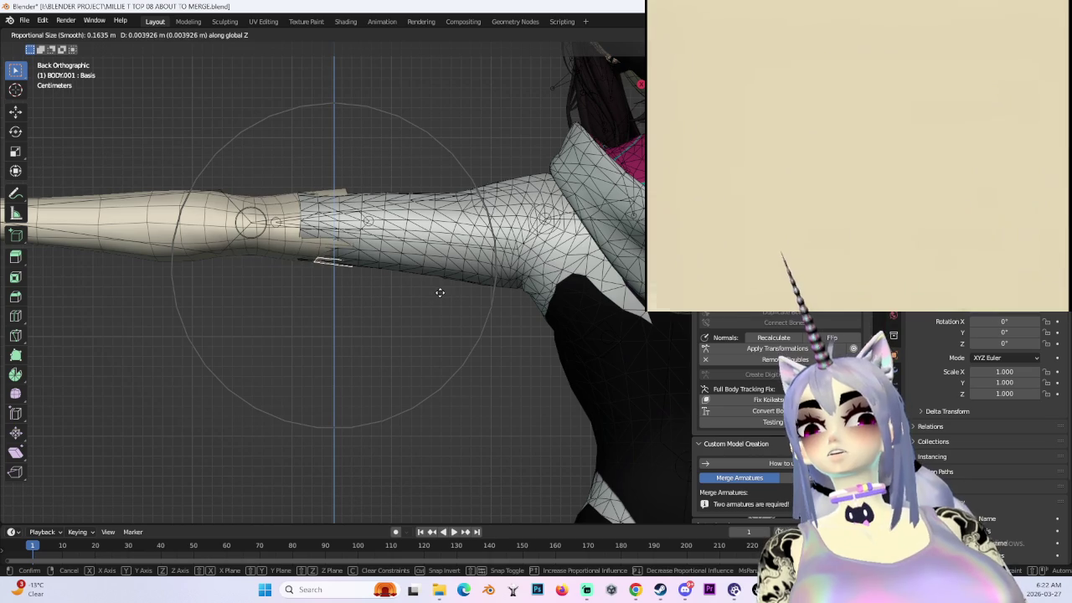
click(440, 293)
scroll(304, 296, down, 6)
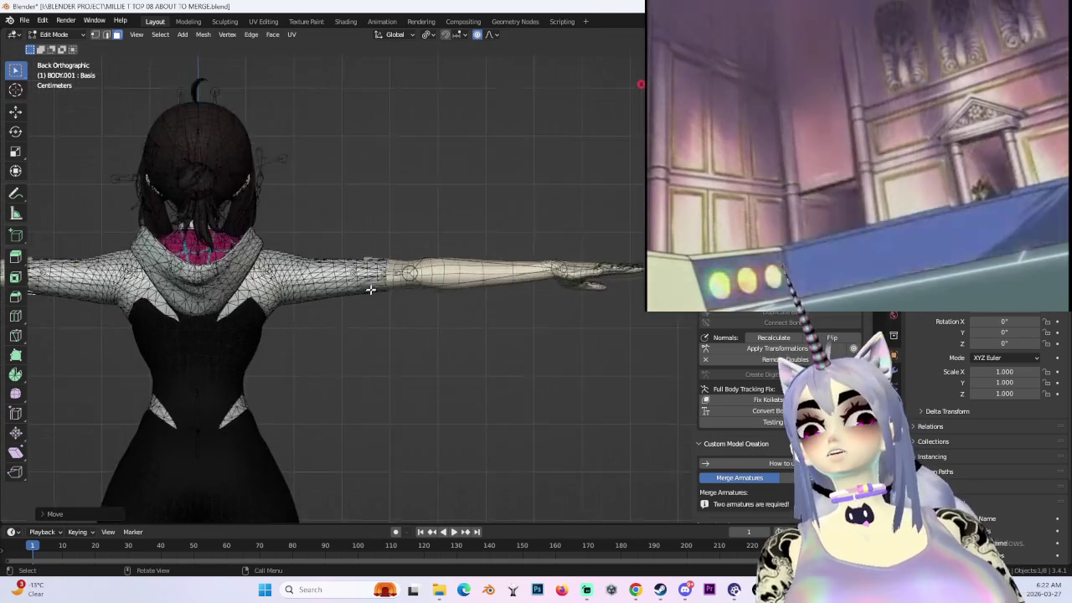
scroll(369, 290, up, 4)
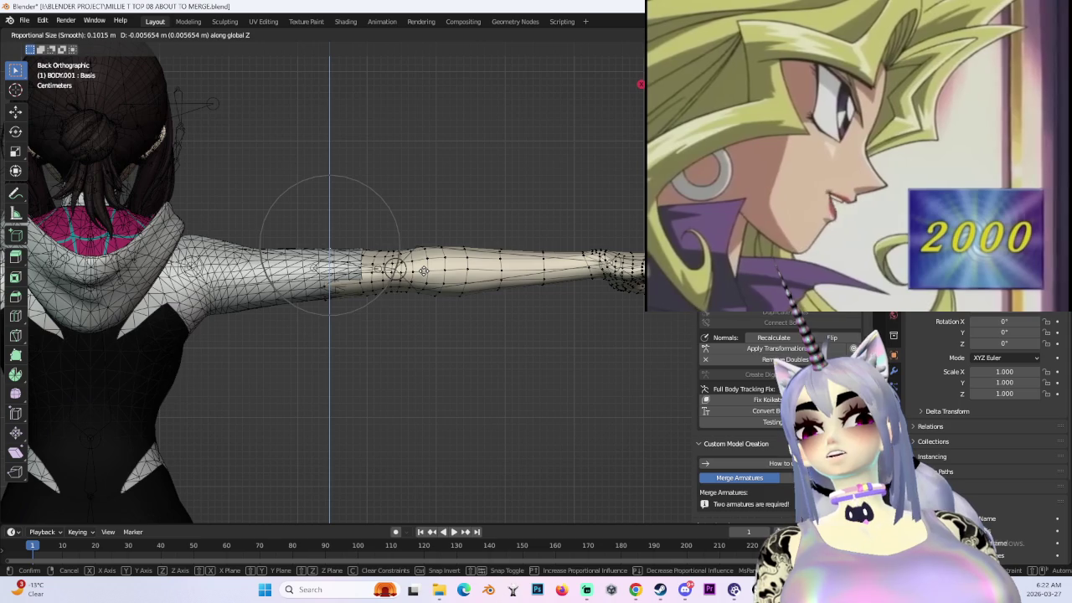
mouse_move(425, 270)
middle_down()
mouse_move(435, 327)
mouse_move(486, 349)
mouse_move(371, 297)
mouse_move(520, 292)
middle_up()
- Move the selected vertices near the torso with soft proportional falloff
key(g)
key(Escape)
key(g)
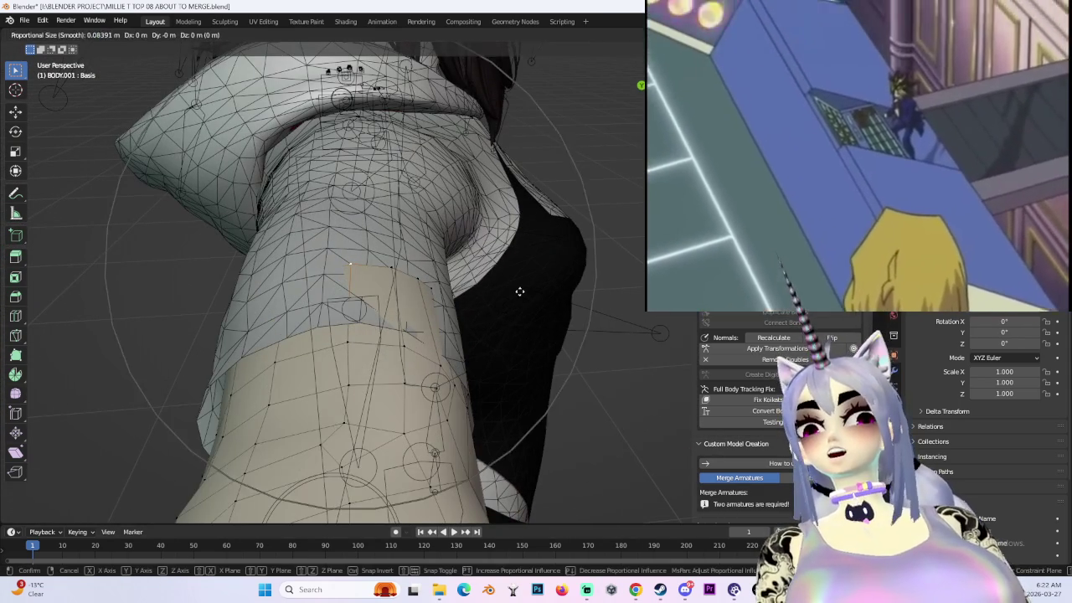
click(380, 274)
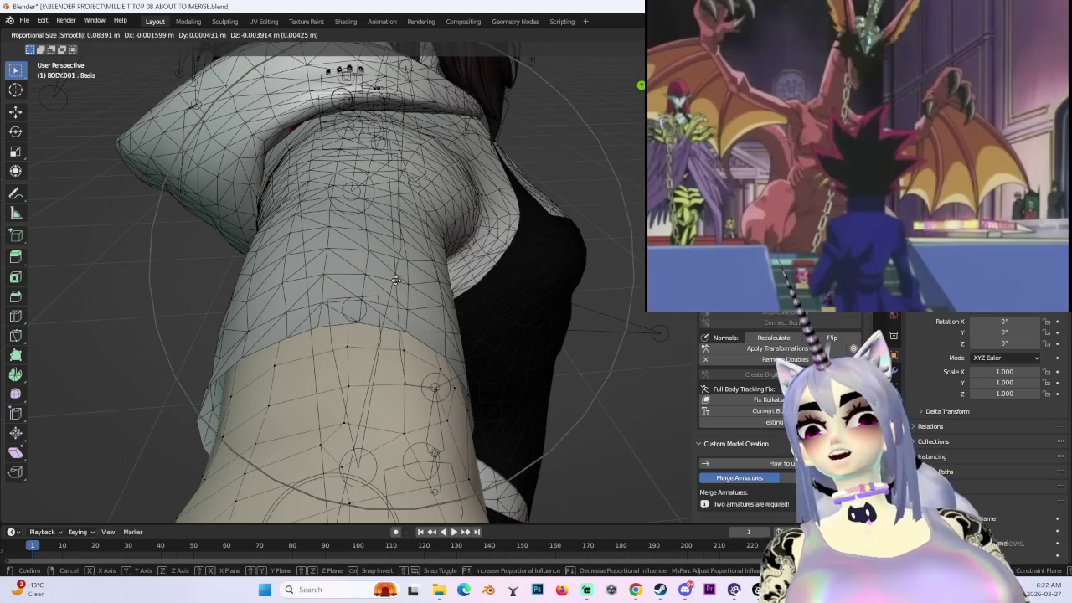
click(396, 279)
mouse_move(396, 279)
middle_down()
mouse_move(424, 203)
mouse_move(419, 283)
mouse_move(434, 249)
mouse_move(439, 272)
middle_up()
- Adjust the collar vertices so the arm meets the collar cleanly
key(g)
click(439, 263)
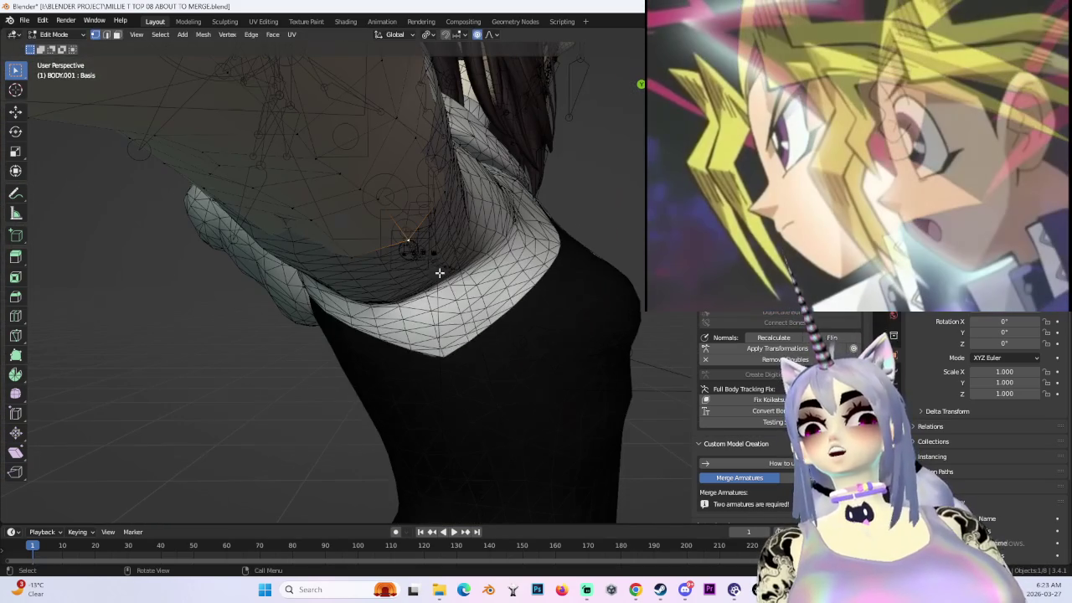
click(410, 237)
mouse_move(410, 237)
middle_down()
mouse_move(396, 229)
mouse_move(402, 246)
mouse_move(374, 196)
mouse_move(368, 128)
mouse_move(402, 244)
mouse_move(331, 266)
mouse_move(349, 220)
mouse_move(562, 268)
middle_up()
click(403, 233)
- Shift the seam vertices along Z and then X to sit under the sleeve edge
key(g)
key(z)
click(350, 228)
mouse_move(616, 315)
middle_down()
mouse_move(521, 280)
mouse_move(536, 285)
mouse_move(390, 281)
middle_up()
key(g)
key(x)
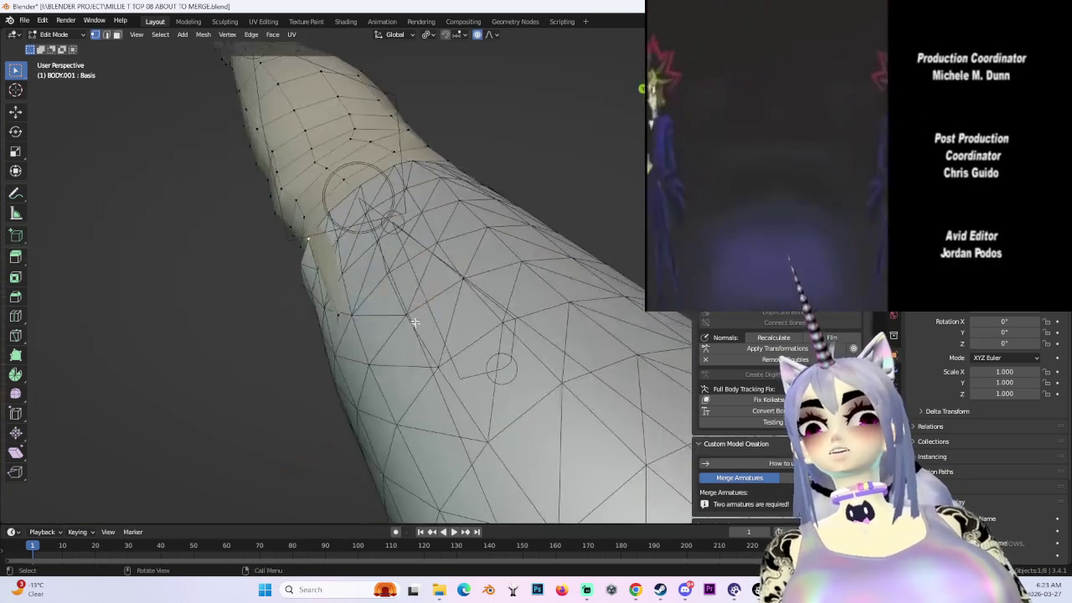
click(393, 281)
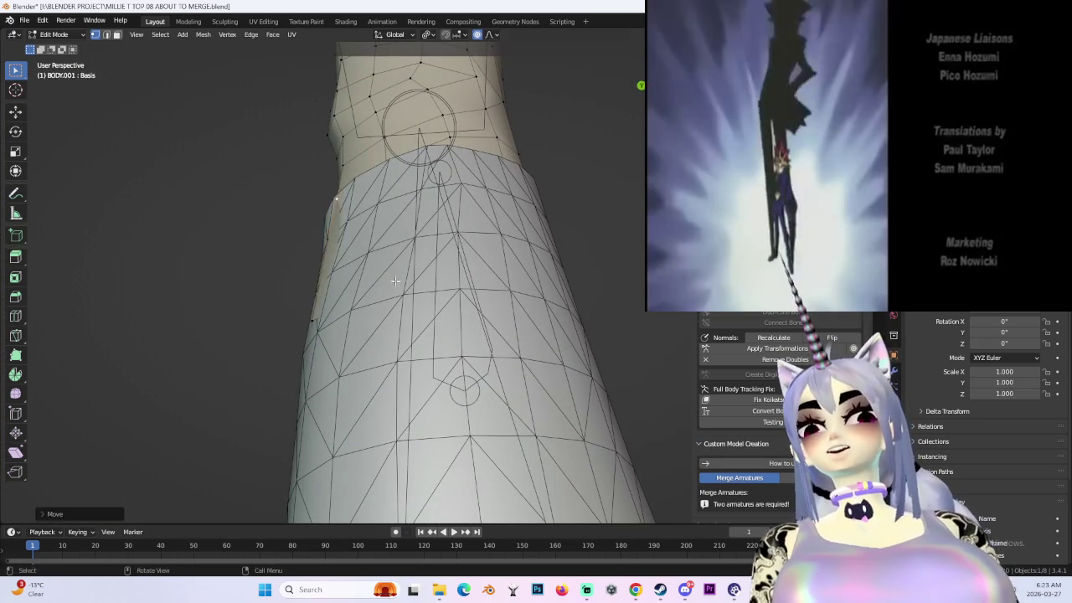
click(334, 326)
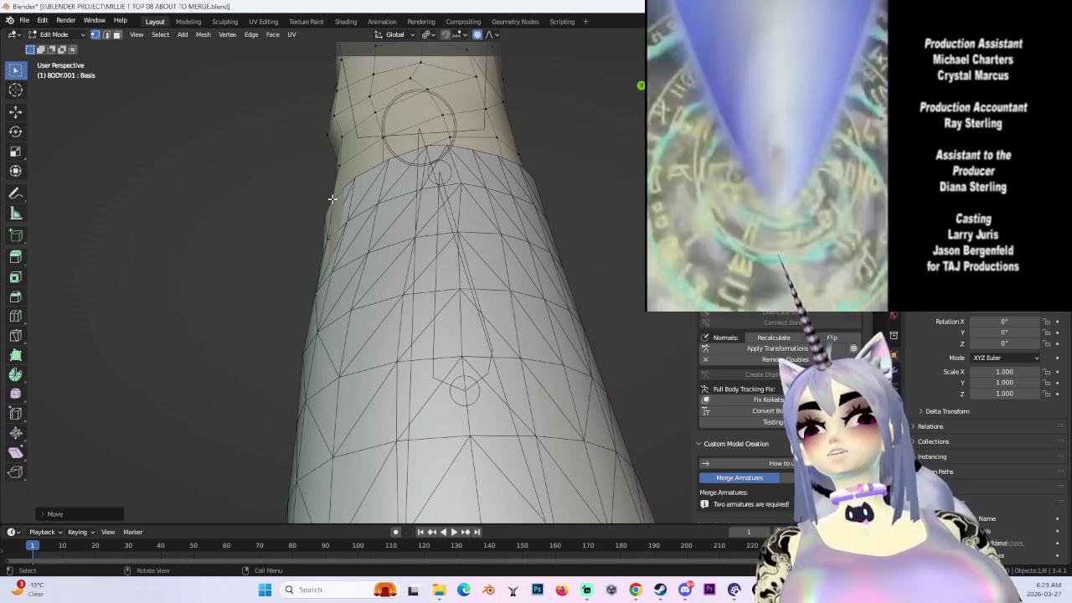
click(340, 202)
- Orbit to check the seam, return to Object Mode and view the arm from below
mouse_move(328, 240)
middle_down()
mouse_move(419, 187)
mouse_move(416, 209)
mouse_move(642, 107)
middle_up()
mouse_move(374, 298)
middle_down()
mouse_move(431, 349)
mouse_move(464, 354)
mouse_move(462, 232)
mouse_move(499, 223)
middle_up()
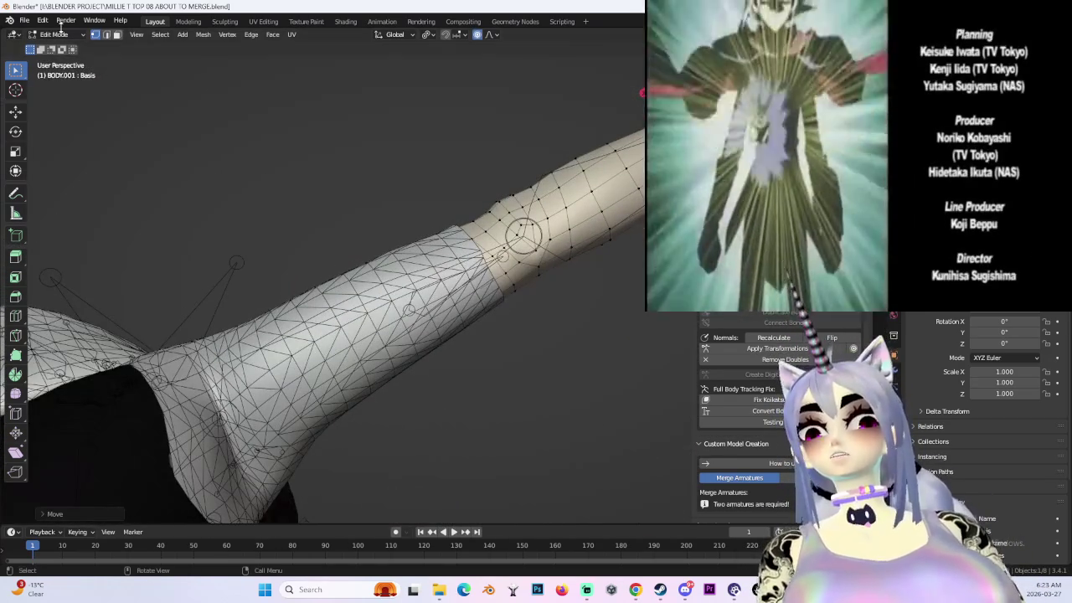
click(67, 50)
mouse_move(352, 251)
middle_down()
mouse_move(497, 226)
mouse_move(502, 251)
middle_up()
key(ctrl+KP_7)
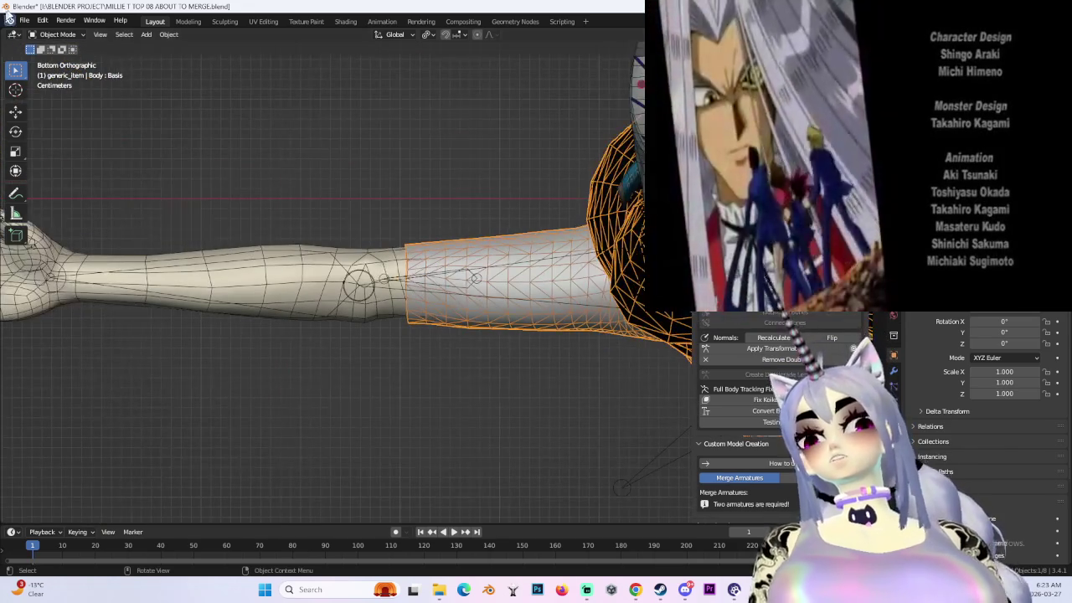
- Switch the Body to Sculpt Mode with the Grab brush, zoom on the seam, then view from behind
click(60, 72)
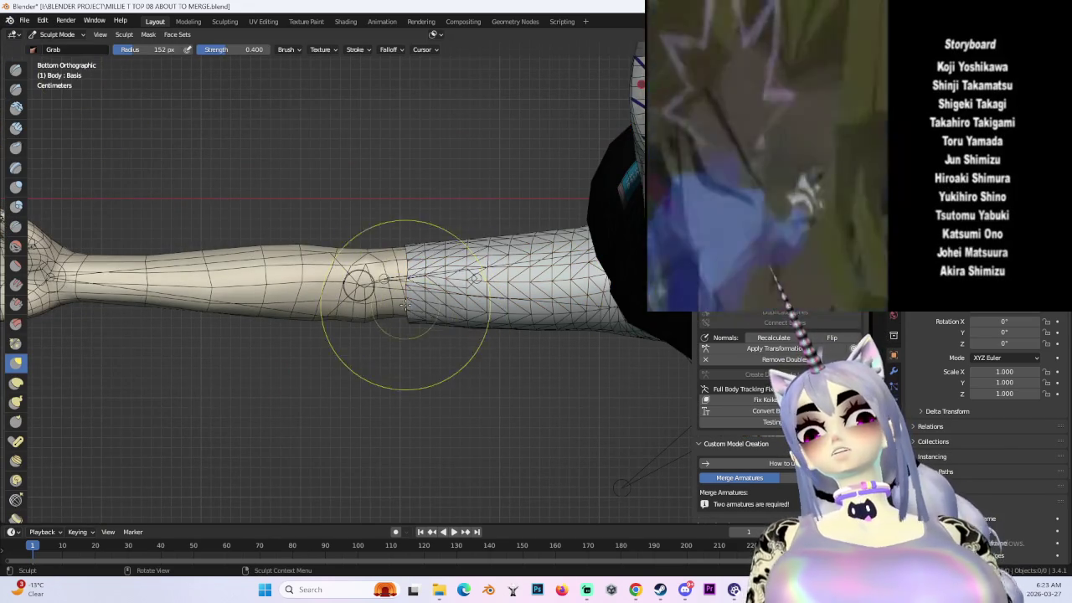
scroll(425, 306, up, 5)
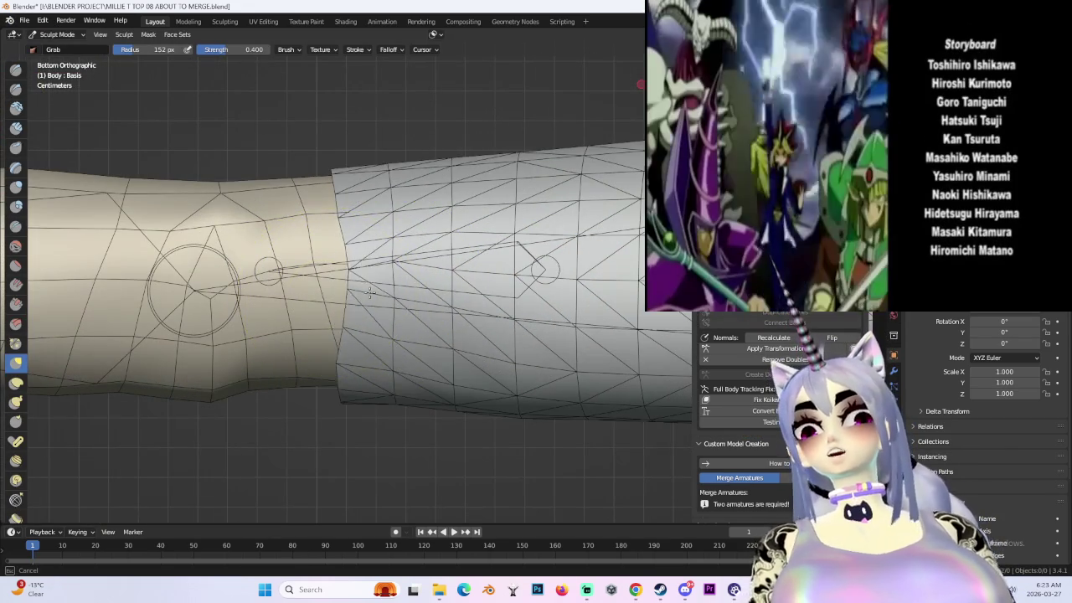
scroll(354, 310, down, 3)
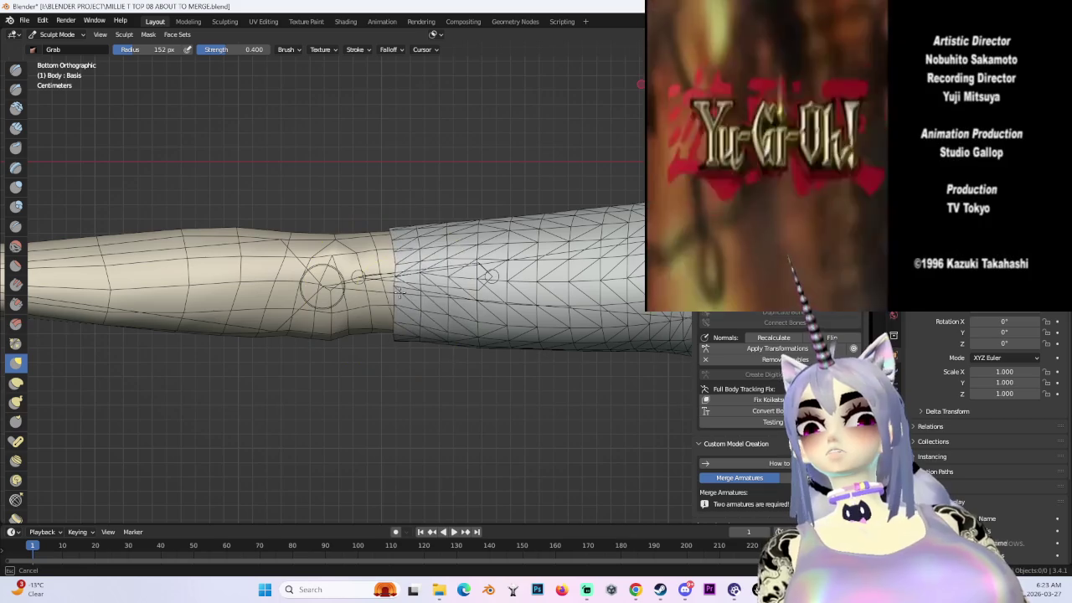
scroll(358, 300, up, 3)
scroll(297, 297, up, 3)
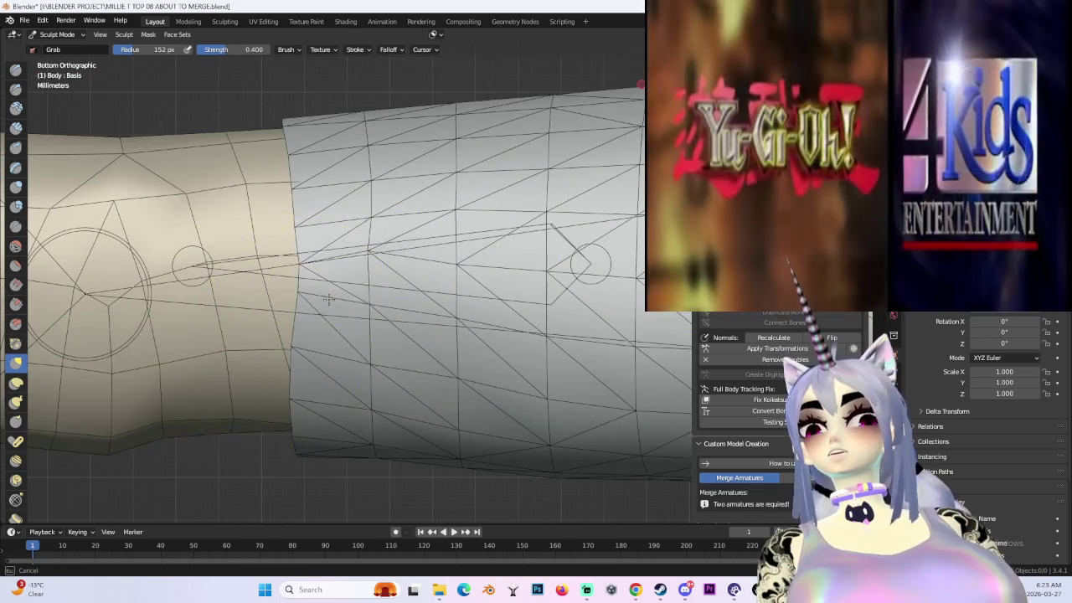
scroll(353, 365, down, 3)
scroll(384, 360, down, 2)
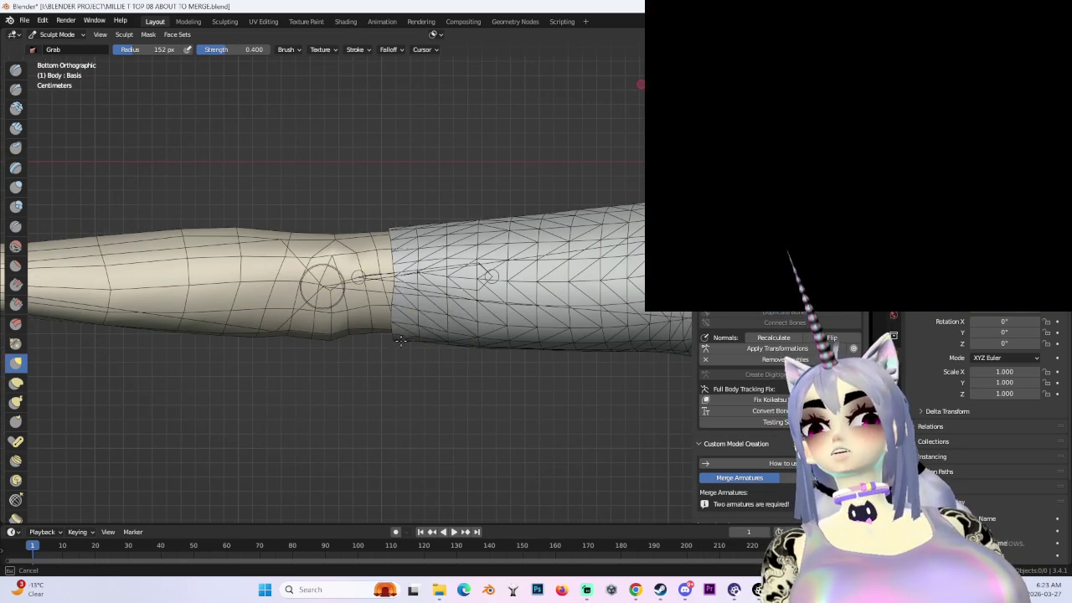
scroll(389, 333, up, 2)
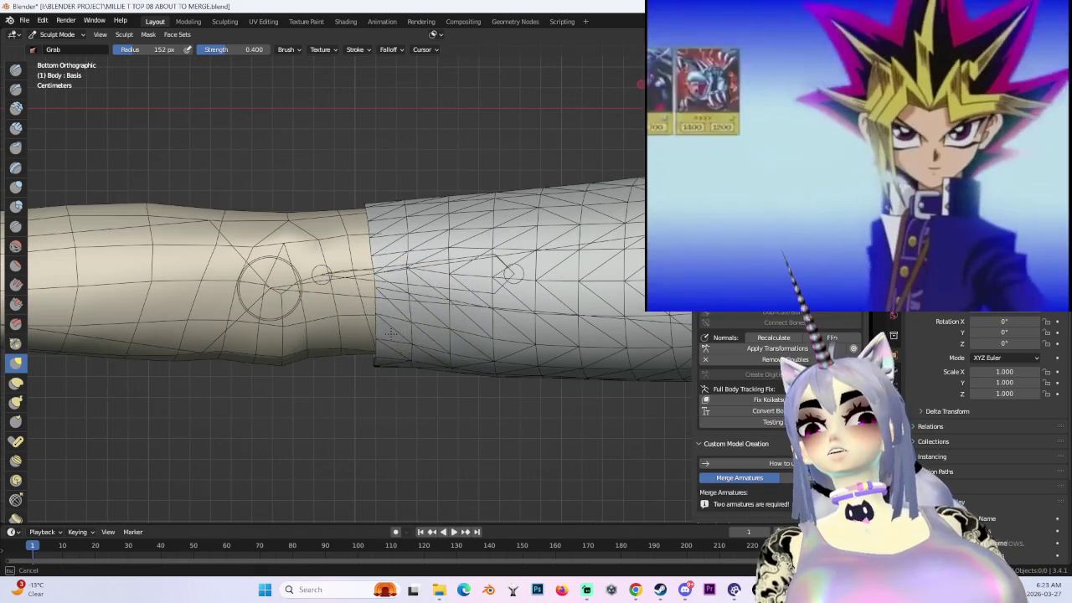
mouse_move(385, 333)
middle_down()
mouse_move(498, 180)
mouse_move(427, 246)
mouse_move(507, 251)
mouse_move(430, 252)
mouse_move(552, 290)
mouse_move(549, 270)
mouse_move(502, 251)
mouse_move(419, 239)
mouse_move(632, 108)
middle_up()
key(ctrl+KP_1)
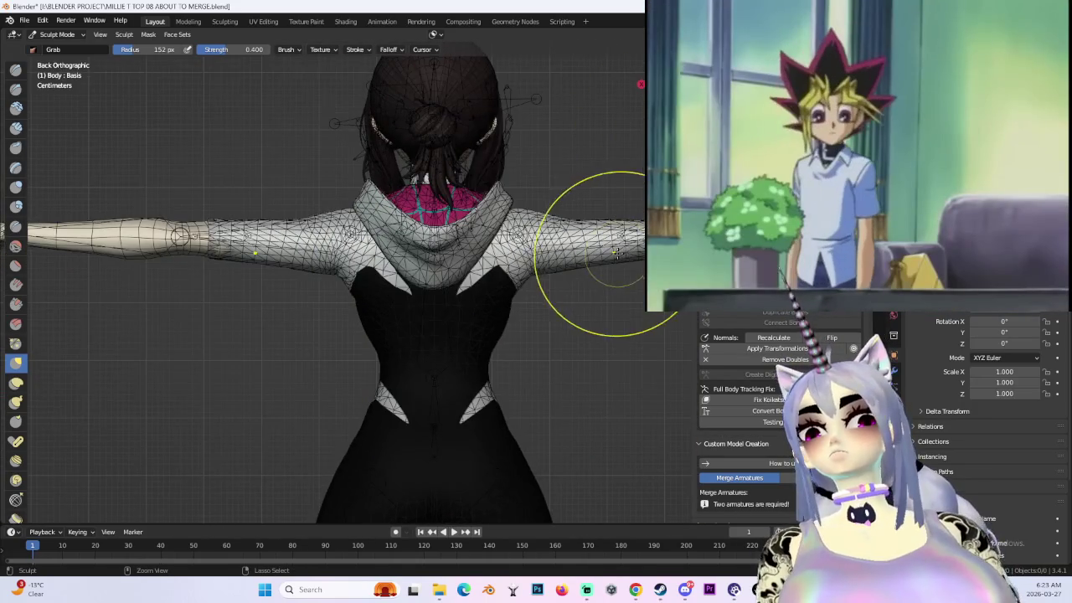
key(ctrl+Tab)
click(505, 224)
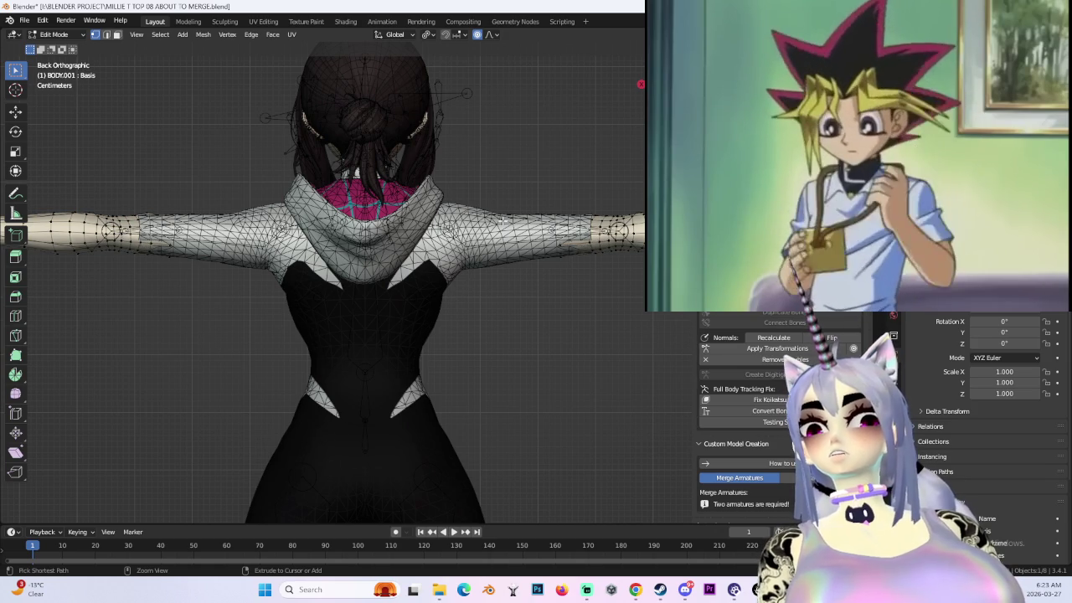
key(alt+q)
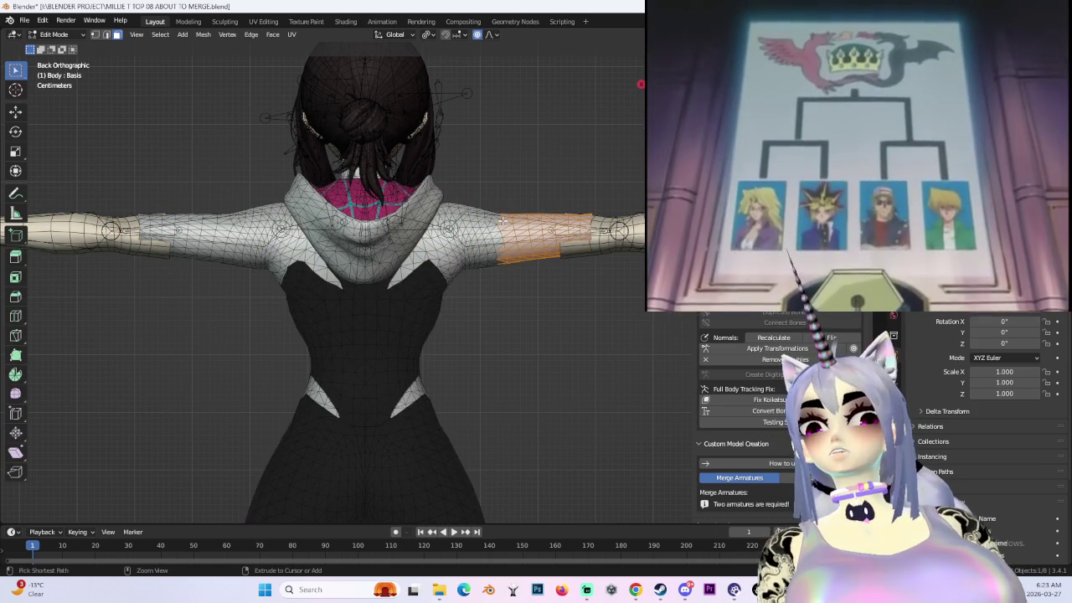
scroll(503, 219, down, 3)
key(ctrl+z)
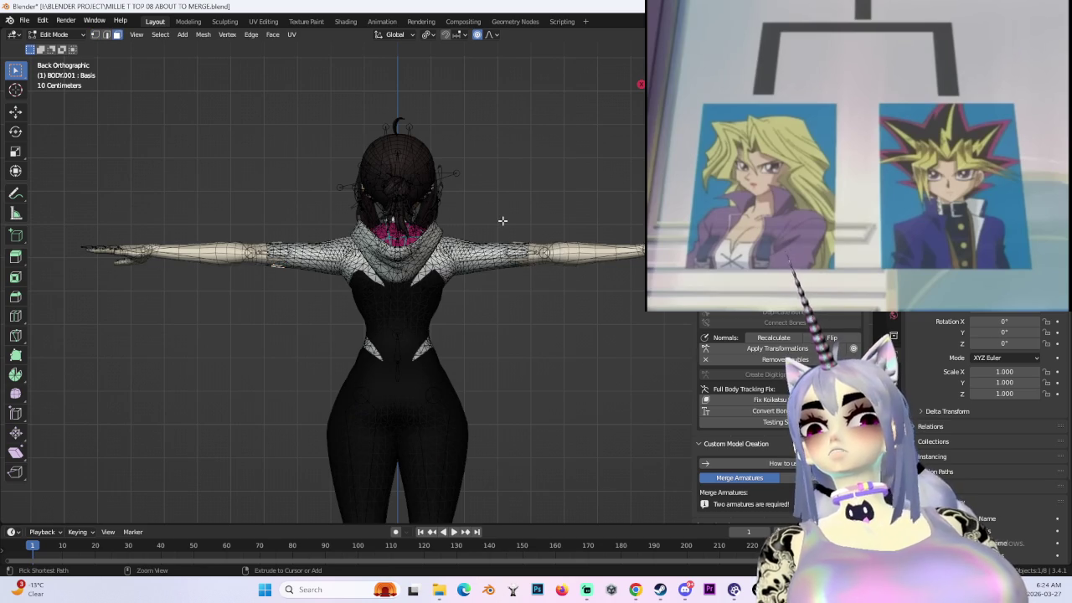
scroll(503, 220, up, 5)
middle_drag(502, 221, 284, 206)
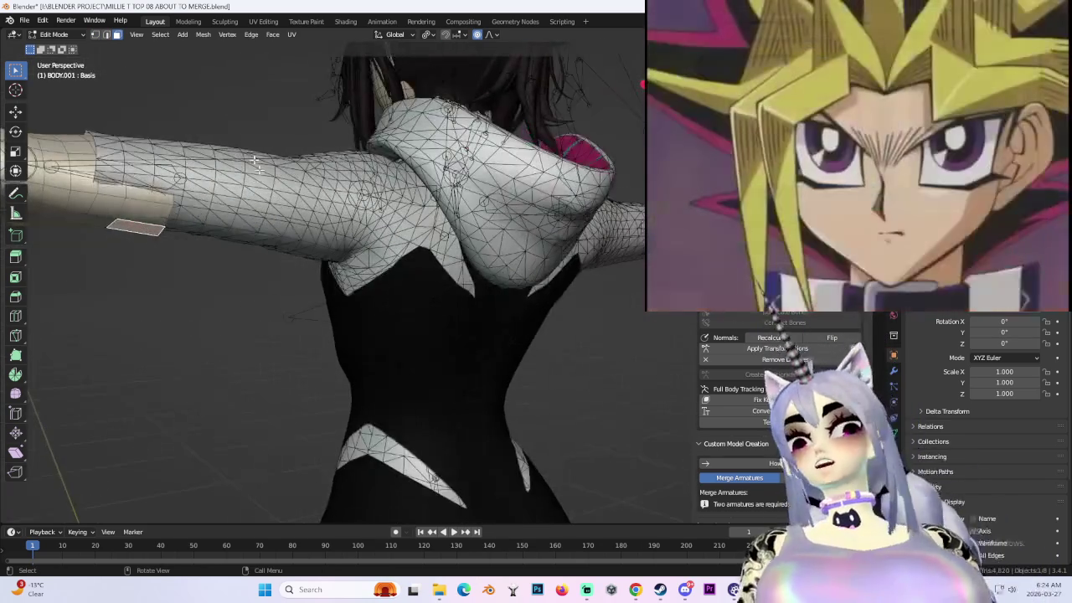
- Check the arm in Sculpt Mode from the back view, then return to Object Mode and select Body
click(73, 73)
mouse_move(330, 287)
middle_down()
mouse_move(402, 323)
mouse_move(355, 215)
middle_up()
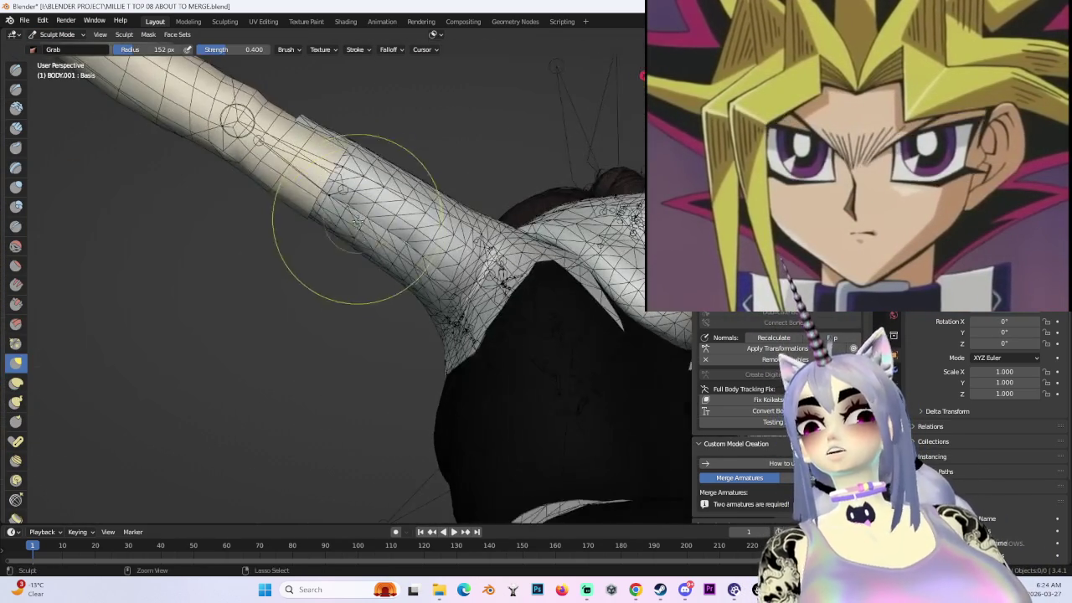
key(ctrl+KP_1)
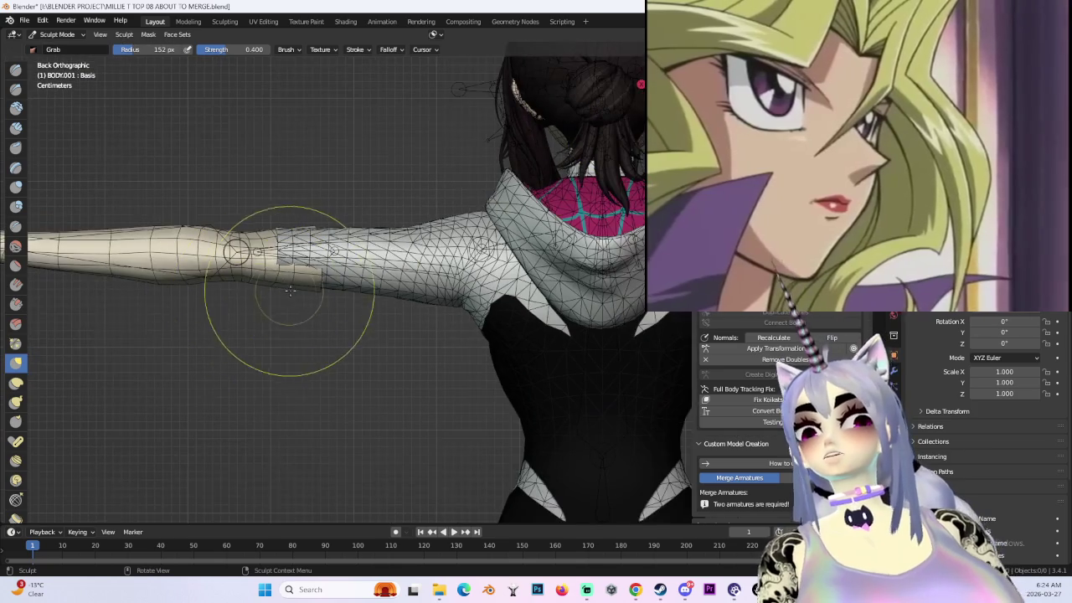
scroll(299, 204, up, 1)
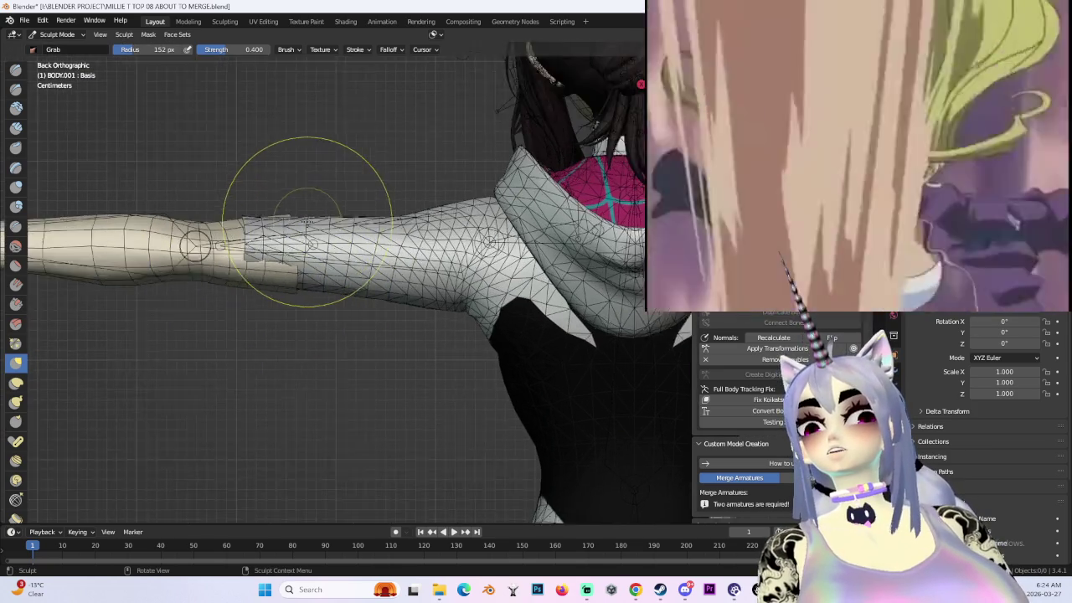
scroll(263, 200, up, 1)
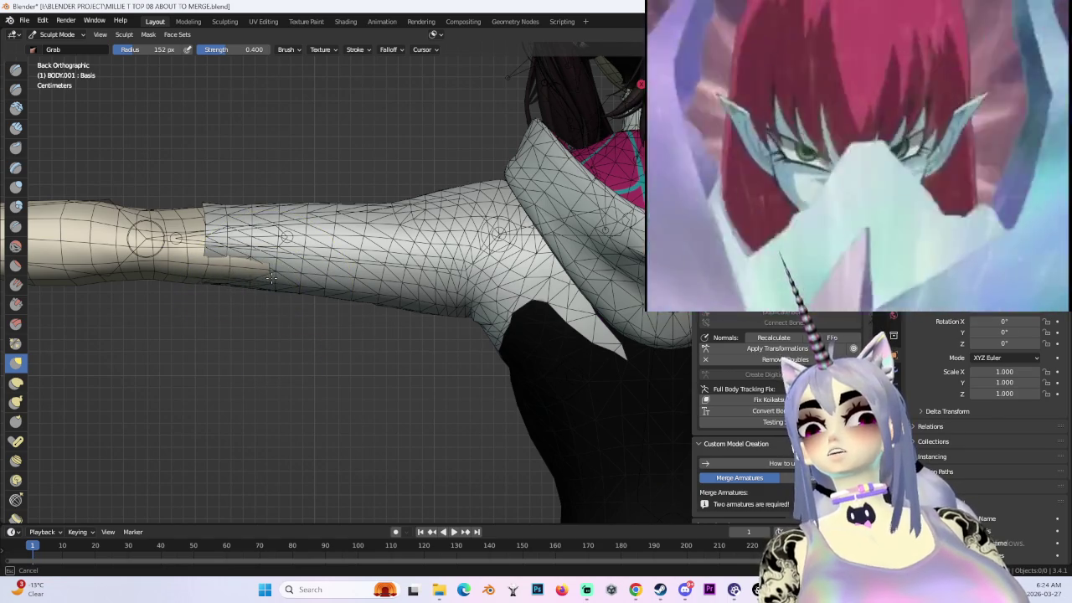
click(62, 47)
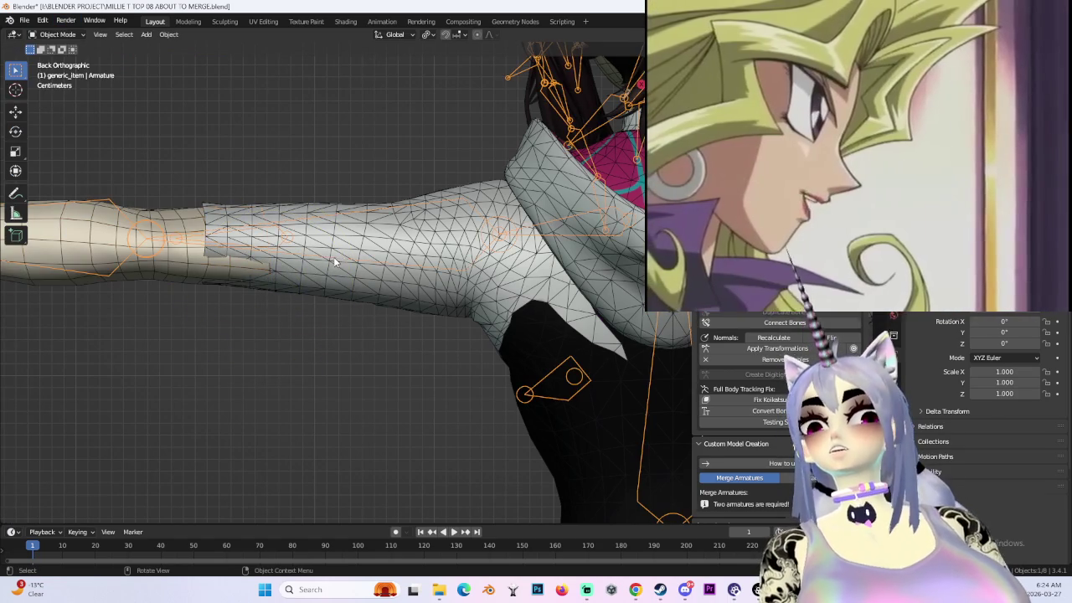
click(271, 276)
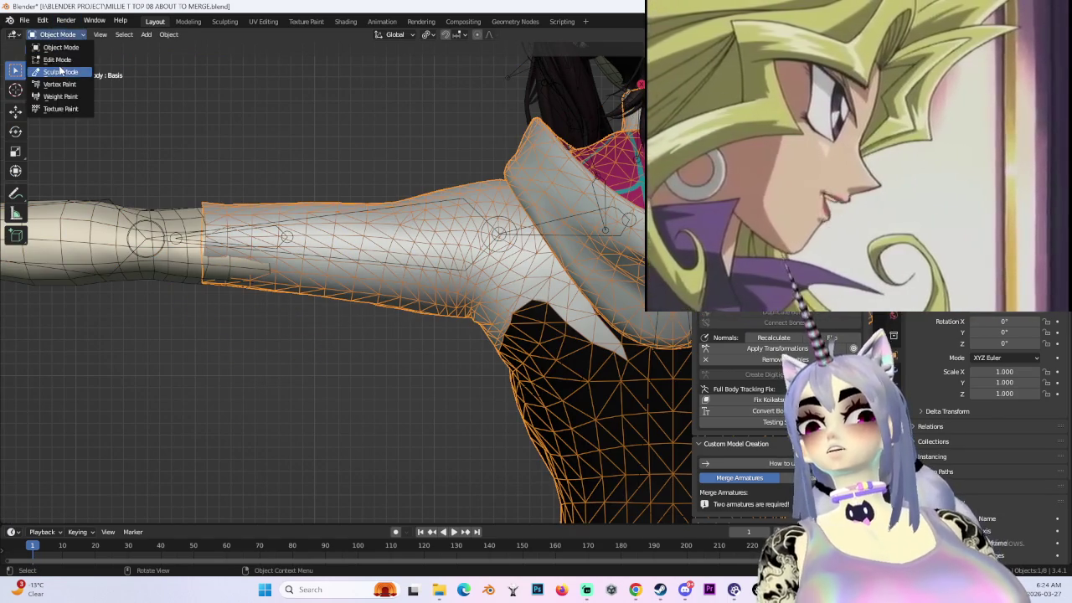
- Put the Body into Sculpt Mode and orbit and zoom around the forearm's sleeve seam
click(61, 71)
scroll(277, 286, up, 2)
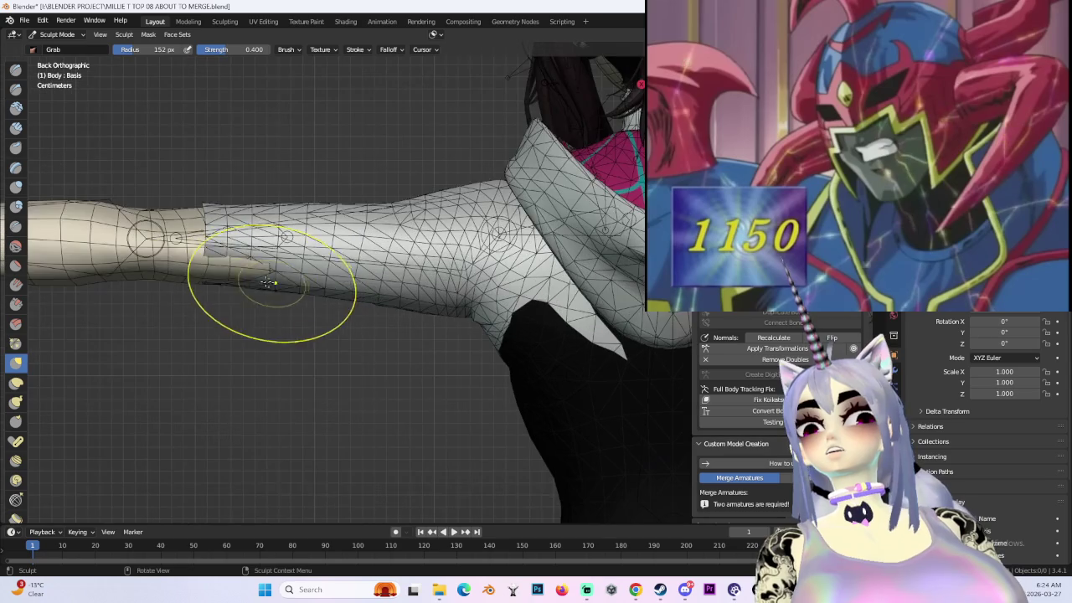
scroll(228, 285, up, 1)
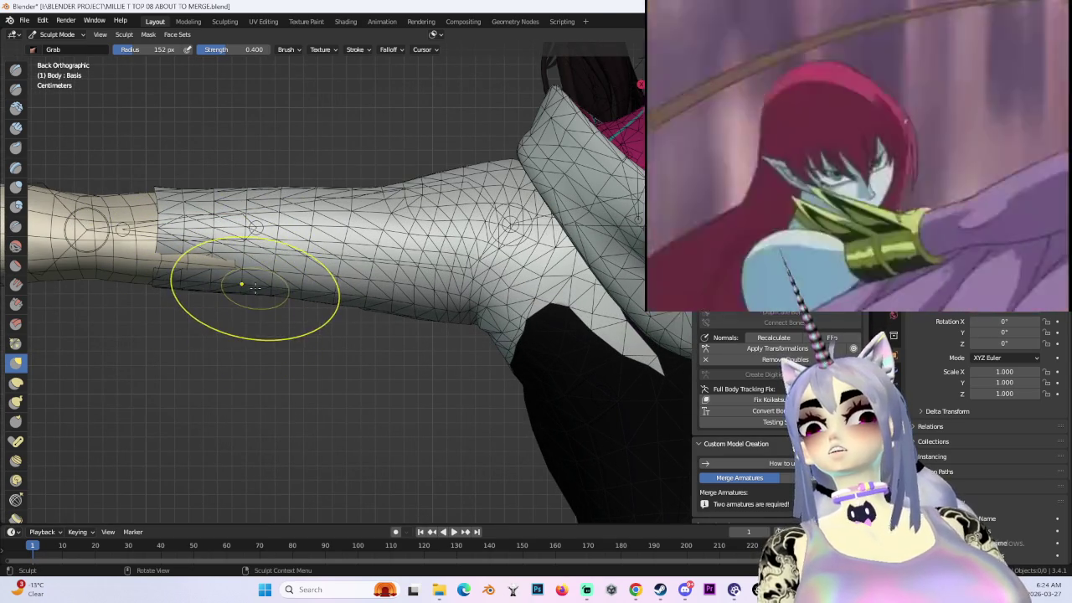
middle_drag(254, 285, 305, 313)
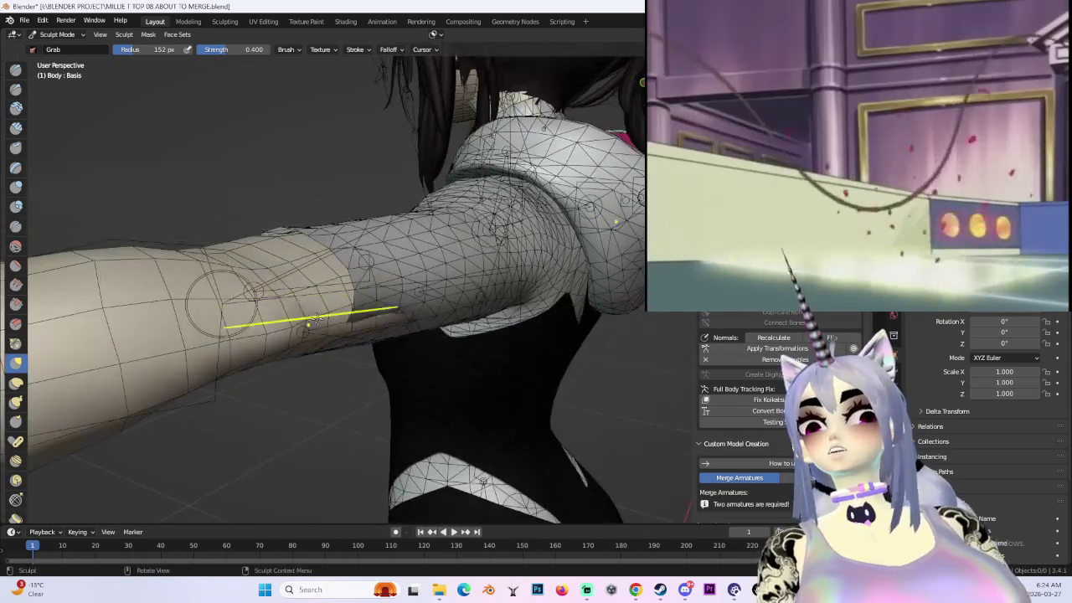
mouse_move(408, 352)
middle_down()
mouse_move(340, 303)
mouse_move(498, 248)
middle_up()
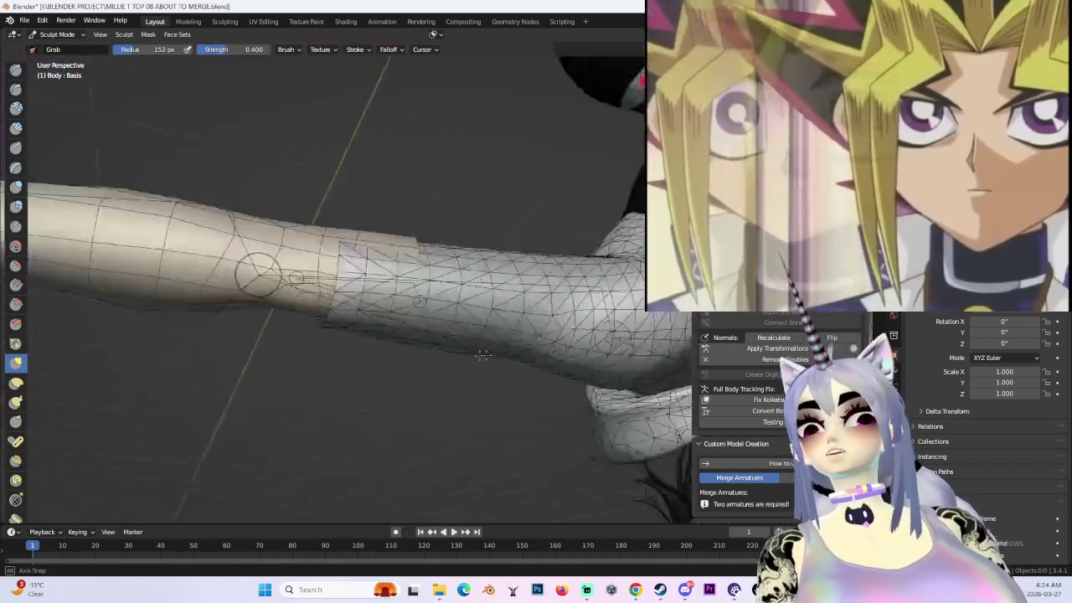
mouse_move(498, 317)
middle_down()
mouse_move(490, 333)
mouse_move(408, 311)
mouse_move(227, 383)
mouse_move(479, 311)
mouse_move(371, 335)
mouse_move(366, 360)
mouse_move(491, 354)
mouse_move(554, 380)
mouse_move(222, 232)
middle_up()
mouse_move(438, 376)
middle_down()
mouse_move(531, 325)
mouse_move(443, 450)
mouse_move(606, 376)
mouse_move(536, 455)
mouse_move(624, 348)
mouse_move(215, 299)
mouse_move(124, 335)
mouse_move(359, 335)
mouse_move(239, 299)
mouse_move(645, 239)
mouse_move(411, 311)
mouse_move(336, 308)
mouse_move(529, 289)
mouse_move(403, 256)
mouse_move(469, 276)
mouse_move(336, 312)
mouse_move(333, 233)
middle_up()
scroll(364, 319, up, 2)
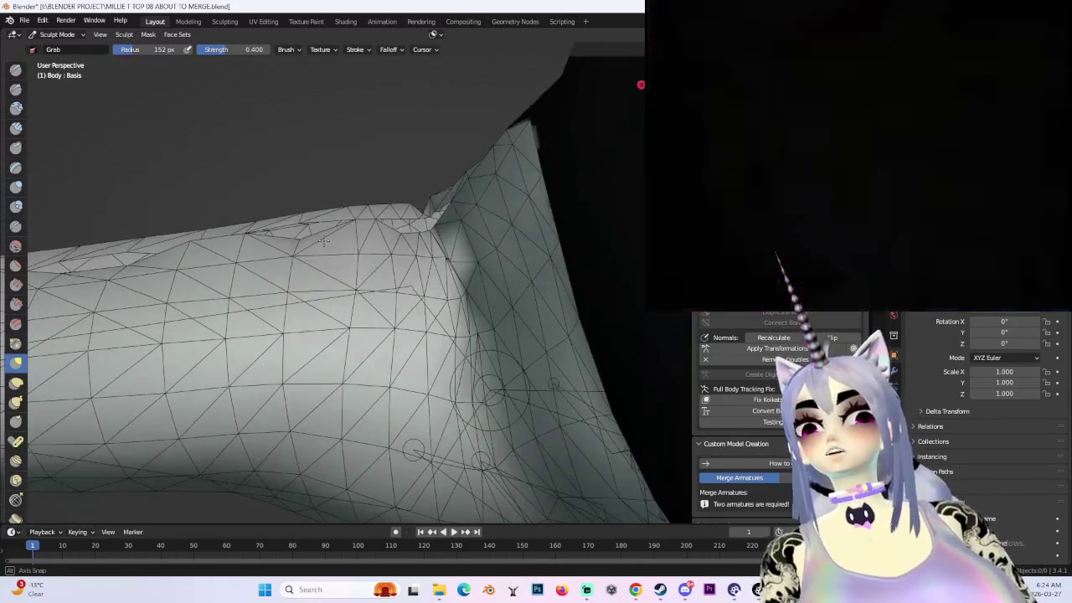
middle_drag(333, 233, 432, 283)
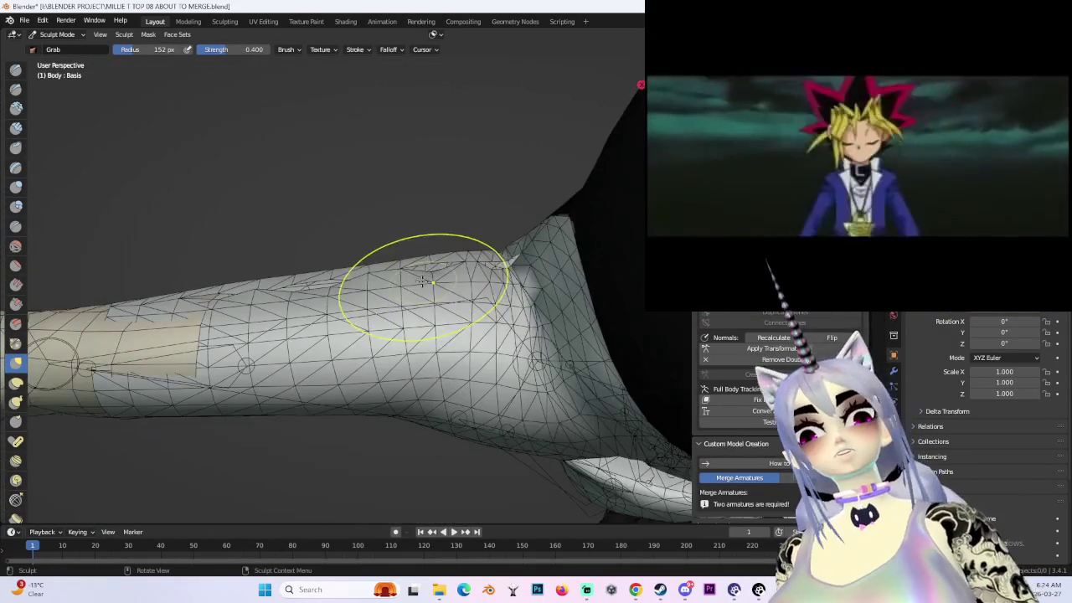
mouse_move(521, 350)
middle_down()
mouse_move(335, 342)
mouse_move(283, 251)
mouse_move(294, 335)
mouse_move(330, 337)
mouse_move(359, 311)
mouse_move(424, 354)
middle_up()
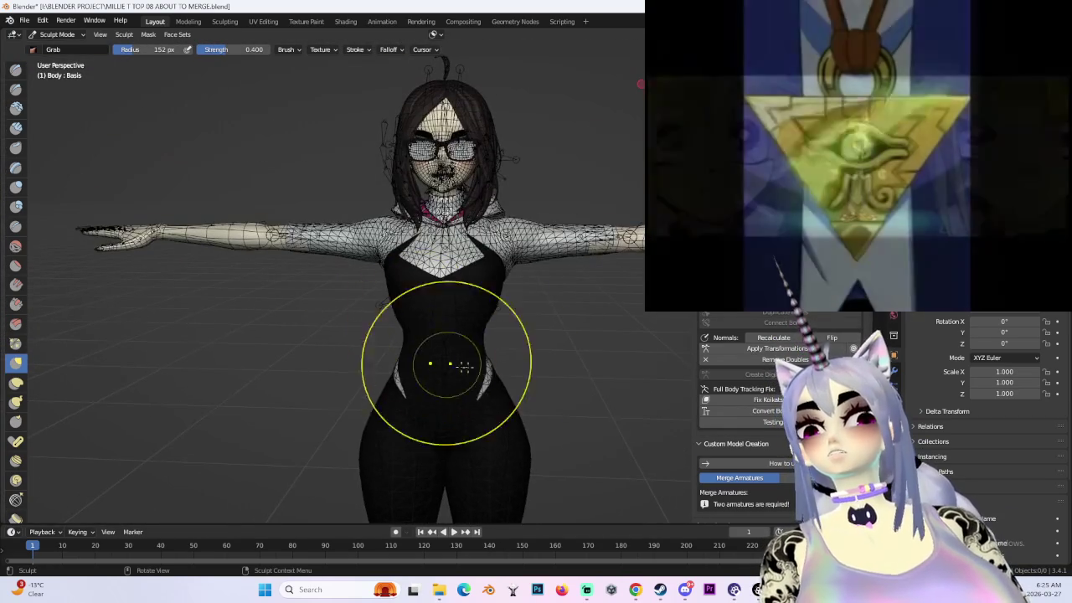
scroll(335, 299, up, 3)
mouse_move(335, 299)
middle_down()
mouse_move(243, 310)
mouse_move(433, 360)
middle_up()
scroll(442, 360, up, 3)
scroll(419, 263, up, 2)
scroll(393, 206, down, 2)
mouse_move(392, 206)
middle_down()
mouse_move(452, 269)
mouse_move(182, 271)
middle_up()
middle_drag(335, 301, 180, 263)
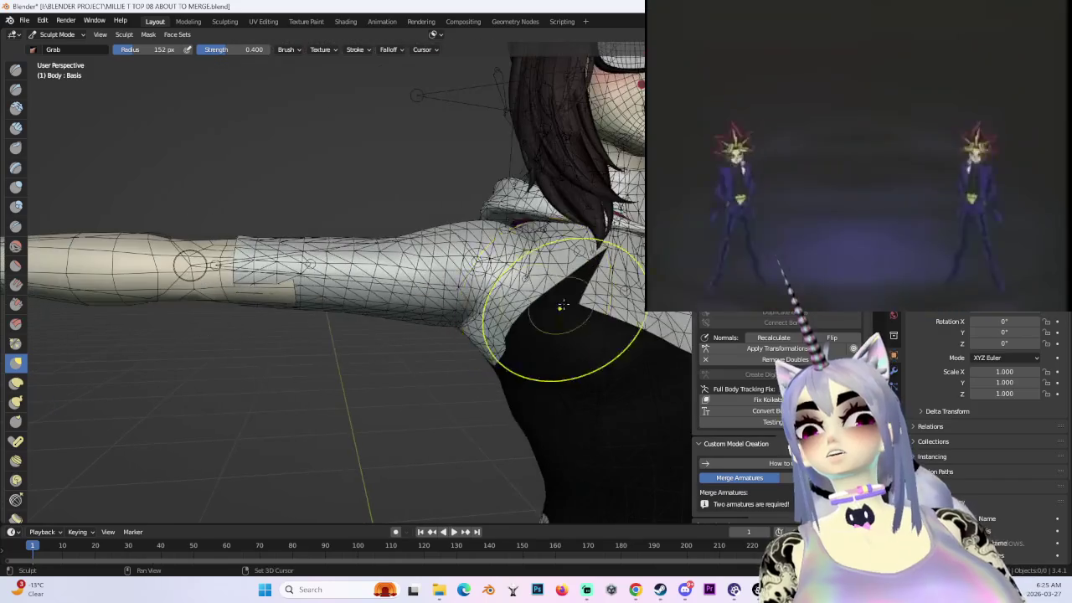
scroll(251, 251, up, 2)
scroll(249, 299, up, 1)
mouse_move(259, 286)
middle_down()
mouse_move(203, 221)
mouse_move(438, 287)
mouse_move(452, 311)
mouse_move(448, 361)
mouse_move(429, 322)
mouse_move(431, 369)
mouse_move(411, 352)
mouse_move(431, 371)
mouse_move(426, 361)
middle_up()
scroll(436, 293, up, 3)
scroll(436, 299, down, 3)
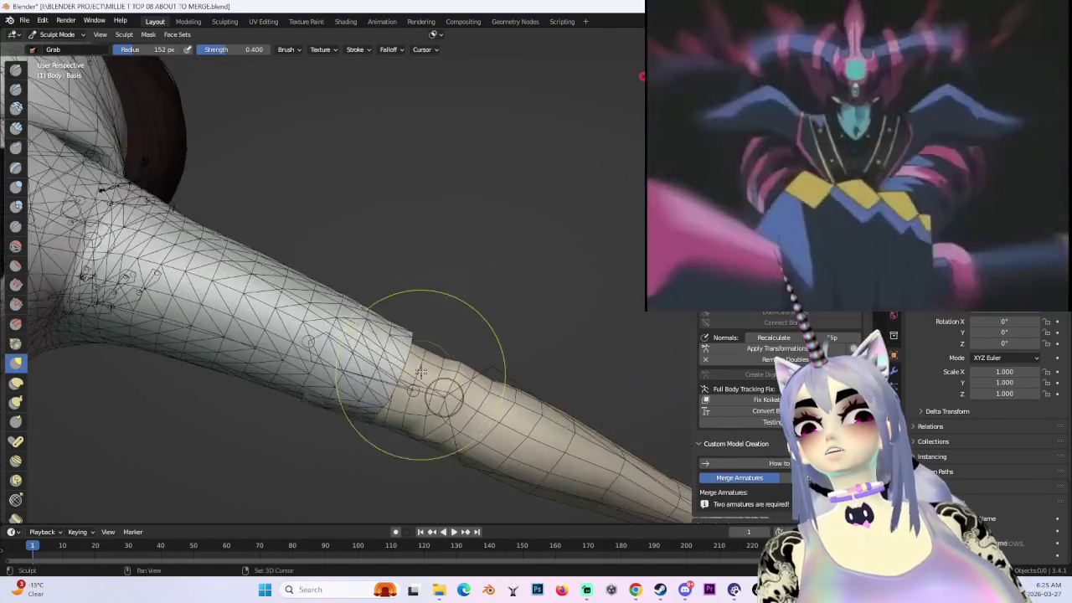
mouse_move(428, 367)
middle_down()
mouse_move(307, 252)
mouse_move(337, 284)
mouse_move(491, 335)
mouse_move(560, 318)
mouse_move(538, 341)
mouse_move(459, 329)
mouse_move(467, 350)
mouse_move(444, 402)
mouse_move(457, 412)
mouse_move(466, 386)
mouse_move(492, 414)
middle_up()
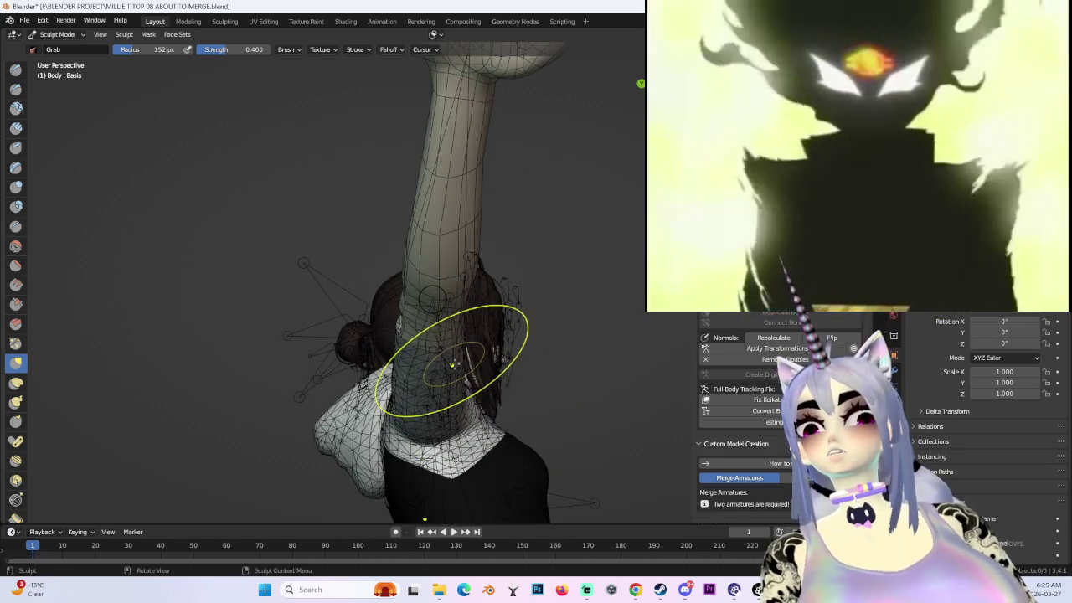
mouse_move(457, 371)
middle_down()
mouse_move(411, 371)
mouse_move(411, 318)
mouse_move(402, 328)
mouse_move(480, 293)
middle_up()
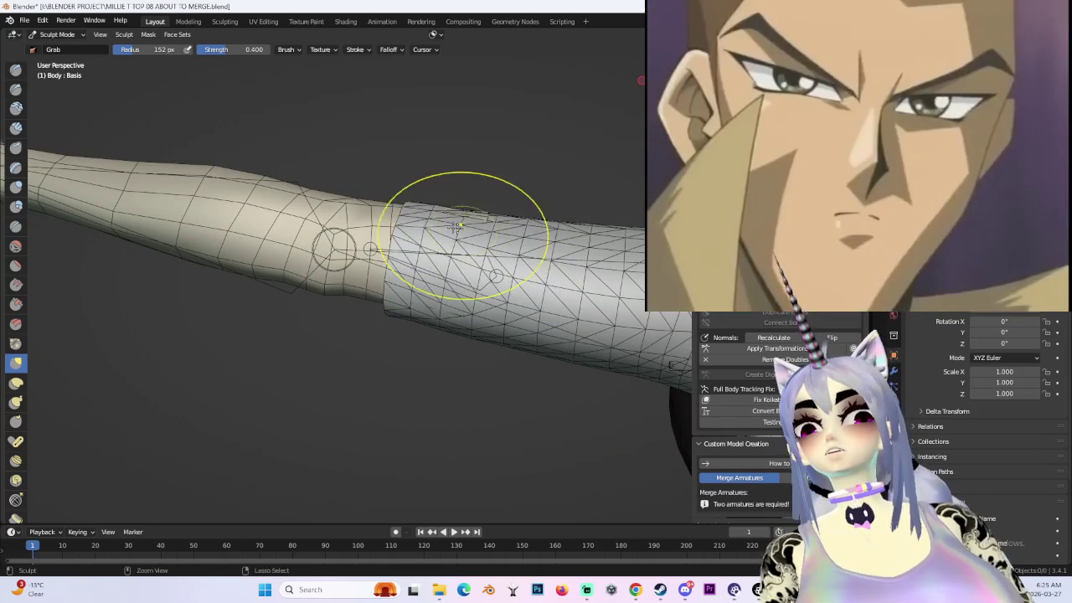
middle_drag(450, 216, 411, 311)
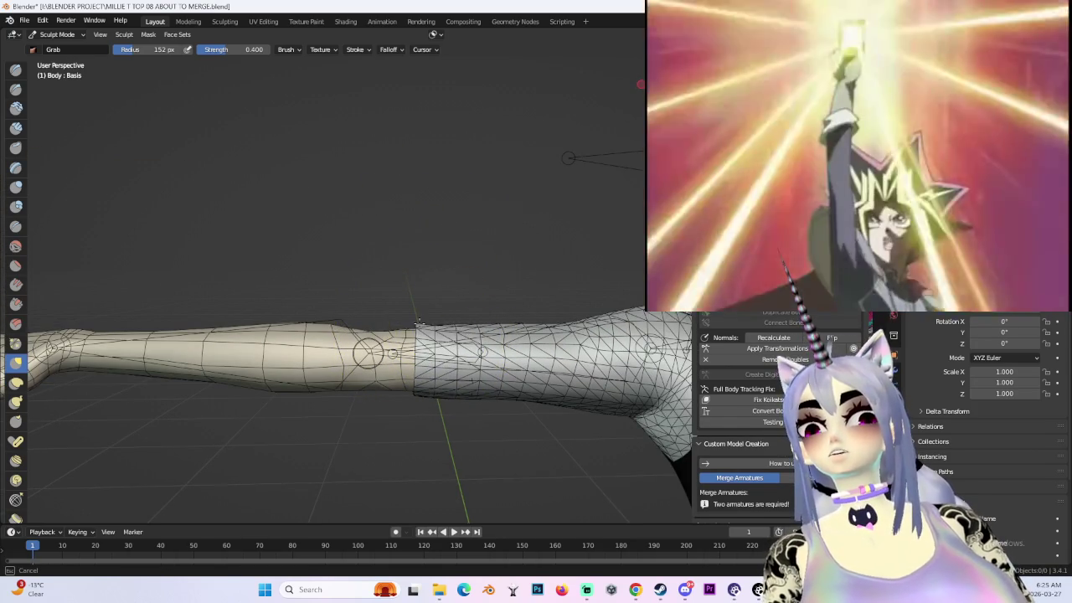
- Return the Body mesh to Edit Mode and save a new version as 'MILLIE T TOP 09 SEWING.blend'
mouse_move(474, 329)
middle_down()
mouse_move(430, 215)
mouse_move(498, 310)
mouse_move(425, 299)
mouse_move(376, 274)
mouse_move(465, 337)
middle_up()
key(Tab)
key(ctrl+shift+s)
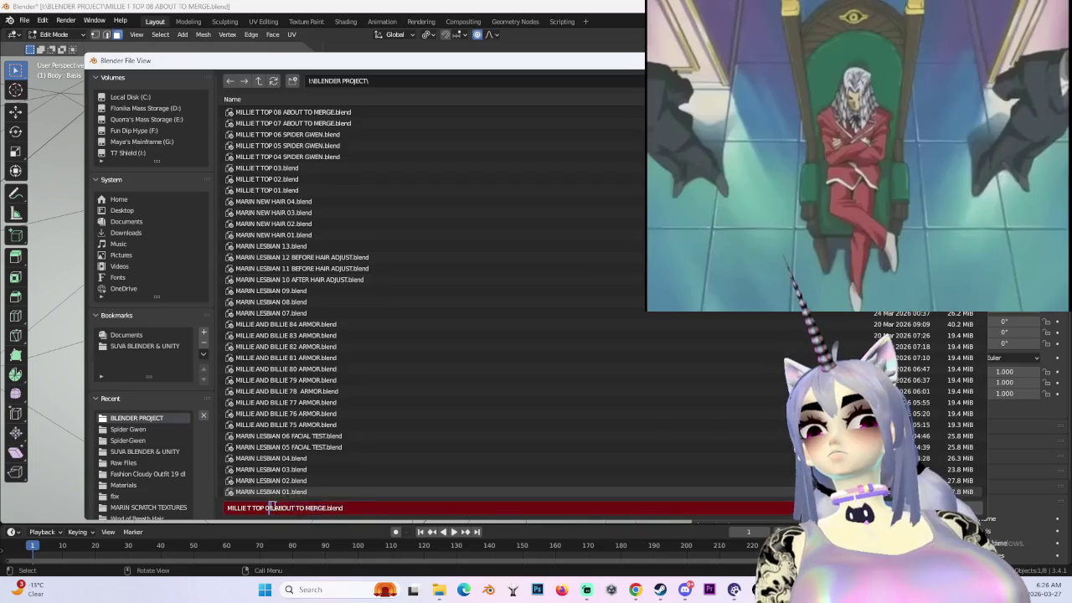
text(9 SEWING)
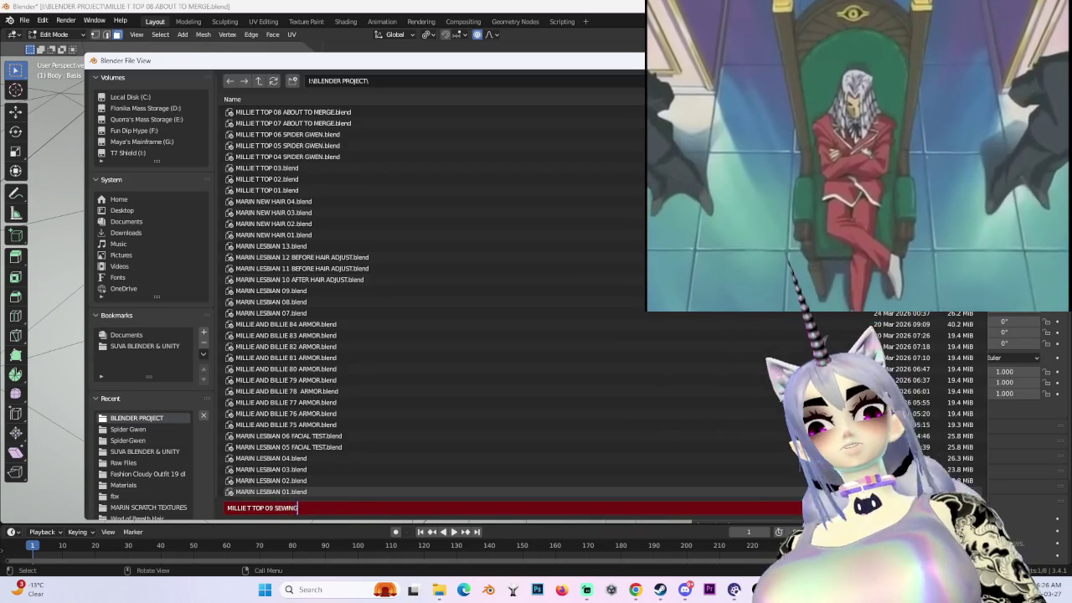
key(Return)
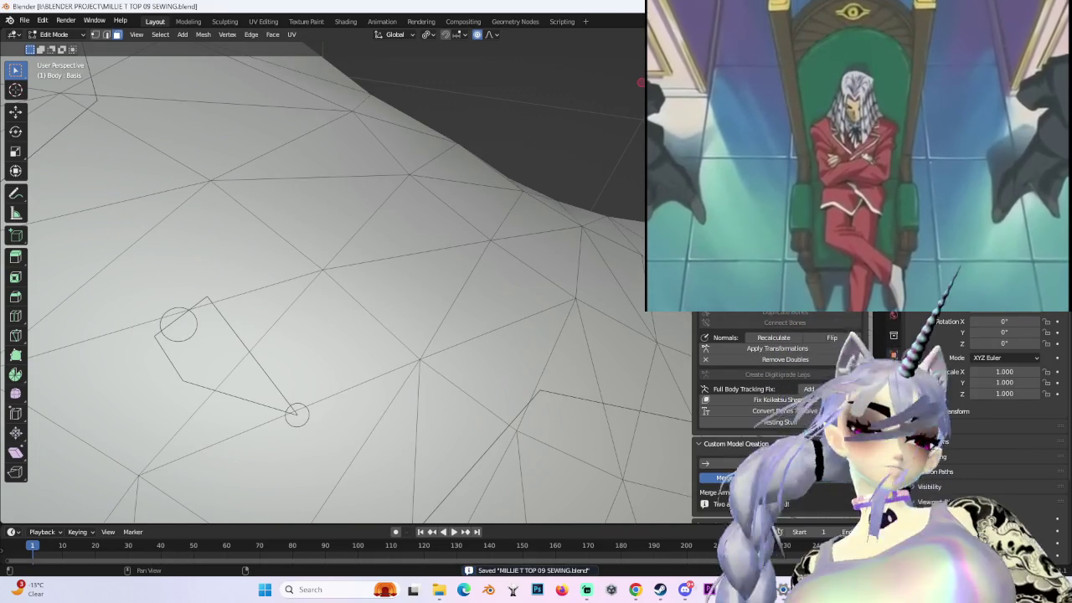
- Merge four pairs of sleeve seam vertices at the last selected vertex
mouse_move(502, 269)
middle_down()
mouse_move(537, 274)
mouse_move(513, 324)
mouse_move(517, 356)
mouse_move(546, 325)
mouse_move(530, 310)
mouse_move(441, 293)
mouse_move(561, 322)
mouse_move(474, 280)
mouse_move(269, 247)
middle_up()
shift+click(269, 247)
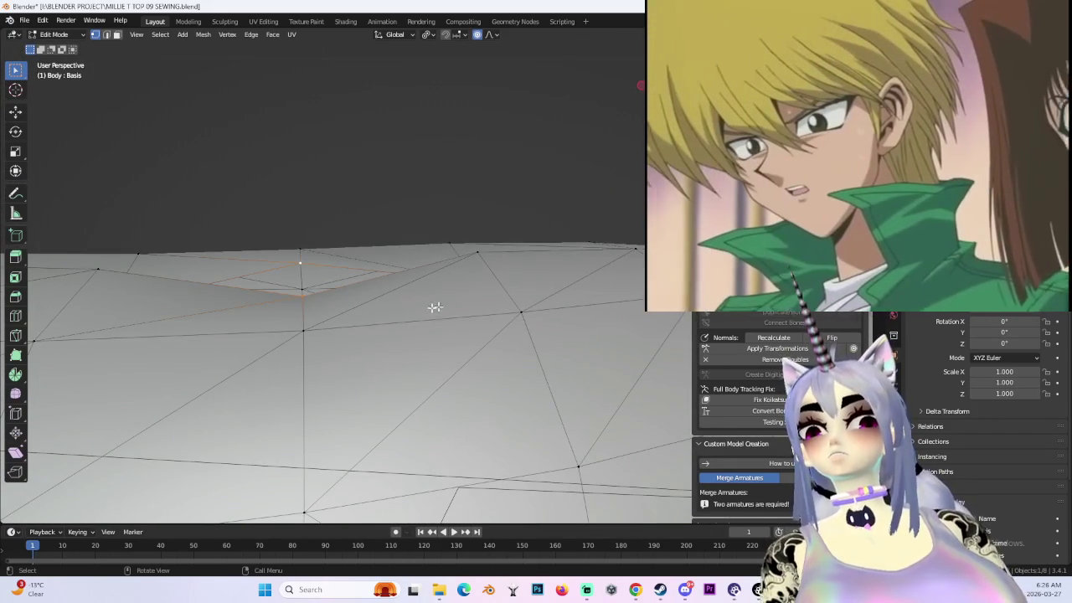
click(351, 364)
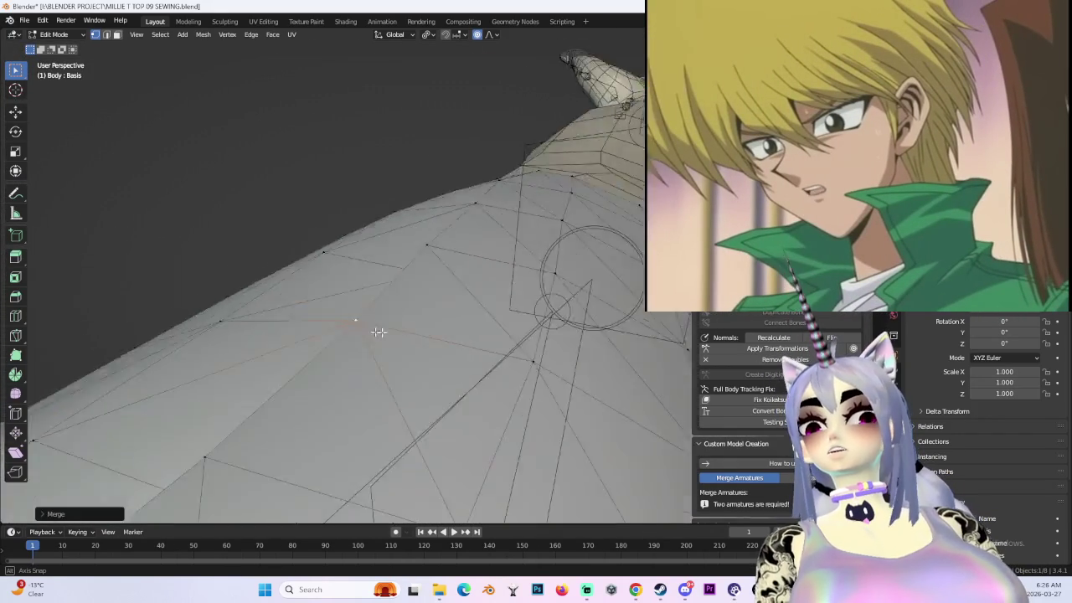
middle_drag(351, 363, 383, 296)
mouse_move(436, 316)
middle_down()
mouse_move(478, 329)
mouse_move(486, 313)
mouse_move(412, 277)
mouse_move(439, 272)
middle_up()
key(m)
click(482, 332)
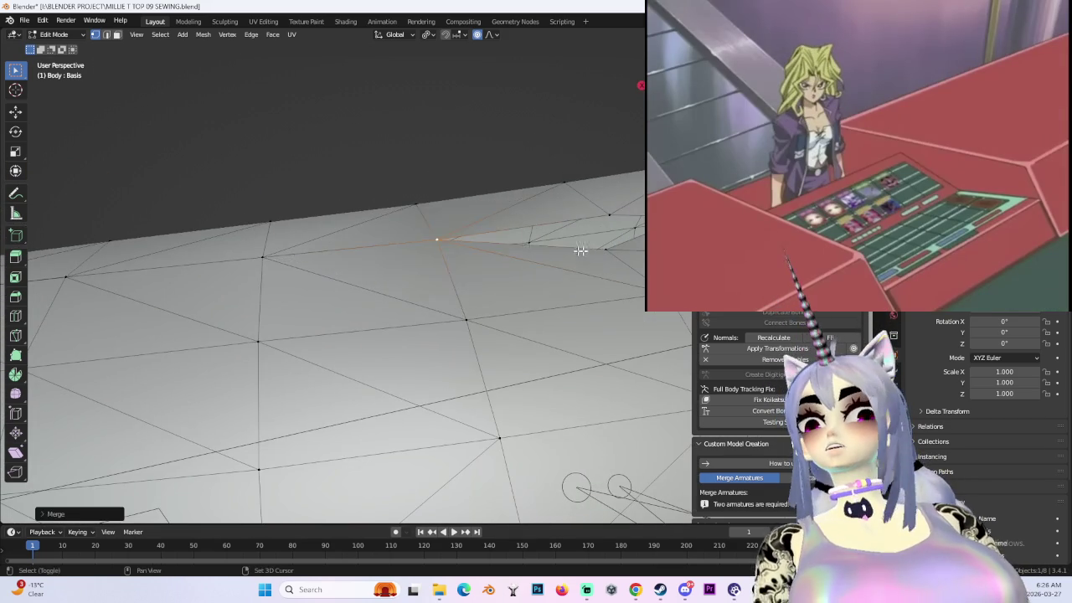
shift+middle_drag(556, 252, 460, 291)
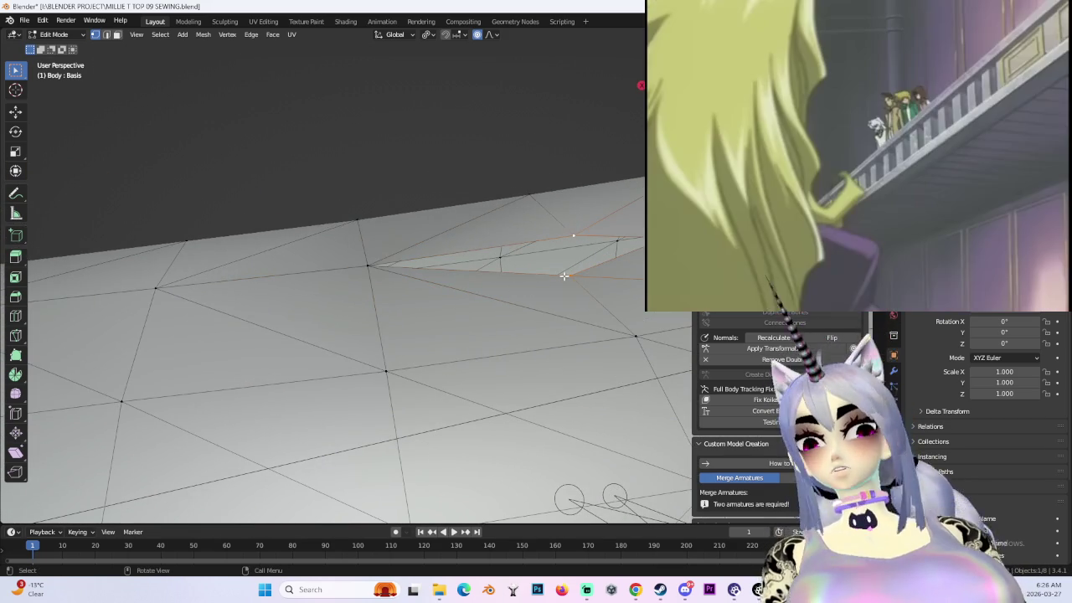
key(m)
click(563, 275)
mouse_move(564, 275)
middle_down()
mouse_move(471, 269)
mouse_move(422, 303)
mouse_move(519, 318)
mouse_move(423, 361)
mouse_move(469, 311)
mouse_move(337, 283)
middle_up()
key(m)
click(519, 317)
- Inspect the seam for remaining gaps and merge three more vertex pairs at last
mouse_move(474, 298)
middle_down()
mouse_move(414, 298)
mouse_move(516, 297)
mouse_move(441, 234)
middle_up()
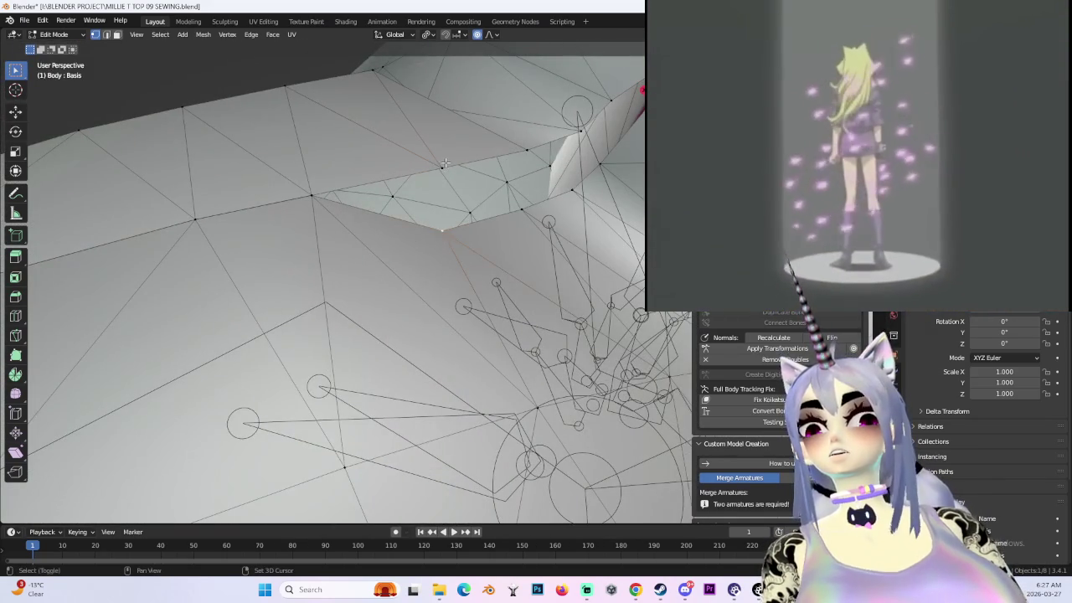
middle_drag(445, 162, 429, 151)
middle_drag(398, 183, 422, 279)
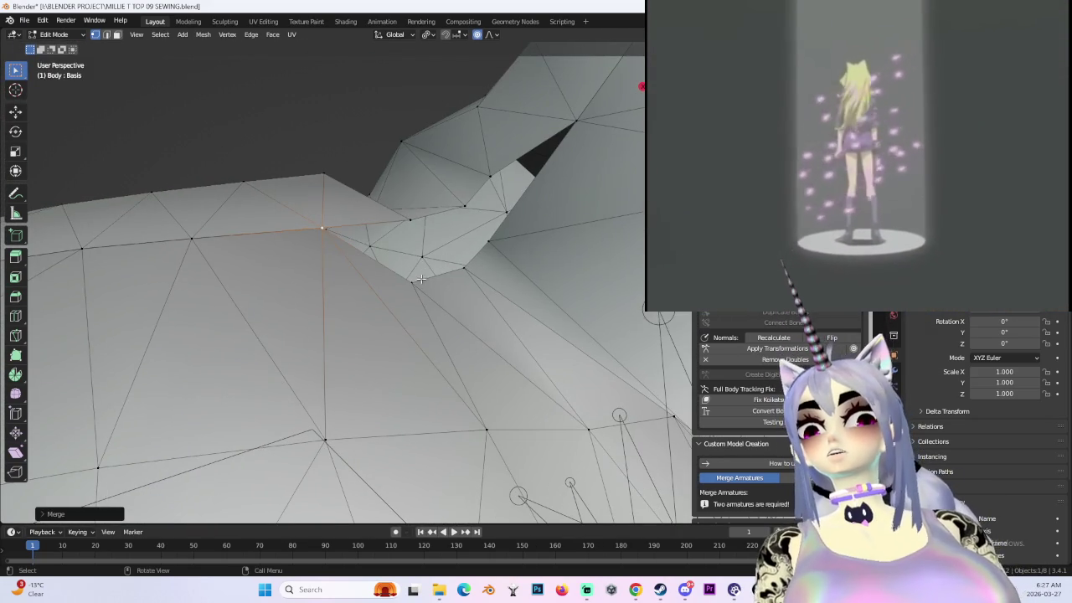
mouse_move(419, 216)
middle_down()
mouse_move(407, 227)
mouse_move(443, 223)
mouse_move(201, 244)
mouse_move(381, 266)
mouse_move(437, 301)
middle_up()
scroll(435, 216, down, 3)
scroll(437, 302, up, 2)
scroll(437, 299, up, 2)
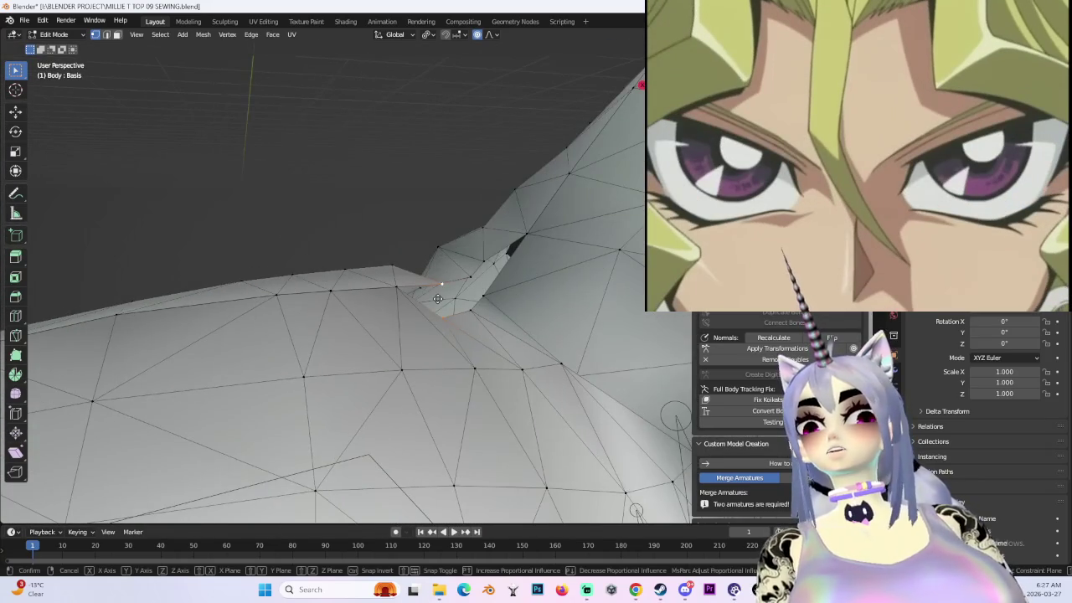
click(438, 293)
mouse_move(438, 294)
middle_down()
mouse_move(526, 240)
mouse_move(421, 273)
mouse_move(362, 274)
mouse_move(433, 366)
mouse_move(547, 342)
middle_up()
key(m)
click(421, 273)
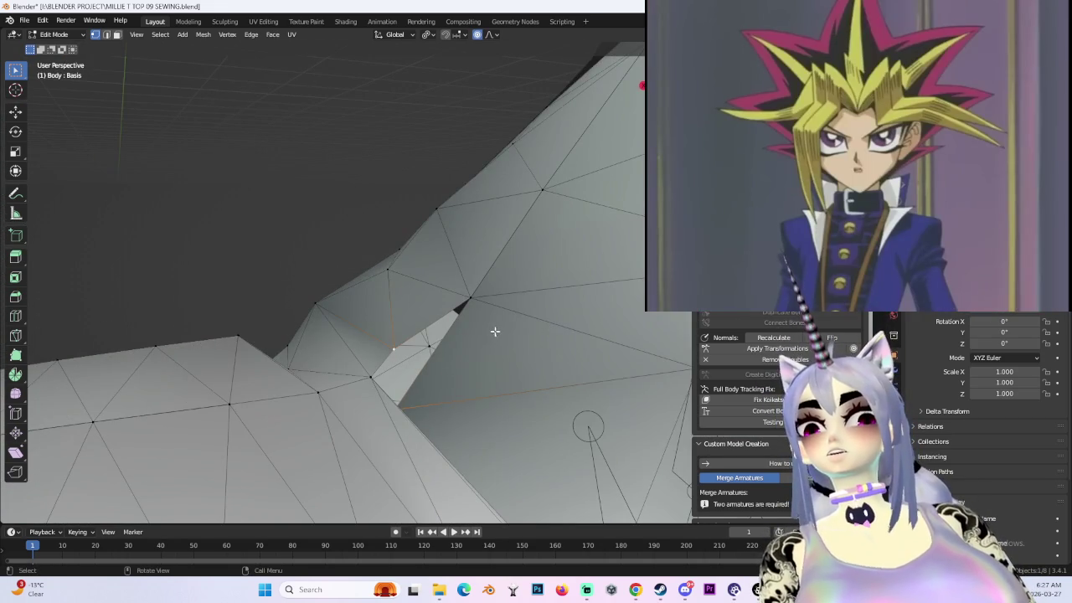
click(494, 331)
middle_drag(494, 335, 472, 316)
- Select the whole linked sleeve and arm mesh with L and frame the arm
key(l)
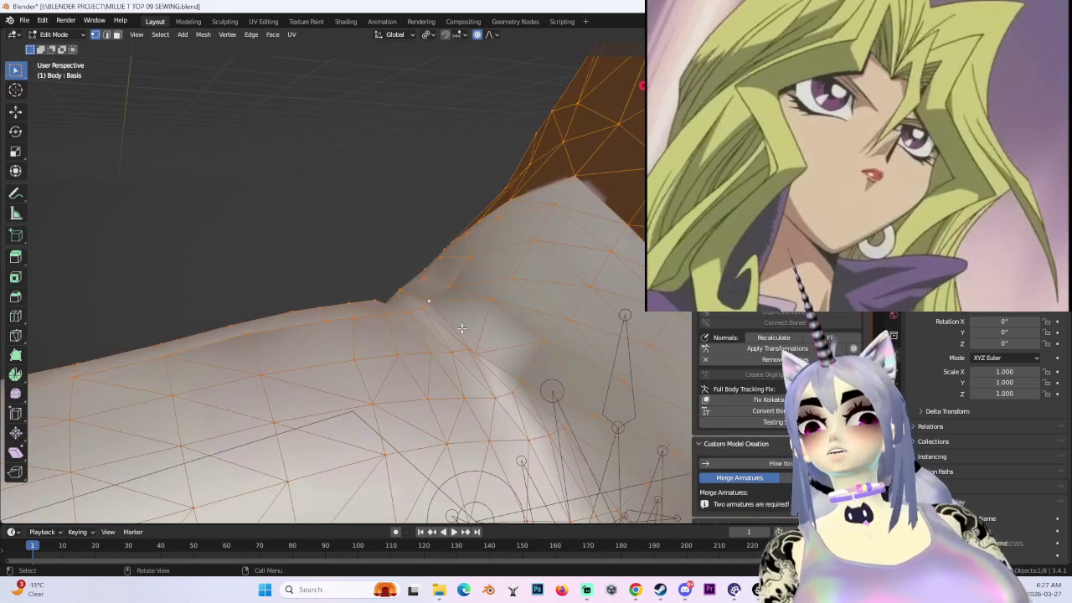
click(273, 34)
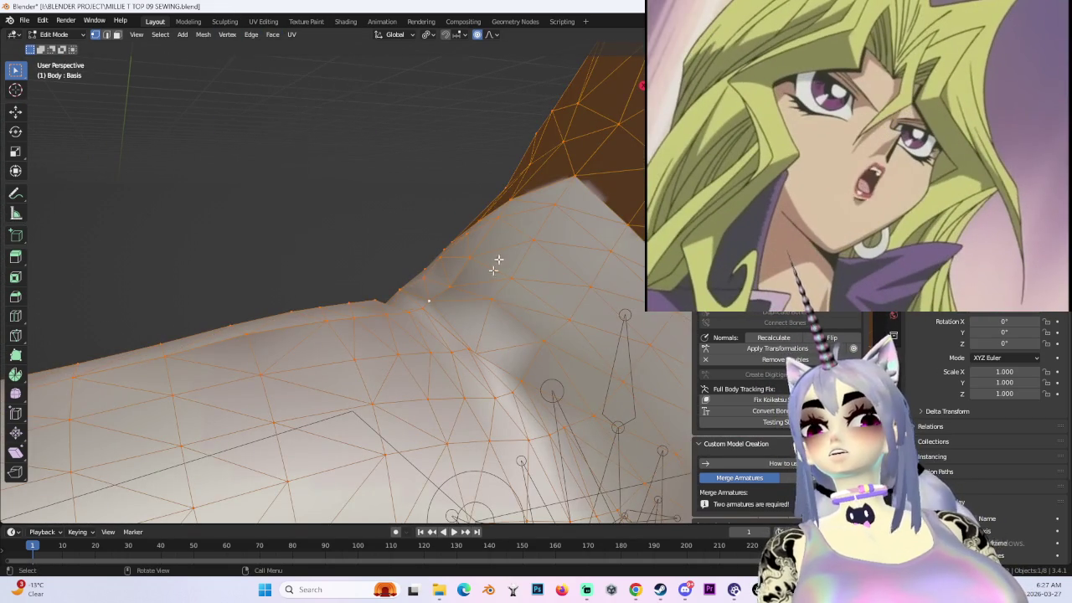
scroll(404, 296, down, 3)
mouse_move(220, 167)
middle_down()
mouse_move(374, 259)
mouse_move(555, 288)
mouse_move(572, 354)
mouse_move(438, 364)
mouse_move(419, 324)
mouse_move(363, 304)
mouse_move(488, 241)
mouse_move(385, 280)
mouse_move(479, 280)
mouse_move(466, 294)
mouse_move(359, 318)
mouse_move(364, 293)
mouse_move(407, 254)
mouse_move(371, 296)
mouse_move(335, 298)
middle_up()
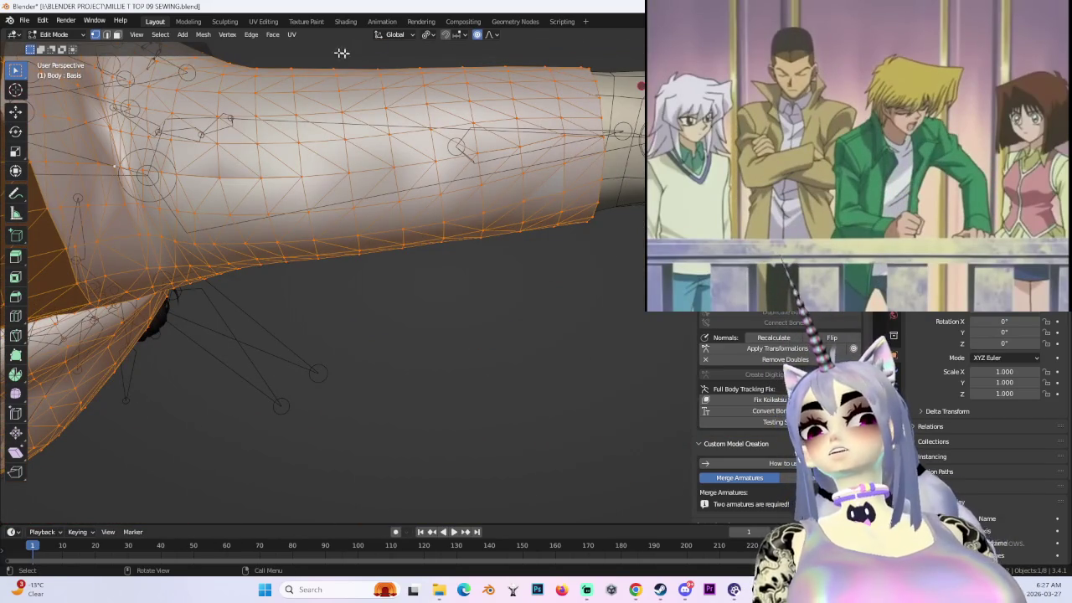
- Run Merge by Distance to remove the 380 duplicate sleeve vertices
click(203, 35)
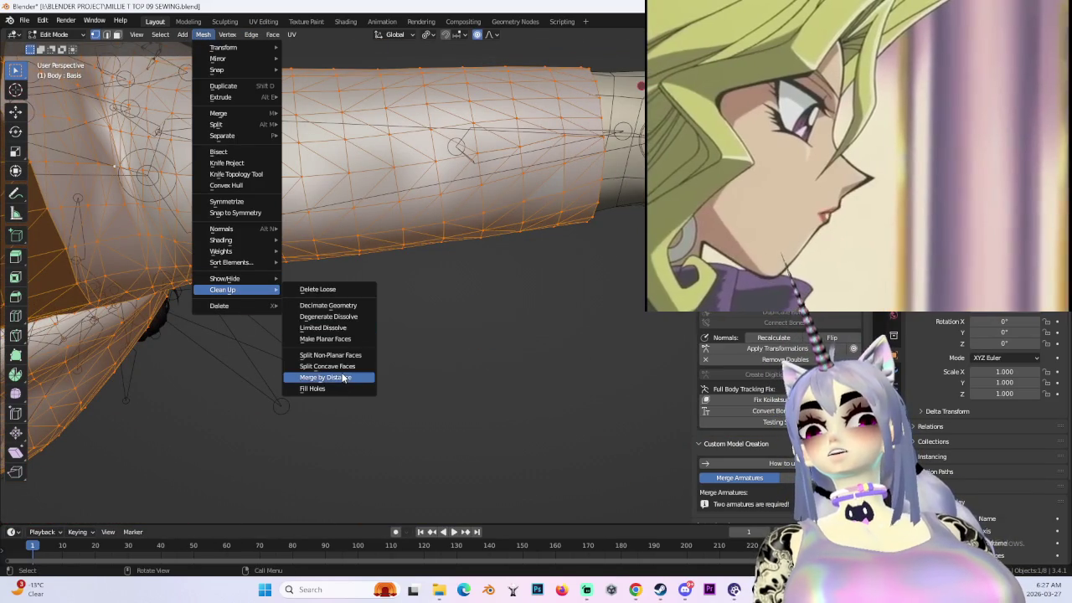
click(341, 373)
key(ctrl+z)
key(ctrl+shift+z)
mouse_move(421, 228)
middle_down()
mouse_move(347, 340)
mouse_move(478, 263)
mouse_move(464, 346)
mouse_move(414, 238)
middle_up()
- Apply Shade Smooth to the selected arm and sleeve mesh
click(203, 34)
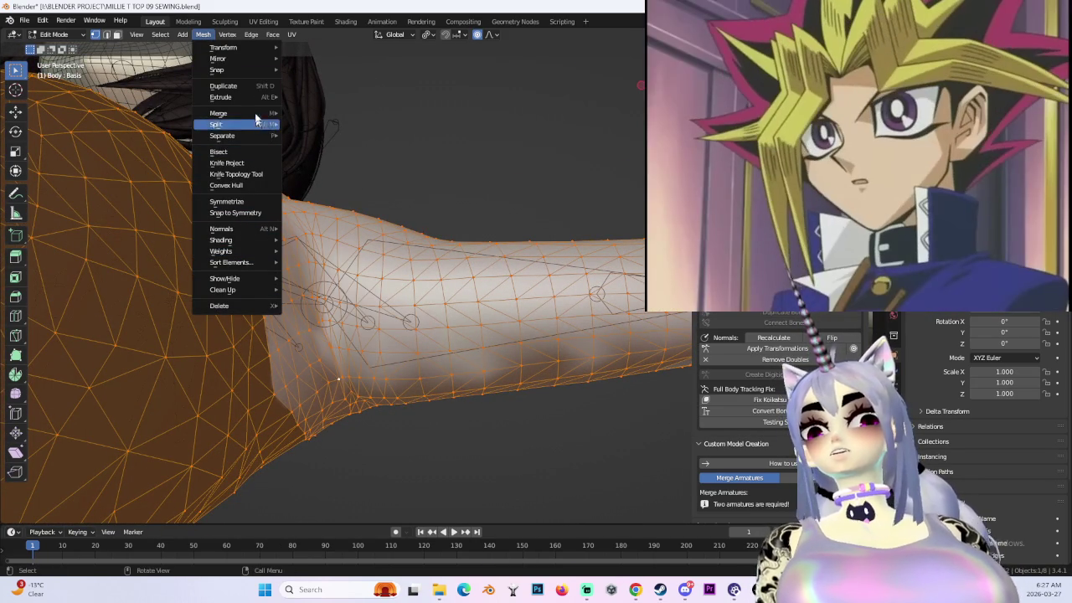
click(208, 35)
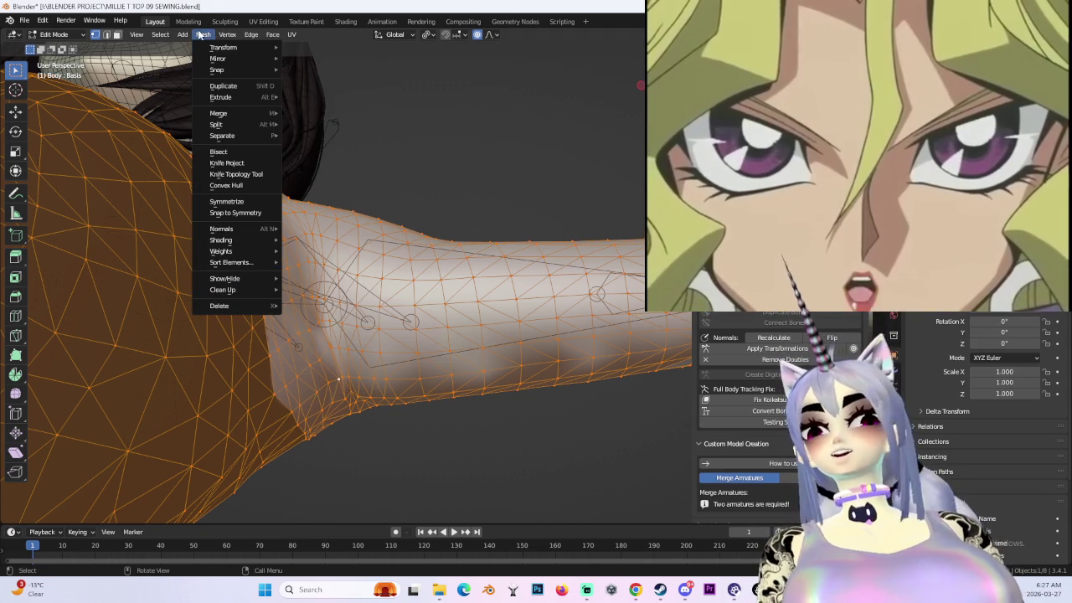
click(276, 35)
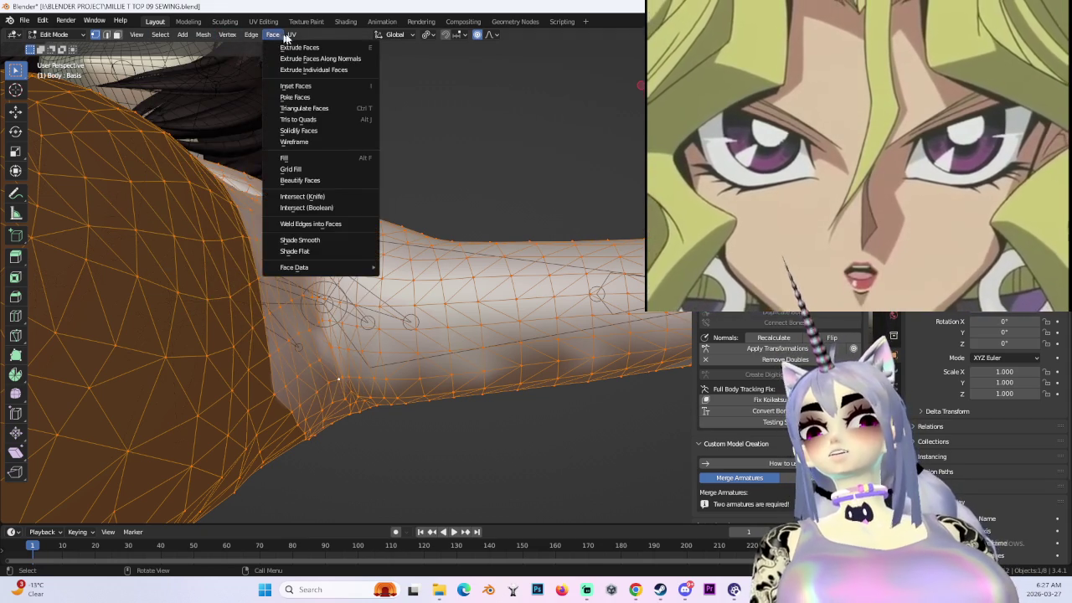
click(330, 244)
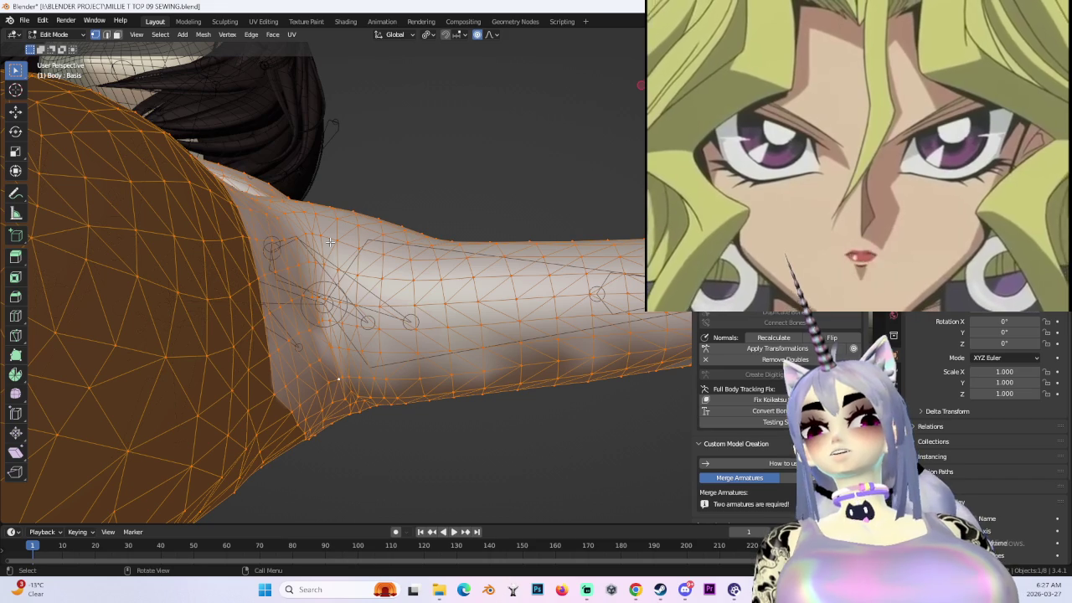
- Set the mesh normals from faces and view the whole character
click(206, 36)
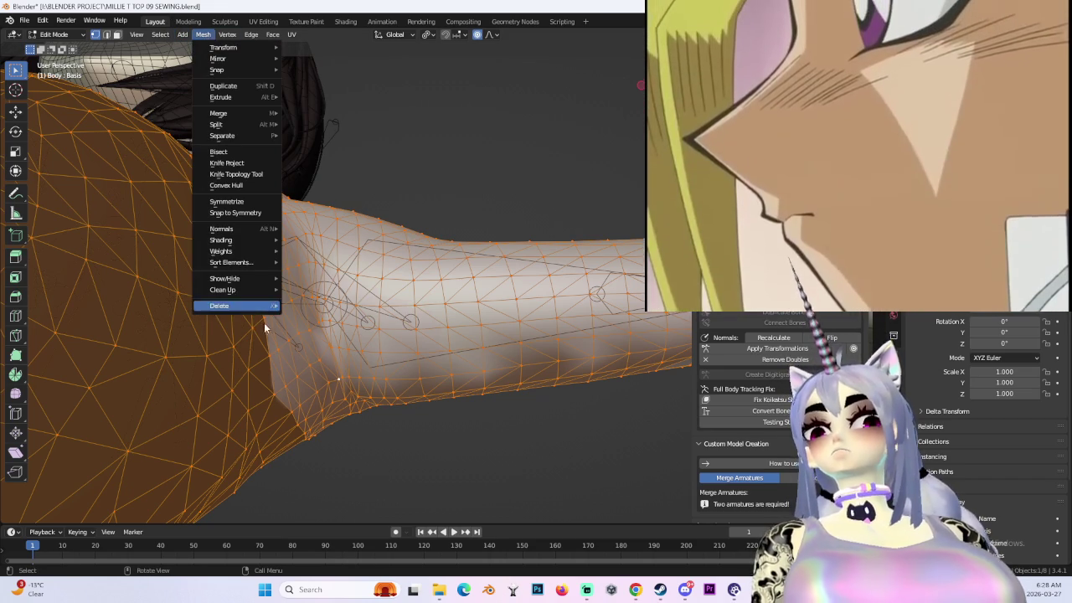
mouse_move(222, 229)
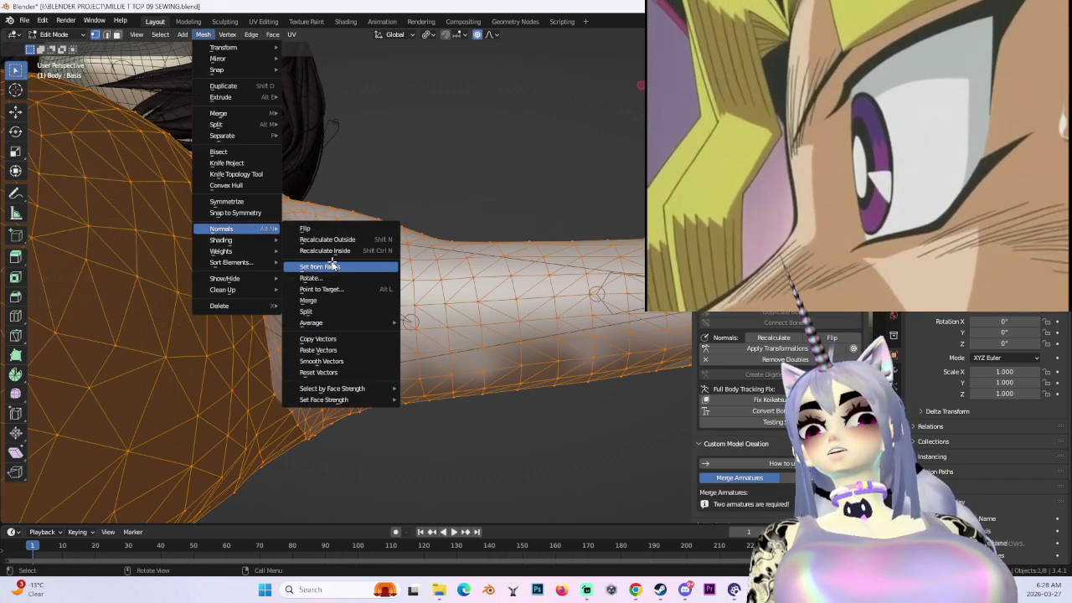
click(327, 240)
mouse_move(352, 251)
middle_down()
mouse_move(508, 144)
mouse_move(483, 265)
mouse_move(501, 239)
mouse_move(465, 245)
mouse_move(531, 270)
mouse_move(552, 245)
middle_up()
scroll(482, 265, down, 4)
mouse_move(437, 257)
middle_down()
mouse_move(563, 226)
mouse_move(536, 209)
middle_up()
scroll(550, 162, up, 4)
mouse_move(550, 162)
middle_down()
mouse_move(487, 271)
mouse_move(505, 235)
mouse_move(497, 282)
mouse_move(555, 265)
mouse_move(575, 300)
middle_up()
scroll(575, 299, up, 2)
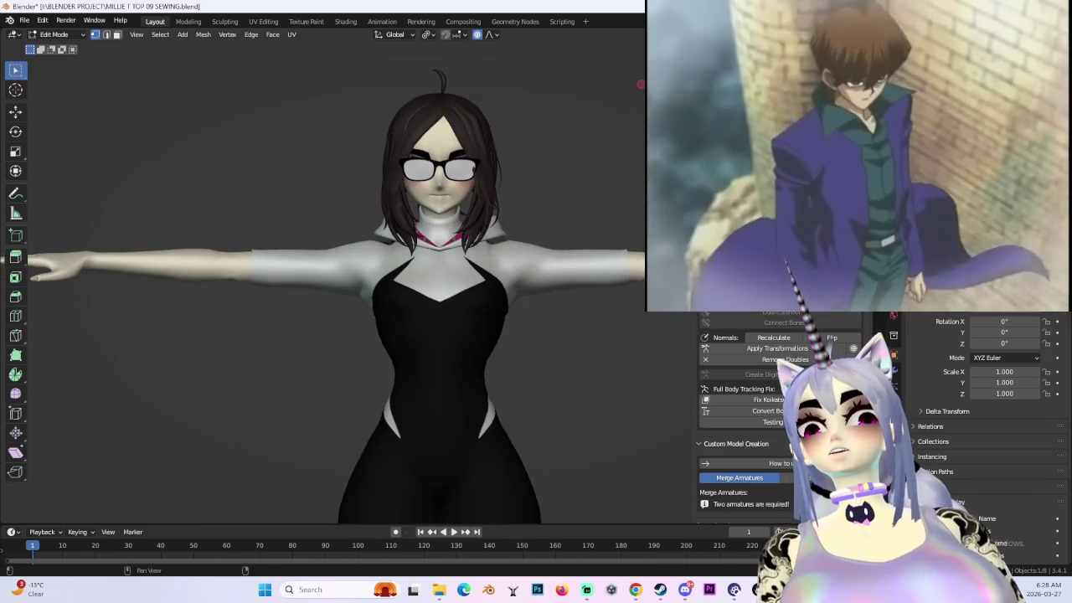
- In Pose Mode, rotate the arm bone downward to check the sleeve, then undo
key(ctrl+Tab)
scroll(575, 300, up, 3)
key(shift+alt+z)
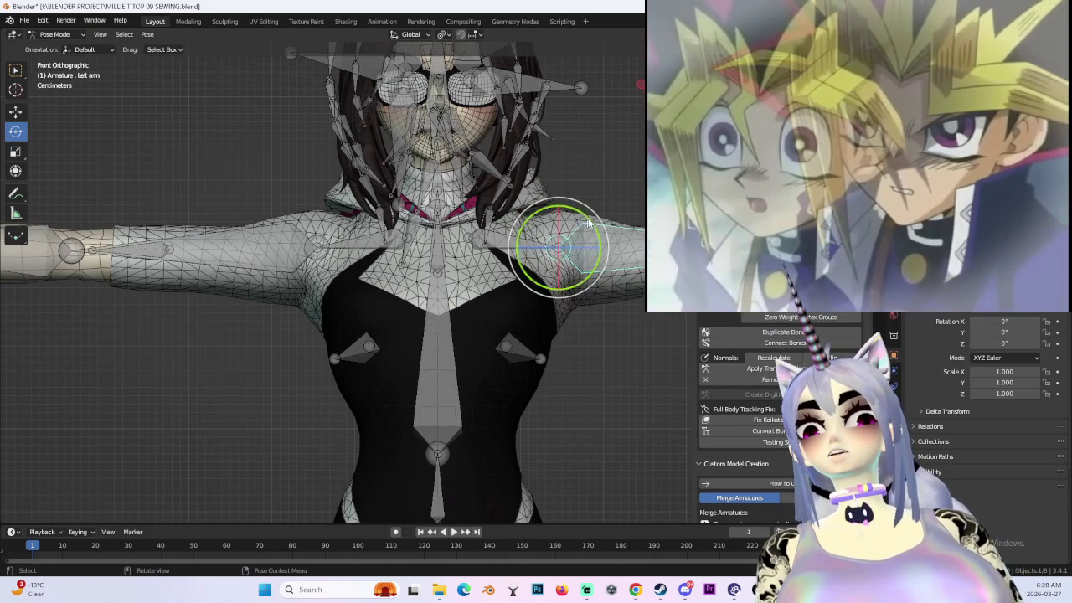
drag(586, 226, 629, 295)
scroll(630, 295, down, 1)
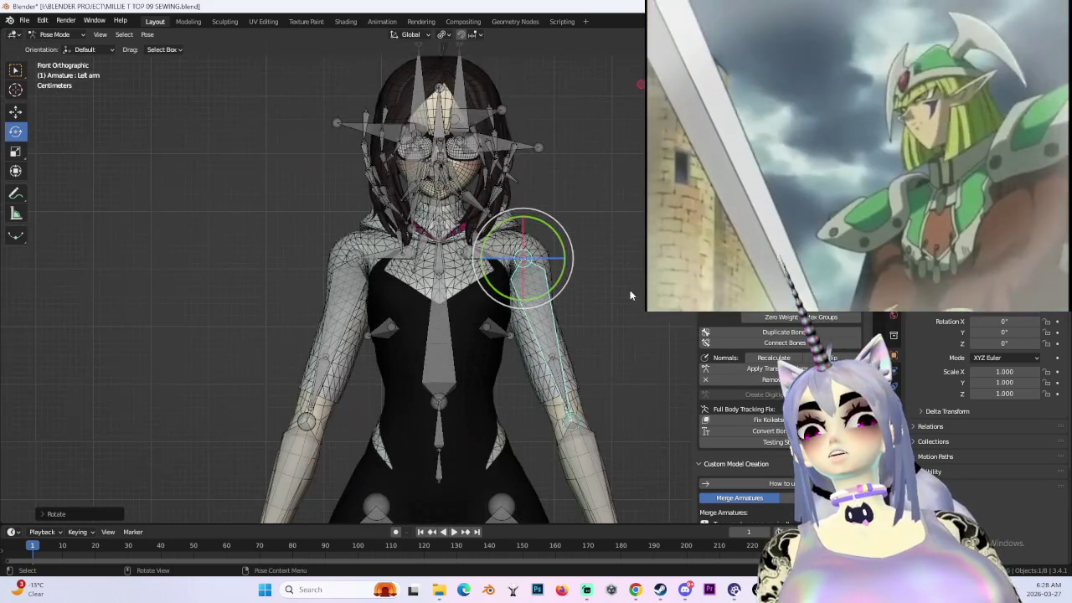
mouse_move(618, 296)
middle_down()
mouse_move(555, 304)
mouse_move(623, 302)
mouse_move(617, 292)
mouse_move(635, 291)
middle_up()
key(shift+alt+z)
middle_drag(569, 293, 516, 290)
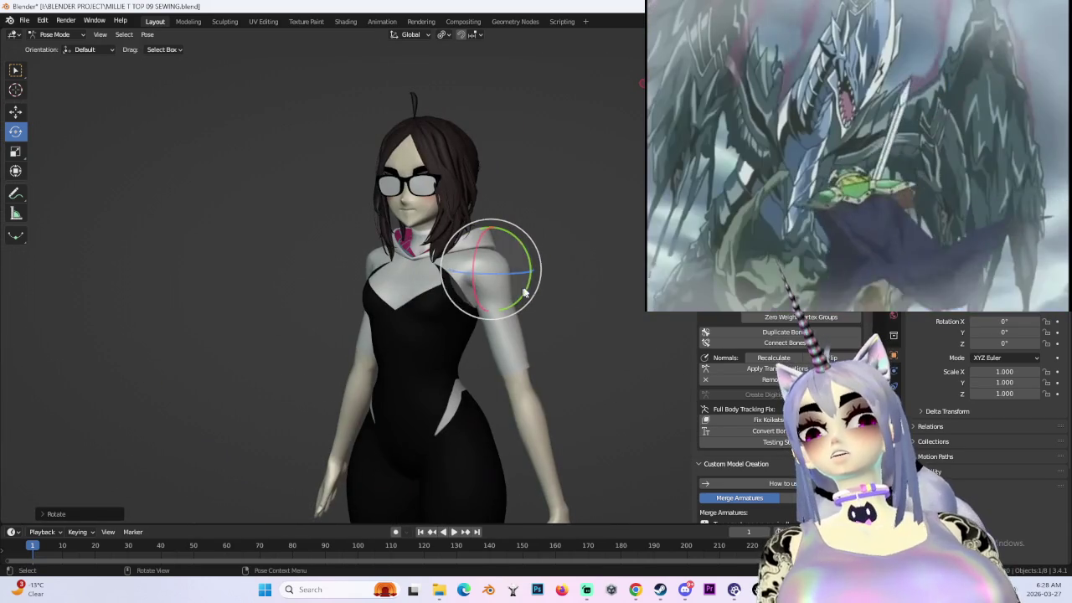
key(ctrl+z)
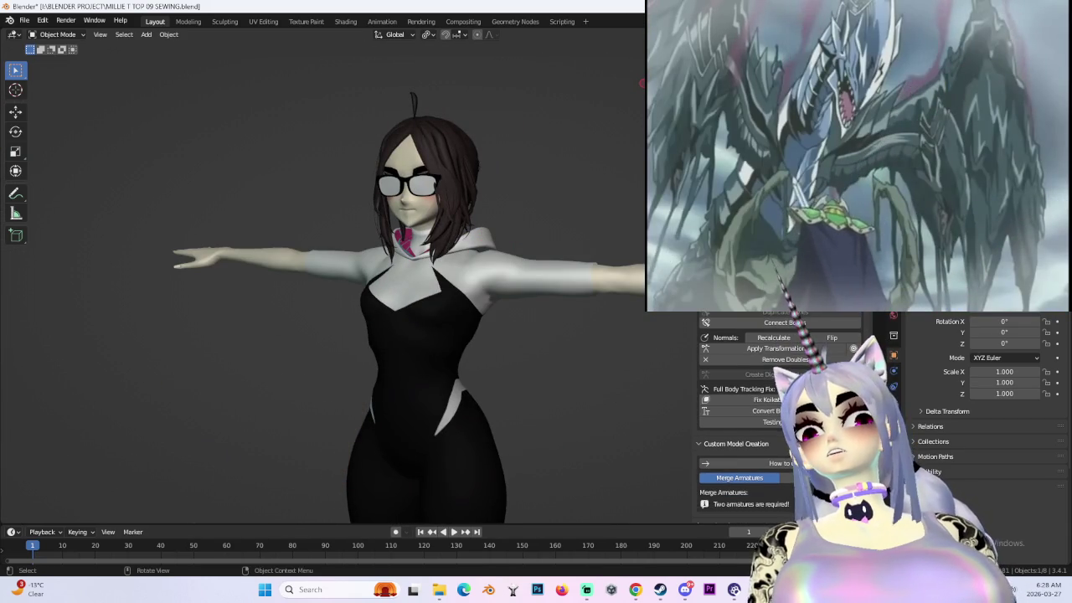
- Bend the right elbow bone to test the seam, then return to Object Mode on Body
key(ctrl+Tab)
scroll(484, 266, up, 3)
key(shift+alt+z)
middle_drag(483, 267, 483, 217)
click(421, 224)
key(Return)
mouse_move(454, 293)
middle_down()
mouse_move(431, 312)
mouse_move(438, 168)
middle_up()
key(r)
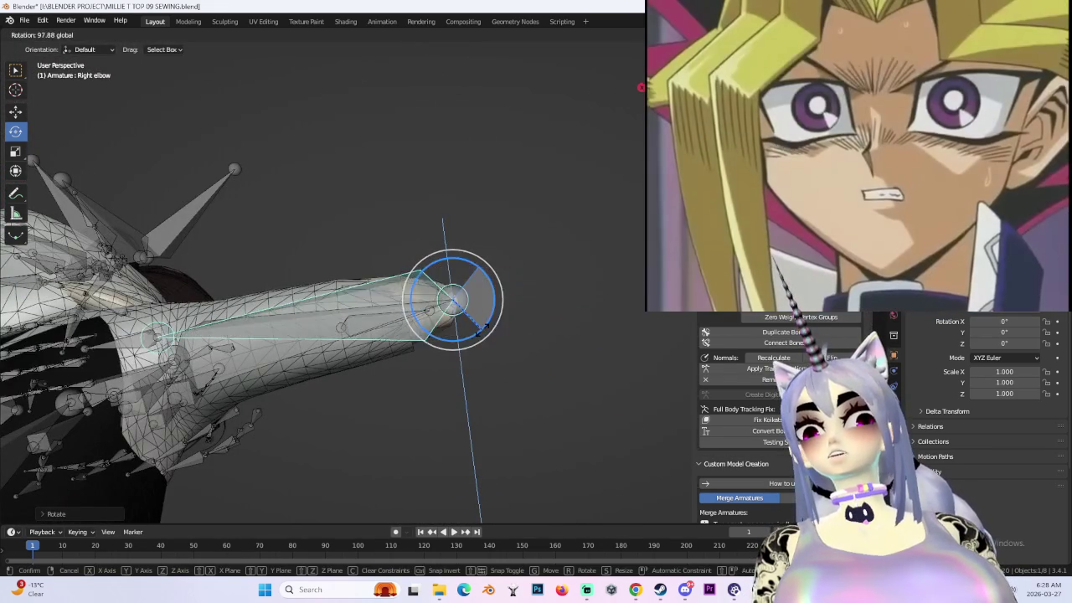
click(469, 344)
mouse_move(469, 343)
middle_down()
mouse_move(457, 302)
mouse_move(510, 284)
mouse_move(418, 226)
mouse_move(343, 249)
mouse_move(601, 234)
mouse_move(423, 225)
middle_up()
key(ctrl+Tab)
shift+click(423, 224)
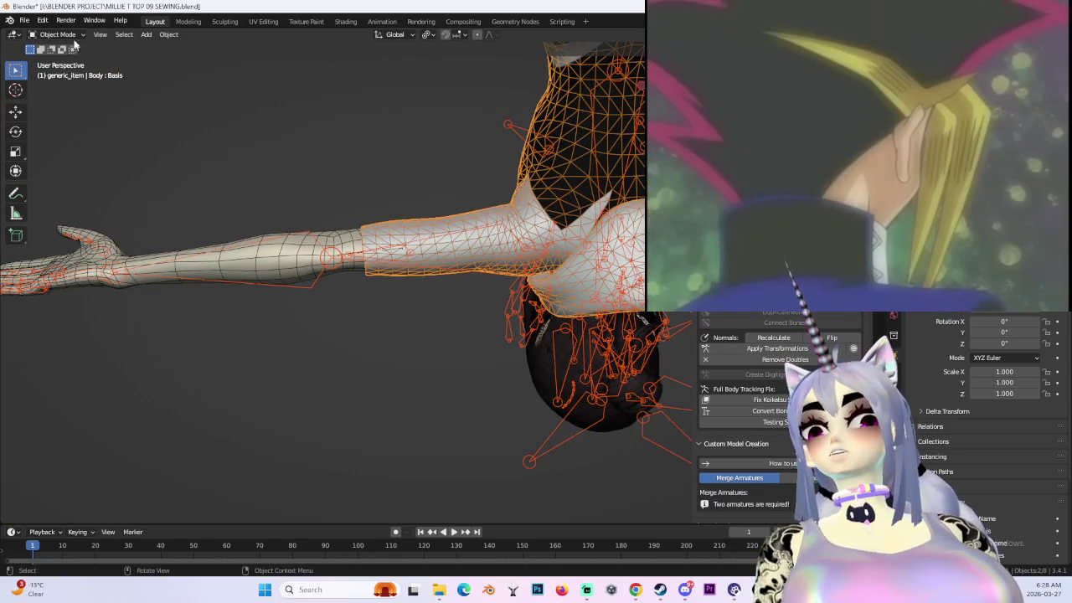
- Switch the Body to Weight Paint and show the forearm bone's weights
click(72, 97)
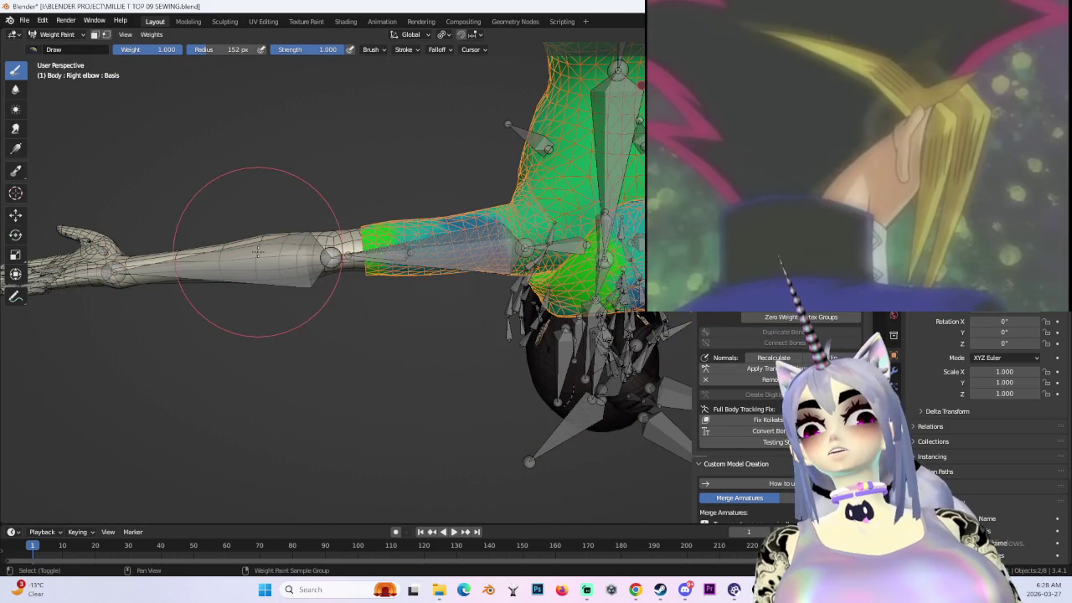
ctrl+click(257, 251)
middle_drag(257, 251, 259, 301)
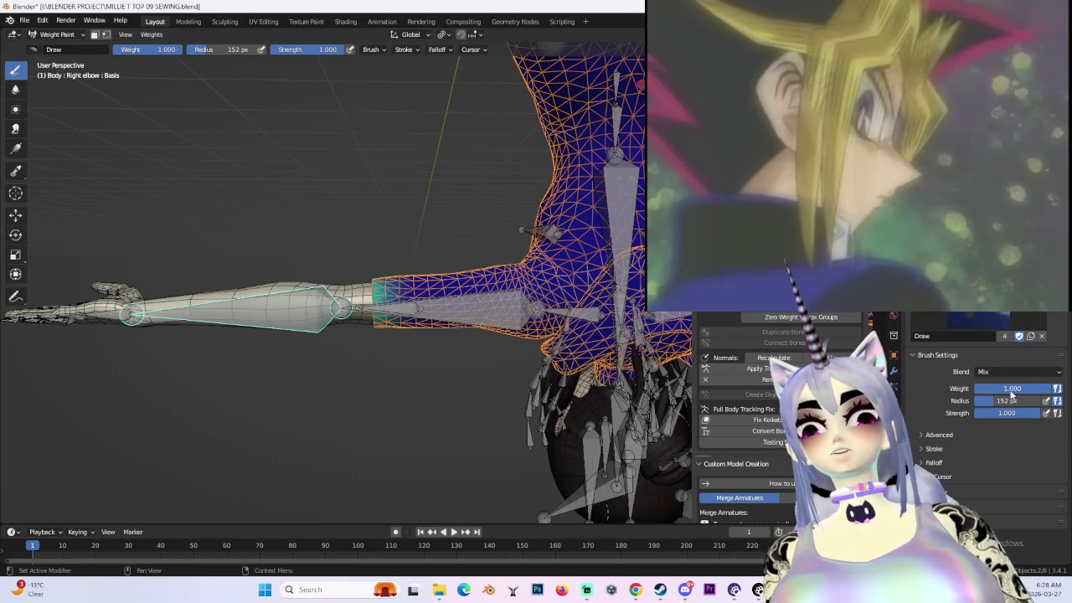
middle_drag(387, 382, 550, 408)
mouse_move(516, 206)
middle_down()
mouse_move(400, 452)
mouse_move(387, 298)
middle_up()
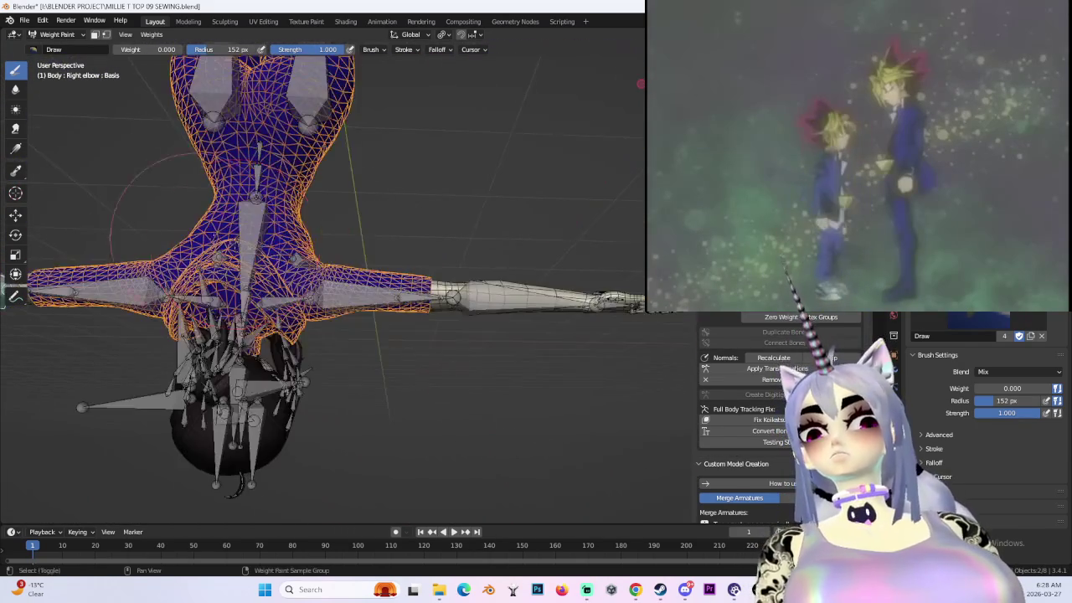
- Show the upper arm bone's weights, then go back to posing the right elbow
scroll(539, 251, up, 5)
middle_drag(466, 324, 294, 260)
shift+click(295, 261)
scroll(324, 278, down, 5)
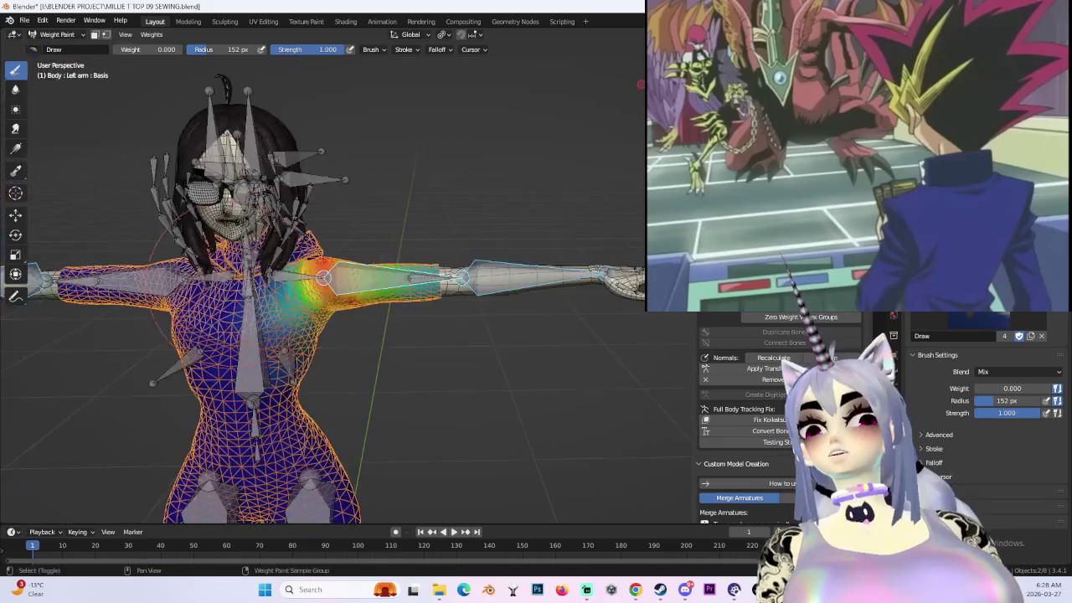
key(ctrl+Tab)
key(KP_Decimal)
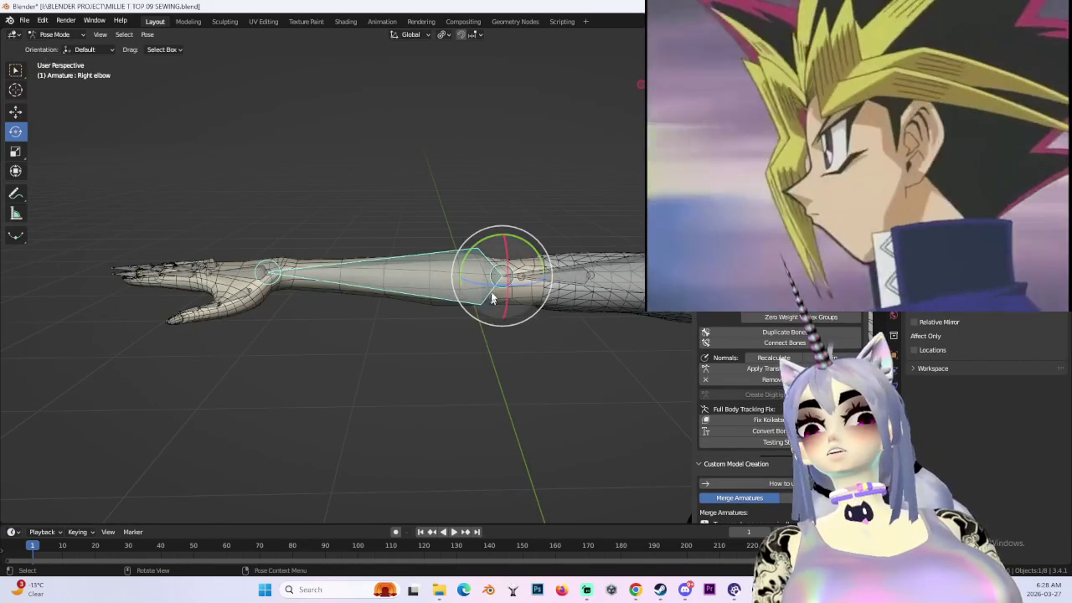
- Bend the right elbow and inspect the sleeve seam from the Right view and nearby angles
drag(523, 276, 499, 290)
click(499, 290)
mouse_move(498, 289)
middle_down()
mouse_move(534, 305)
mouse_move(356, 285)
middle_up()
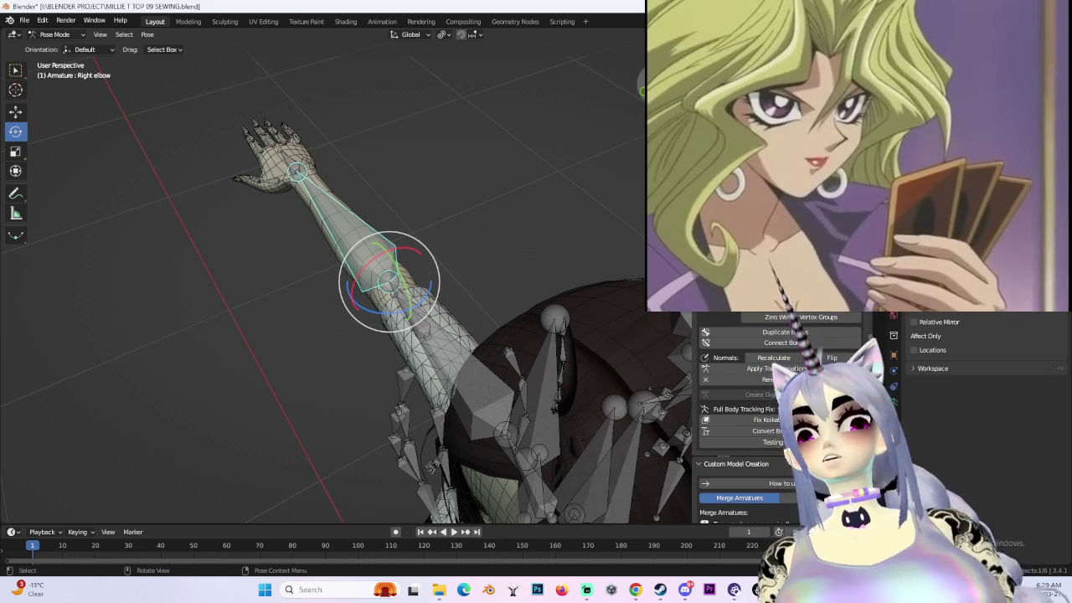
key(KP_3)
middle_drag(561, 248, 490, 289)
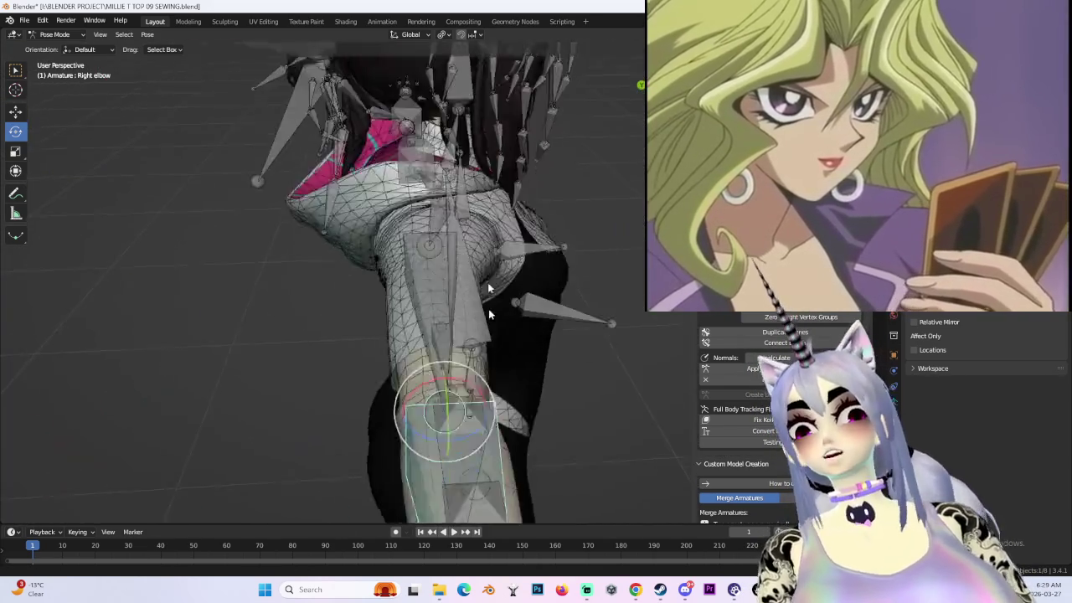
scroll(489, 289, up, 5)
mouse_move(432, 182)
middle_down()
mouse_move(431, 217)
mouse_move(377, 201)
middle_up()
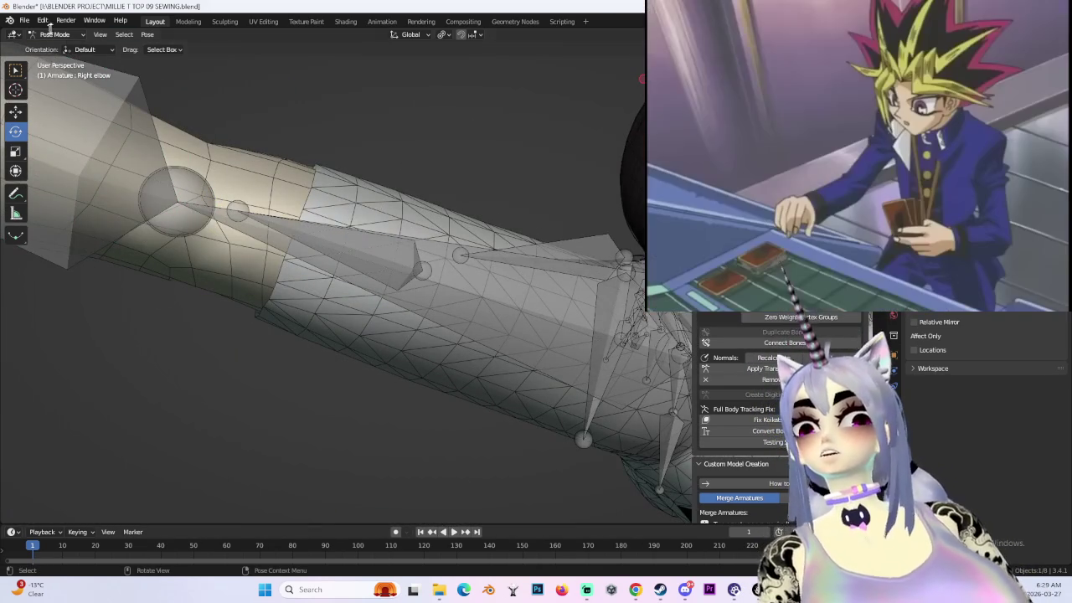
- Return to Object Mode and select the Body mesh
click(62, 40)
click(52, 48)
click(449, 224)
mouse_move(450, 224)
middle_down()
mouse_move(526, 196)
mouse_move(517, 282)
mouse_move(497, 235)
mouse_move(436, 221)
mouse_move(486, 191)
mouse_move(367, 238)
mouse_move(462, 241)
mouse_move(474, 136)
mouse_move(540, 209)
mouse_move(481, 306)
mouse_move(461, 254)
mouse_move(416, 224)
middle_up()
click(61, 35)
- Put Body in Edit Mode, select all vertices, and bring up the Vertex Context Menu
click(61, 52)
click(57, 60)
key(a)
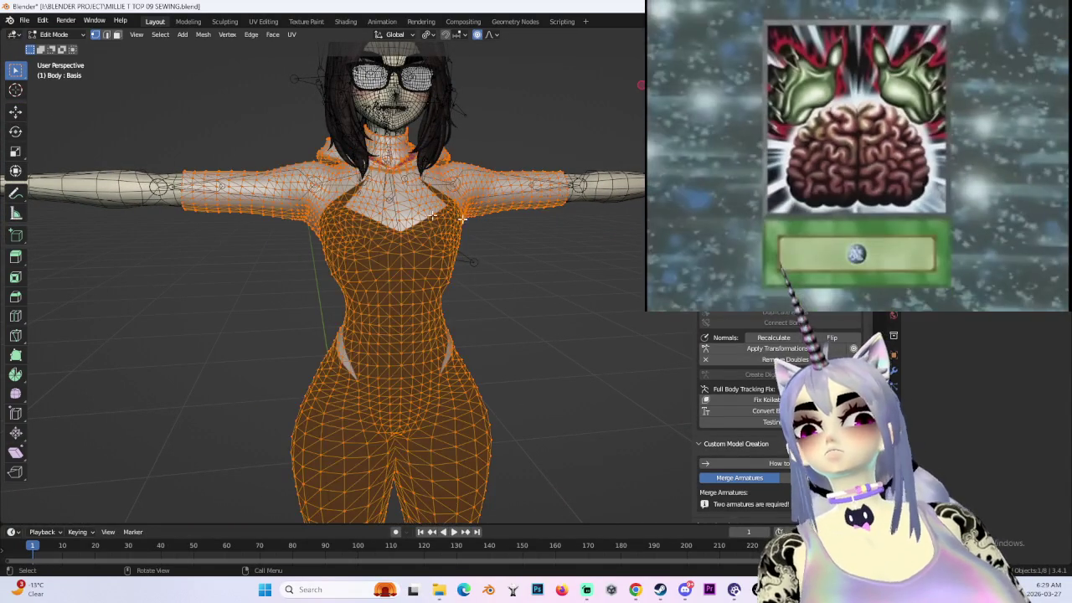
right_click(412, 225)
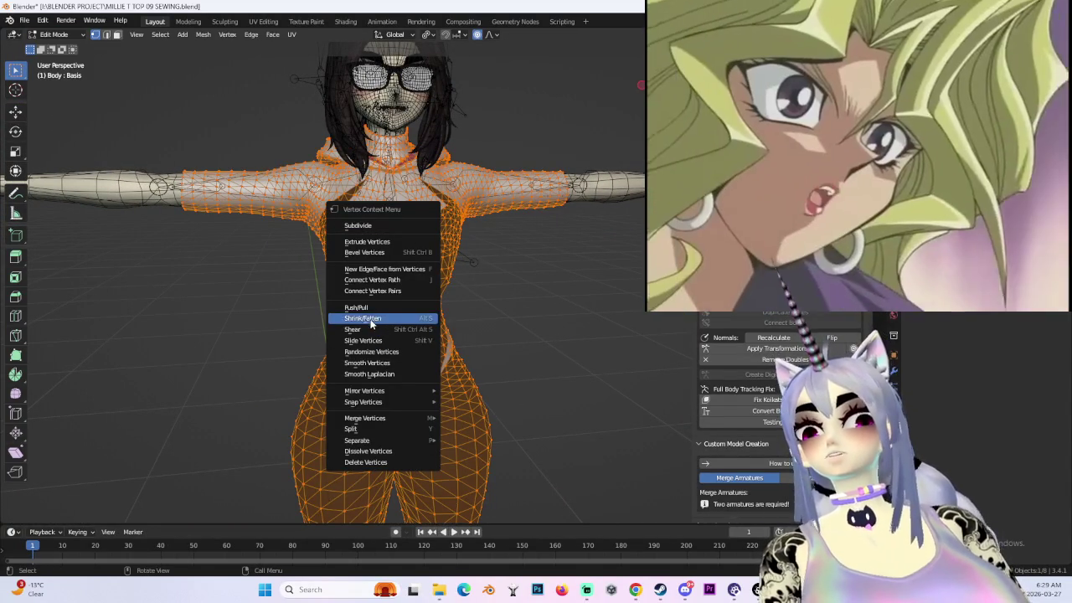
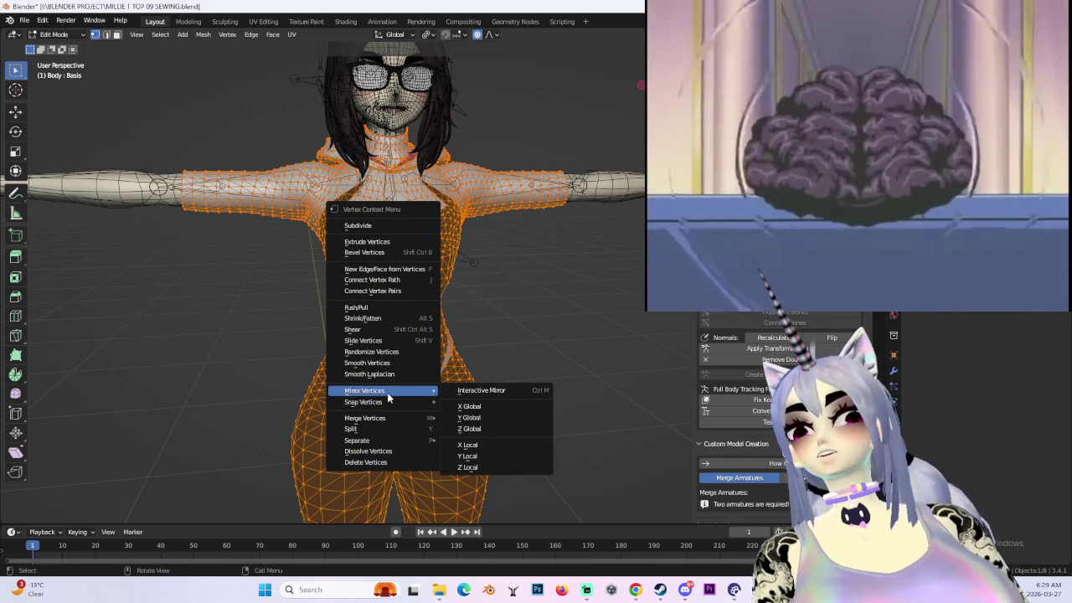
- Return to Object Mode and select the body object
click(273, 36)
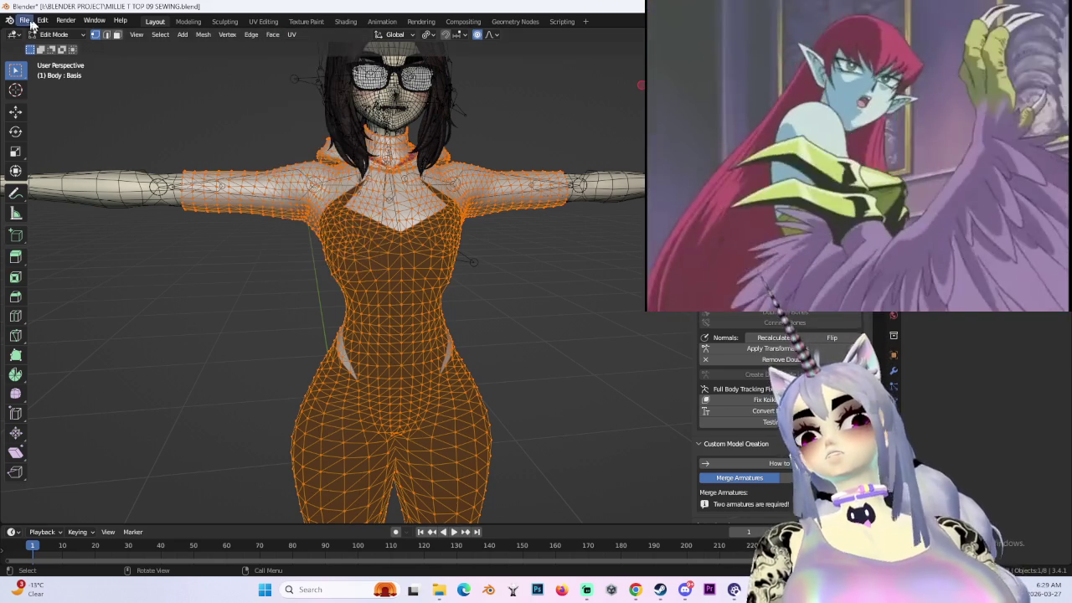
click(55, 34)
click(51, 46)
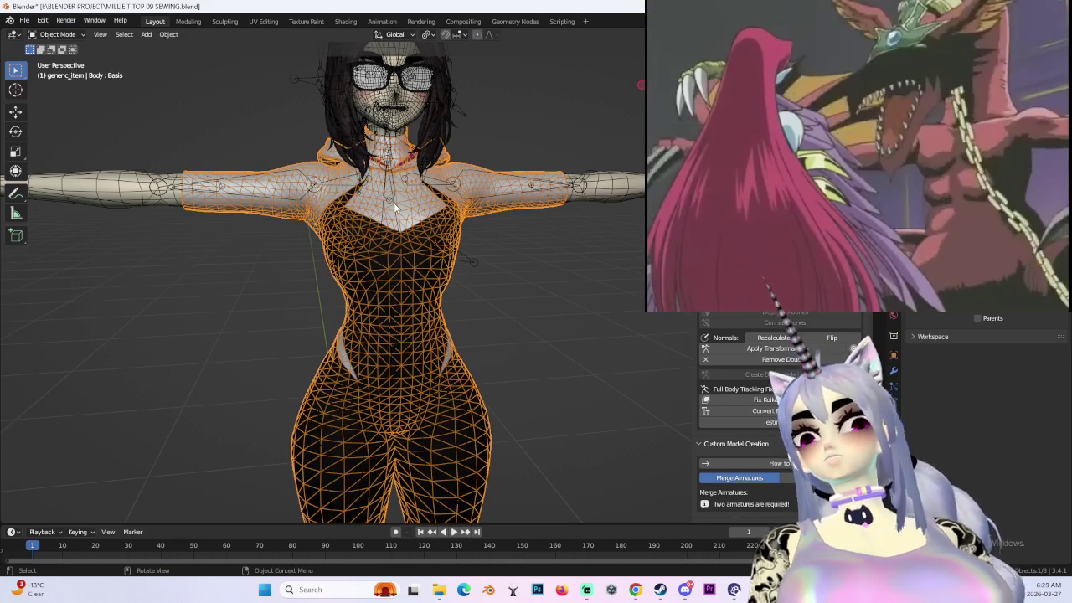
right_click(369, 202)
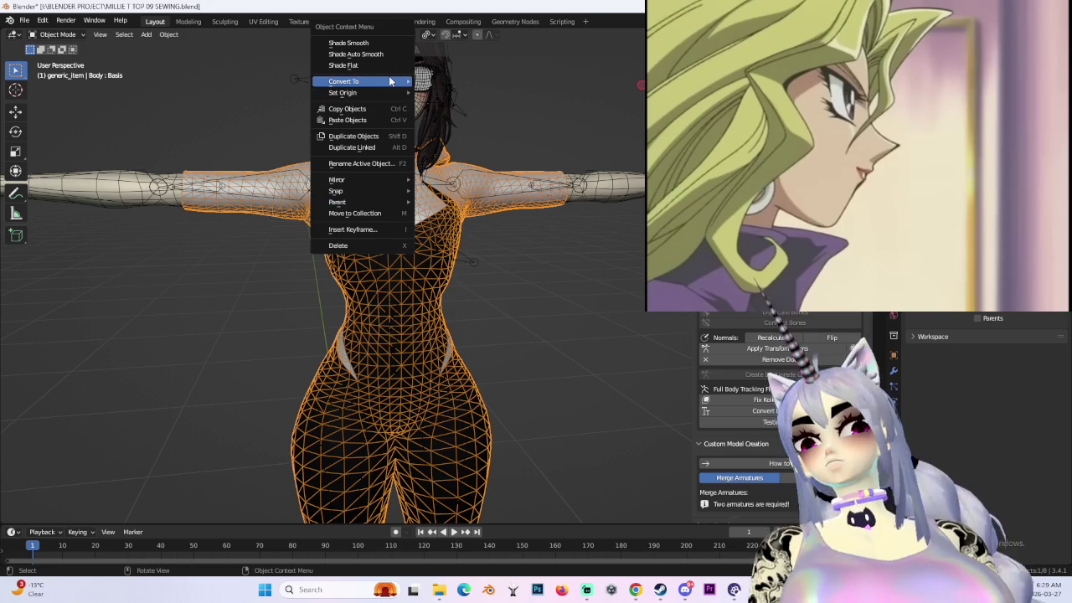
mouse_move(351, 81)
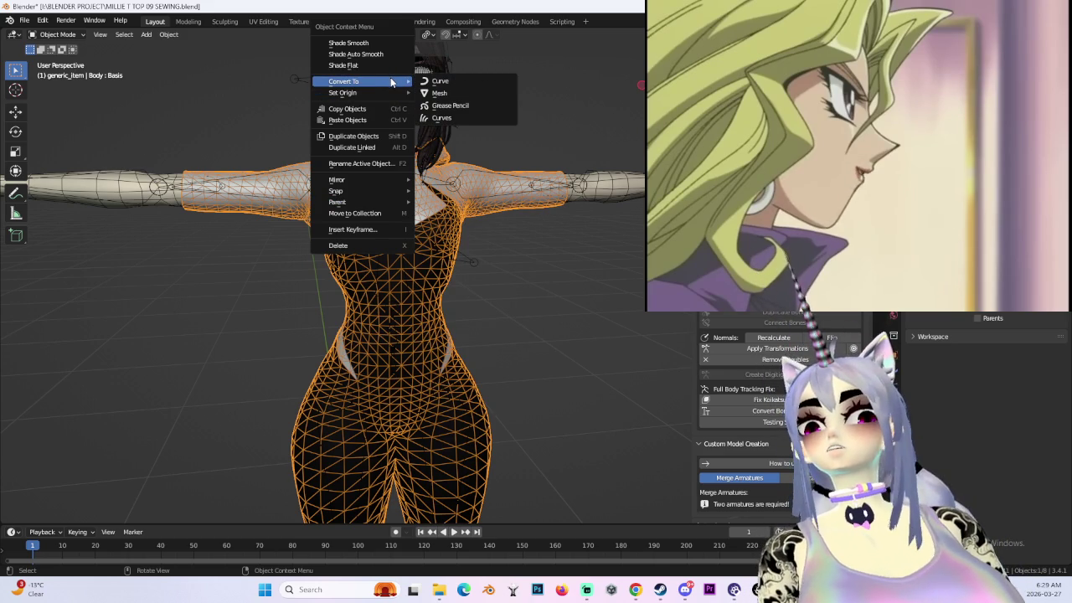
- Convert the body mesh's triangles to quads in face select mode, then deselect all
click(58, 60)
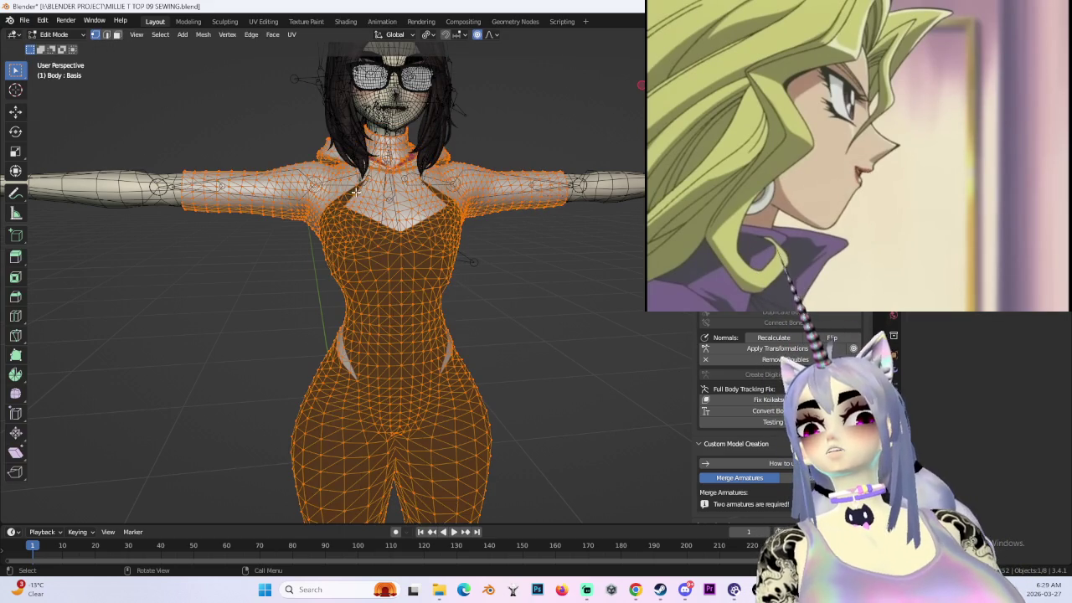
click(117, 35)
right_click(386, 221)
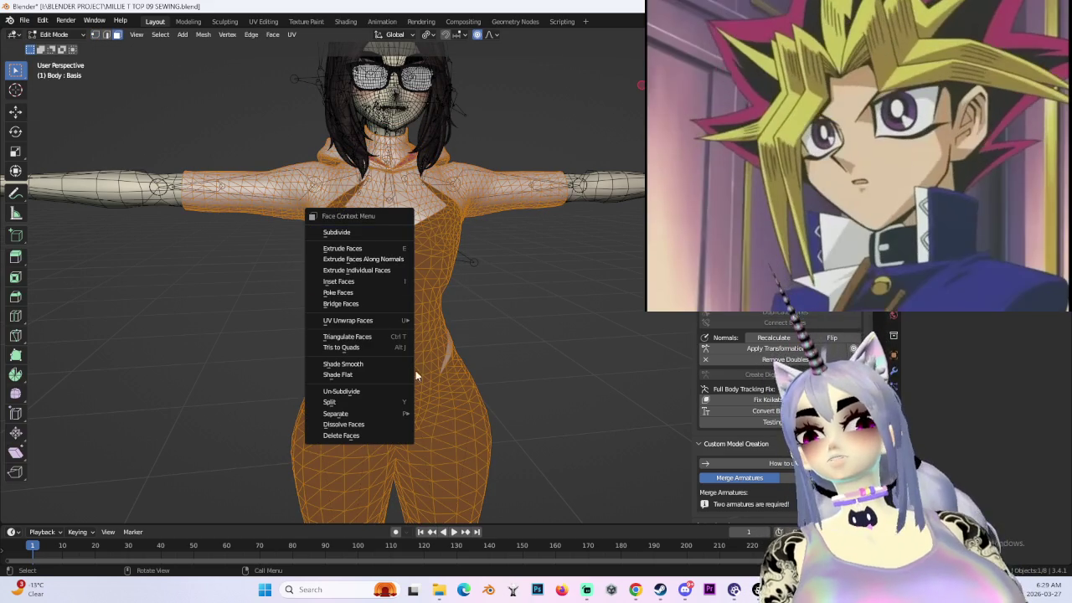
click(375, 346)
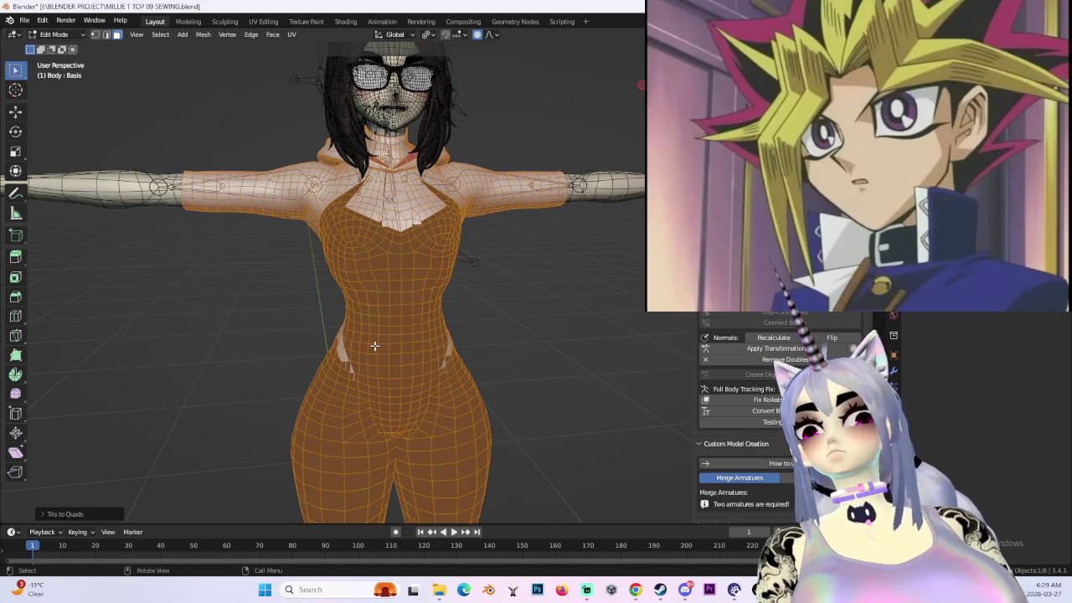
key(alt+a)
scroll(583, 376, up, 3)
- Inspect the arm up close and switch to vertex select
mouse_move(548, 342)
middle_down()
mouse_move(512, 268)
mouse_move(491, 340)
mouse_move(551, 334)
mouse_move(512, 378)
mouse_move(397, 376)
mouse_move(397, 312)
mouse_move(491, 293)
mouse_move(491, 364)
mouse_move(512, 390)
mouse_move(484, 313)
mouse_move(453, 276)
mouse_move(385, 252)
mouse_move(419, 256)
mouse_move(438, 284)
mouse_move(289, 361)
mouse_move(438, 343)
mouse_move(439, 306)
middle_up()
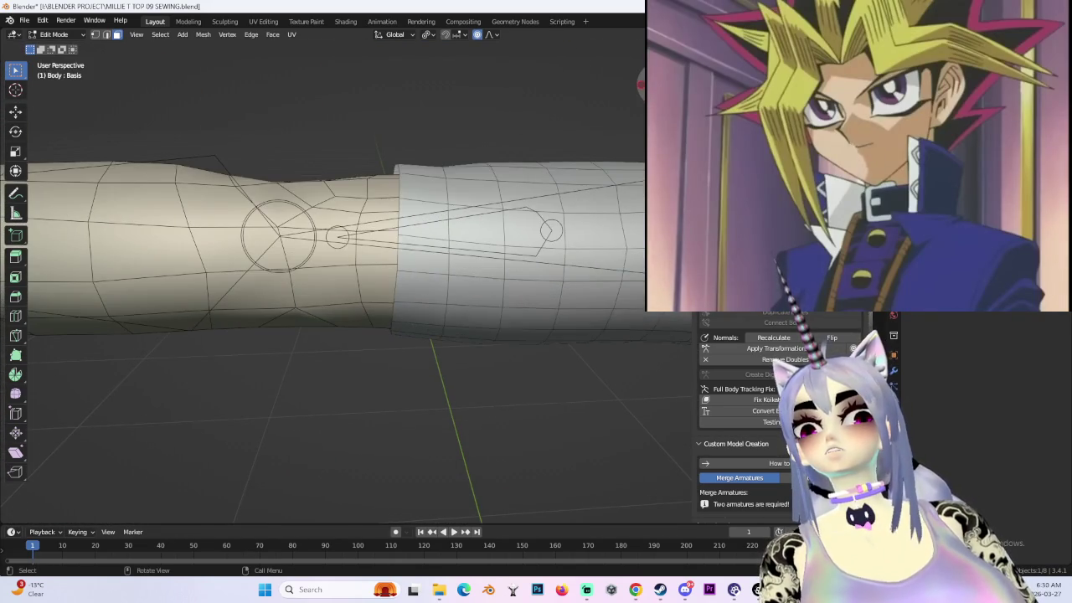
middle_drag(404, 203, 368, 198)
click(95, 34)
mouse_move(282, 148)
middle_down()
mouse_move(134, 84)
mouse_move(111, 60)
middle_up()
- Return to Object Mode, select the sleeve object, and view the character from the front
click(53, 34)
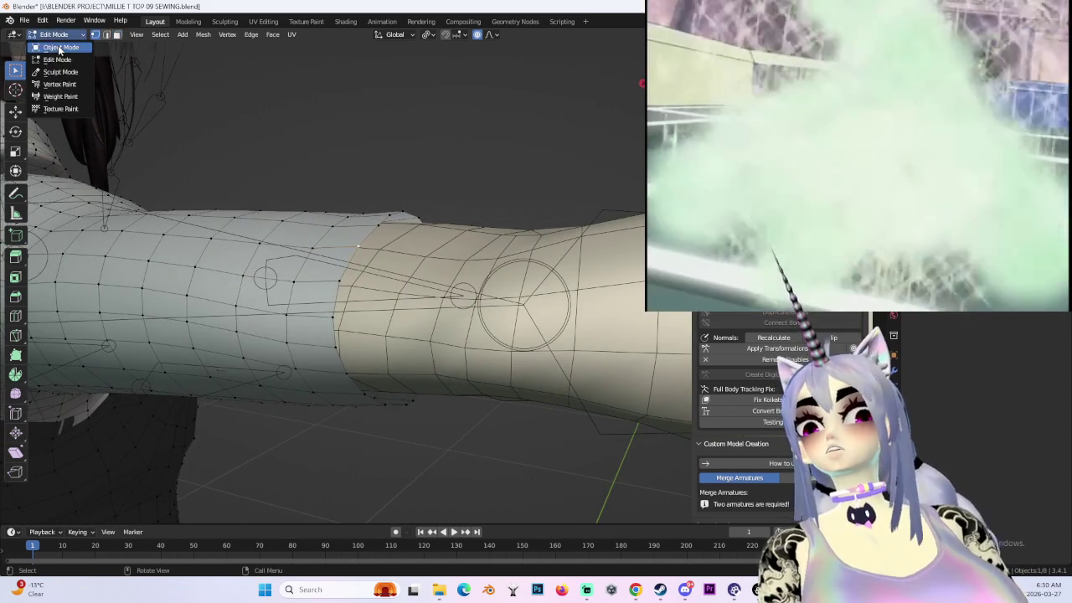
click(54, 49)
click(518, 272)
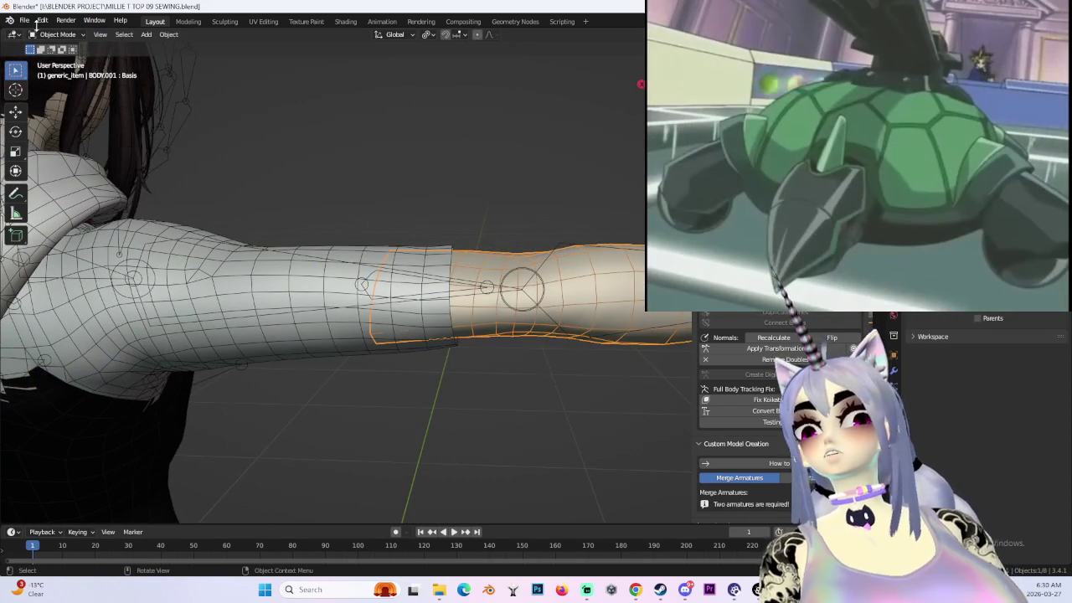
mouse_move(277, 168)
middle_down()
mouse_move(393, 151)
mouse_move(398, 129)
middle_up()
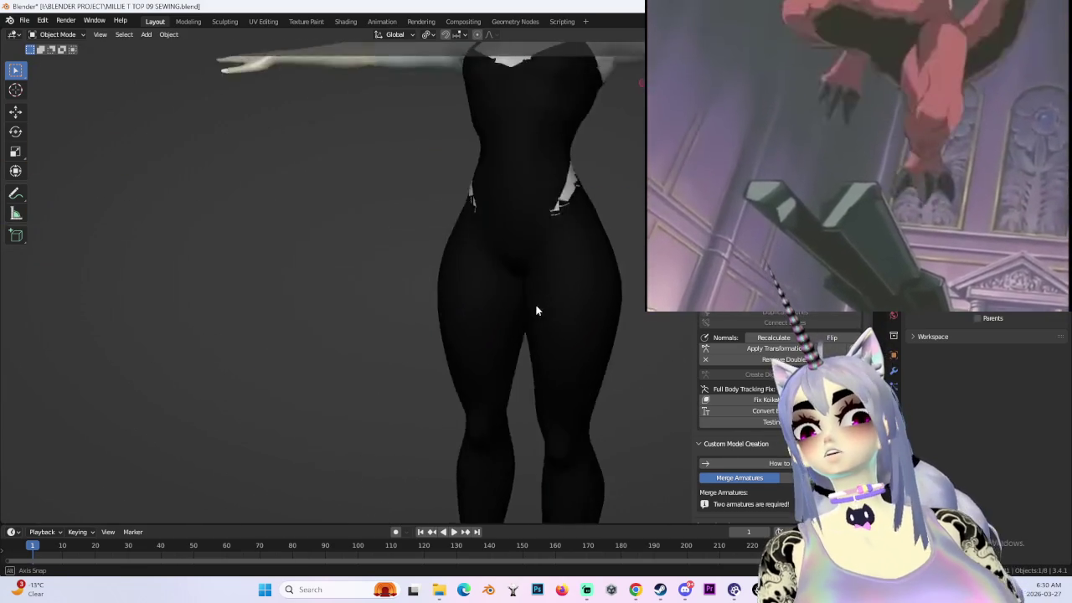
scroll(551, 294, down, 3)
mouse_move(533, 307)
middle_down()
mouse_move(550, 294)
mouse_move(525, 330)
middle_up()
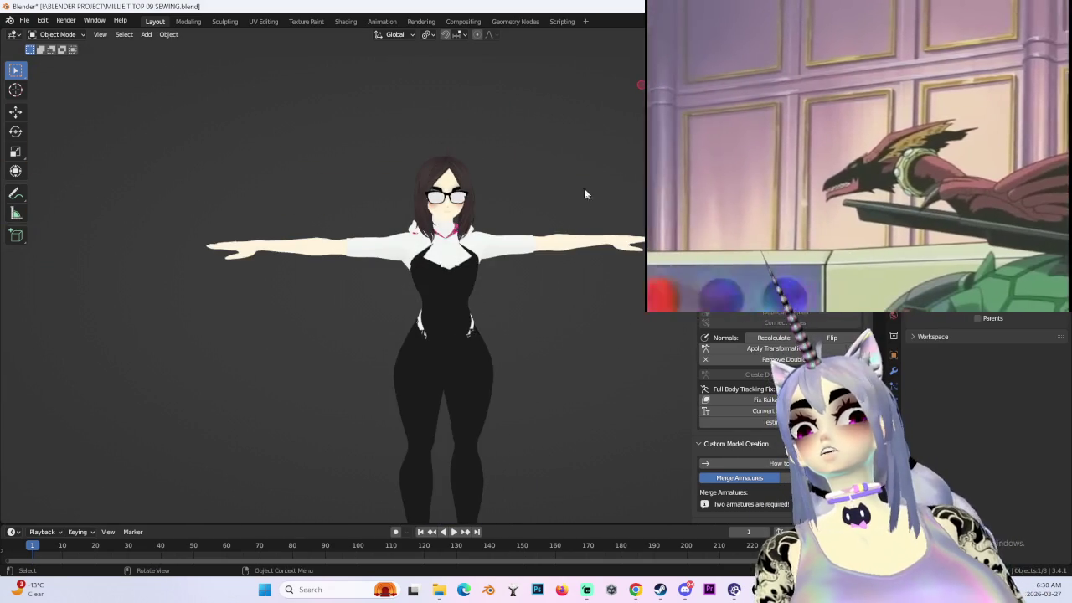
- Enter Edit Mode on the body and clear the mesh selection
scroll(591, 195, up, 4)
middle_drag(591, 195, 587, 260)
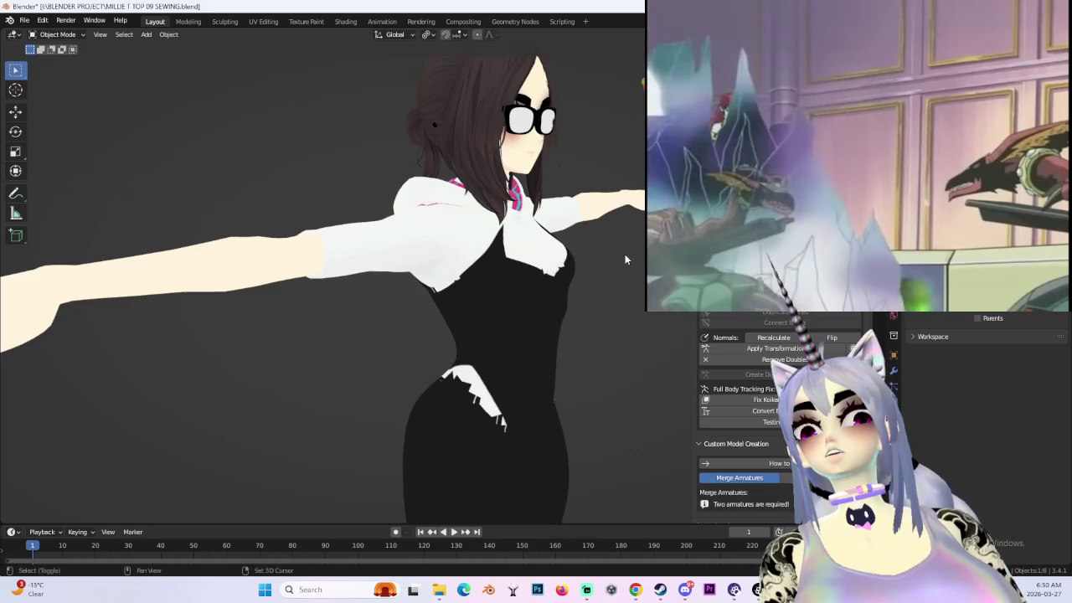
scroll(523, 255, up, 5)
key(Tab)
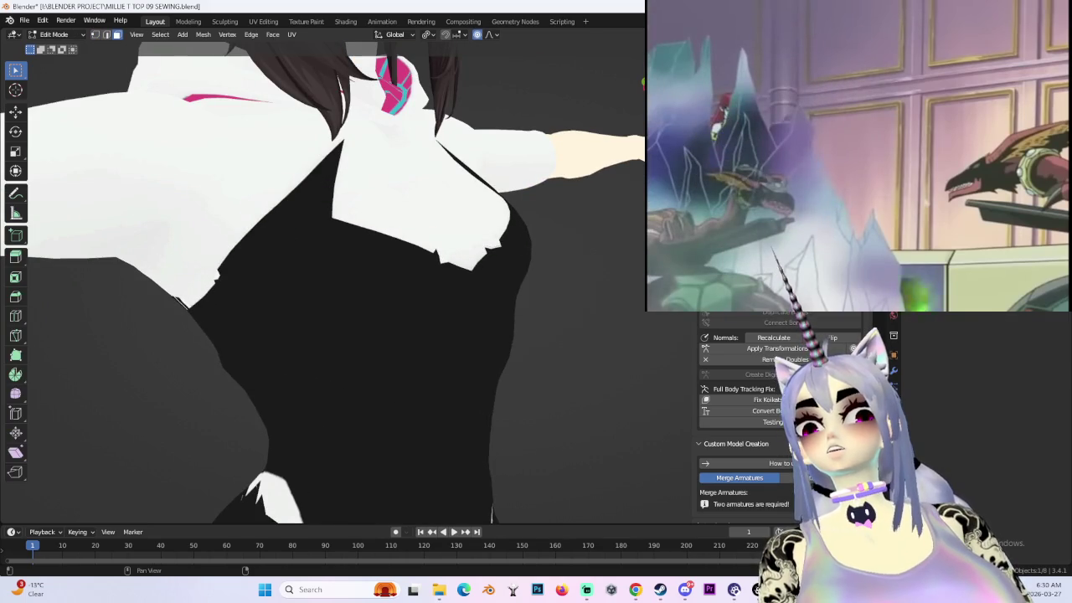
key(ctrl+l)
click(596, 239)
- Orbit around the extended arm and shoulder to inspect the sleeve from several sides
scroll(587, 252, down, 5)
middle_drag(606, 282, 662, 285)
scroll(524, 243, up, 3)
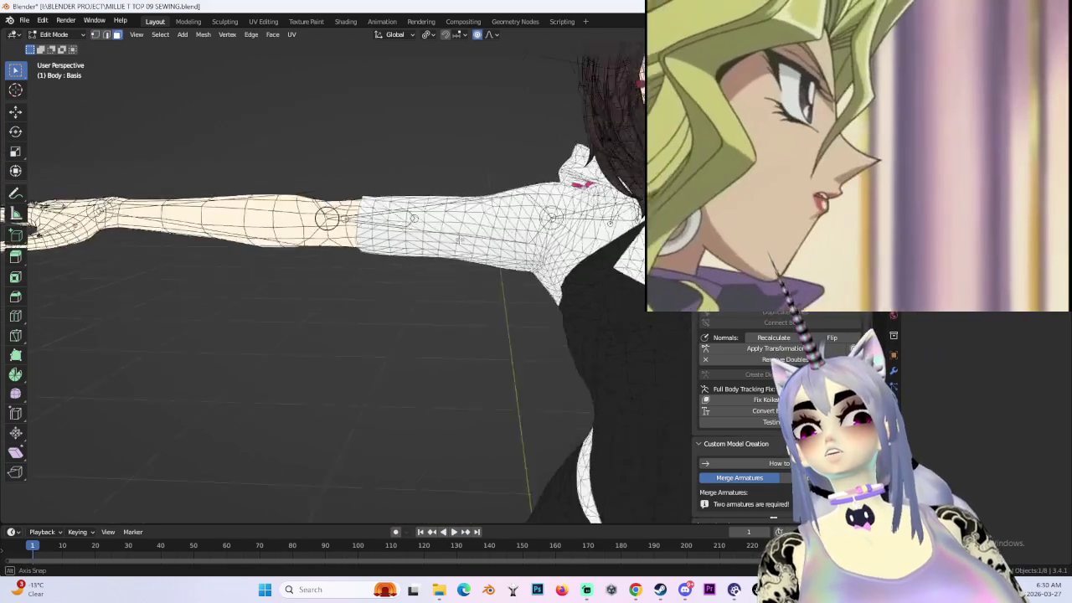
mouse_move(469, 251)
middle_down()
mouse_move(524, 243)
mouse_move(456, 209)
mouse_move(432, 226)
middle_up()
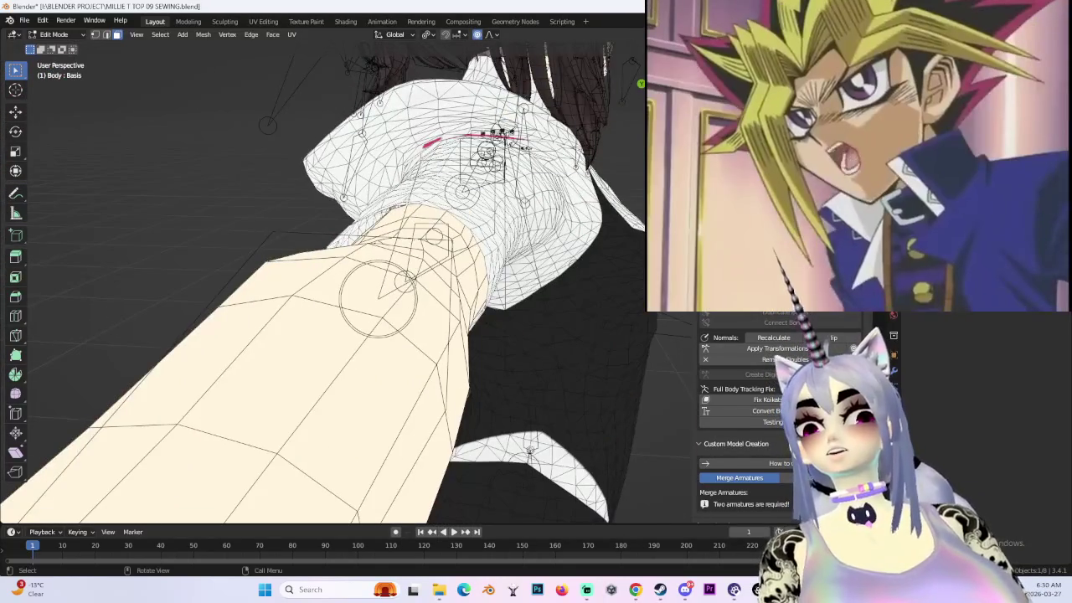
middle_drag(503, 195, 480, 194)
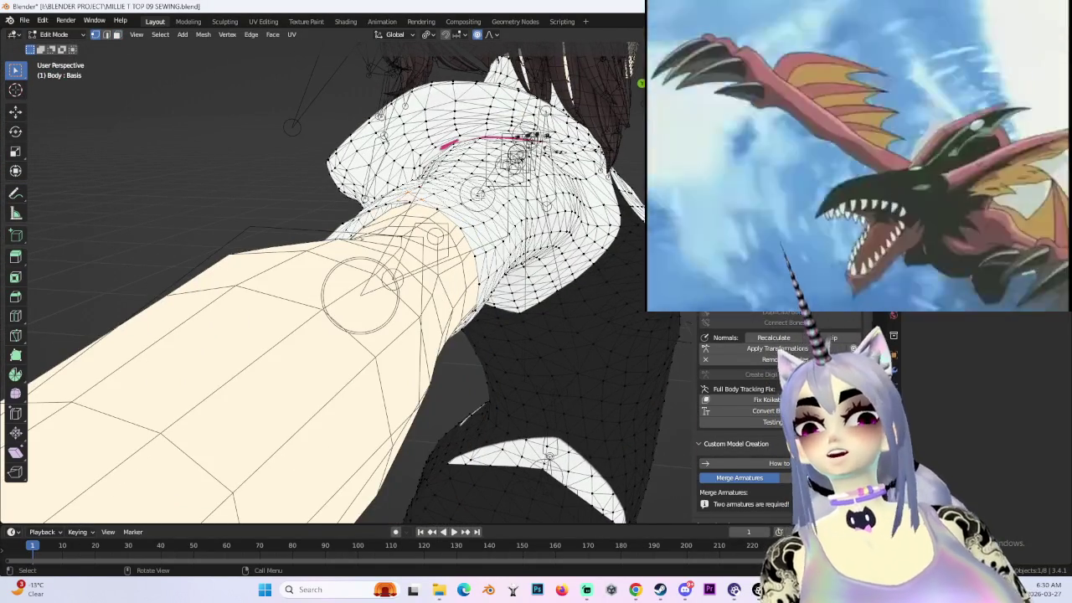
mouse_move(394, 196)
middle_down()
mouse_move(536, 205)
mouse_move(546, 195)
middle_up()
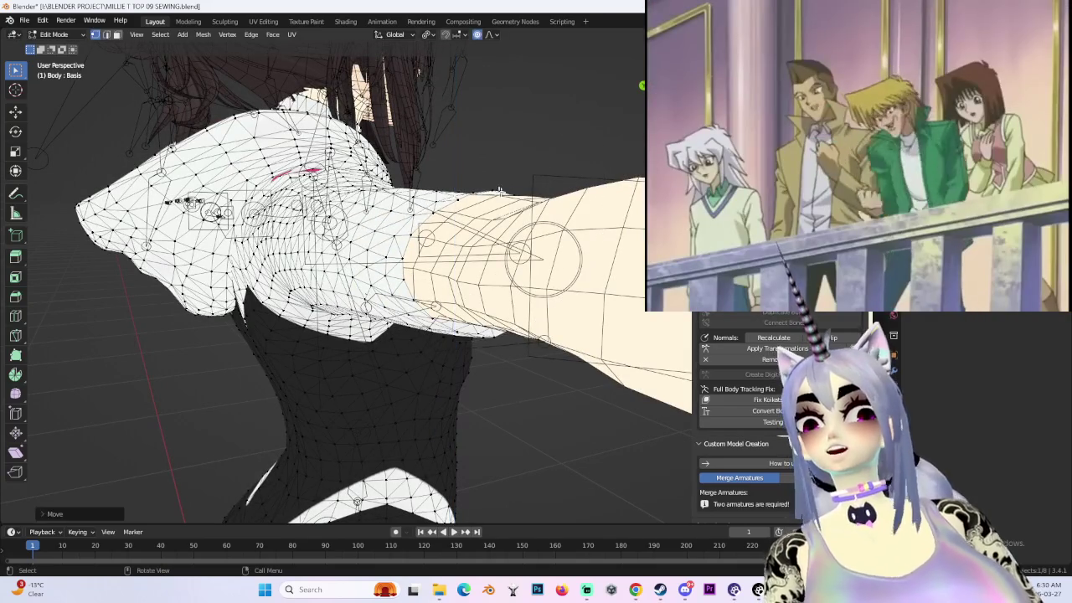
middle_drag(537, 184, 446, 225)
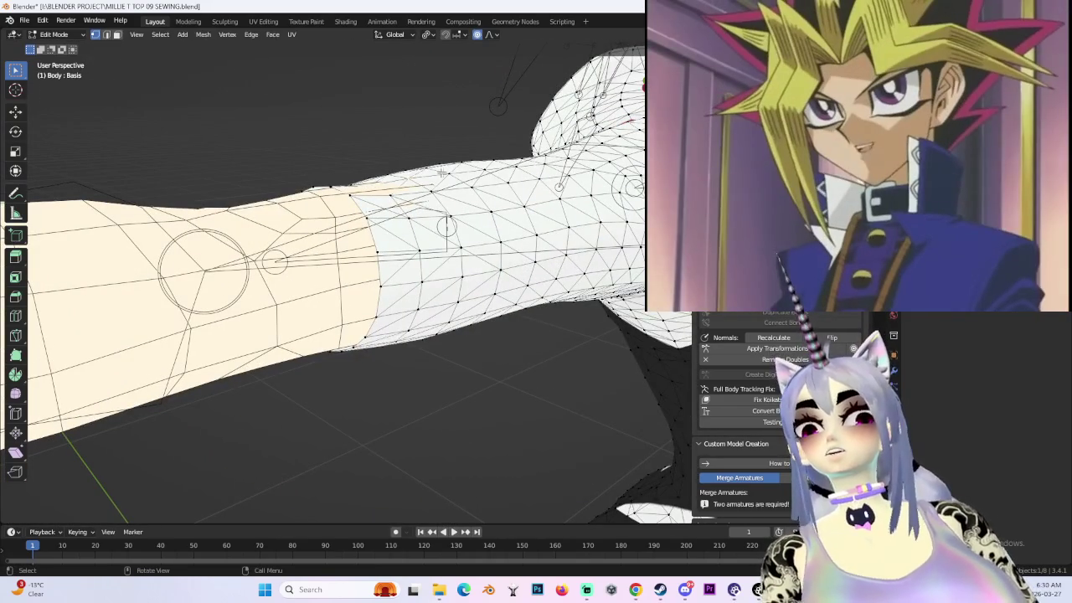
mouse_move(434, 166)
middle_down()
mouse_move(399, 177)
mouse_move(552, 237)
mouse_move(515, 154)
mouse_move(486, 226)
mouse_move(549, 201)
mouse_move(528, 202)
middle_up()
- Move the sleeve vertices twice with proportional editing so they hug the arm
key(g)
click(484, 239)
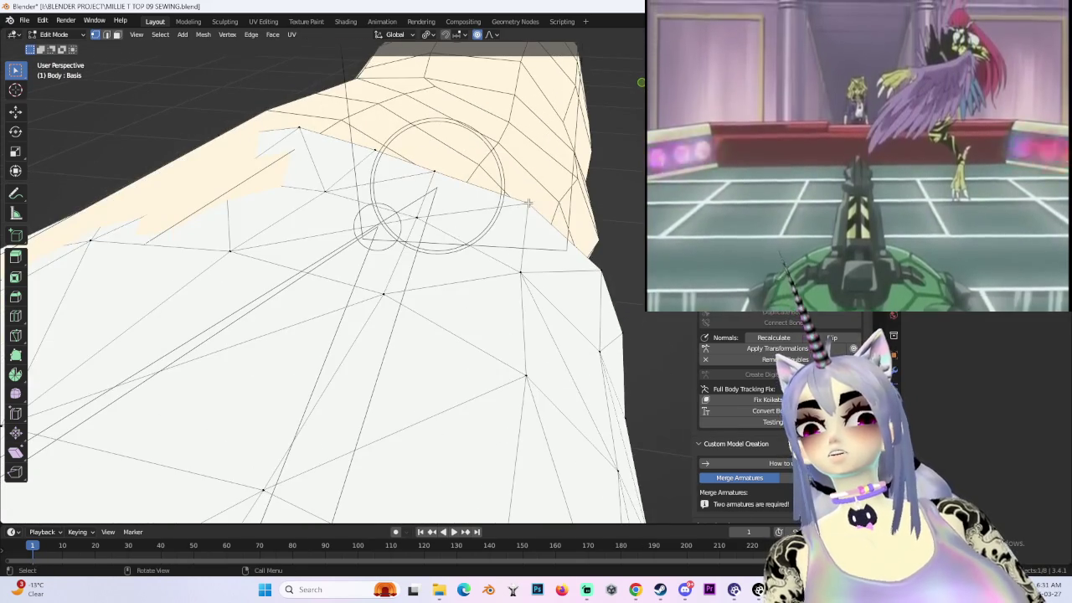
mouse_move(603, 271)
middle_down()
mouse_move(422, 243)
mouse_move(460, 259)
mouse_move(440, 266)
middle_up()
key(g)
click(467, 256)
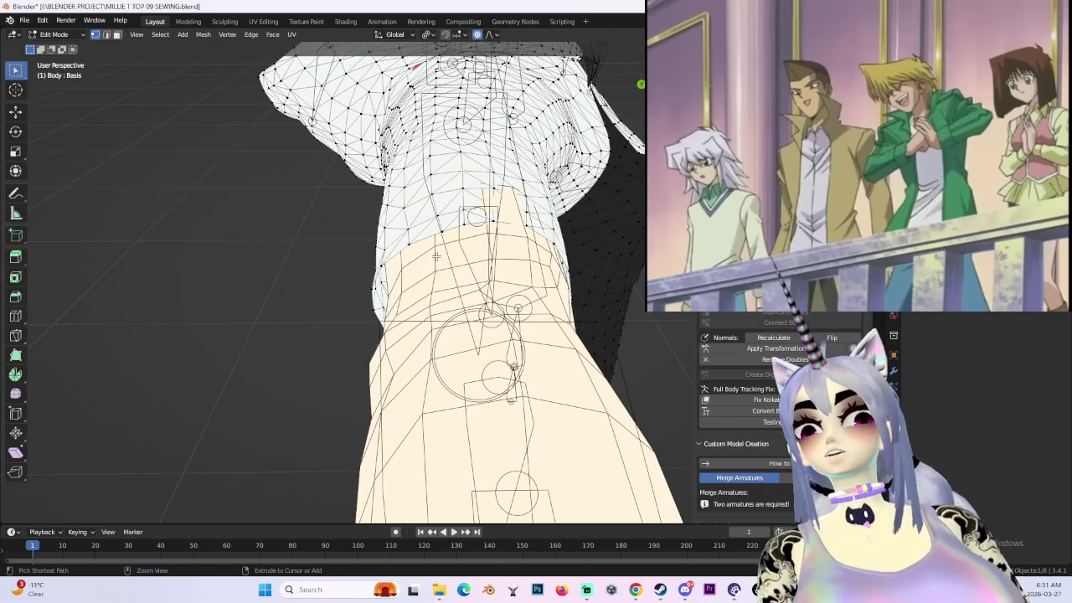
middle_drag(435, 254, 69, 42)
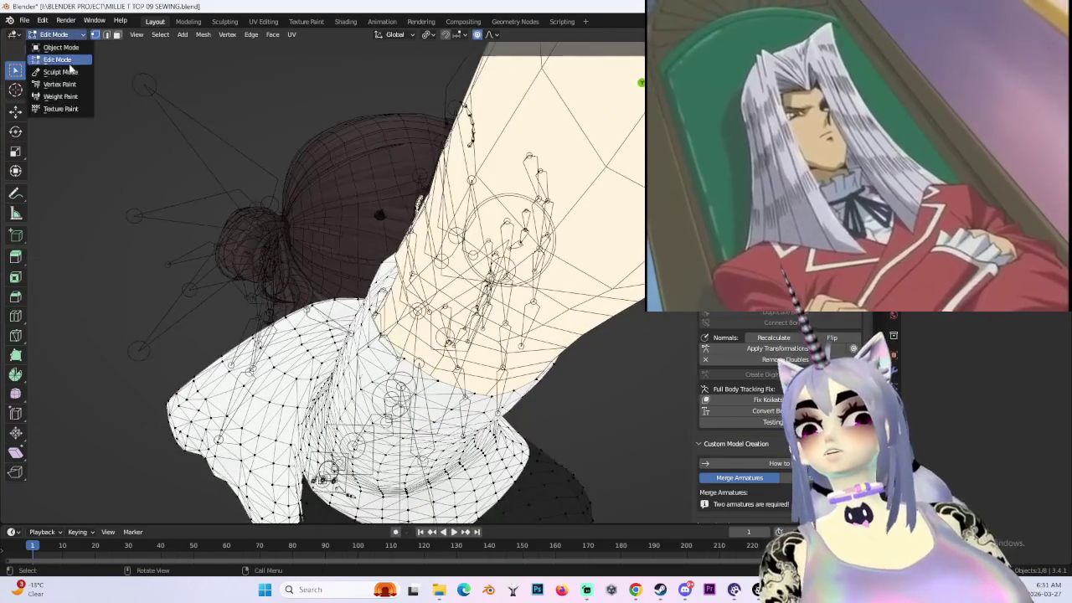
- Switch the body to Sculpt Mode and orbit to a straight back view of the arm
click(60, 72)
middle_drag(131, 108, 203, 67)
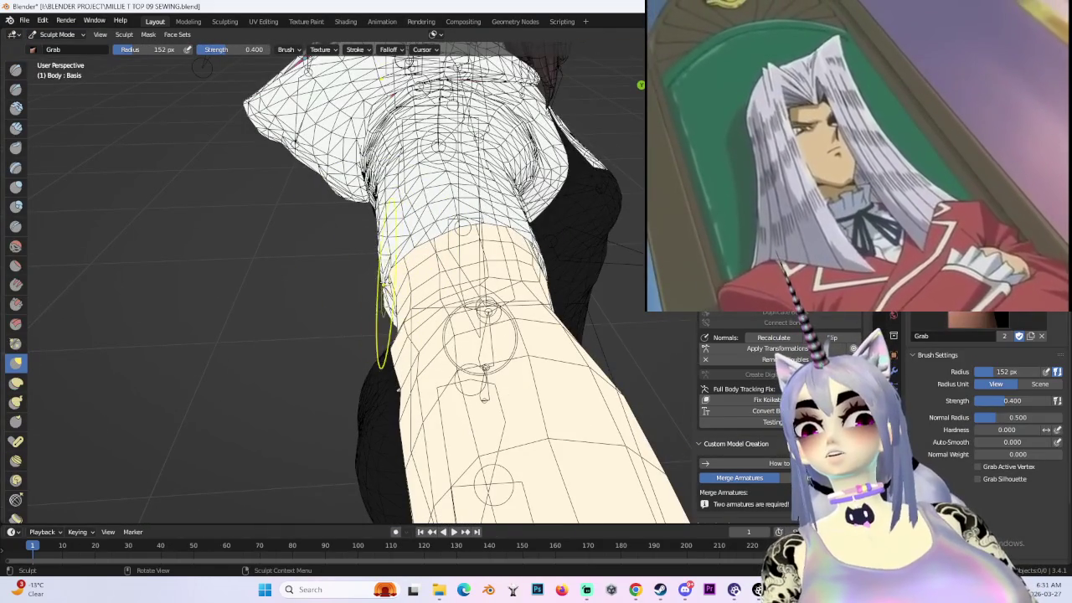
middle_drag(410, 286, 379, 295)
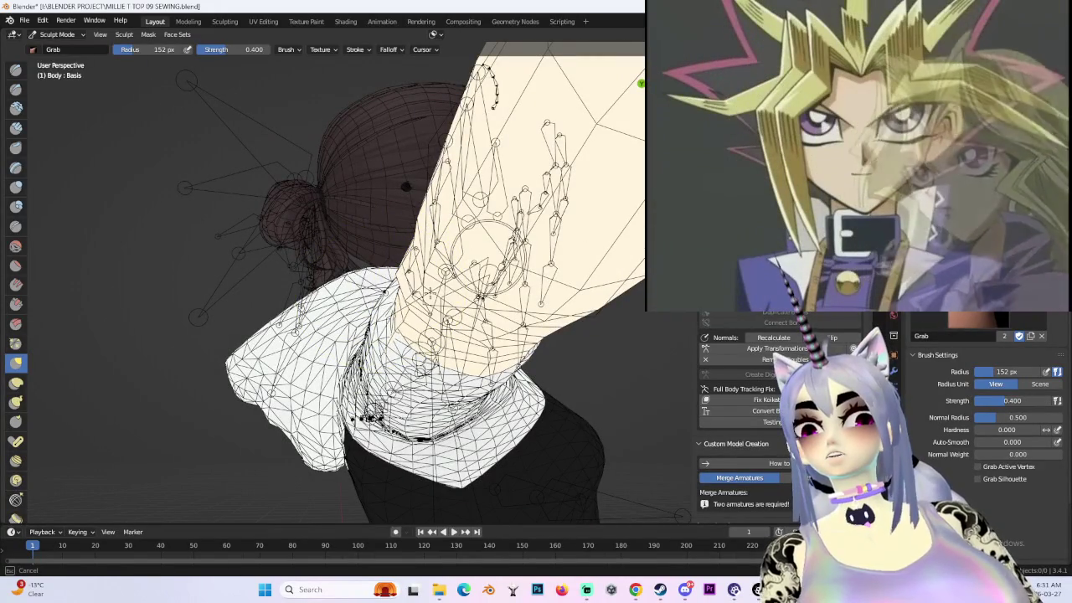
middle_drag(481, 249, 507, 289)
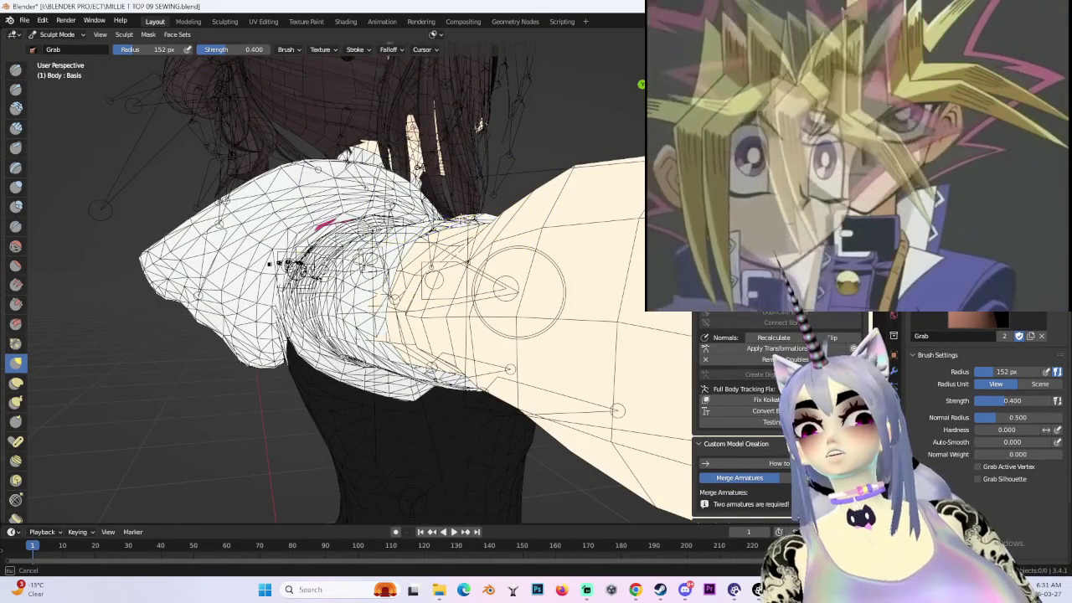
middle_drag(507, 289, 392, 213)
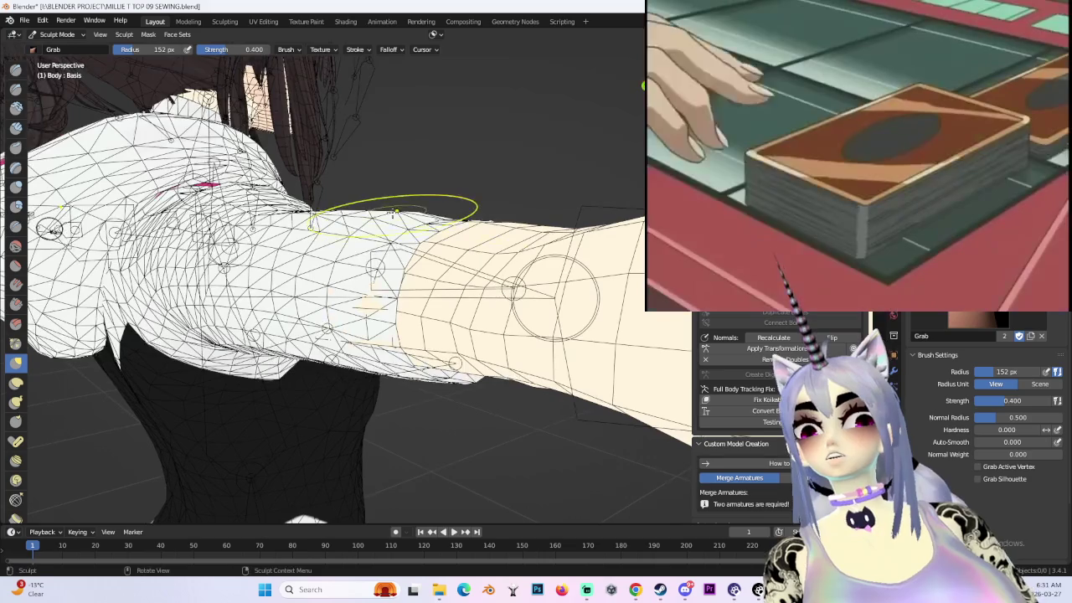
mouse_move(554, 207)
middle_down()
mouse_move(369, 234)
mouse_move(361, 255)
middle_up()
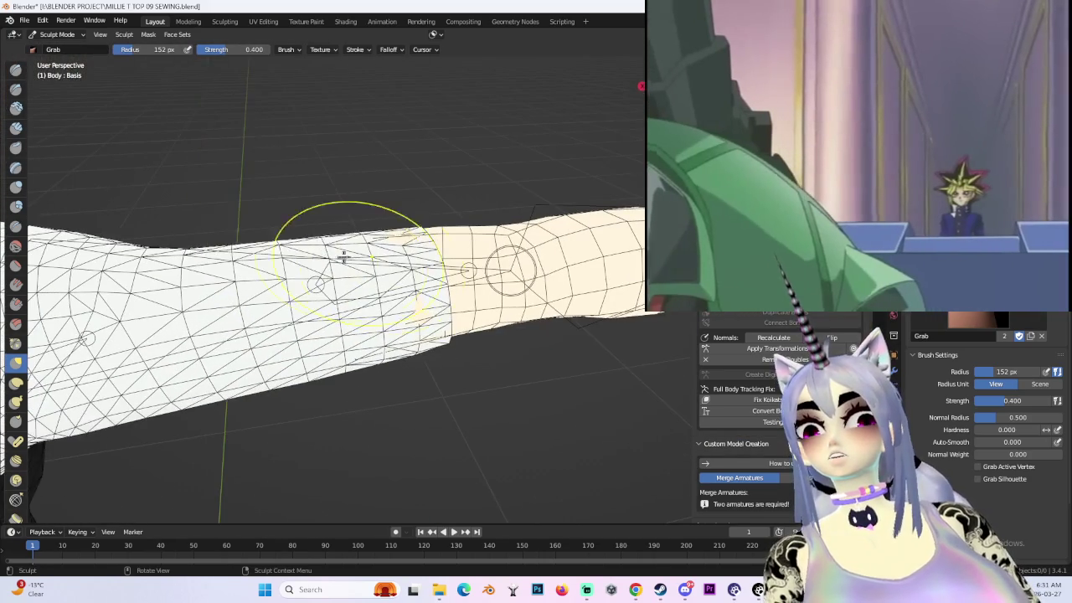
alt+middle_drag(661, 104, 285, 246)
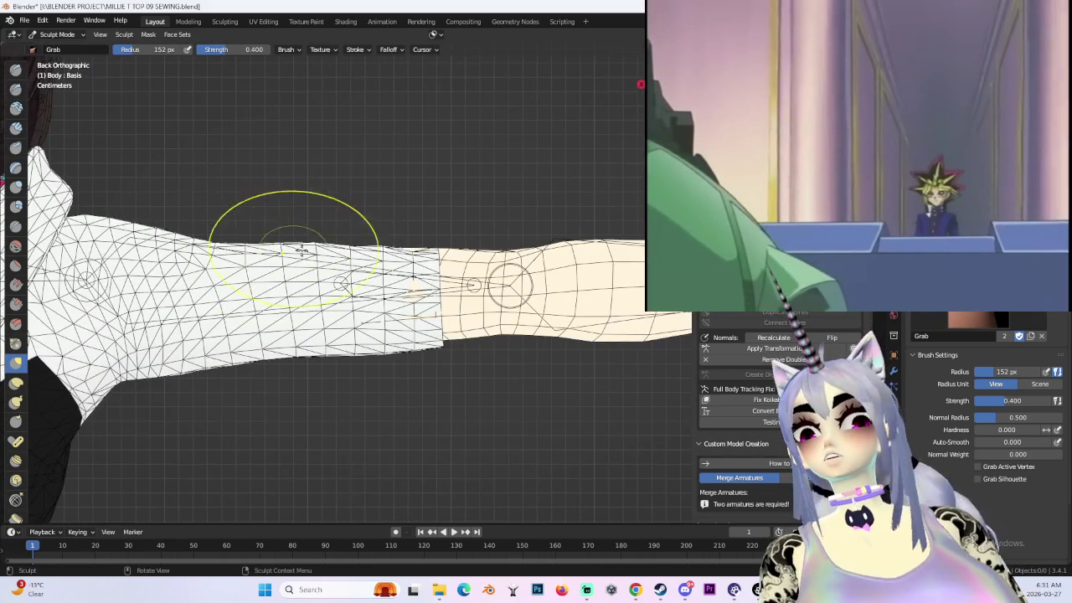
- Pull the sleeve's top edge down with the Grab brush, then undo the strokes
drag(311, 239, 315, 264)
key(ctrl+z)
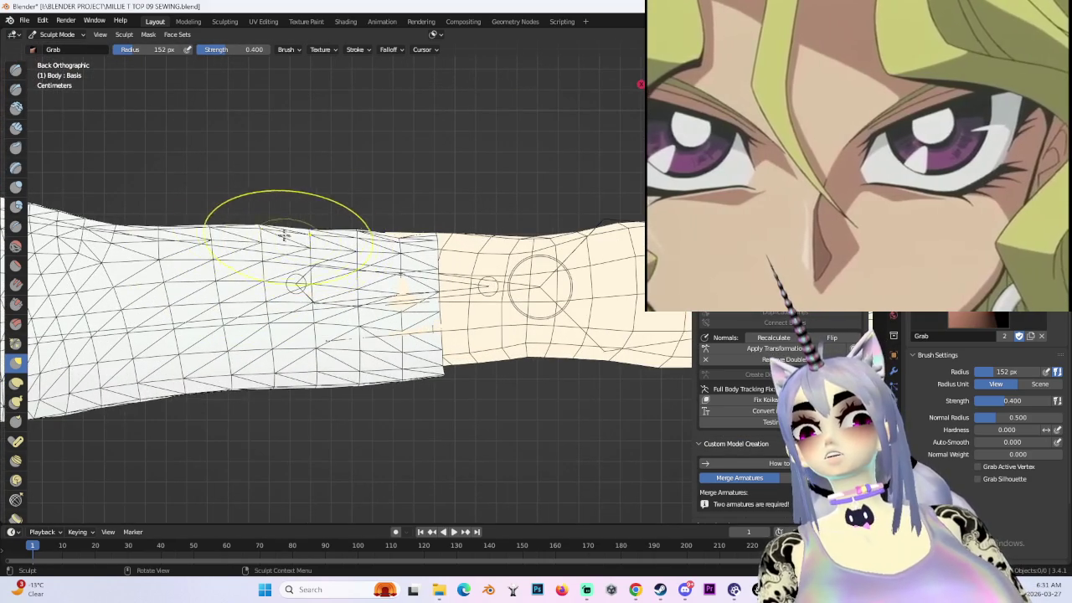
key(ctrl+z)
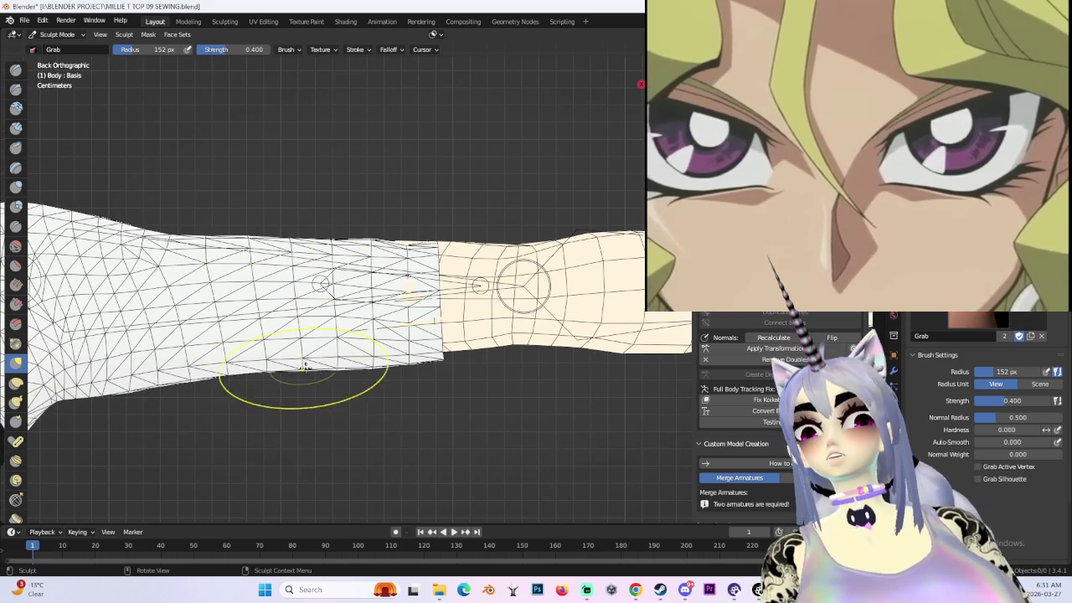
middle_drag(308, 366, 437, 377)
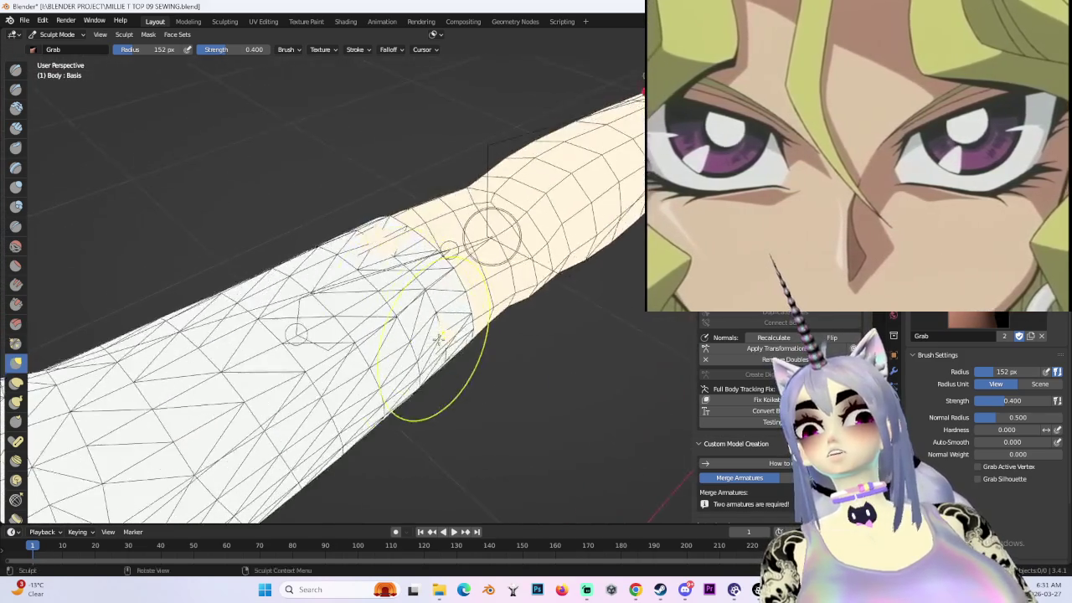
- Switch to top view and zoom out over the whole arm
key(KP_7)
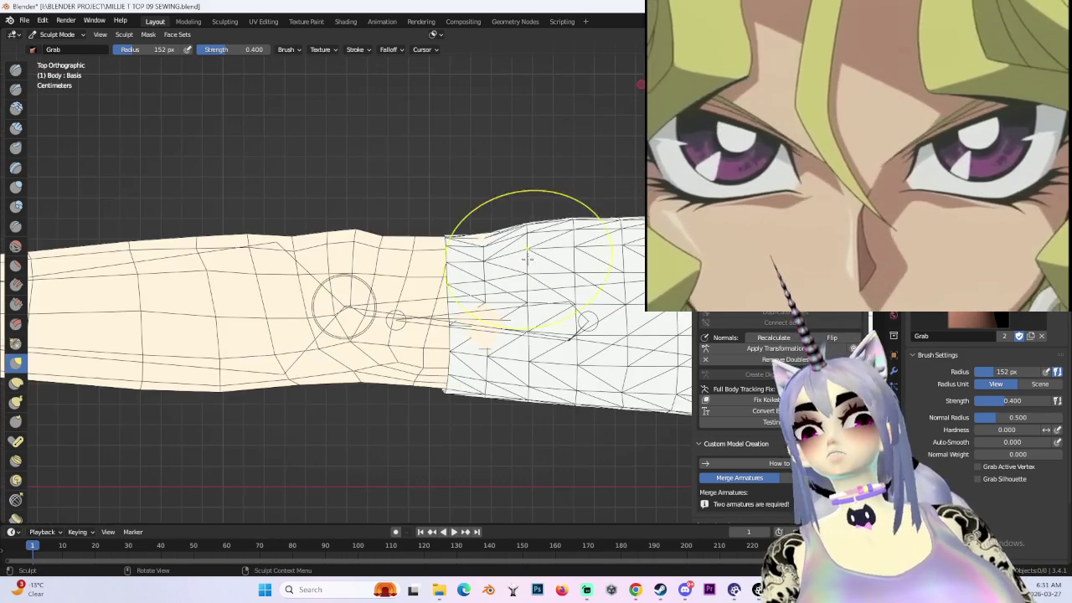
scroll(561, 226, down, 1)
scroll(474, 267, down, 1)
scroll(475, 266, up, 1)
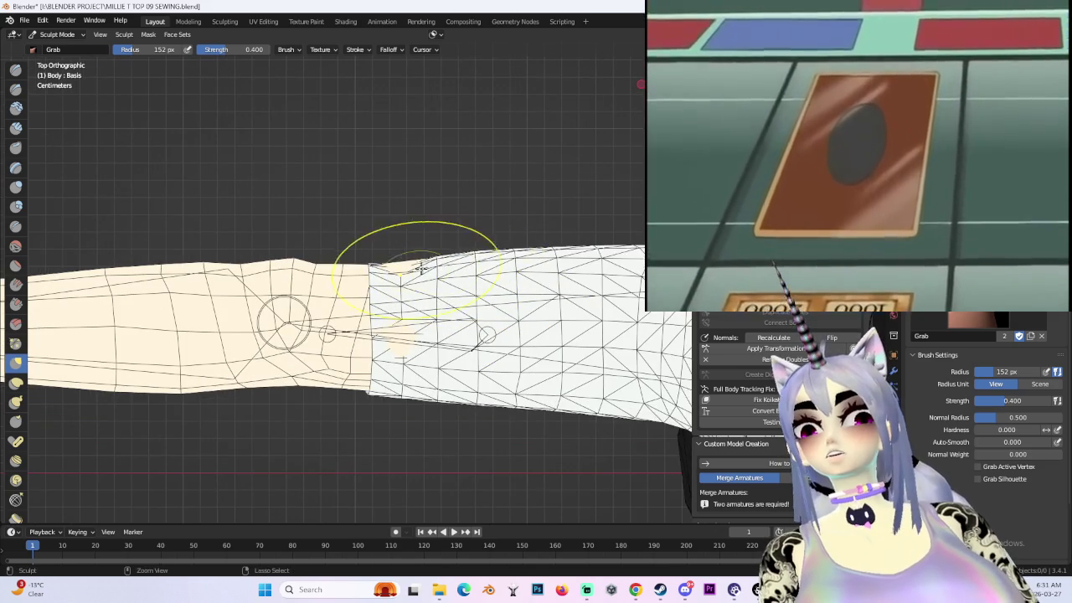
scroll(441, 244, up, 1)
scroll(484, 242, down, 1)
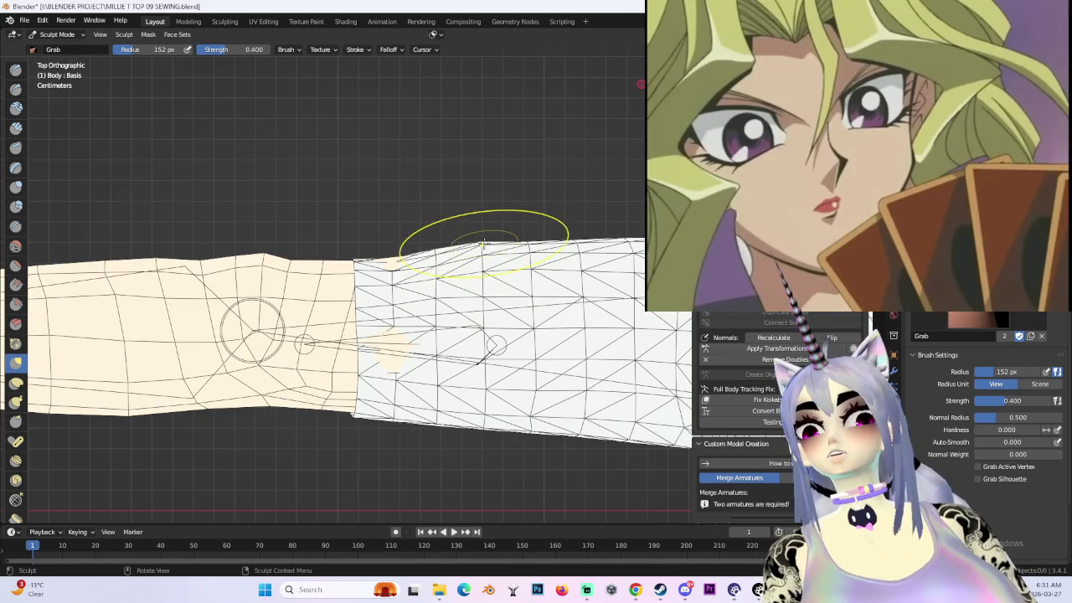
scroll(486, 260, down, 2)
scroll(502, 251, down, 1)
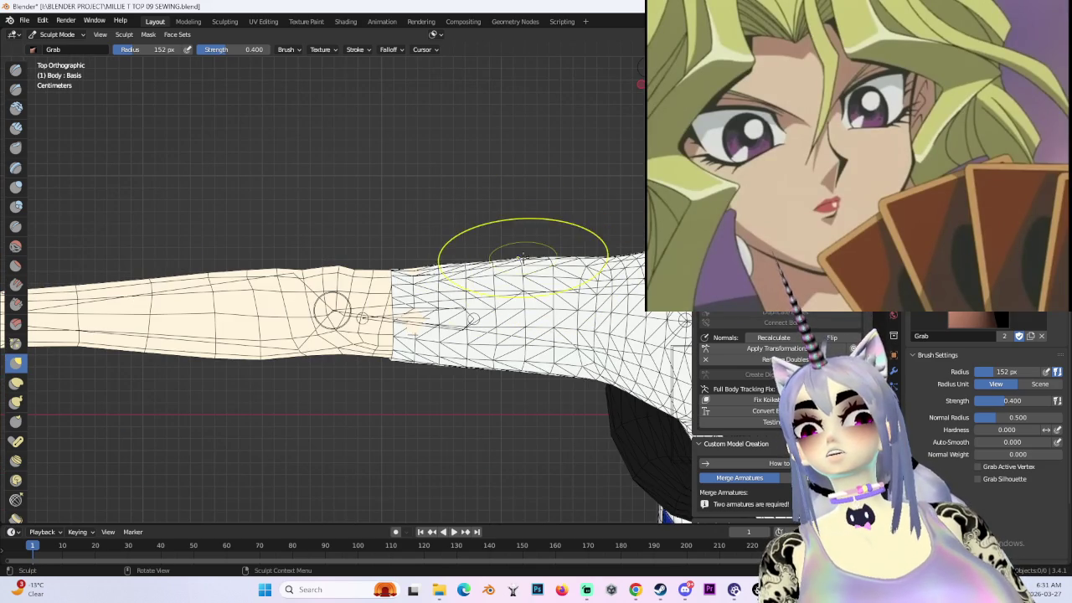
scroll(583, 280, down, 2)
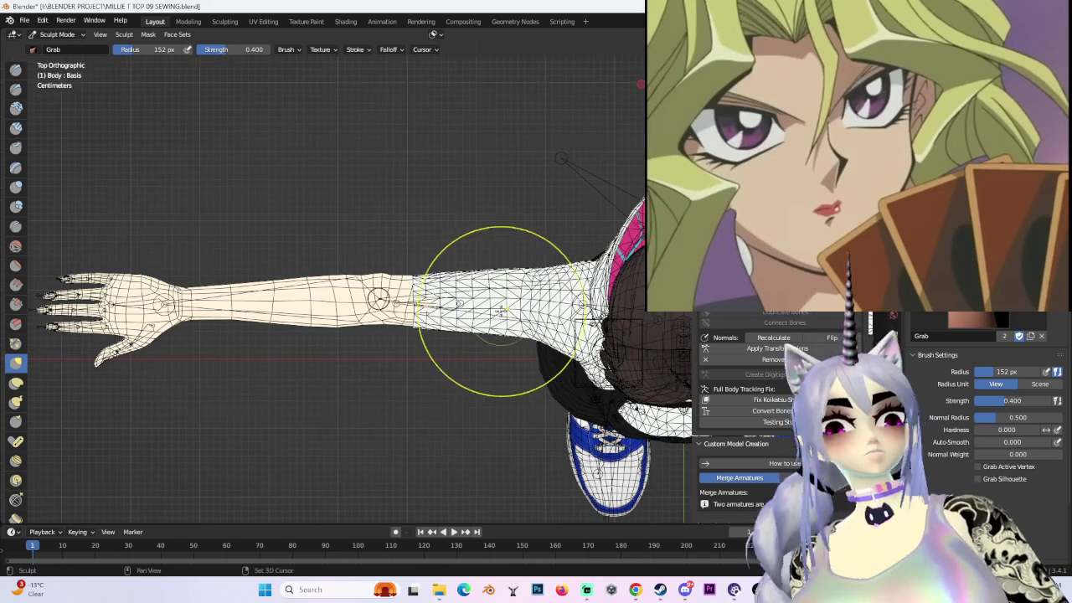
- Orbit around the left arm to inspect the sculpted sleeve seam
scroll(469, 317, up, 1)
scroll(377, 314, up, 1)
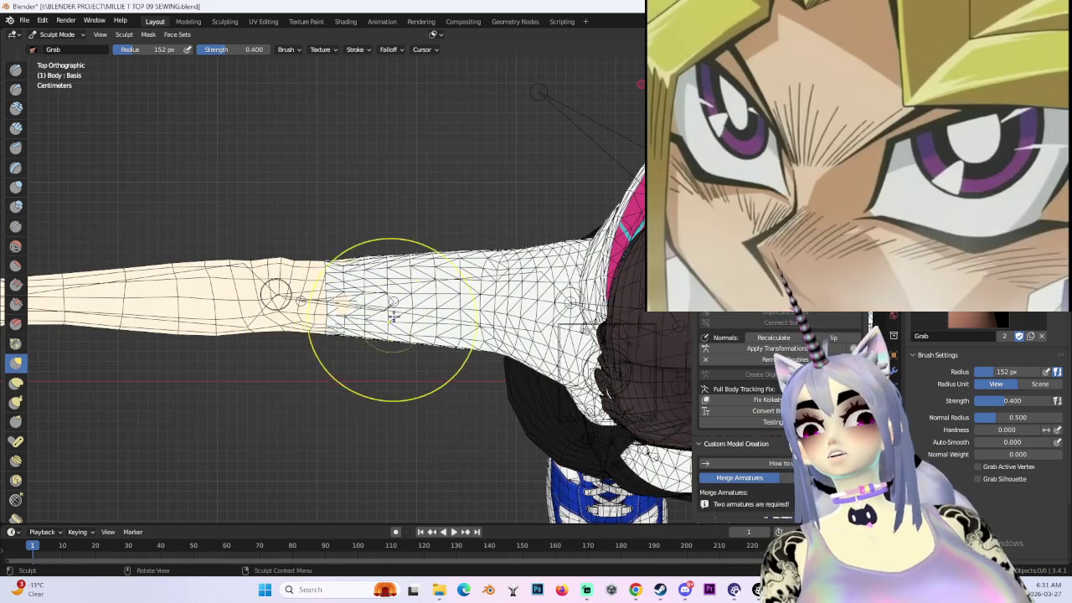
mouse_move(389, 323)
shift+middle_down()
mouse_move(412, 262)
mouse_move(302, 256)
shift+middle_up()
scroll(195, 296, up, 6)
mouse_move(418, 311)
middle_down()
mouse_move(461, 217)
mouse_move(386, 238)
mouse_move(551, 240)
mouse_move(523, 261)
mouse_move(498, 243)
mouse_move(522, 235)
middle_up()
scroll(522, 260, up, 2)
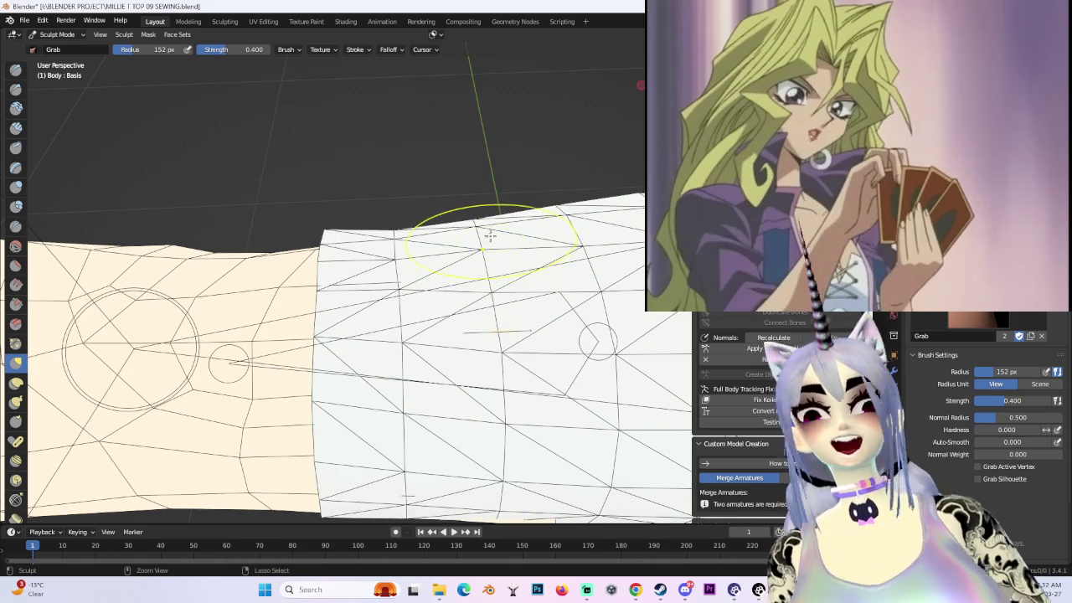
middle_drag(485, 228, 344, 253)
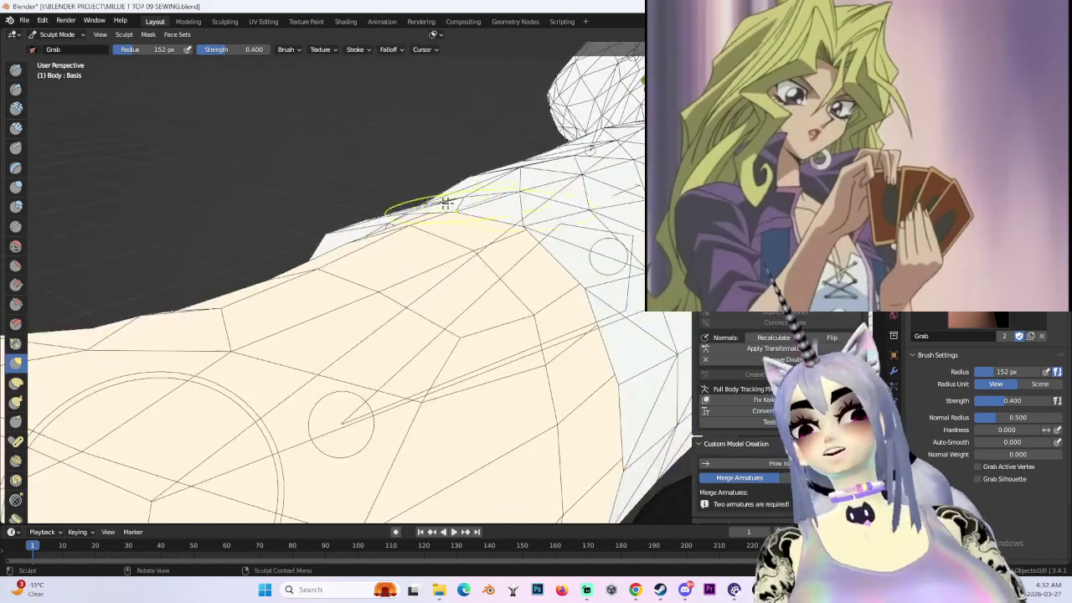
mouse_move(366, 259)
middle_down()
mouse_move(478, 220)
mouse_move(519, 234)
mouse_move(417, 201)
mouse_move(502, 125)
mouse_move(457, 276)
mouse_move(429, 249)
mouse_move(436, 230)
mouse_move(422, 210)
mouse_move(470, 251)
mouse_move(439, 274)
mouse_move(435, 261)
mouse_move(428, 268)
middle_up()
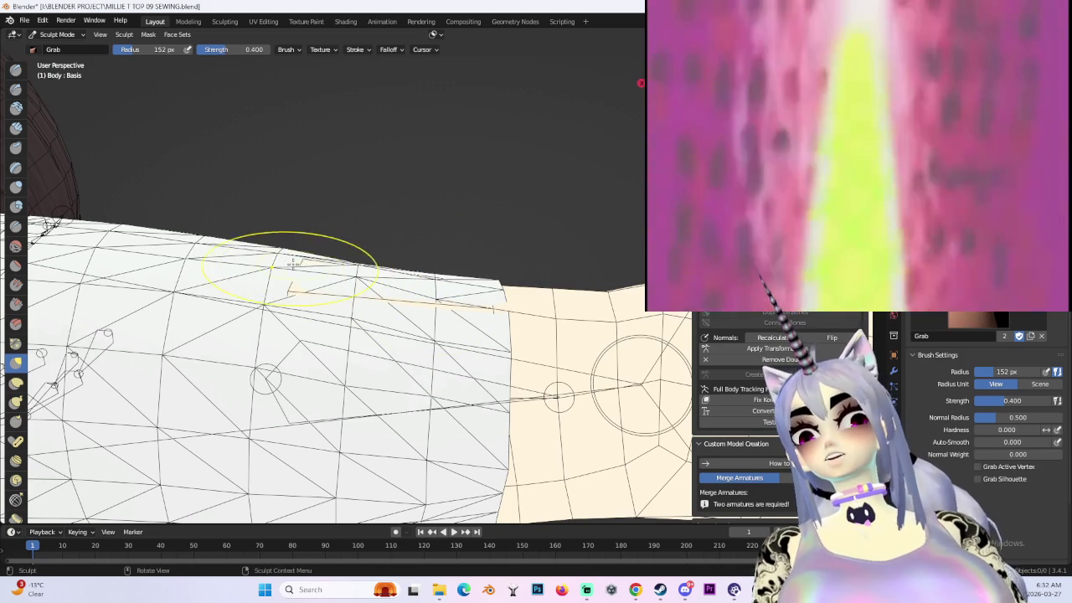
- Check the sleeve diagonally from several angles, then return to a front view of the character
scroll(294, 255, down, 3)
mouse_move(371, 287)
middle_down()
mouse_move(412, 320)
mouse_move(405, 315)
middle_up()
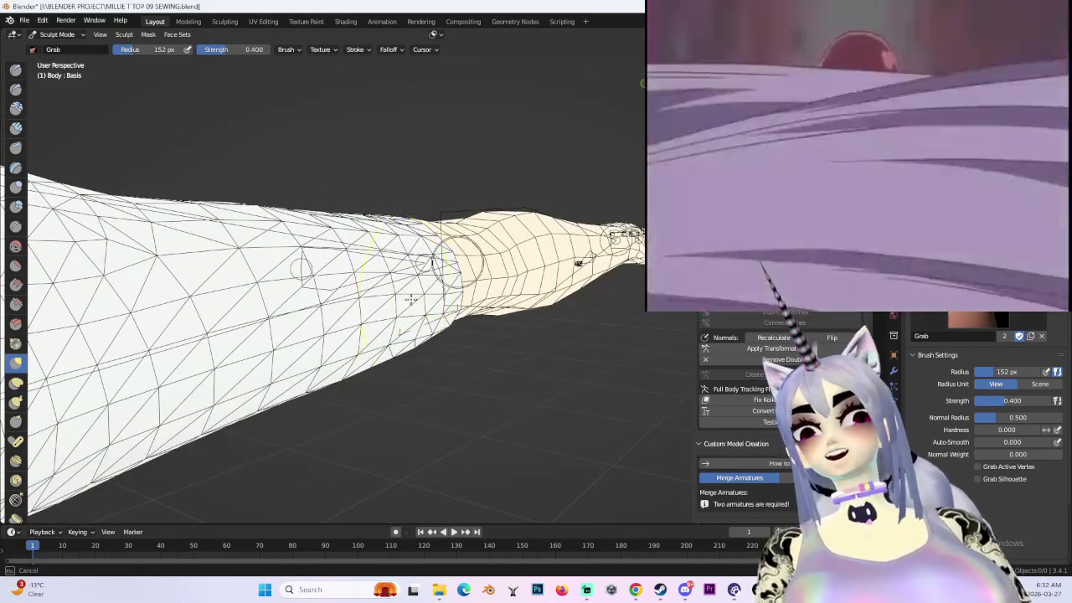
mouse_move(417, 306)
middle_down()
mouse_move(452, 311)
mouse_move(497, 179)
mouse_move(457, 291)
middle_up()
scroll(454, 312, up, 2)
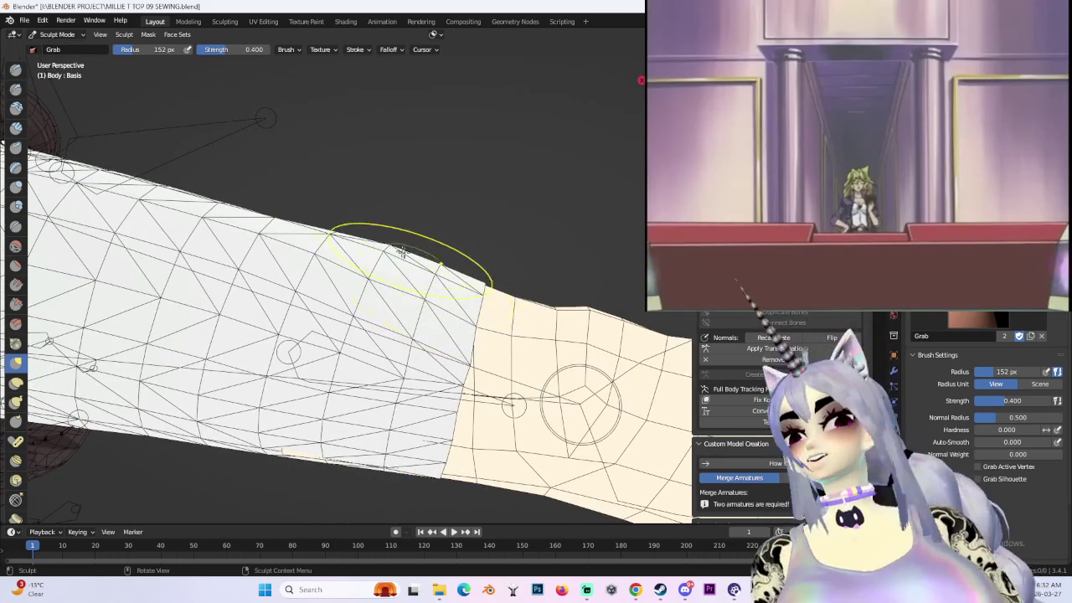
mouse_move(395, 250)
middle_down()
mouse_move(398, 262)
mouse_move(359, 250)
mouse_move(419, 251)
mouse_move(509, 304)
mouse_move(437, 344)
mouse_move(429, 410)
mouse_move(446, 442)
mouse_move(585, 283)
mouse_move(567, 339)
mouse_move(514, 347)
mouse_move(452, 266)
middle_up()
scroll(567, 339, down, 5)
shift+middle_drag(720, 101, 516, 63)
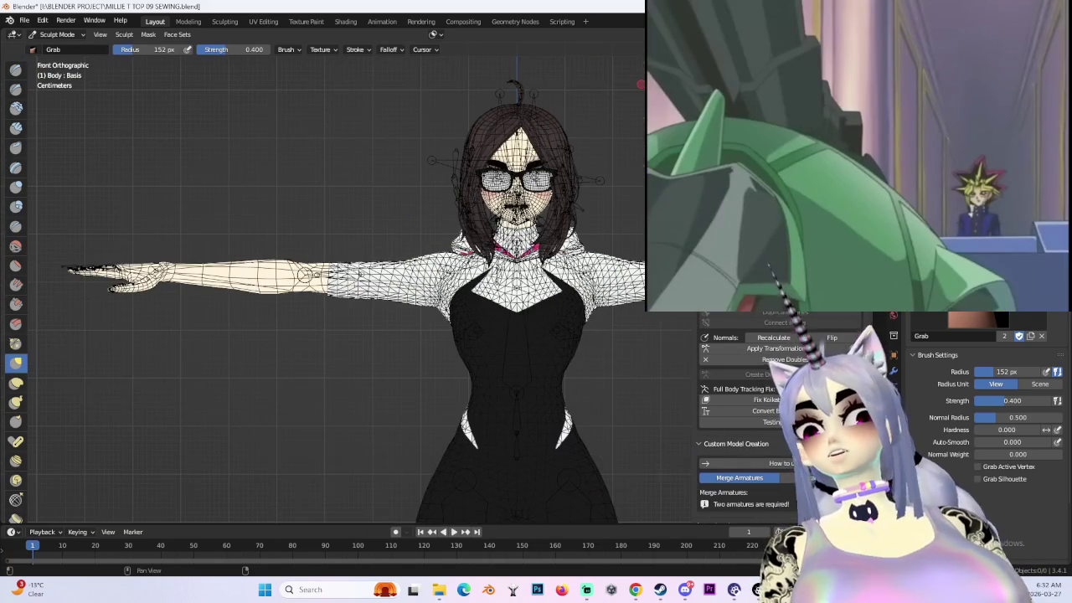
- Hide overlays with Shift+Alt+Z and inspect the arm seam in plain shading
key(shift+alt+z)
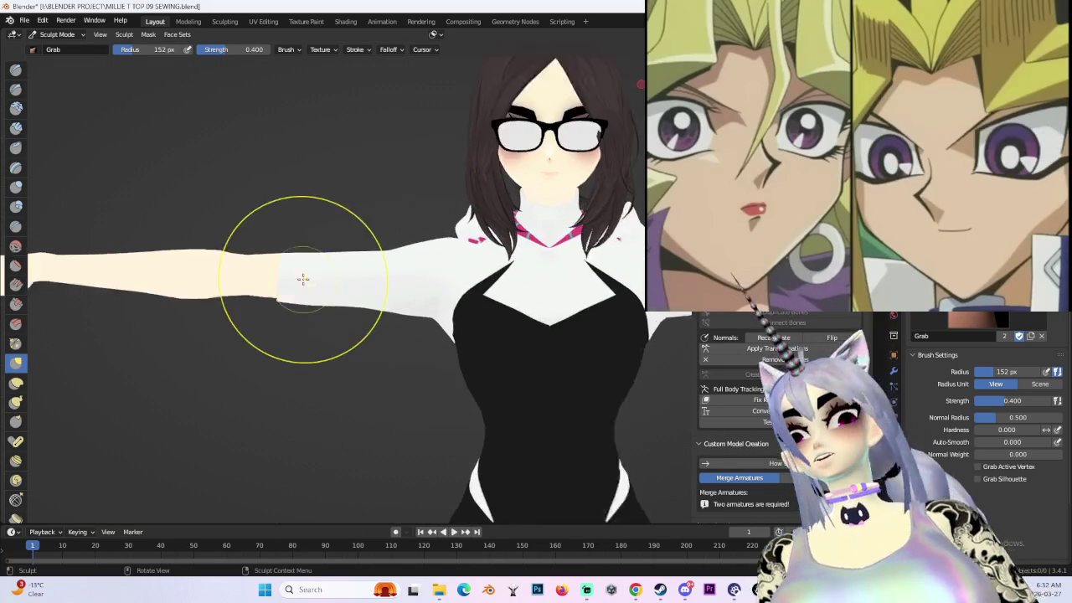
scroll(368, 295, up, 3)
scroll(329, 331, up, 2)
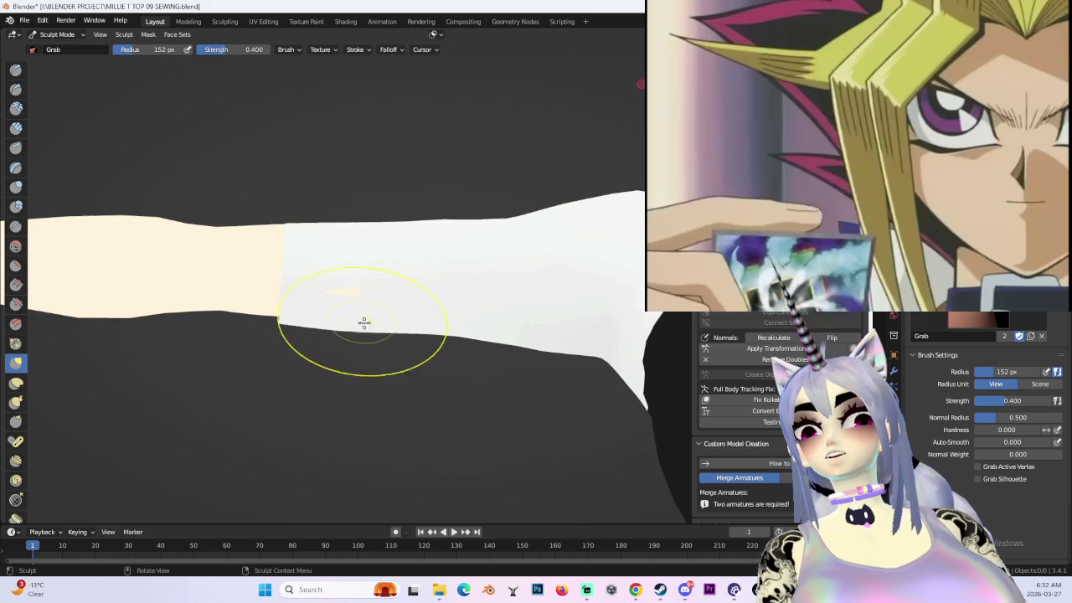
middle_drag(358, 319, 379, 317)
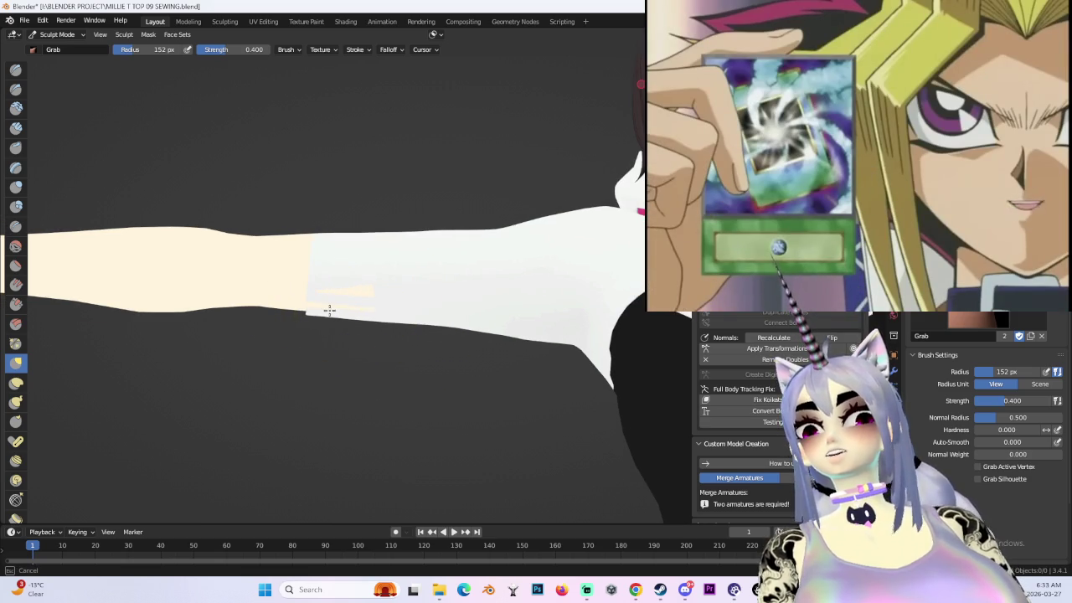
shift+middle_drag(465, 311, 439, 310)
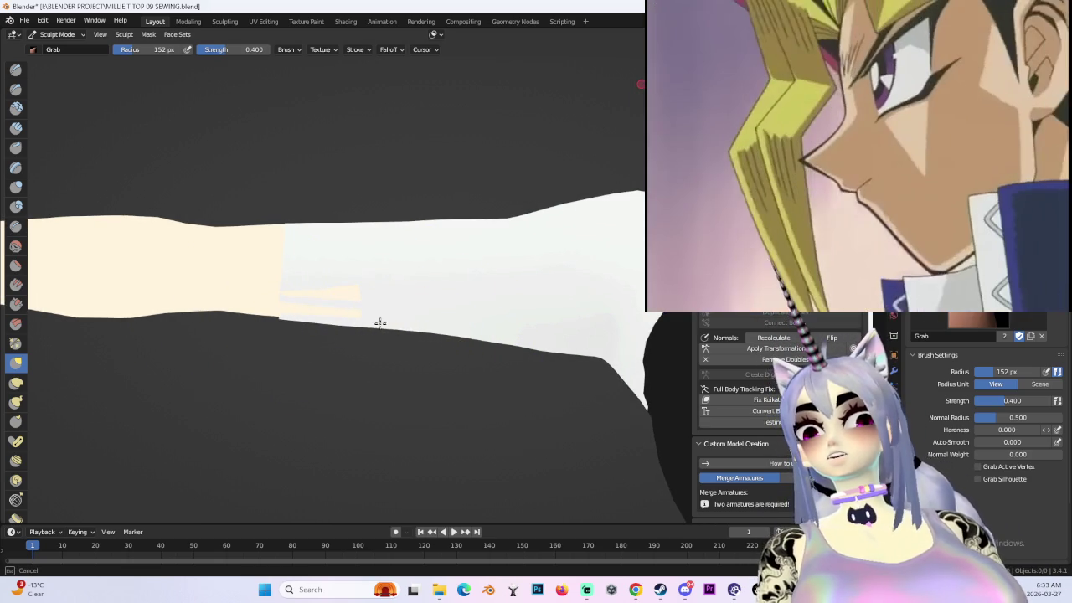
middle_drag(377, 324, 356, 319)
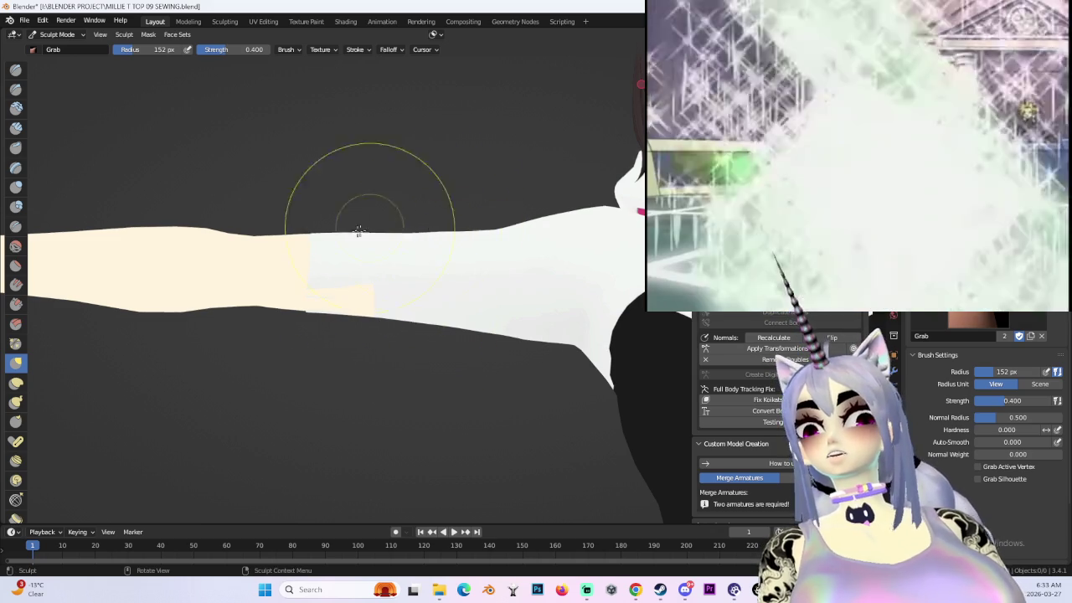
scroll(371, 240, down, 5)
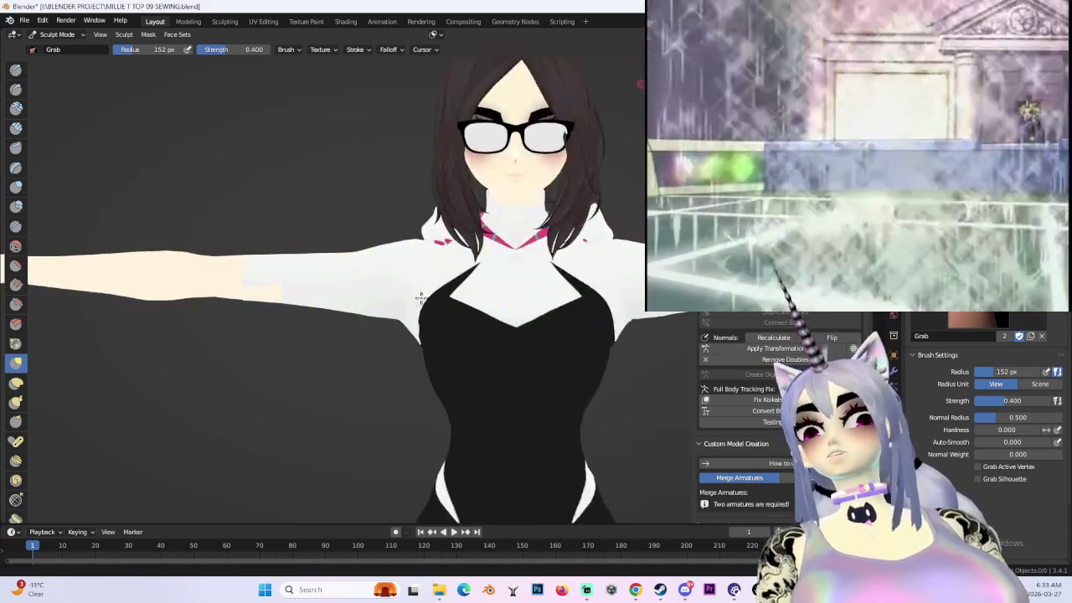
shift+middle_drag(424, 299, 294, 293)
scroll(477, 327, up, 3)
middle_drag(477, 327, 466, 239)
- Restore overlays and work the sleeve's underside along the forearm from several angles
mouse_move(419, 156)
middle_down()
mouse_move(444, 316)
mouse_move(438, 350)
mouse_move(444, 323)
middle_up()
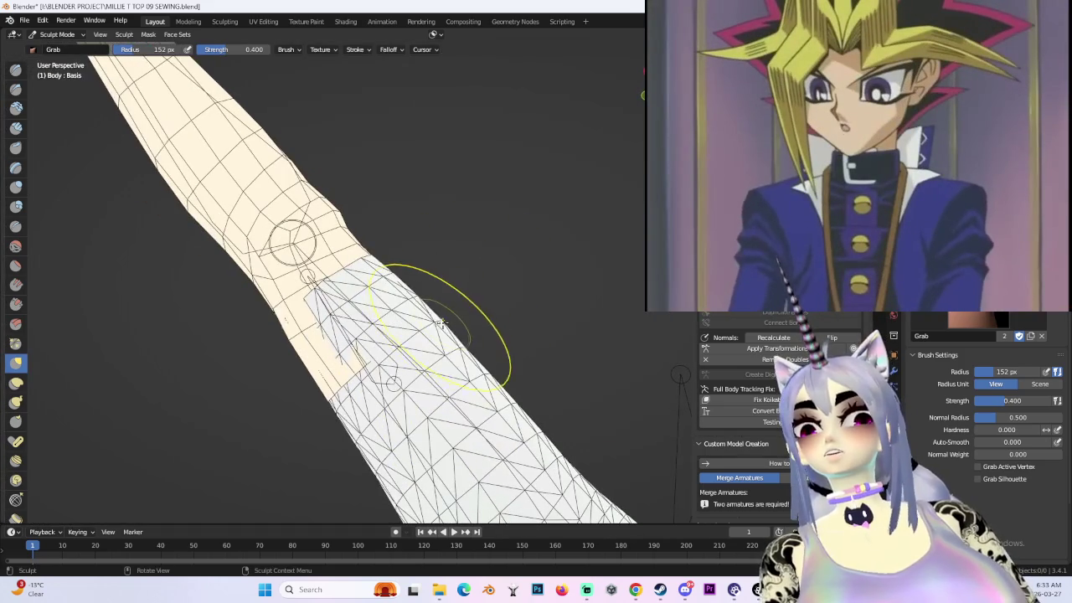
mouse_move(527, 327)
middle_down()
mouse_move(536, 351)
mouse_move(491, 354)
middle_up()
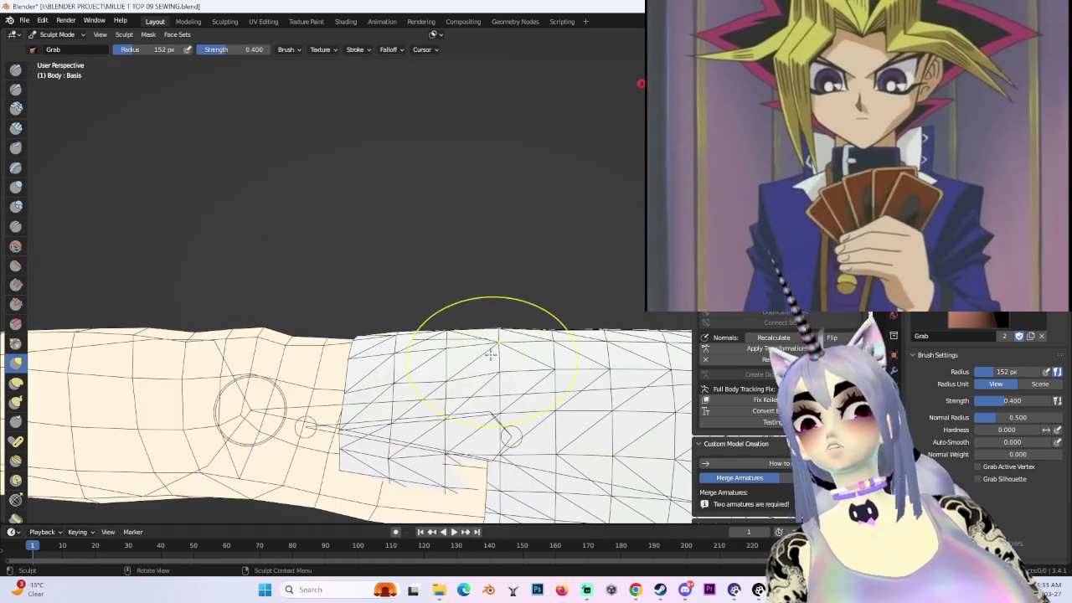
mouse_move(399, 339)
middle_down()
mouse_move(482, 317)
mouse_move(413, 311)
mouse_move(418, 180)
mouse_move(467, 312)
middle_up()
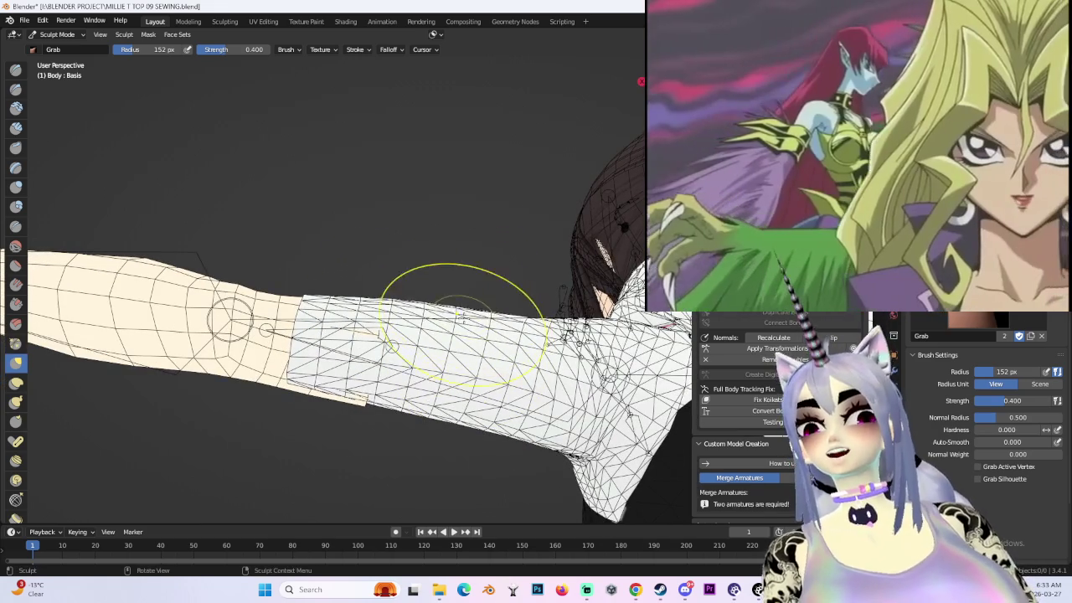
mouse_move(347, 312)
middle_down()
mouse_move(299, 333)
mouse_move(318, 293)
mouse_move(393, 343)
mouse_move(441, 335)
middle_up()
mouse_move(459, 297)
middle_down()
mouse_move(441, 233)
mouse_move(433, 282)
mouse_move(412, 292)
mouse_move(486, 258)
middle_up()
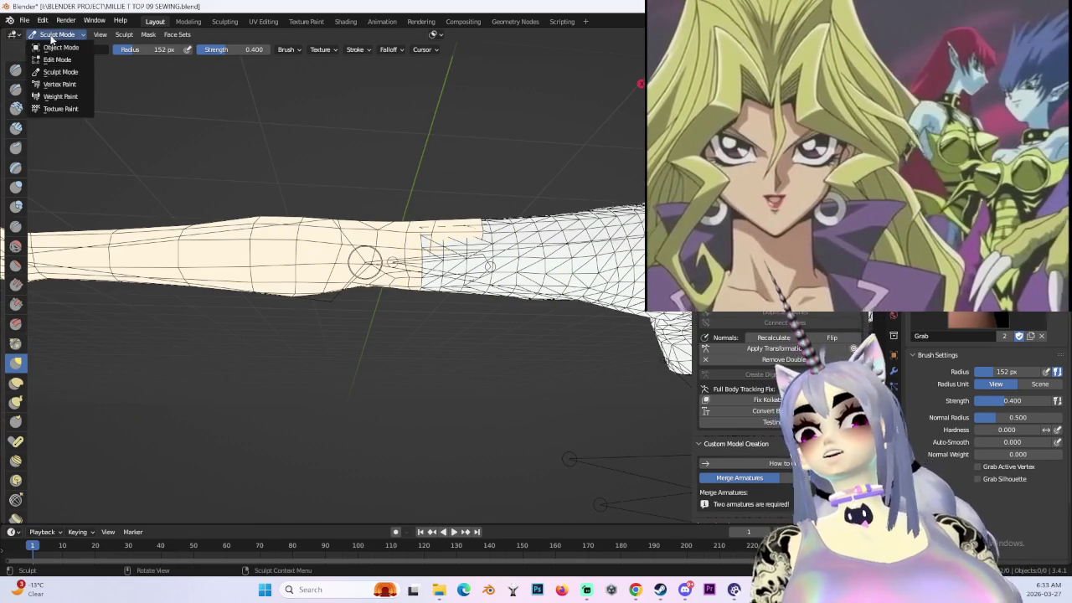
- Return the body to Edit Mode, viewed from the front in see-through wireframe
click(57, 47)
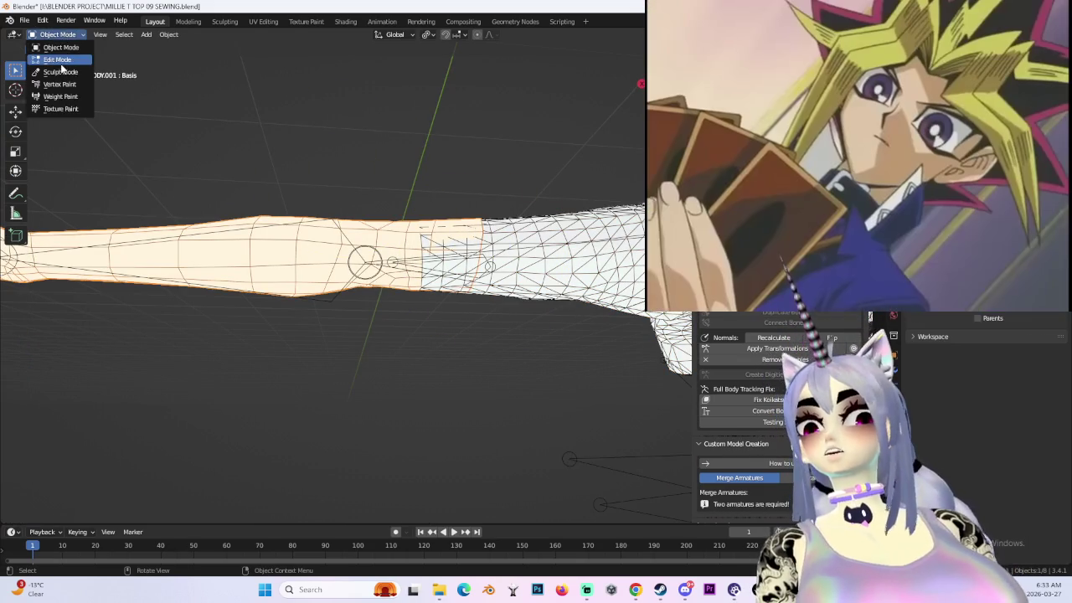
click(58, 59)
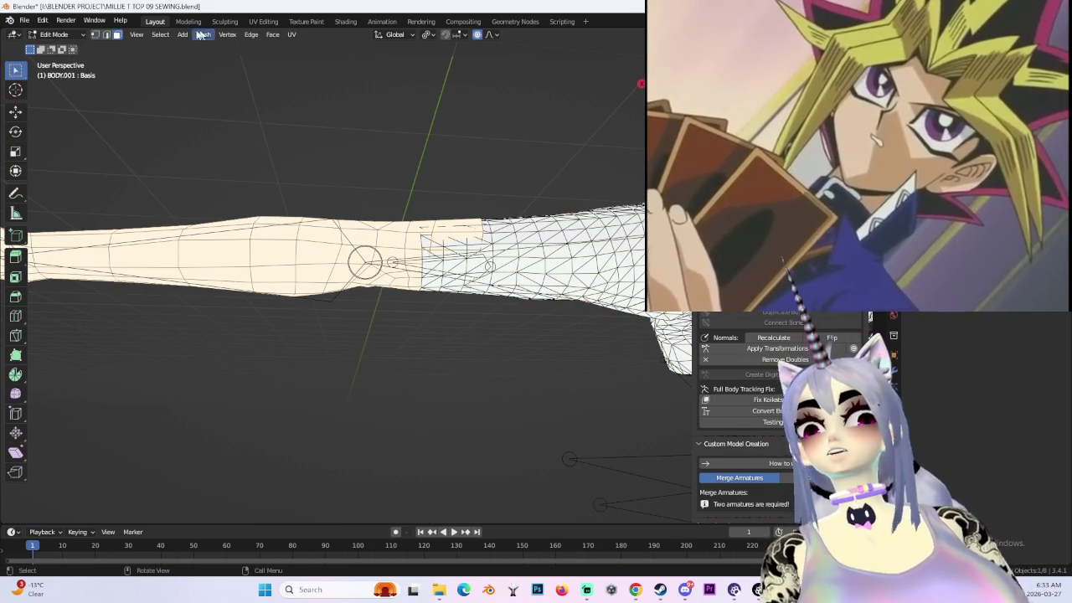
key(KP_1)
key(shift+z)
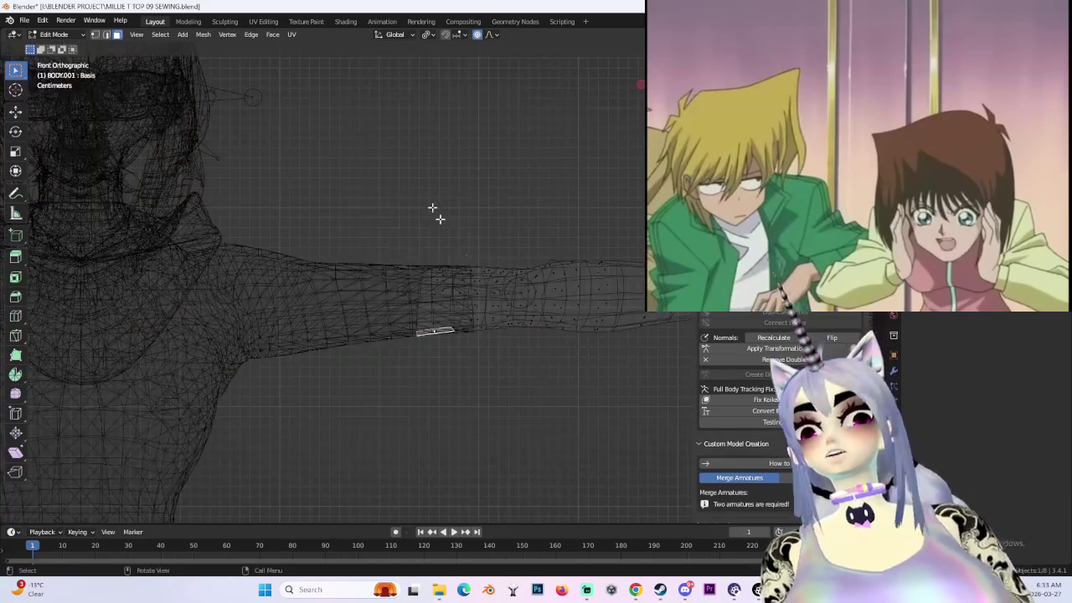
- Box-select the band of forearm faces beside the sleeve end from front and back views
drag(453, 412, 454, 412)
mouse_move(537, 282)
middle_down()
mouse_move(527, 350)
mouse_move(426, 338)
mouse_move(437, 353)
middle_up()
key(ctrl+KP_1)
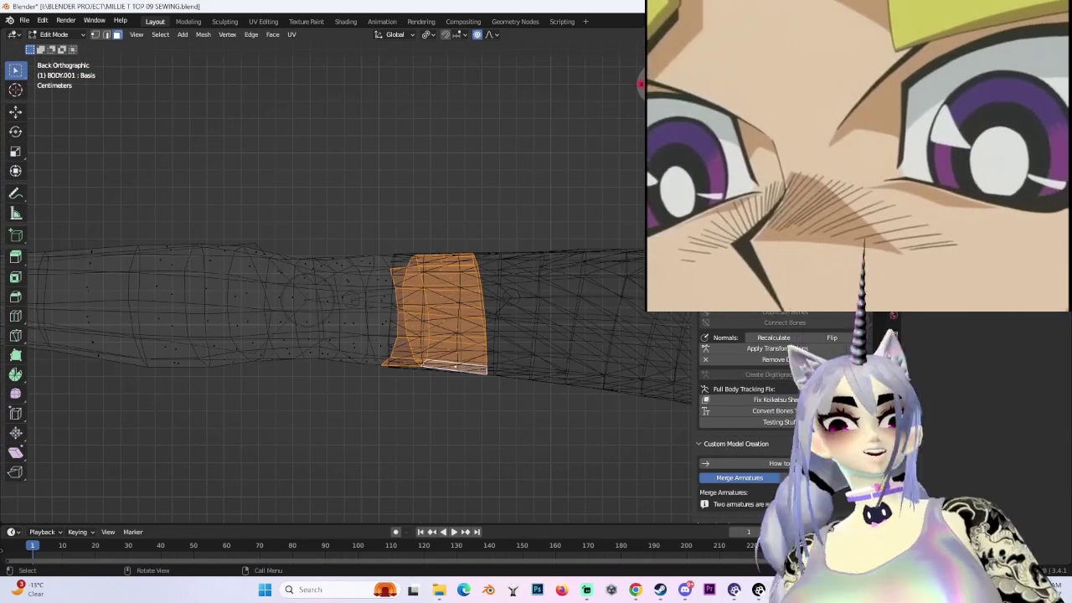
mouse_move(297, 213)
mouse_down()
mouse_move(382, 420)
mouse_move(419, 435)
mouse_up()
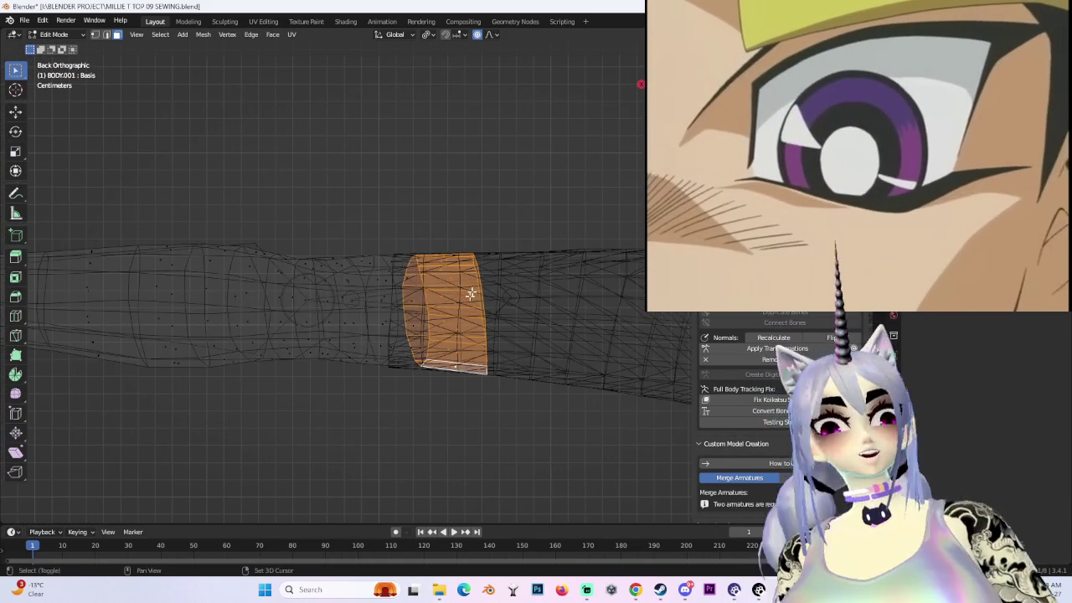
shift+middle_drag(435, 287, 357, 246)
drag(272, 107, 424, 437)
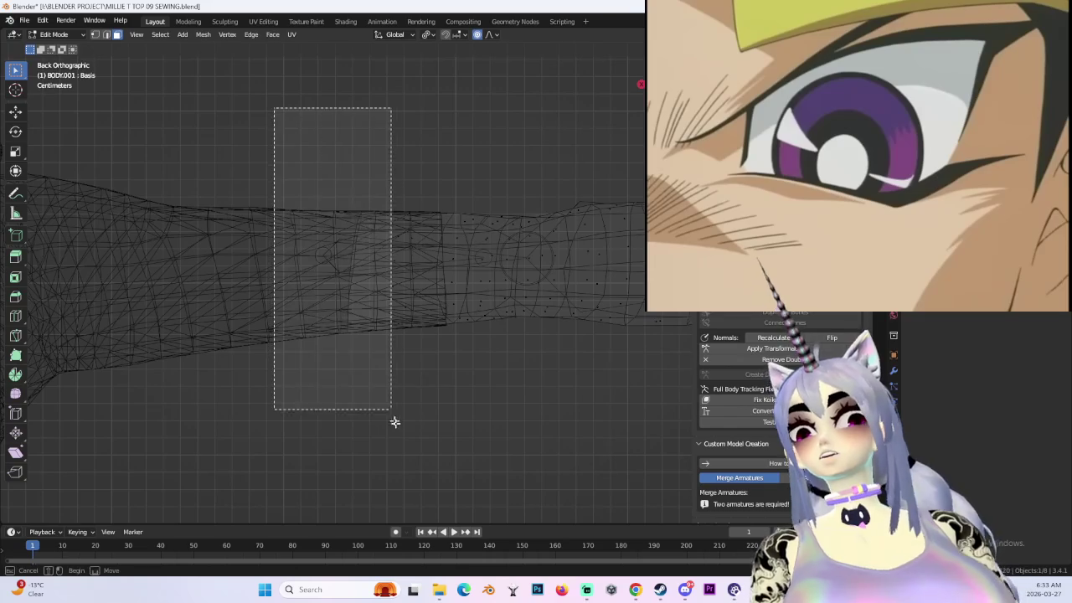
scroll(435, 203, down, 2)
mouse_move(435, 202)
middle_down()
mouse_move(443, 299)
mouse_move(466, 294)
mouse_move(457, 339)
mouse_move(490, 318)
mouse_move(491, 343)
middle_up()
mouse_move(539, 436)
mouse_down()
mouse_move(345, 165)
mouse_move(318, 166)
mouse_up()
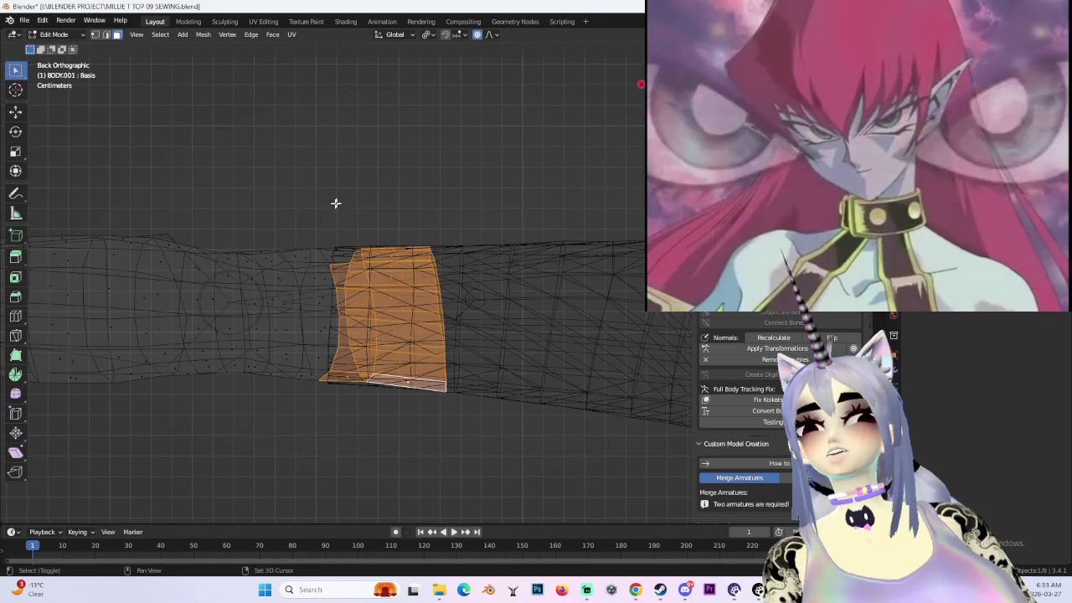
scroll(341, 201, down, 3)
scroll(296, 278, down, 3)
scroll(521, 227, up, 5)
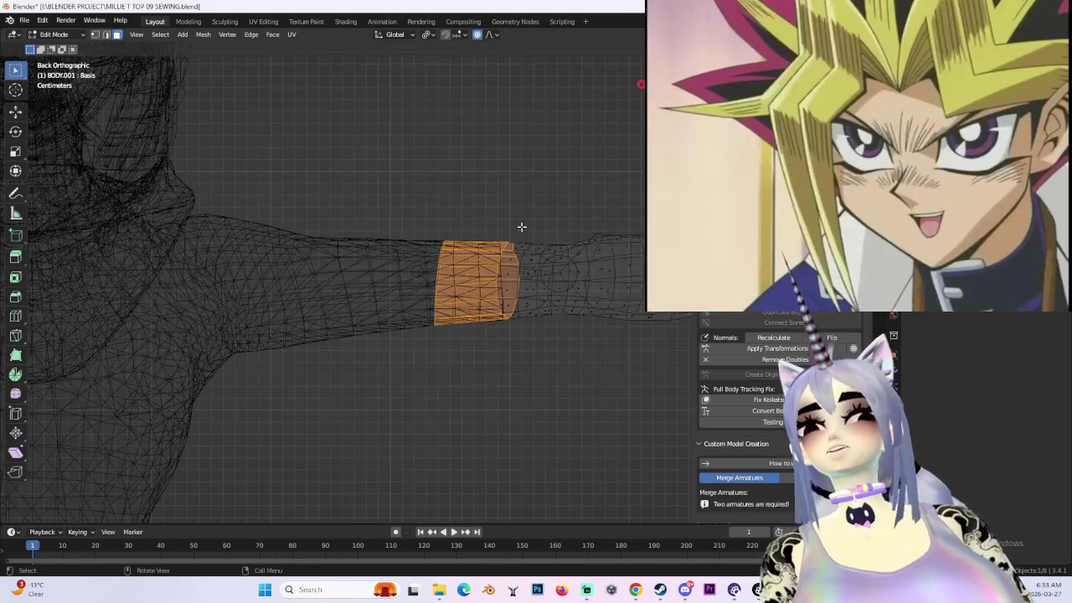
- Check the selection in solid shading, then reselect the forearm band from the front view
middle_drag(525, 221, 524, 292)
key(shift+z)
mouse_move(503, 251)
middle_down()
mouse_move(371, 318)
mouse_move(421, 391)
middle_up()
mouse_move(497, 345)
middle_down()
mouse_move(418, 295)
mouse_move(567, 285)
mouse_move(569, 433)
mouse_move(543, 360)
mouse_move(542, 448)
mouse_move(536, 199)
mouse_move(685, 318)
mouse_move(536, 153)
middle_up()
key(KP_1)
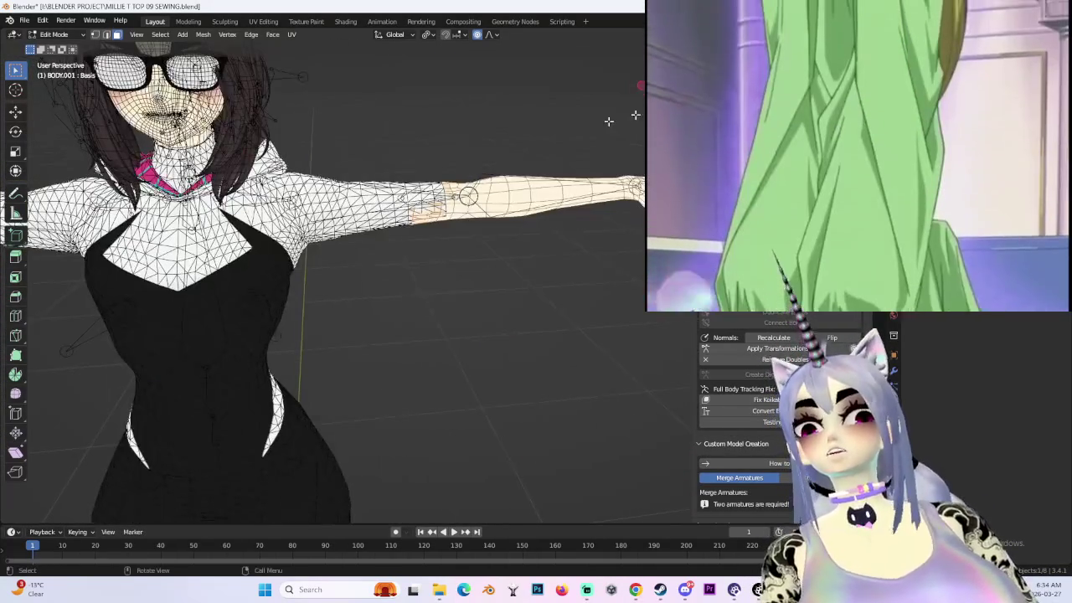
key(shift+z)
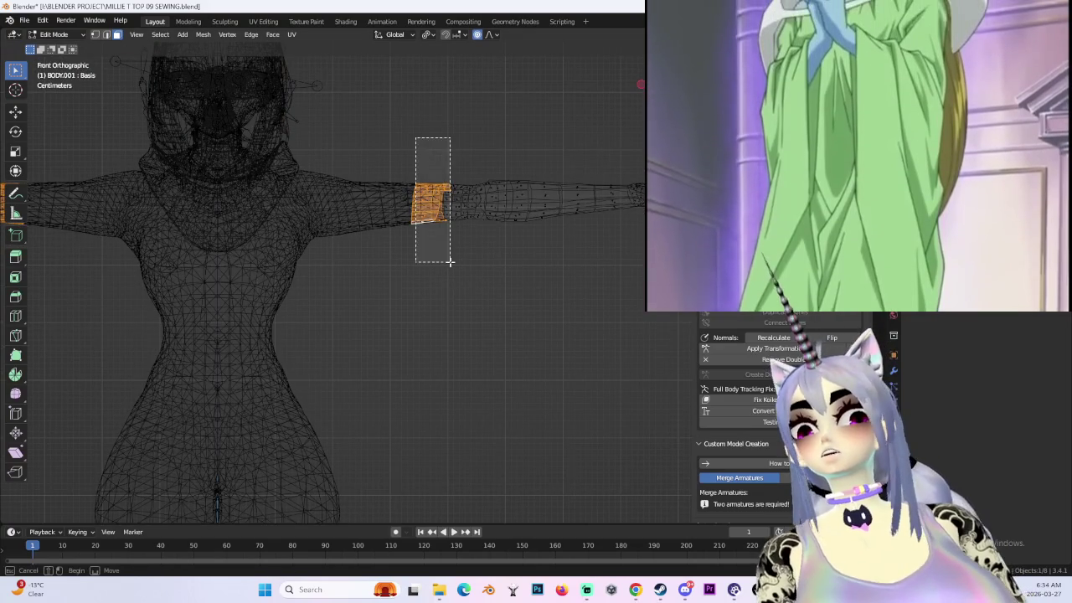
drag(449, 260, 447, 263)
scroll(469, 262, up, 2)
scroll(490, 262, up, 2)
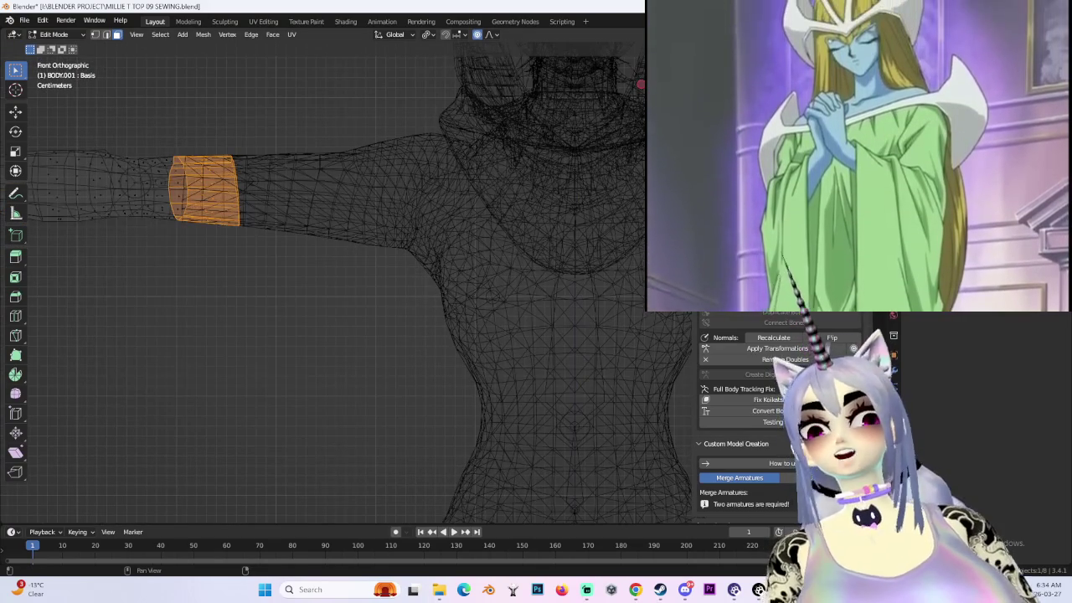
key(shift+z)
scroll(264, 186, up, 3)
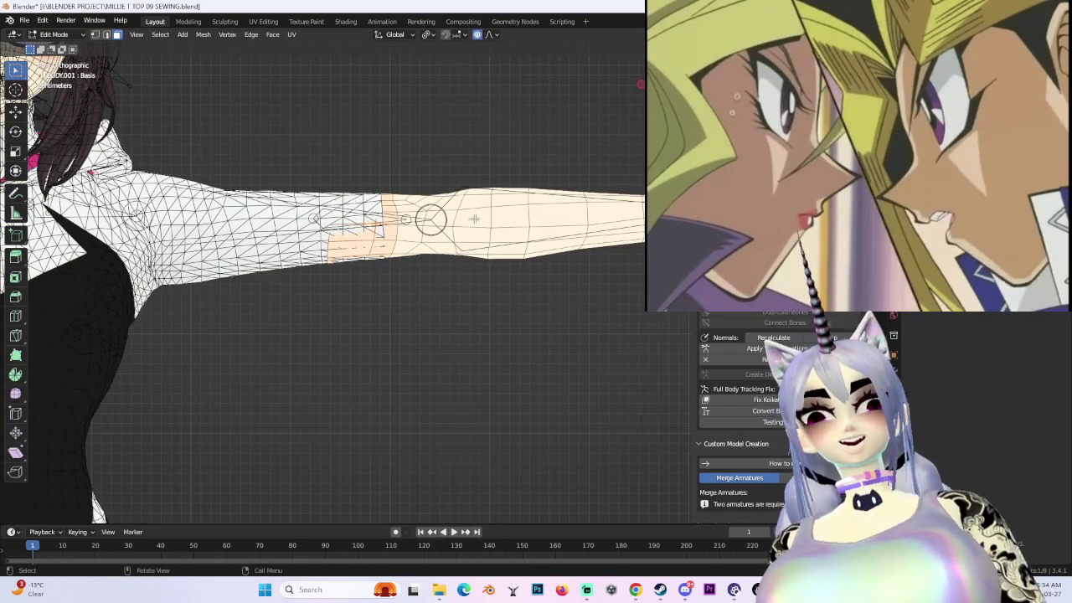
- Save a new copy of the file as MILLIE T TOP 10 SEWING
click(25, 19)
click(37, 46)
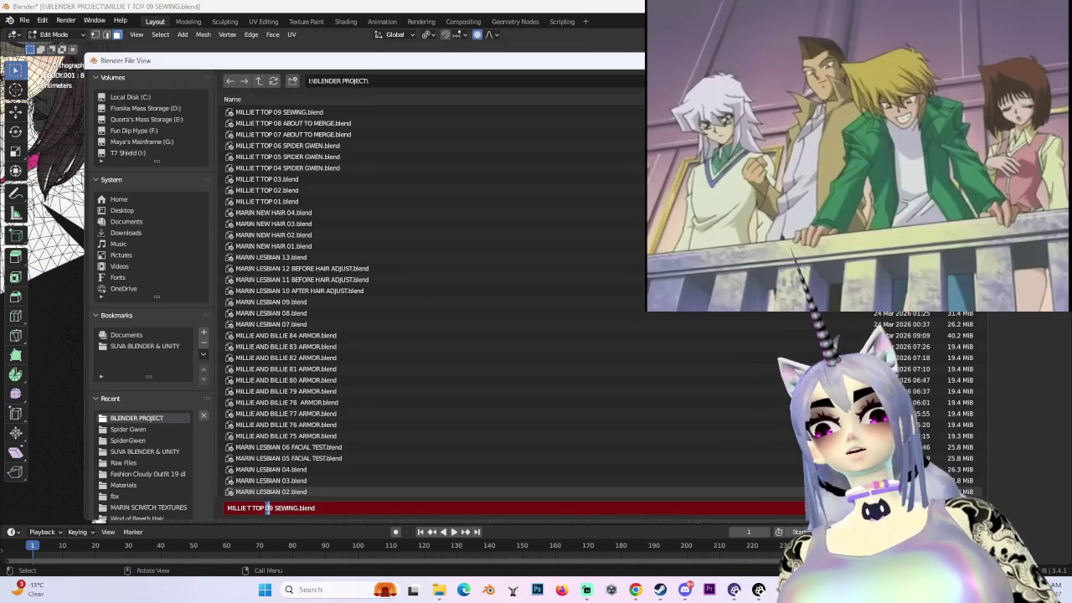
text(10)
key(Return)
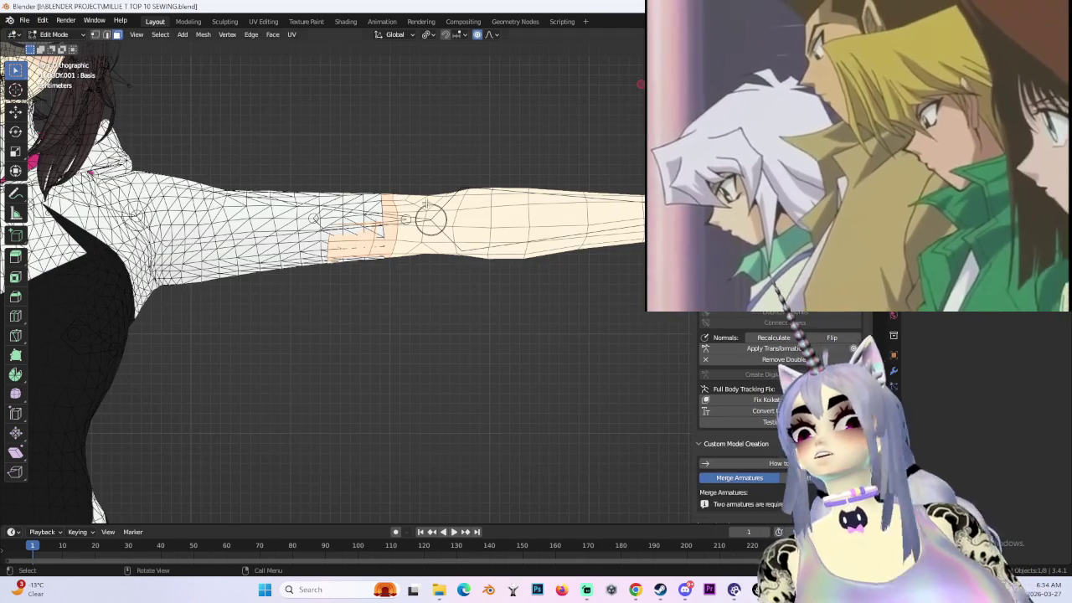
- Separate the selected bare arm section into its own object and return to Object Mode
key(p)
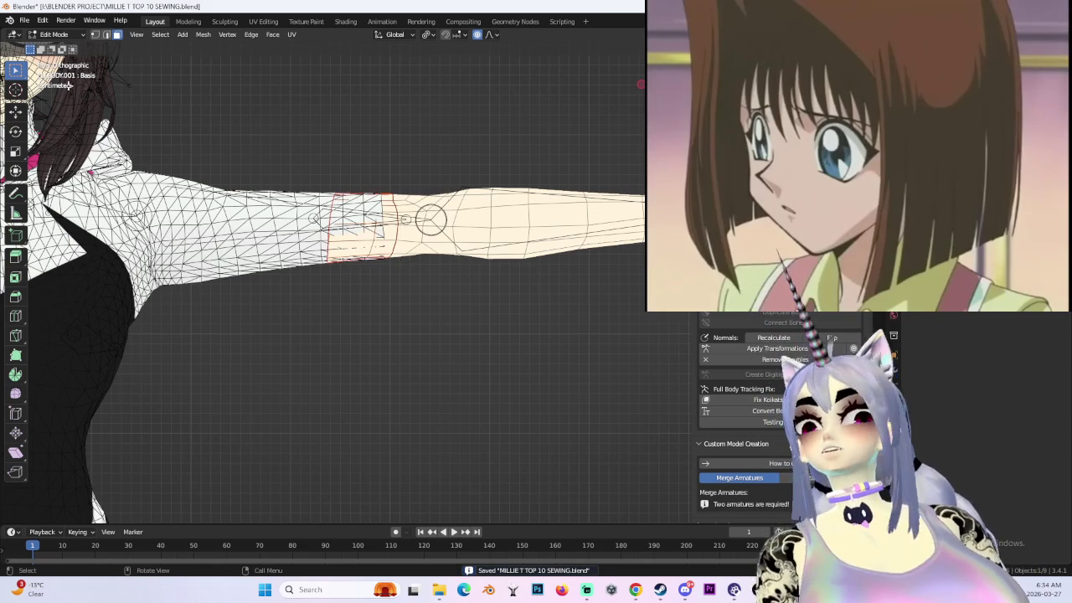
click(55, 35)
click(52, 47)
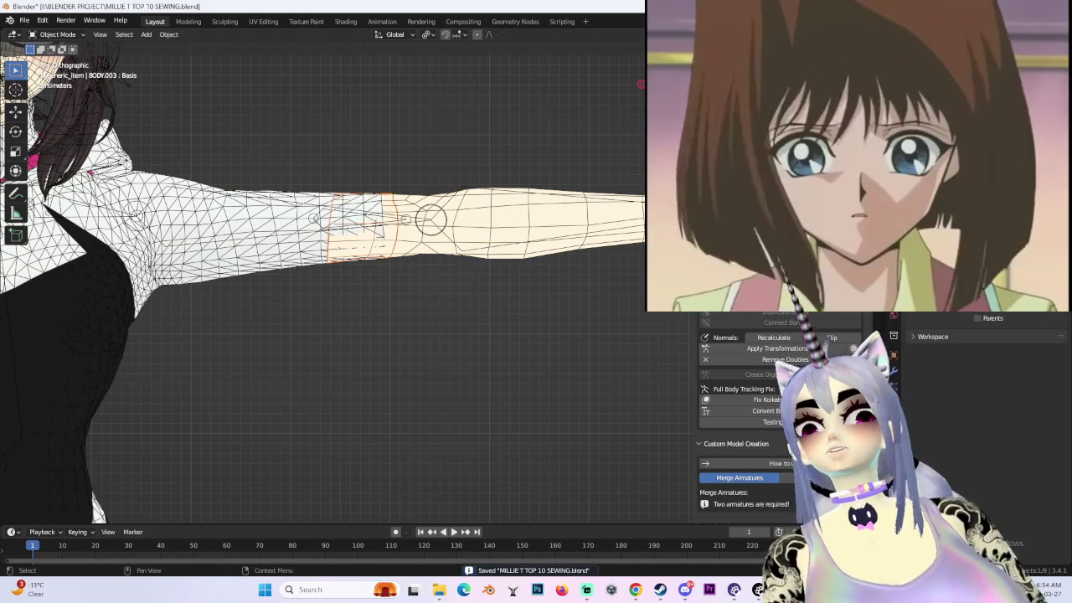
- Select the separated hand-and-arm piece, orbiting to see it in perspective
click(505, 208)
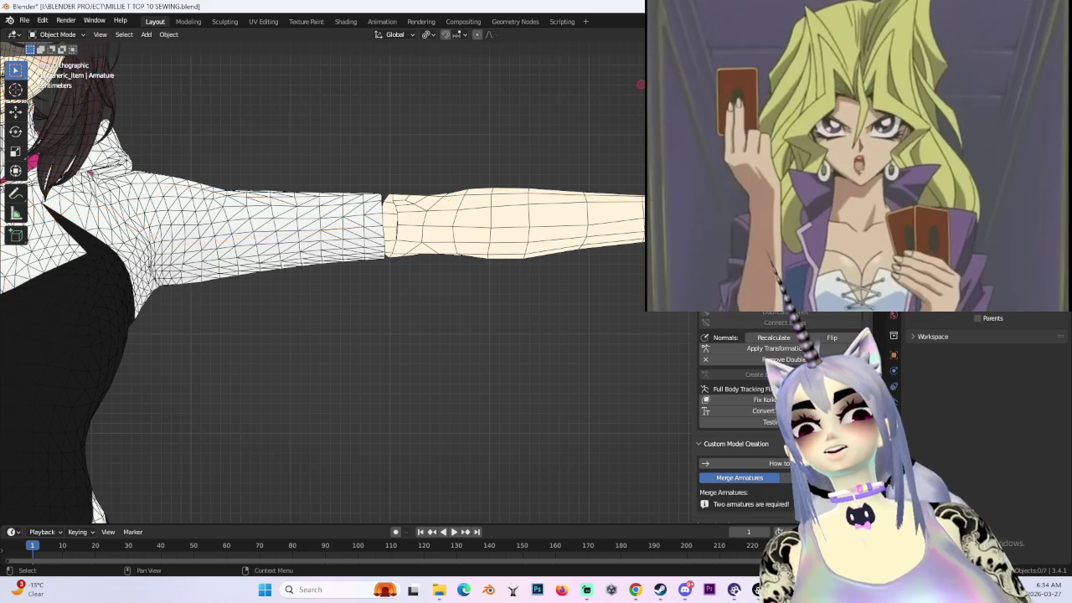
scroll(379, 274, up, 2)
click(469, 213)
scroll(378, 274, down, 4)
scroll(379, 274, up, 4)
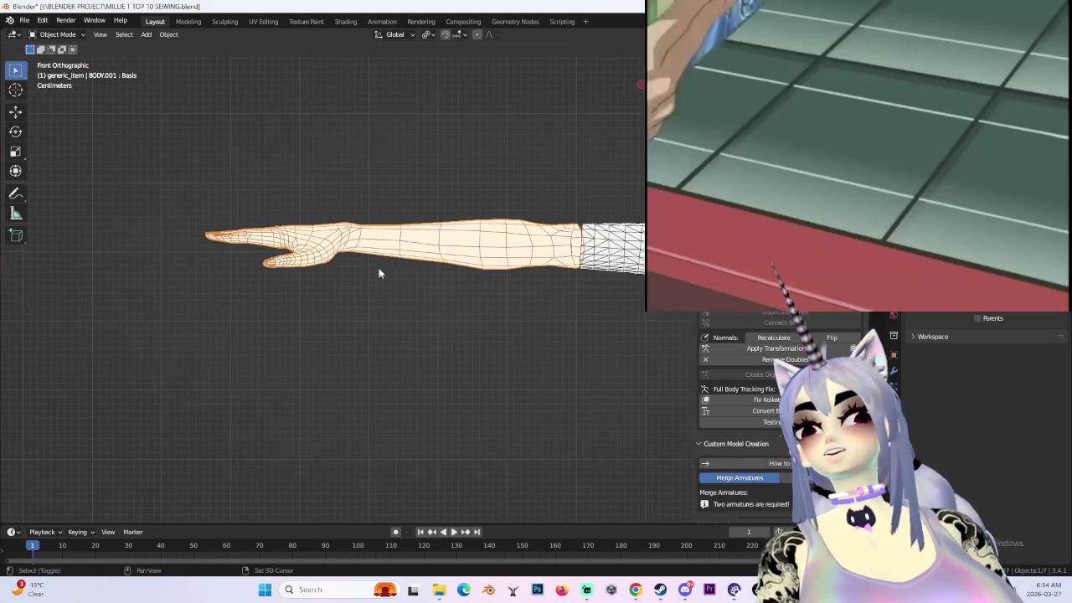
middle_drag(534, 210, 592, 232)
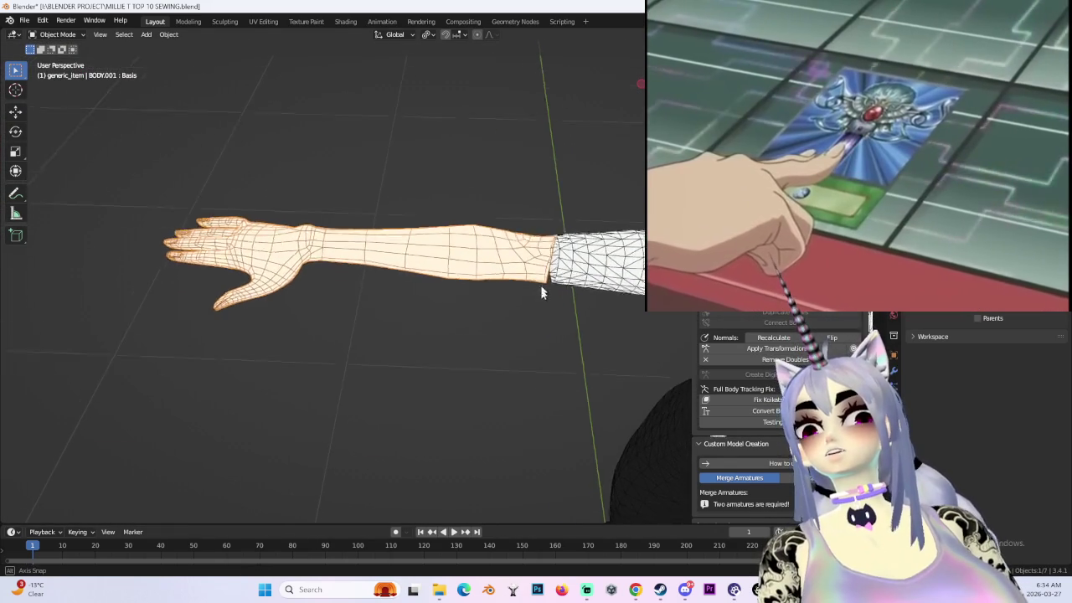
scroll(591, 232, up, 1)
scroll(522, 182, up, 1)
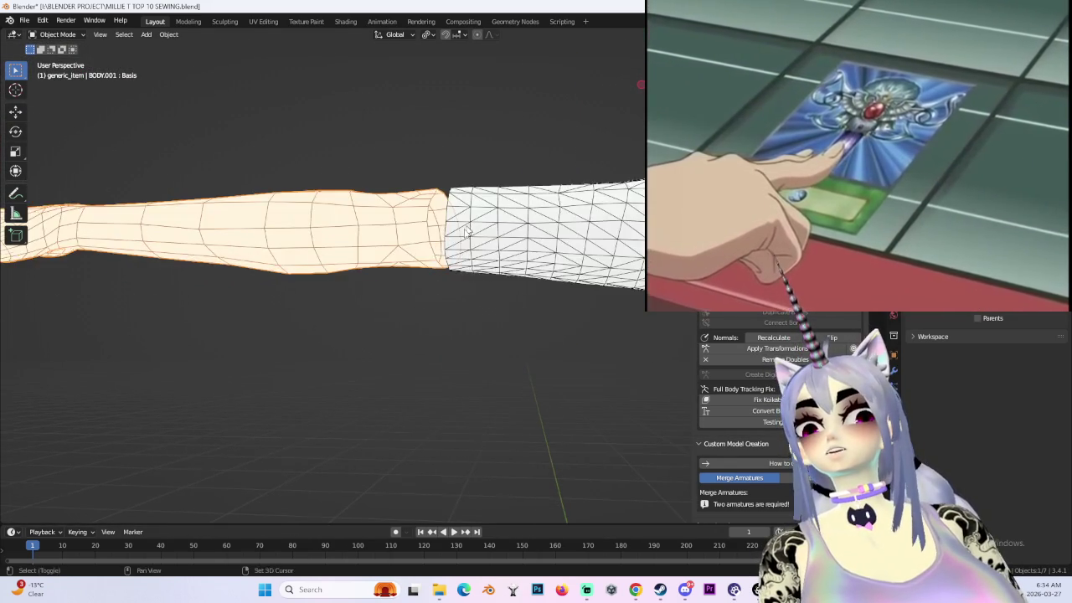
scroll(461, 249, up, 1)
scroll(471, 259, up, 1)
- Add the shirt to the selection, join it with the arm using Ctrl+J, and enter Edit Mode
shift+click(471, 259)
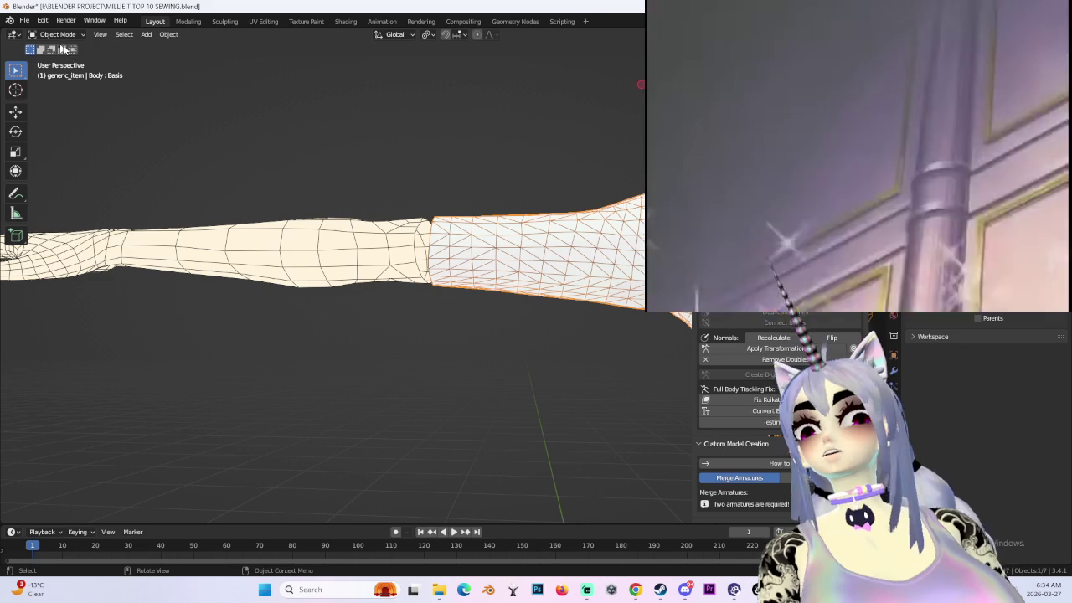
scroll(394, 228, down, 5)
key(ctrl+j)
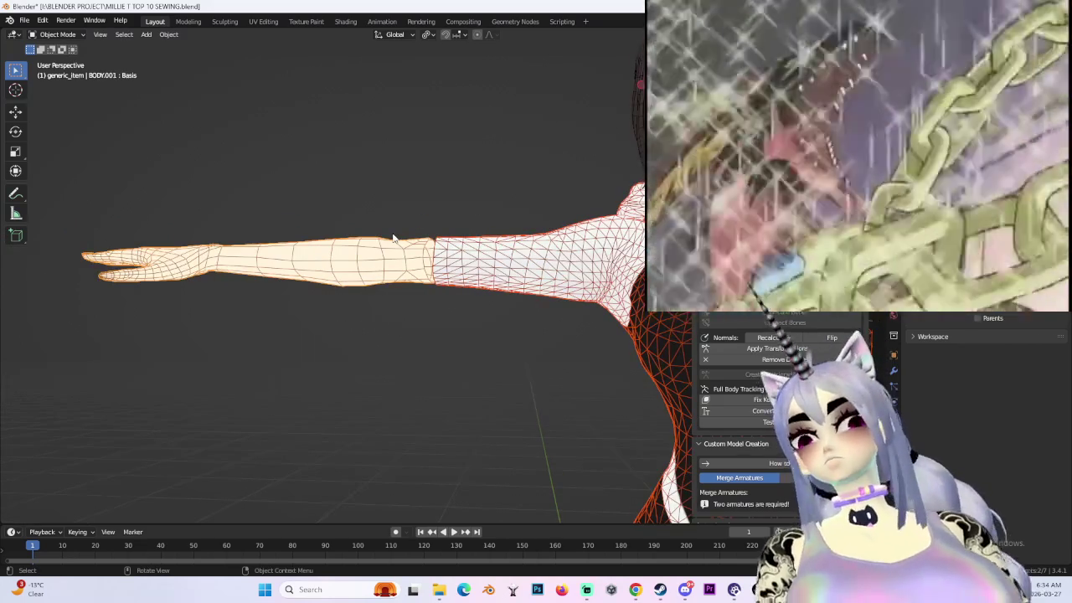
scroll(522, 279, up, 5)
scroll(433, 256, up, 3)
click(72, 34)
click(54, 52)
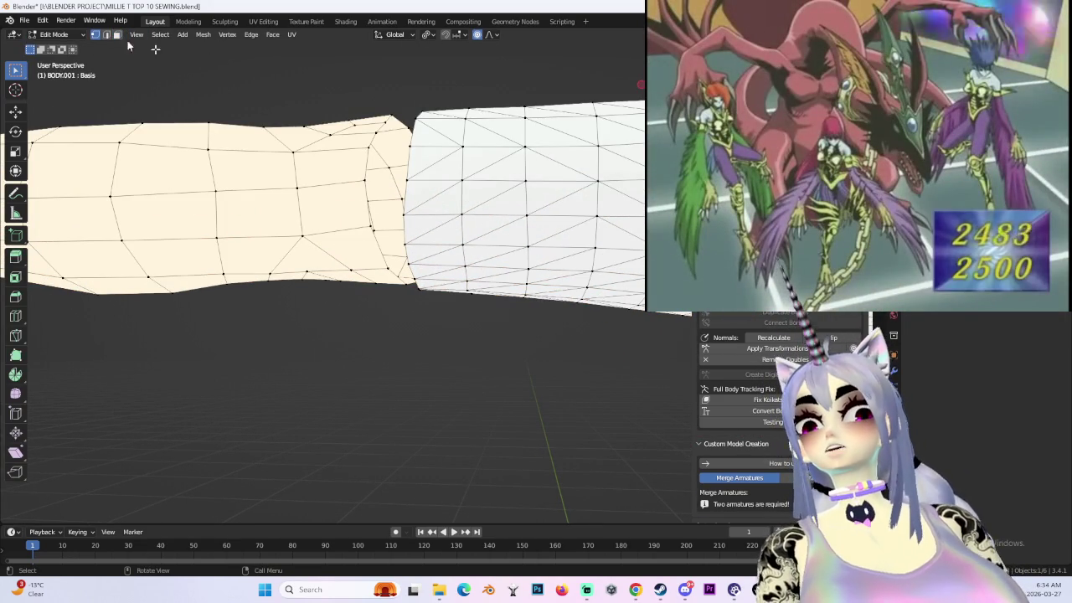
- Merge the first forearm-to-sleeve seam vertex pairs with M > At Last, checking each weld
key(m)
click(495, 208)
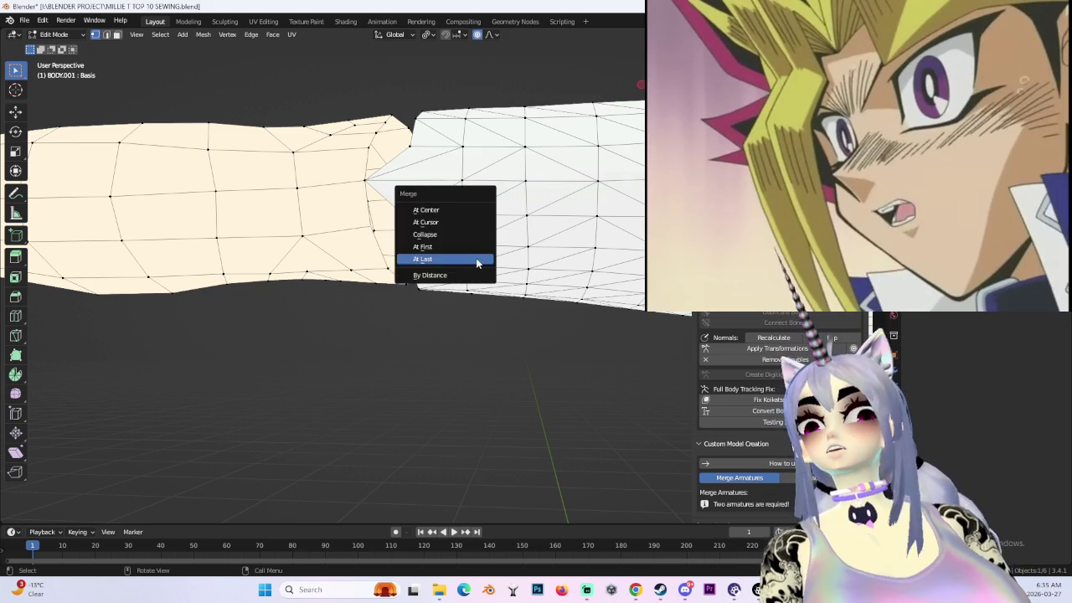
click(476, 263)
middle_drag(476, 263, 392, 235)
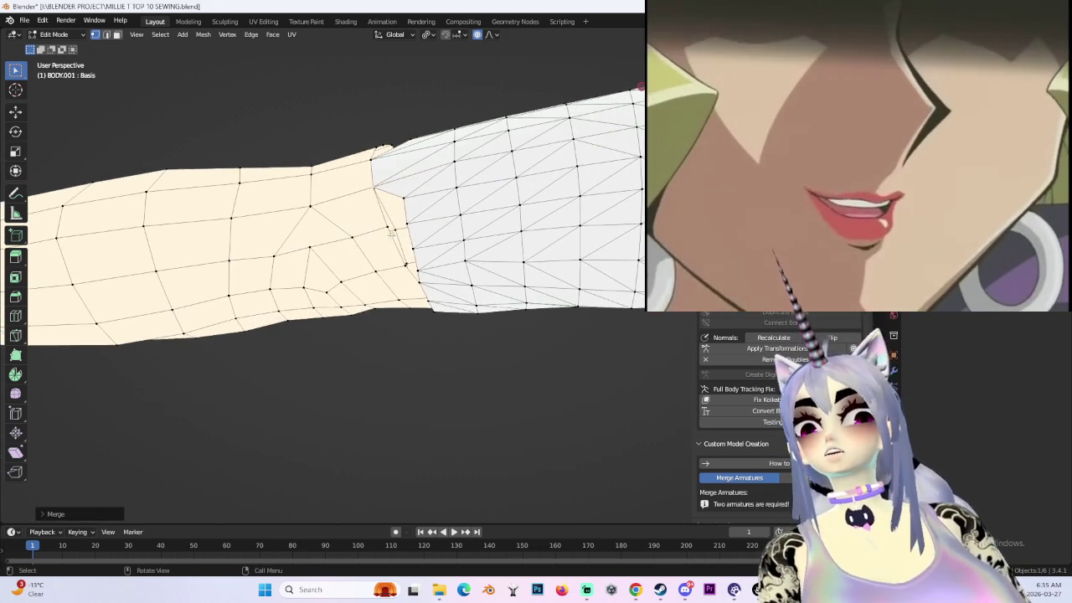
key(m)
click(462, 253)
mouse_move(463, 253)
middle_down()
mouse_move(476, 194)
mouse_move(438, 280)
mouse_move(452, 218)
mouse_move(438, 263)
mouse_move(432, 150)
mouse_move(416, 315)
mouse_move(381, 292)
mouse_move(397, 310)
mouse_move(429, 304)
middle_up()
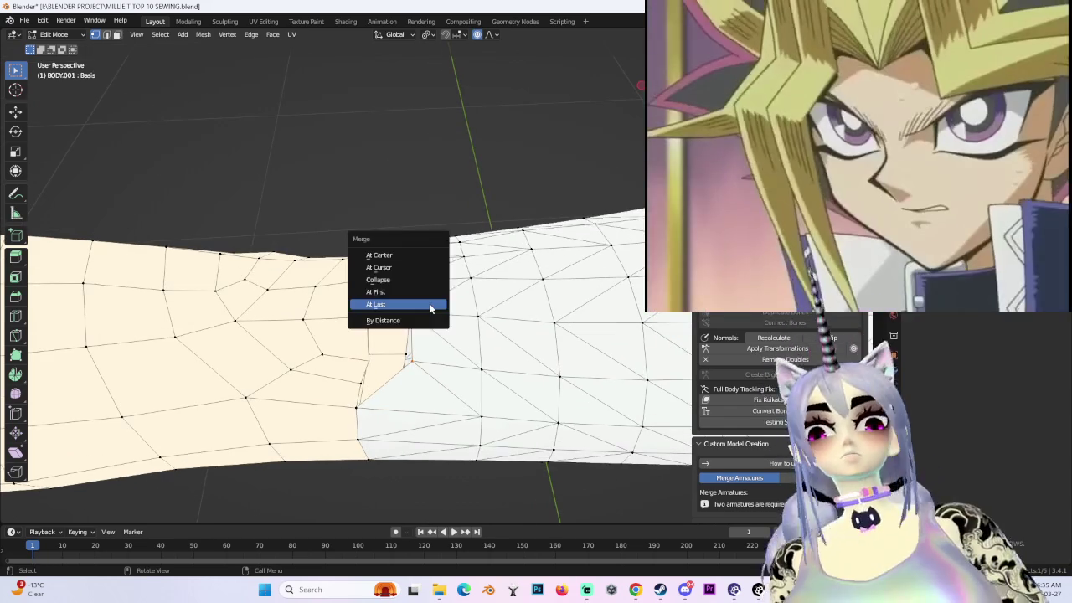
click(430, 308)
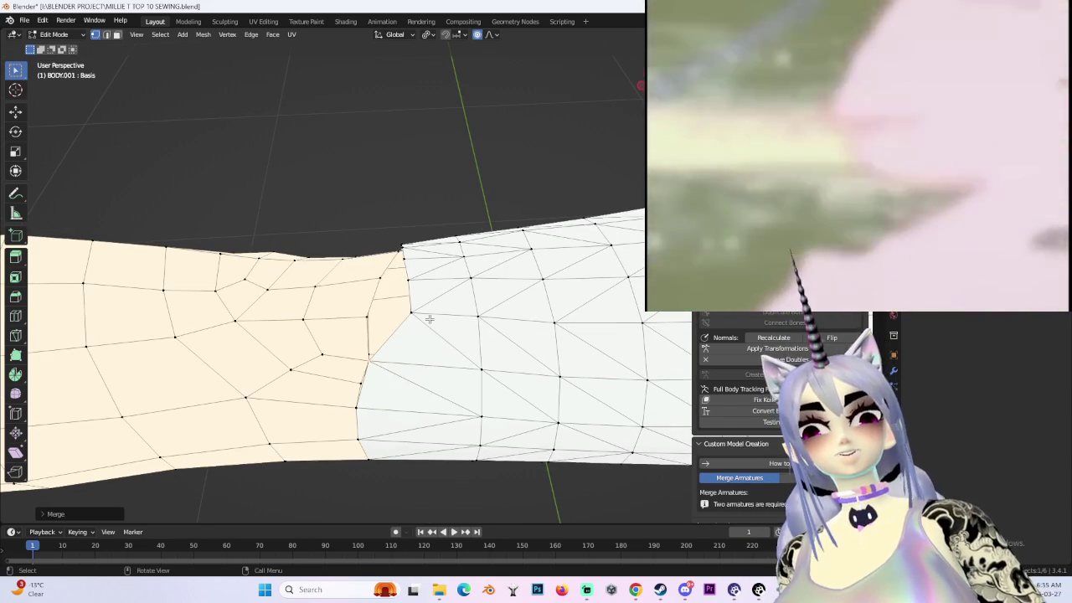
mouse_move(429, 319)
middle_down()
mouse_move(414, 322)
mouse_move(444, 305)
mouse_move(441, 379)
mouse_move(525, 356)
mouse_move(514, 383)
mouse_move(541, 388)
mouse_move(467, 390)
mouse_move(467, 411)
mouse_move(451, 268)
middle_up()
mouse_move(427, 270)
middle_down()
mouse_move(521, 300)
mouse_move(438, 287)
mouse_move(459, 340)
mouse_move(525, 289)
mouse_move(474, 291)
mouse_move(491, 311)
mouse_move(526, 258)
mouse_move(545, 324)
mouse_move(493, 282)
mouse_move(489, 254)
mouse_move(287, 377)
mouse_move(427, 294)
mouse_move(475, 294)
mouse_move(394, 311)
mouse_move(338, 291)
middle_up()
key(m)
click(521, 300)
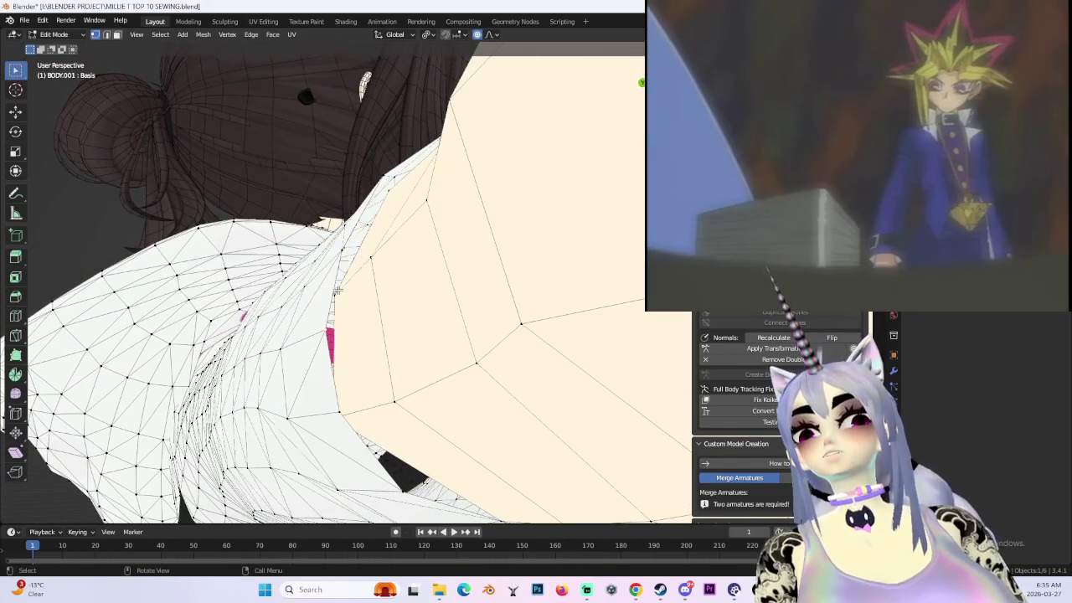
- Weld three more seam vertex pairs onto the last-picked vertex around the forearm
click(386, 308)
mouse_move(387, 311)
middle_down()
mouse_move(399, 330)
mouse_move(431, 321)
mouse_move(564, 397)
mouse_move(539, 311)
mouse_move(442, 372)
mouse_move(478, 321)
mouse_move(460, 354)
mouse_move(426, 295)
mouse_move(462, 306)
mouse_move(465, 287)
mouse_move(491, 354)
mouse_move(564, 280)
mouse_move(562, 336)
mouse_move(469, 335)
mouse_move(434, 314)
middle_up()
click(432, 333)
scroll(432, 332, down, 5)
key(m)
click(467, 307)
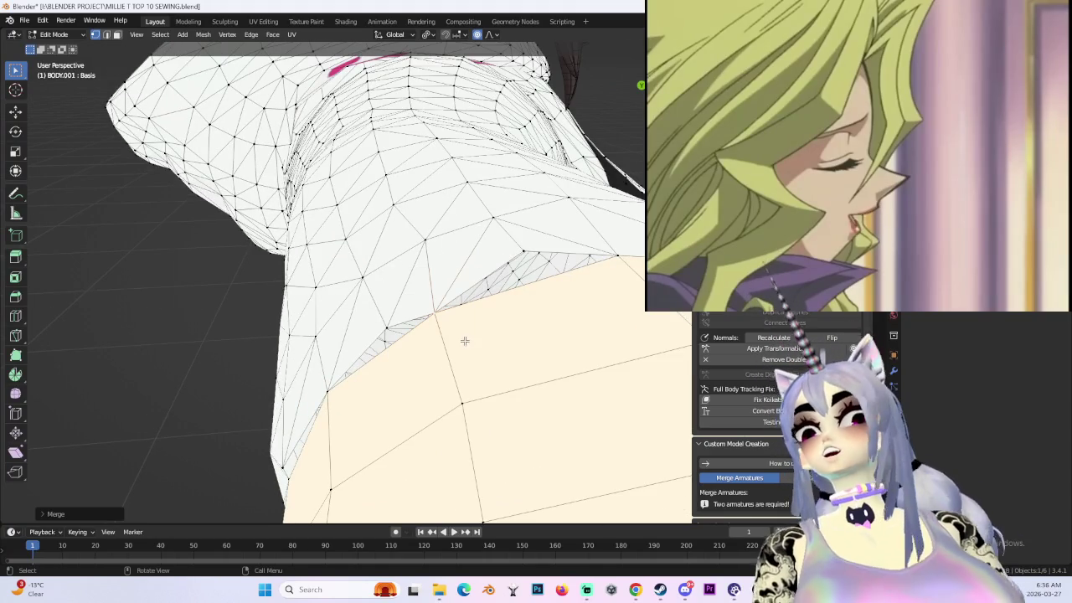
- Orbit around the arm from side, torso end and upper arm to inspect the seam
mouse_move(435, 315)
middle_down()
mouse_move(587, 299)
mouse_move(586, 346)
mouse_move(520, 355)
mouse_move(507, 306)
mouse_move(466, 296)
middle_up()
mouse_move(461, 394)
middle_down()
mouse_move(461, 320)
mouse_move(549, 442)
mouse_move(459, 385)
middle_up()
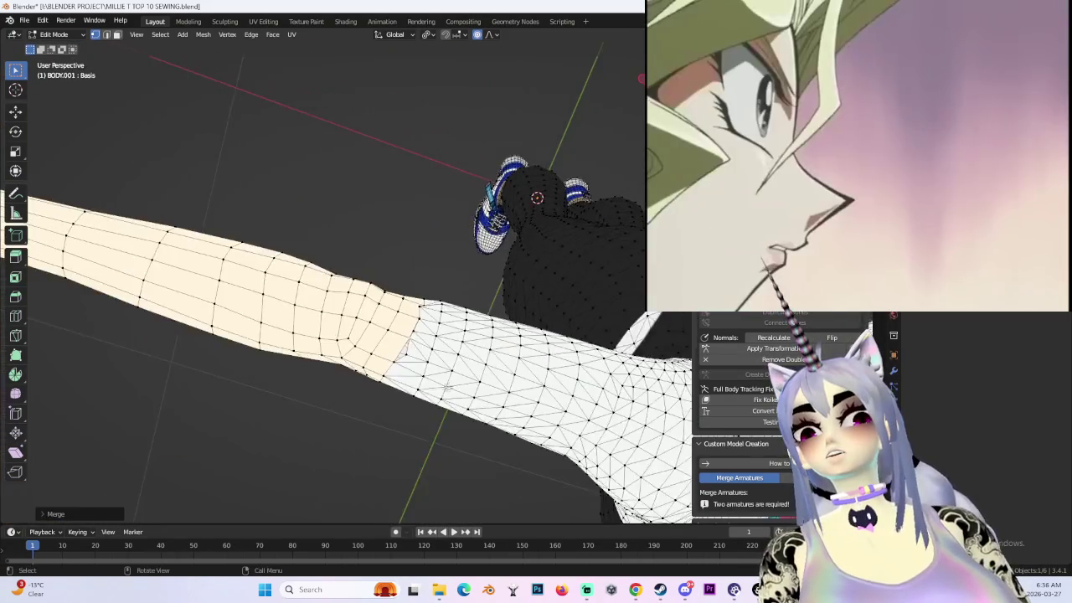
mouse_move(376, 372)
middle_down()
mouse_move(428, 410)
mouse_move(572, 342)
mouse_move(462, 371)
mouse_move(570, 388)
mouse_move(540, 258)
mouse_move(482, 283)
middle_up()
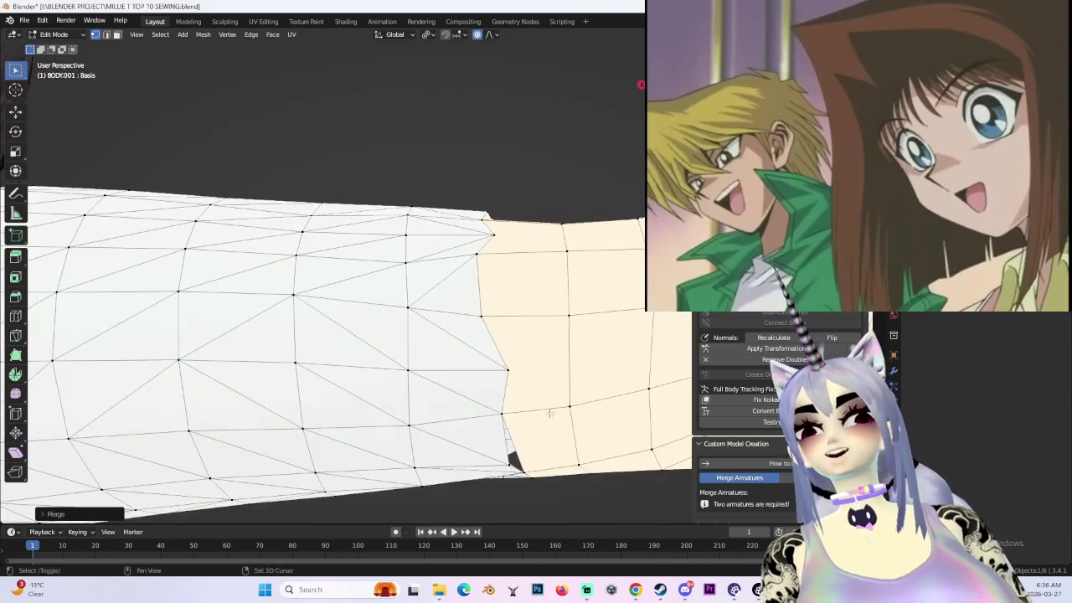
middle_drag(541, 408, 462, 294)
mouse_move(471, 366)
middle_down()
mouse_move(469, 402)
mouse_move(433, 360)
mouse_move(399, 351)
mouse_move(541, 383)
mouse_move(438, 407)
mouse_move(417, 331)
mouse_move(541, 344)
mouse_move(507, 333)
mouse_move(530, 361)
mouse_move(410, 378)
mouse_move(432, 323)
middle_up()
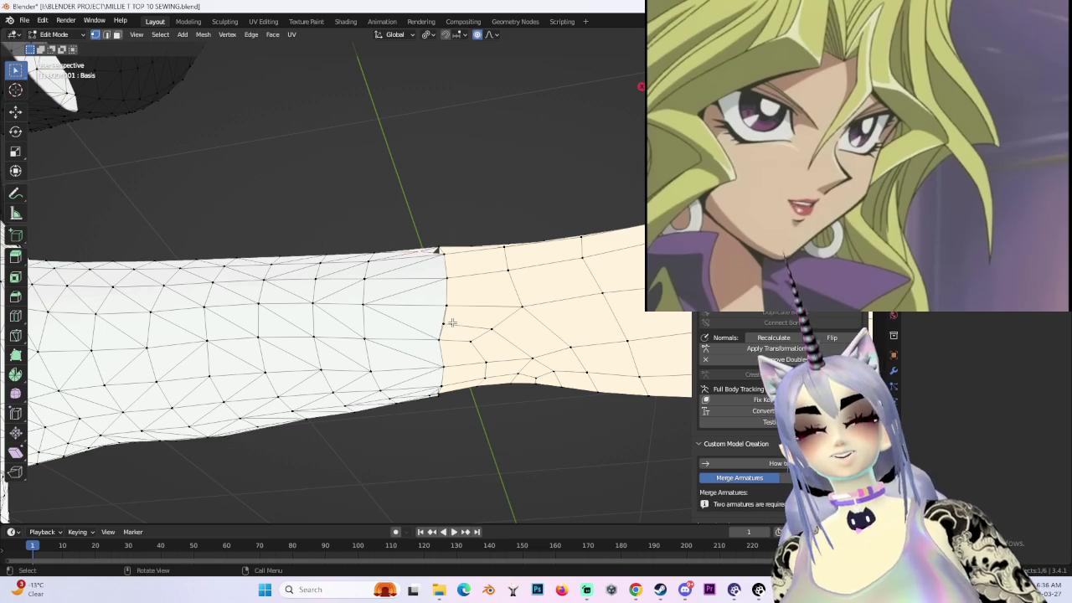
mouse_move(453, 323)
middle_down()
mouse_move(478, 376)
mouse_move(467, 377)
mouse_move(531, 378)
mouse_move(461, 319)
mouse_move(485, 337)
mouse_move(462, 307)
mouse_move(477, 328)
mouse_move(438, 344)
mouse_move(320, 311)
mouse_move(478, 307)
mouse_move(491, 283)
mouse_move(491, 306)
mouse_move(481, 294)
mouse_move(459, 296)
mouse_move(433, 259)
mouse_move(474, 240)
mouse_move(541, 292)
middle_up()
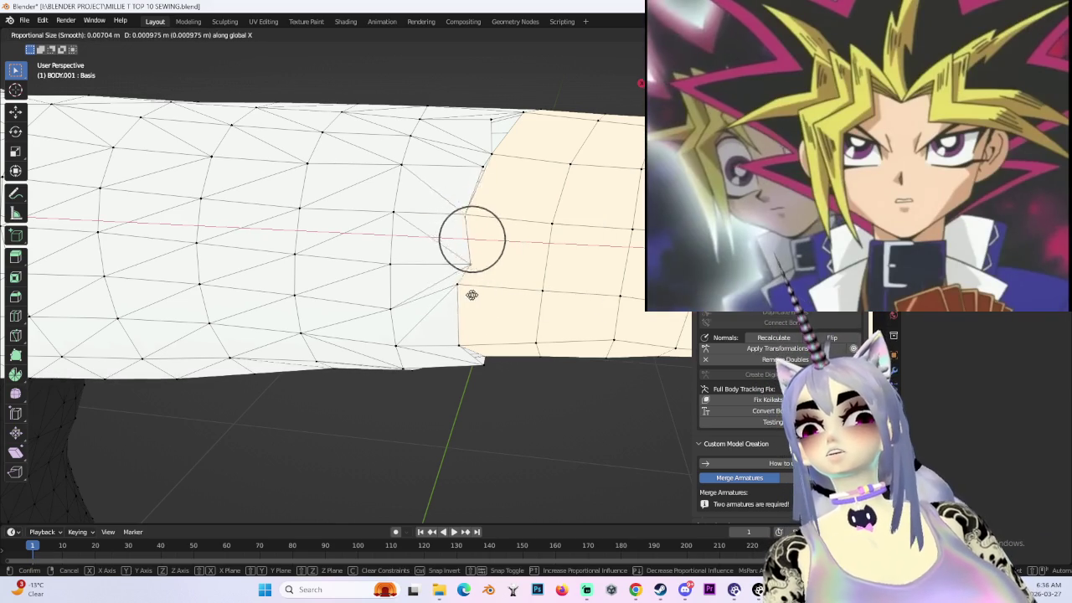
- Confirm the nudged seam vertex and merge the next sleeve-edge pair into the forearm
click(460, 294)
middle_drag(460, 294, 541, 285)
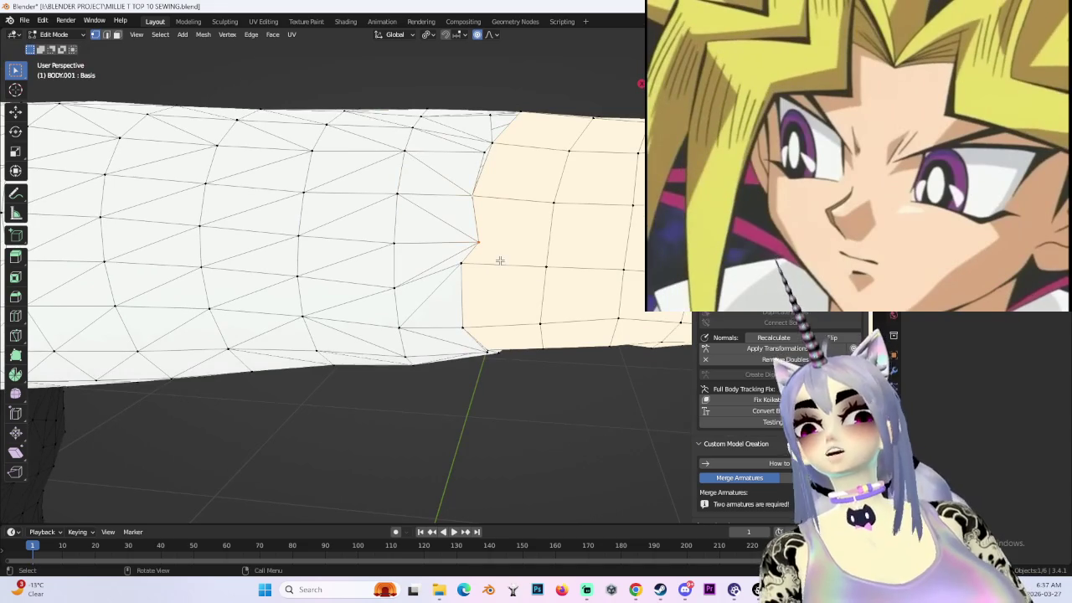
mouse_move(409, 226)
middle_down()
mouse_move(455, 287)
mouse_move(452, 411)
mouse_move(570, 324)
mouse_move(517, 330)
mouse_move(384, 260)
middle_up()
mouse_move(475, 320)
middle_down()
mouse_move(510, 299)
mouse_move(453, 312)
mouse_move(418, 287)
mouse_move(495, 282)
mouse_move(409, 308)
mouse_move(545, 315)
mouse_move(575, 339)
middle_up()
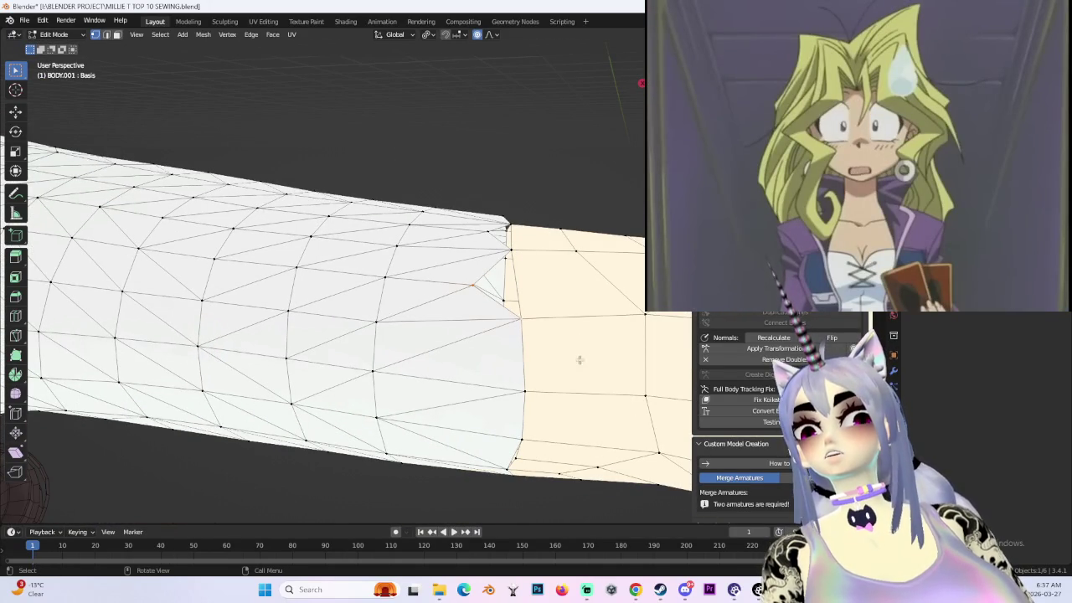
key(m)
click(481, 300)
- Merge three more pairs of sleeve-cuff vertices onto the forearm skin edge
mouse_move(547, 350)
middle_down()
mouse_move(594, 384)
mouse_move(565, 337)
mouse_move(564, 354)
mouse_move(551, 342)
mouse_move(520, 285)
middle_up()
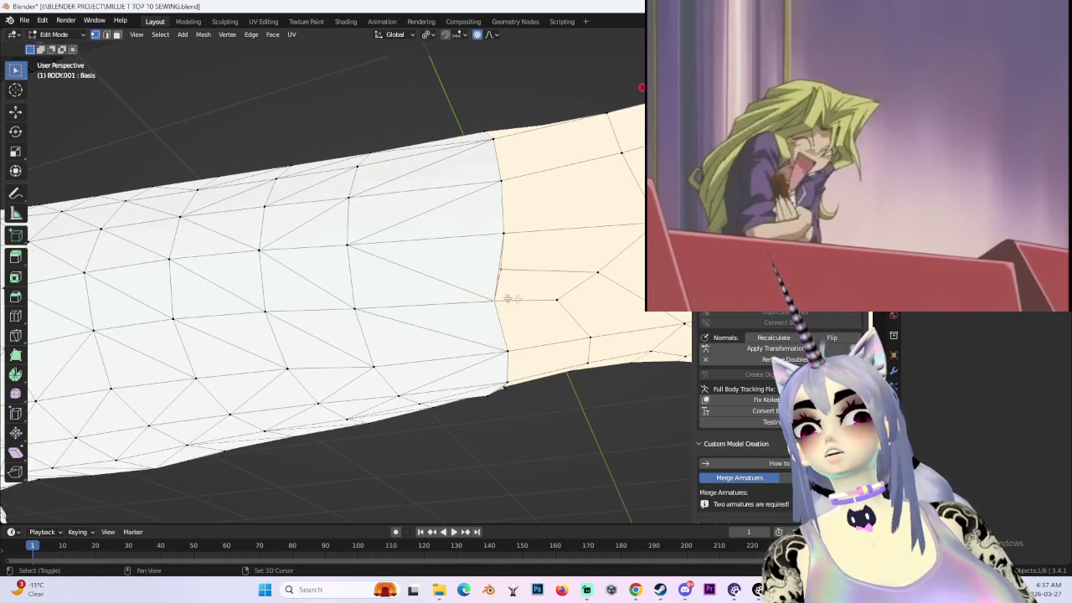
mouse_move(555, 304)
middle_down()
mouse_move(483, 275)
mouse_move(486, 285)
middle_up()
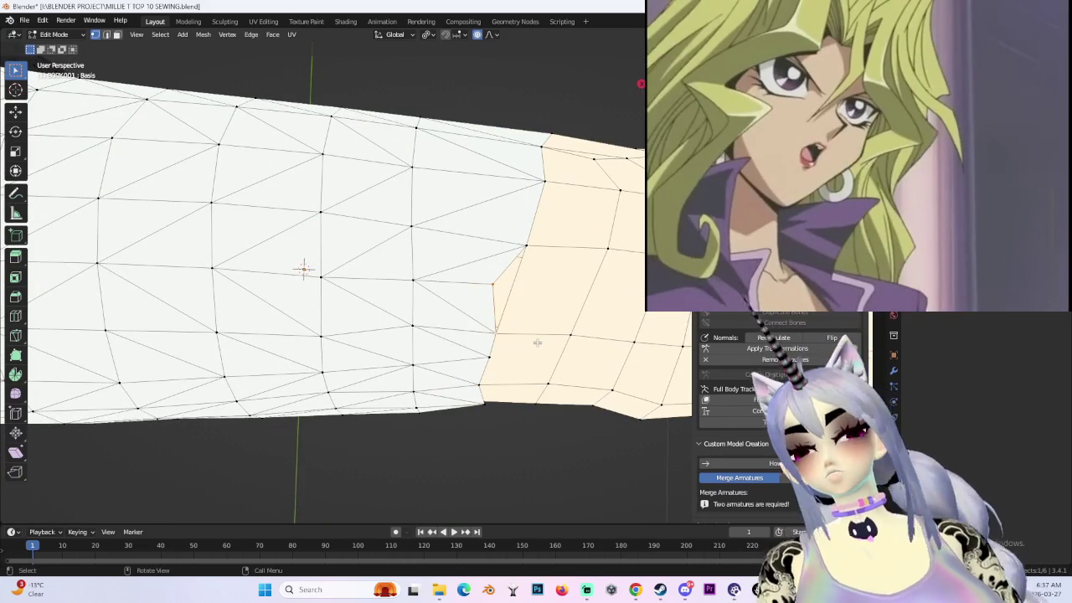
key(m)
click(541, 345)
mouse_move(541, 346)
middle_down()
mouse_move(481, 256)
mouse_move(505, 299)
mouse_move(462, 282)
middle_up()
key(m)
click(510, 299)
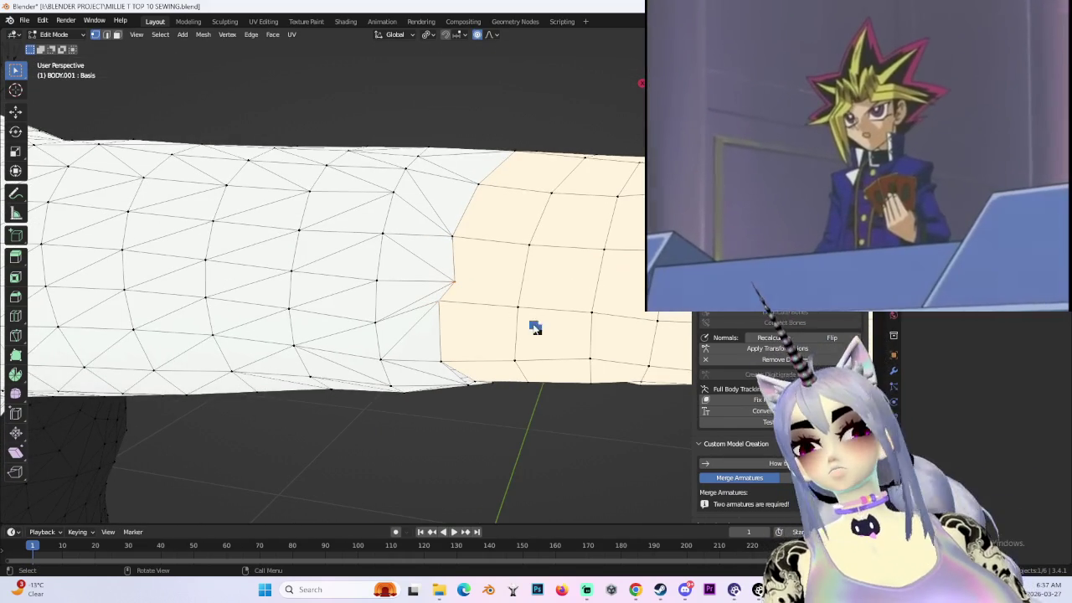
key(m)
click(533, 324)
- Weld the seam vertices further along the upper side of the sleeve cuff
mouse_move(533, 324)
middle_down()
mouse_move(531, 279)
mouse_move(461, 297)
middle_up()
mouse_move(497, 341)
middle_down()
mouse_move(432, 319)
mouse_move(581, 313)
mouse_move(541, 299)
mouse_move(570, 278)
mouse_move(532, 272)
mouse_move(531, 377)
mouse_move(514, 360)
mouse_move(505, 269)
mouse_move(517, 311)
middle_up()
click(581, 316)
scroll(531, 333, down, 2)
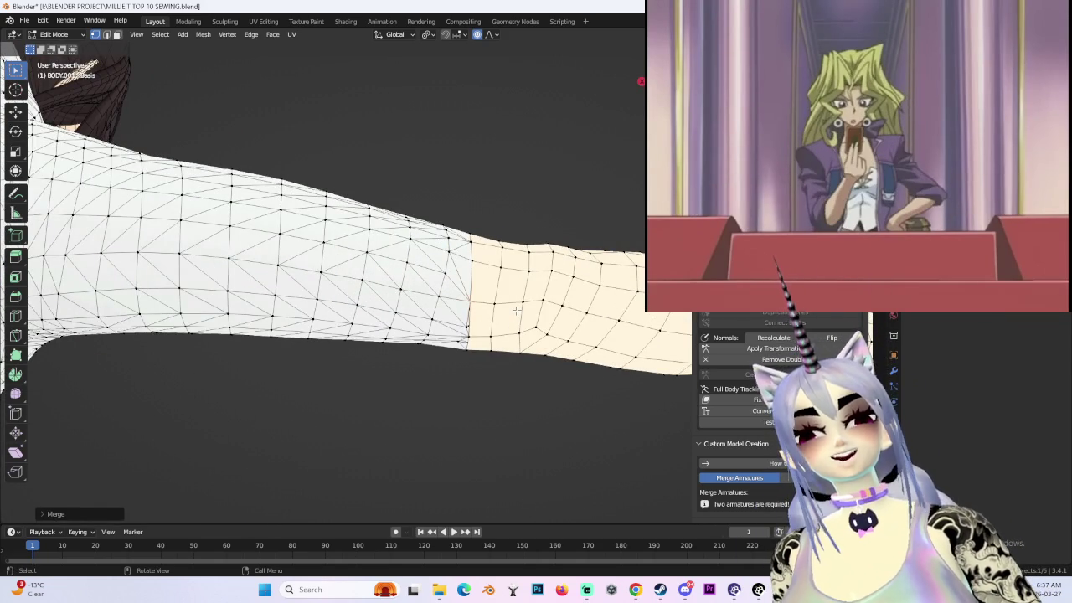
mouse_move(517, 311)
middle_down()
mouse_move(467, 347)
mouse_move(467, 288)
mouse_move(491, 324)
mouse_move(494, 355)
mouse_move(651, 331)
middle_up()
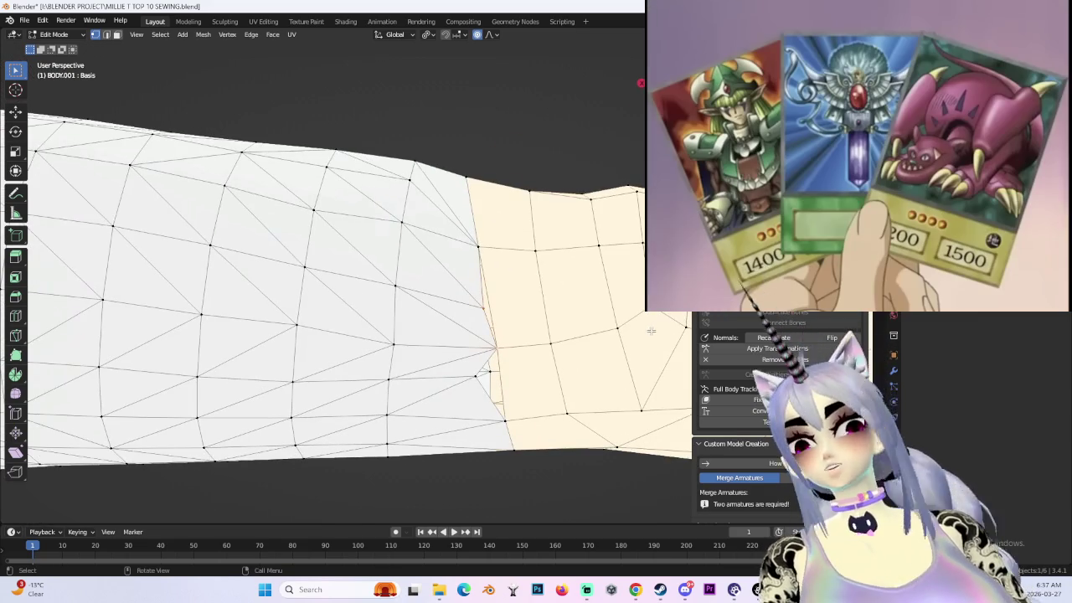
mouse_move(478, 376)
shift+middle_down()
mouse_move(473, 352)
mouse_move(502, 327)
mouse_move(531, 137)
mouse_move(355, 218)
mouse_move(464, 296)
mouse_move(584, 288)
mouse_move(198, 312)
mouse_move(397, 328)
shift+middle_up()
key(m)
click(496, 359)
- Close the sleeve seam gap toward the hand with three more At Last merges
scroll(498, 344, down, 3)
scroll(397, 327, up, 6)
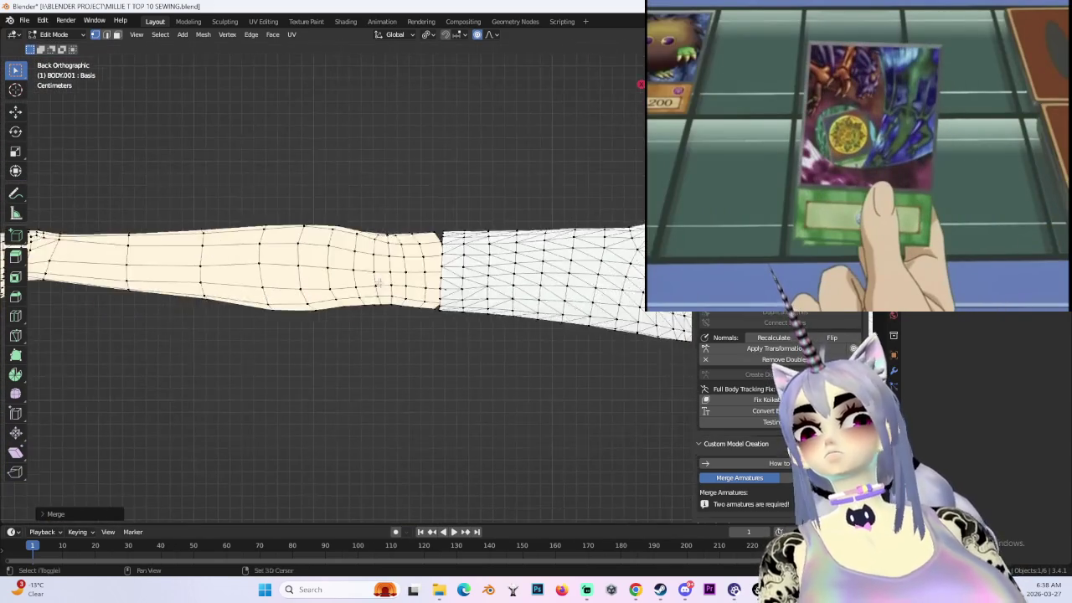
mouse_move(365, 250)
middle_down()
mouse_move(493, 249)
mouse_move(469, 235)
middle_up()
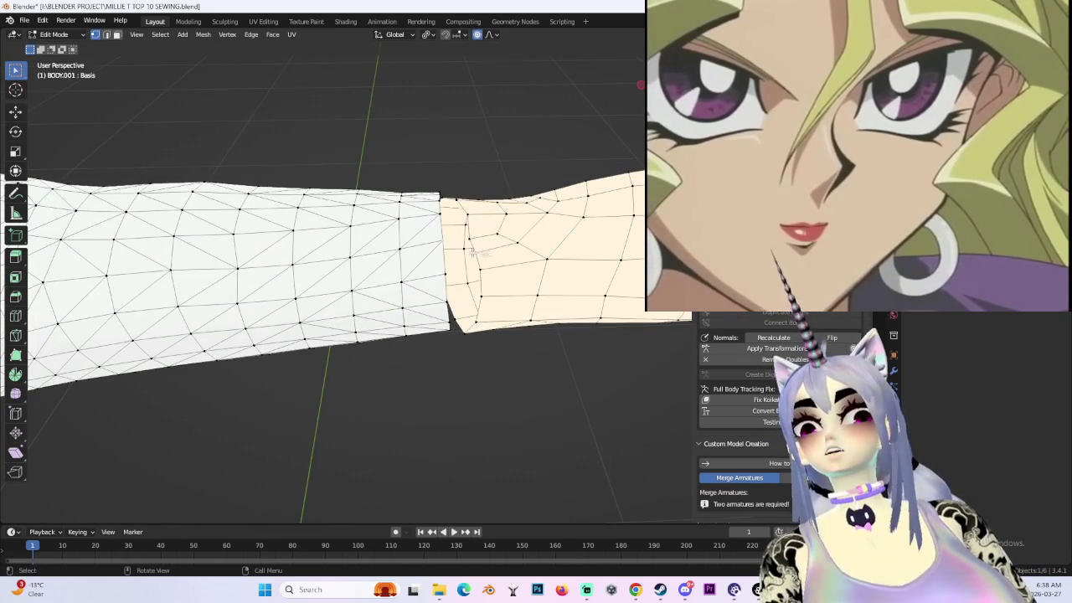
scroll(543, 267, up, 2)
click(544, 267)
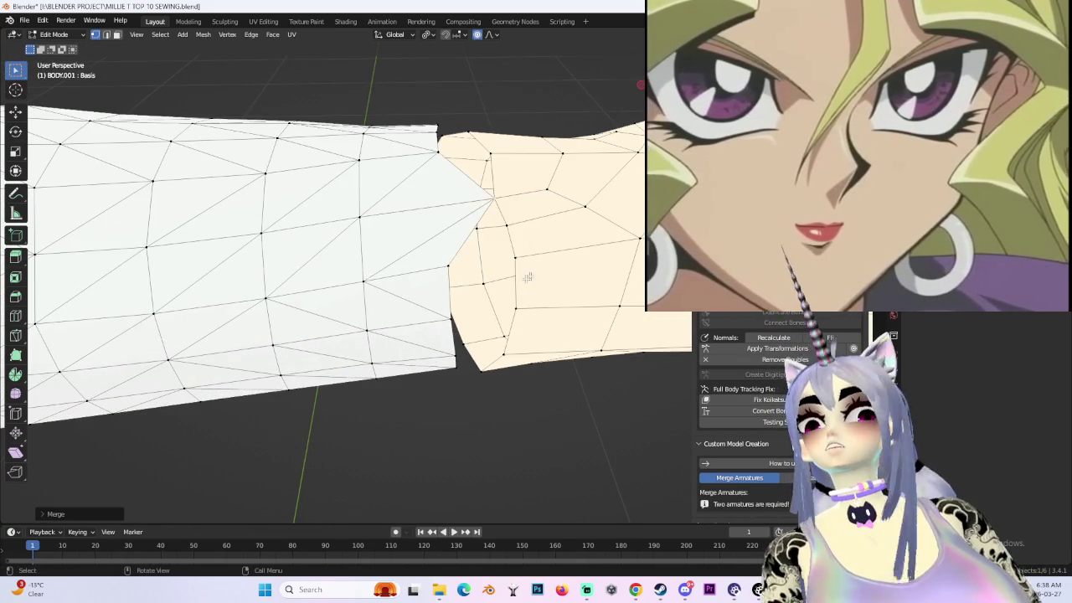
middle_drag(544, 266, 434, 262)
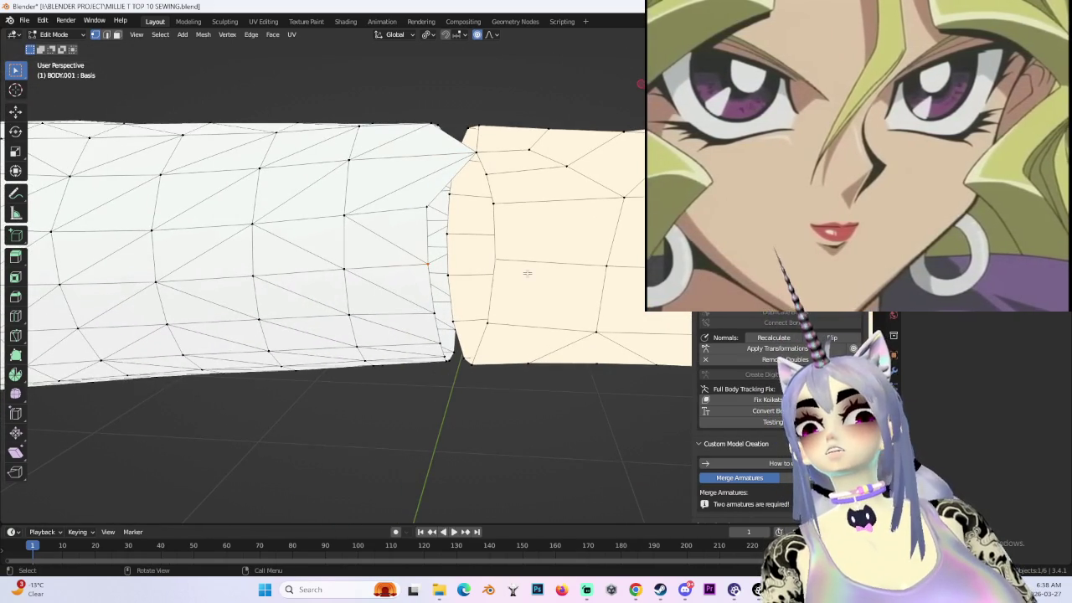
middle_drag(527, 273, 527, 279)
key(m)
click(527, 279)
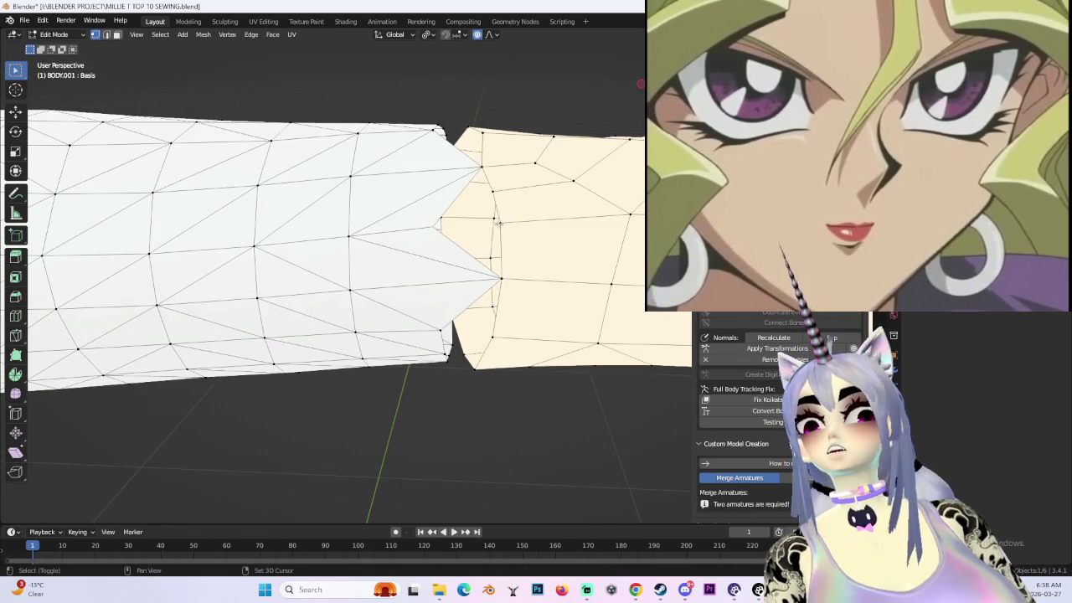
key(m)
click(520, 249)
- Merge the last selected seam vertex pairs, leaving a small notch open along the seam
middle_drag(441, 278, 502, 241)
shift+click(495, 246)
key(m)
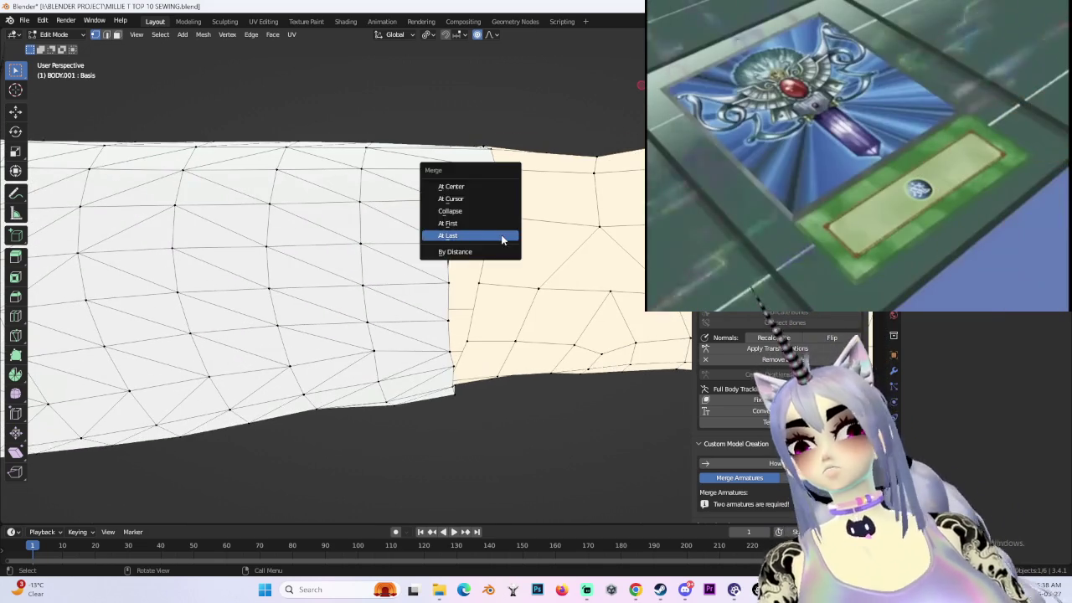
scroll(490, 262, up, 2)
key(m)
click(517, 288)
scroll(509, 243, down, 2)
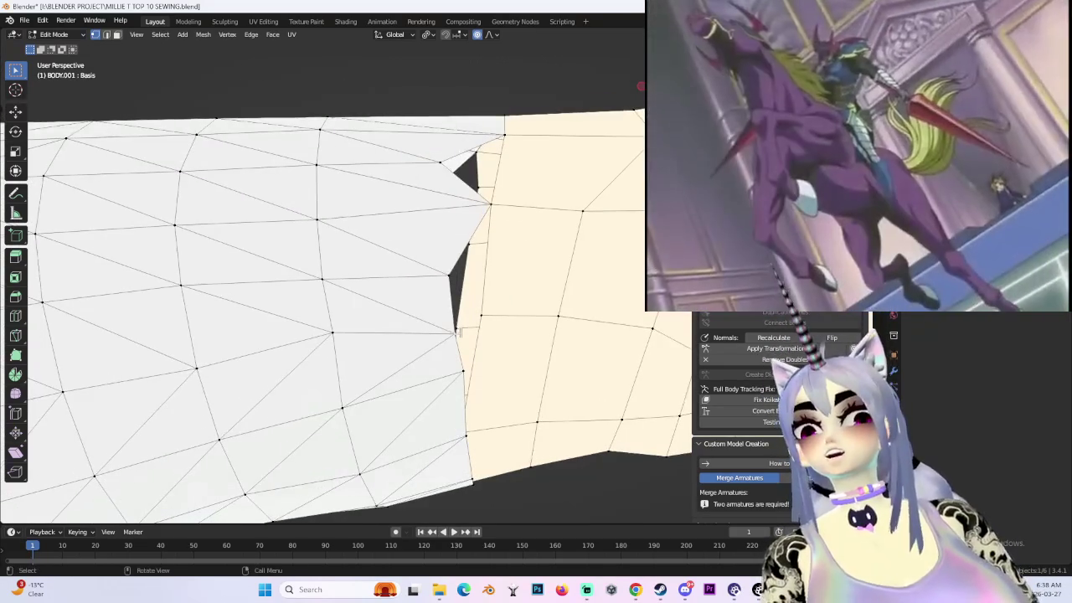
scroll(483, 295, up, 2)
shift+scroll(494, 298, down, 2)
key(m)
click(530, 307)
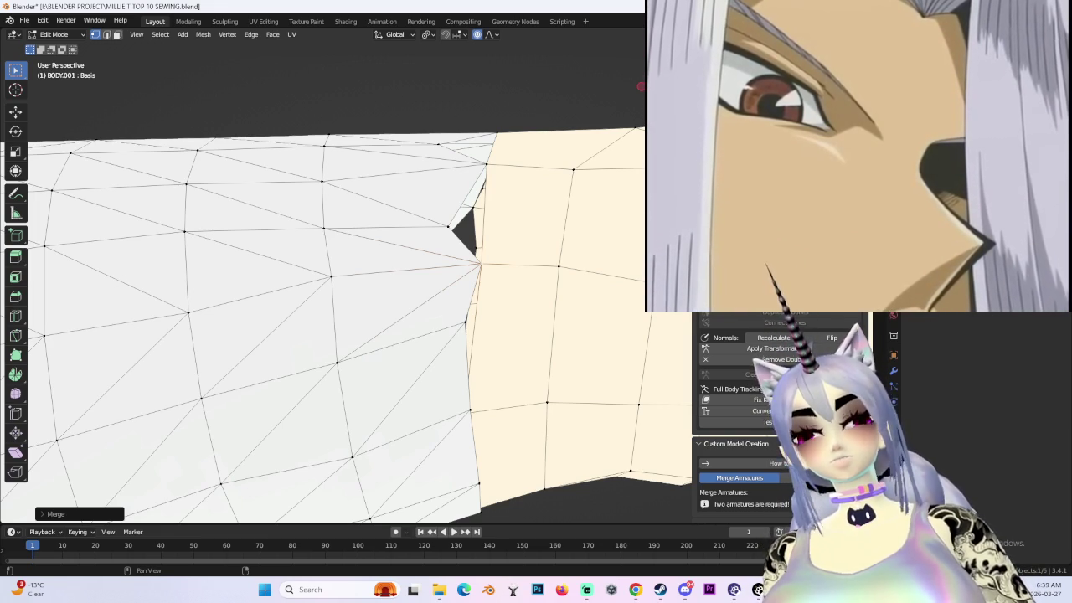
mouse_move(568, 383)
middle_down()
mouse_move(366, 311)
mouse_move(304, 263)
middle_up()
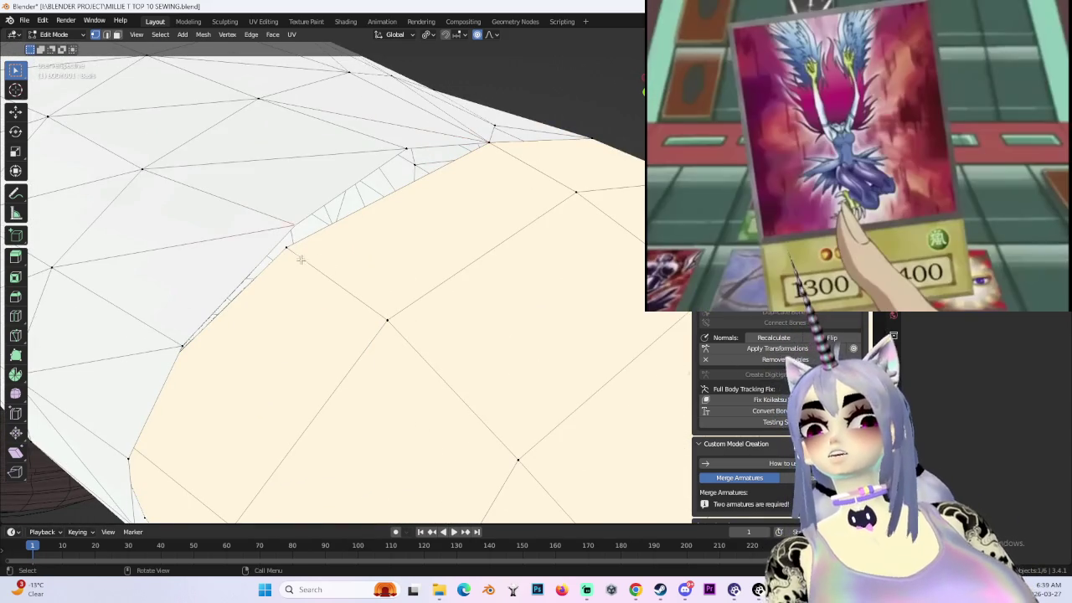
- Merge two vertex pairs at the shoulder side of the seam onto the last-picked vertex
scroll(394, 313, down, 3)
middle_drag(375, 315, 314, 291)
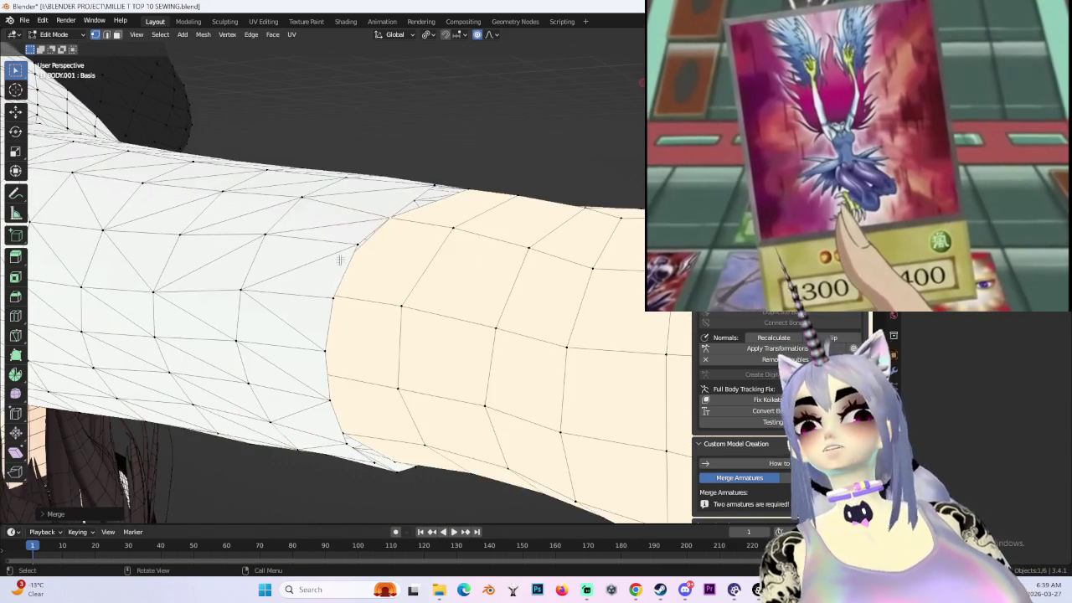
scroll(314, 291, up, 5)
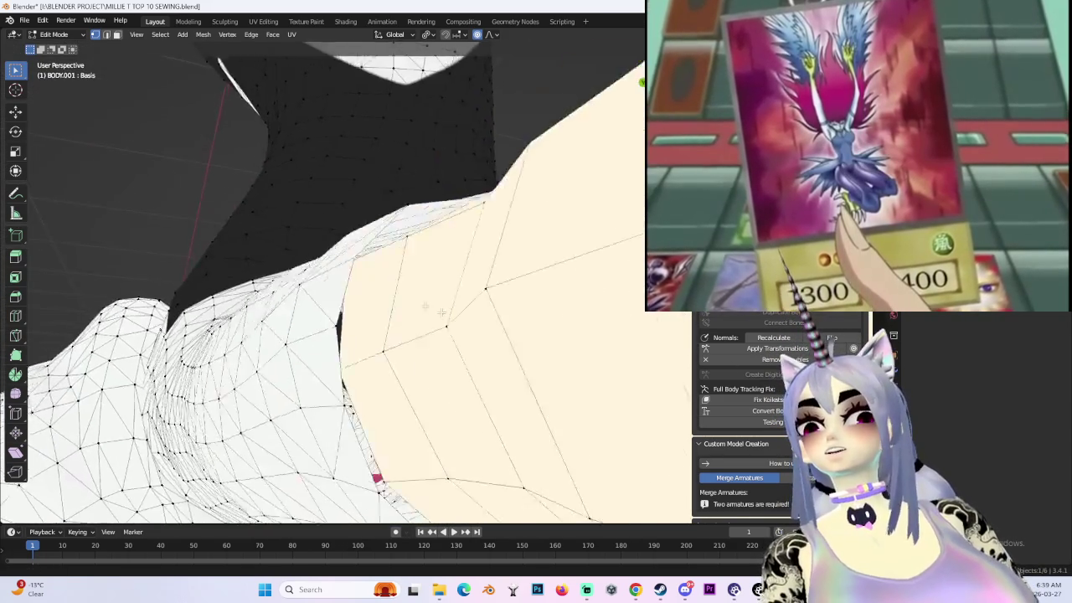
mouse_move(419, 285)
middle_down()
mouse_move(340, 308)
mouse_move(327, 334)
mouse_move(421, 328)
mouse_move(364, 283)
mouse_move(355, 239)
middle_up()
key(m)
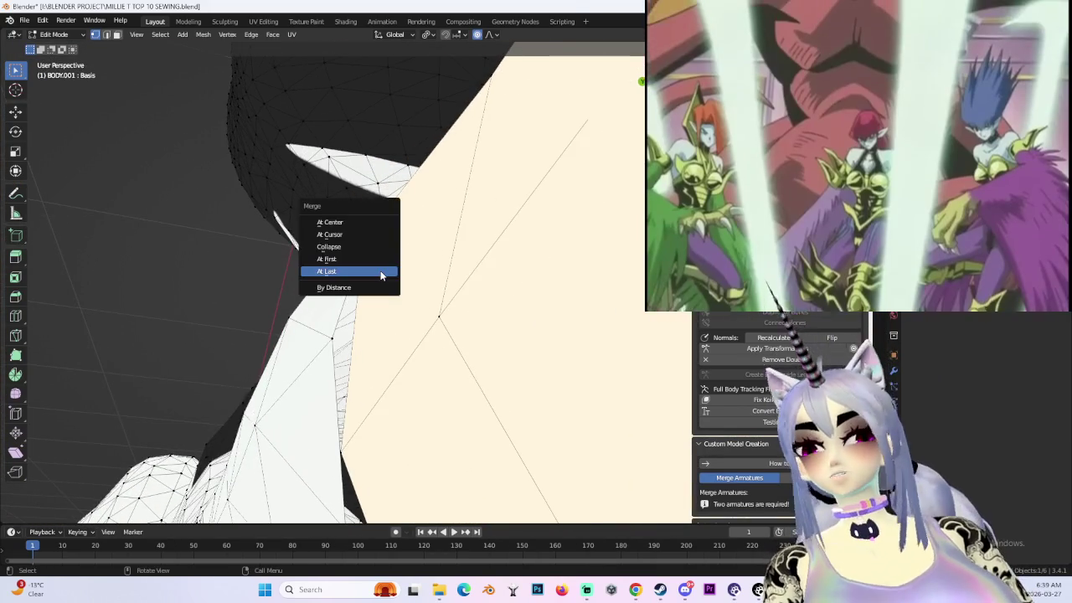
click(383, 273)
mouse_move(383, 280)
middle_down()
mouse_move(371, 209)
mouse_move(351, 270)
mouse_move(355, 332)
middle_up()
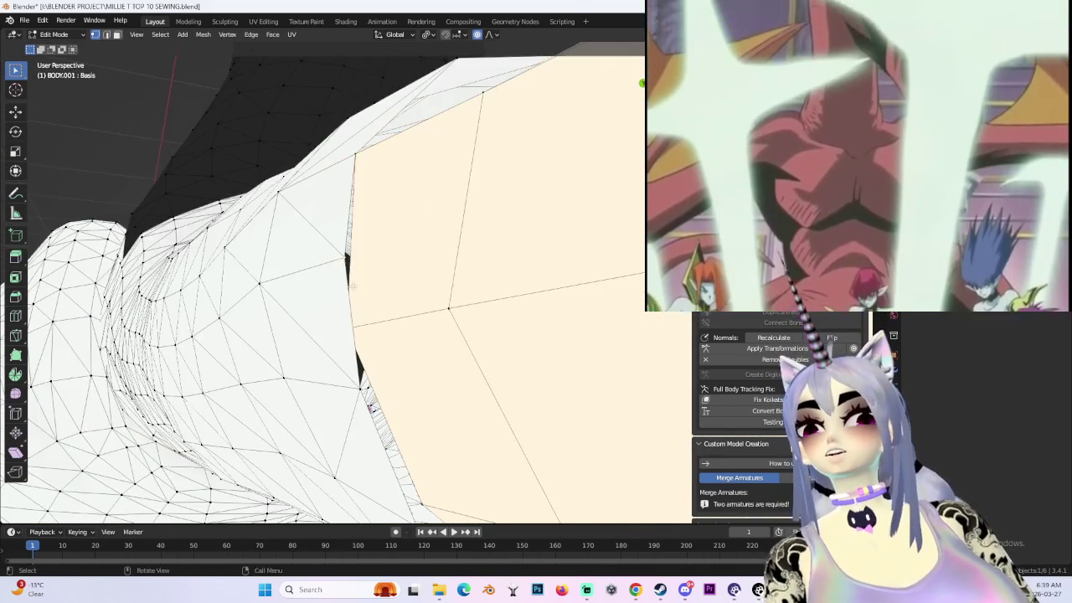
key(m)
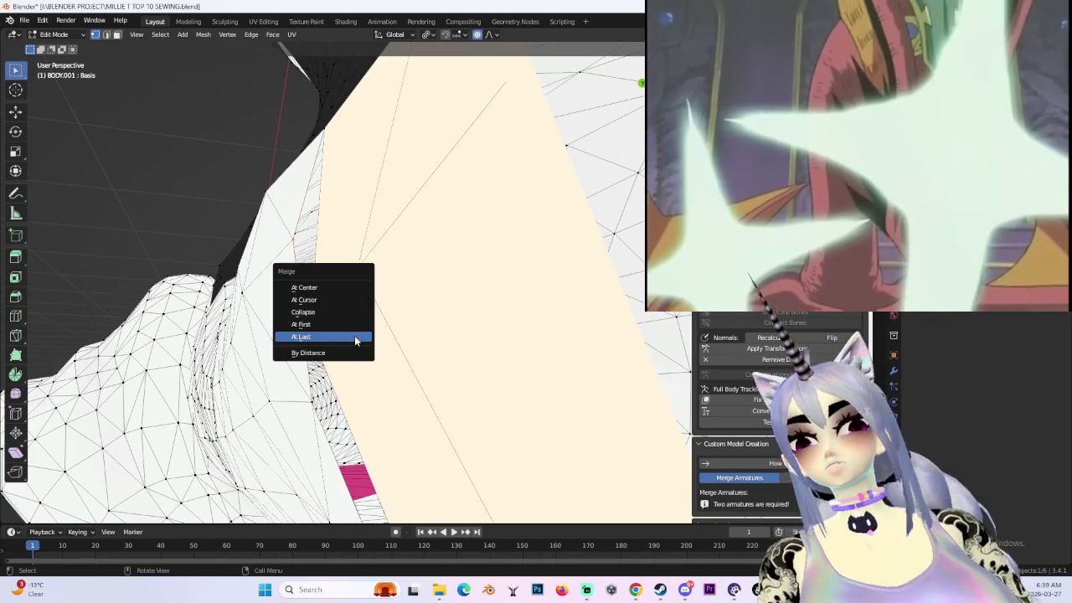
click(354, 338)
- Weld one more seam pair to close the notch, then zoom out to check the arm
mouse_move(354, 337)
middle_down()
mouse_move(366, 386)
mouse_move(455, 340)
mouse_move(419, 307)
mouse_move(516, 285)
mouse_move(519, 329)
mouse_move(415, 329)
middle_up()
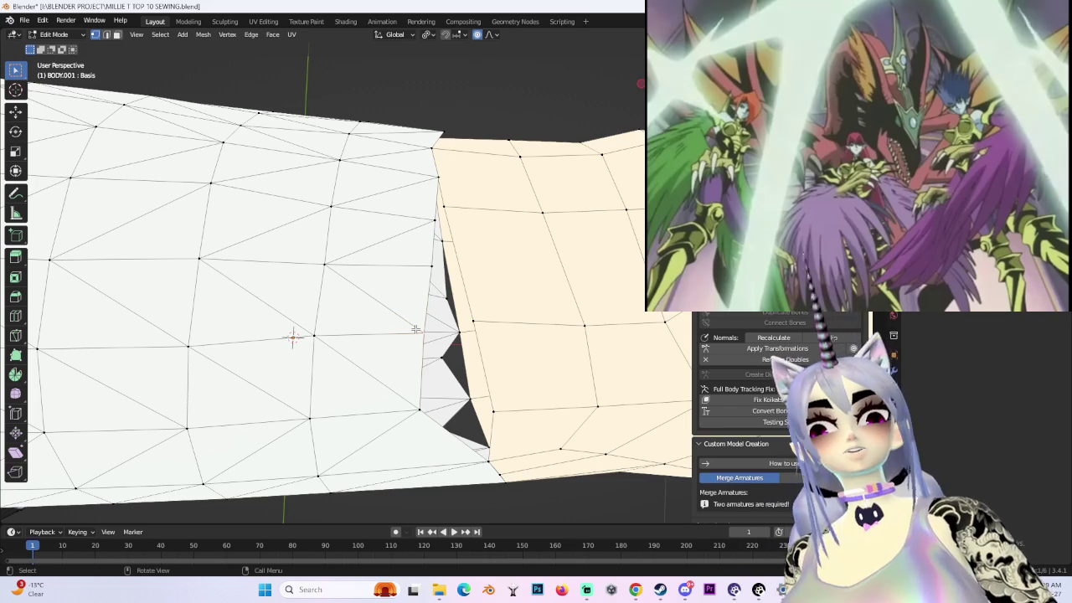
key(m)
click(528, 374)
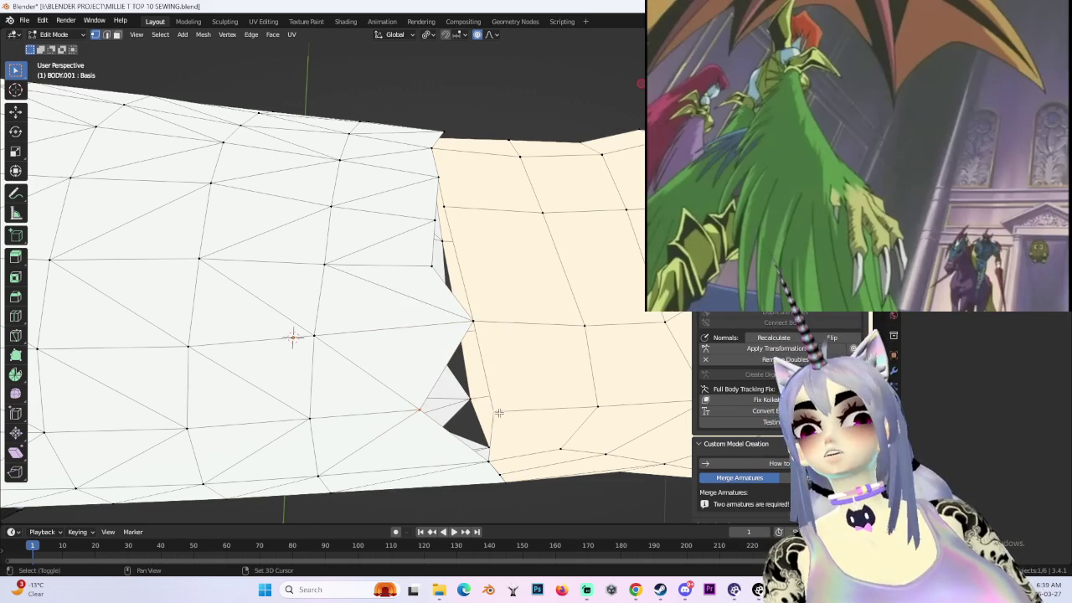
middle_drag(491, 412, 536, 366)
scroll(552, 429, down, 2)
scroll(582, 316, down, 1)
scroll(556, 373, down, 2)
scroll(531, 283, down, 2)
middle_drag(531, 283, 536, 311)
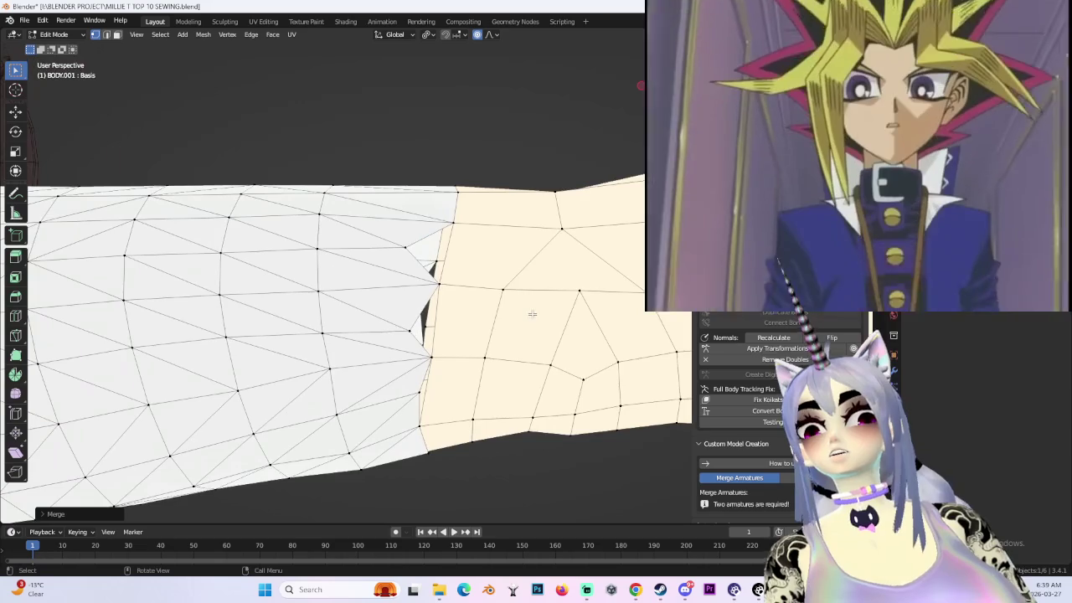
scroll(431, 251, down, 2)
mouse_move(409, 281)
middle_down()
mouse_move(368, 338)
mouse_move(393, 412)
mouse_move(341, 354)
mouse_move(360, 334)
middle_up()
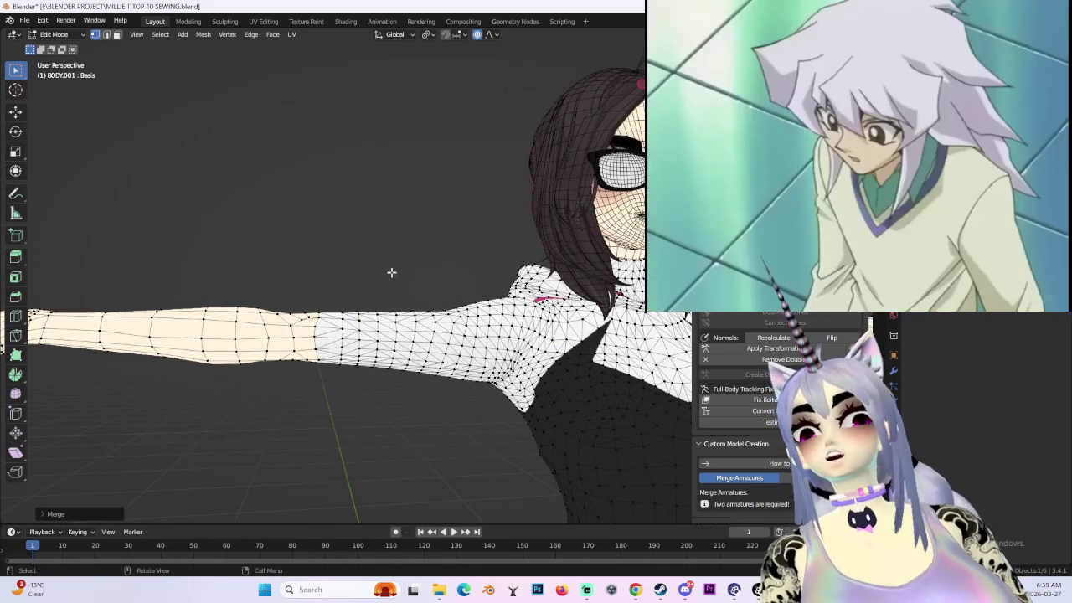
- From the front view, merge the first selected seam vertices at the last vertex
key(KP_1)
scroll(360, 289, up, 2)
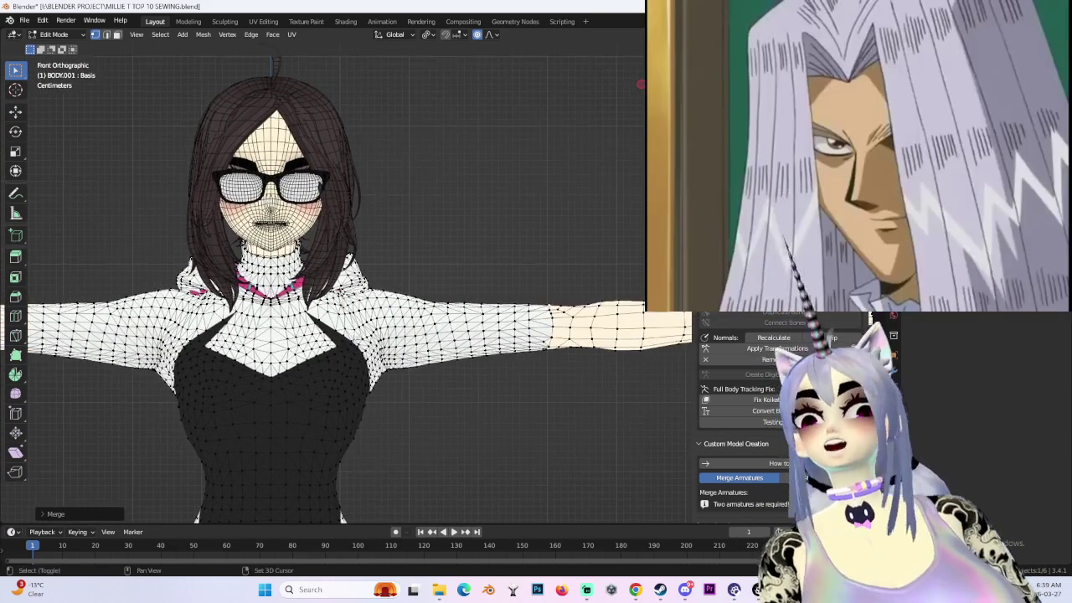
shift+middle_drag(82, 337, 266, 337)
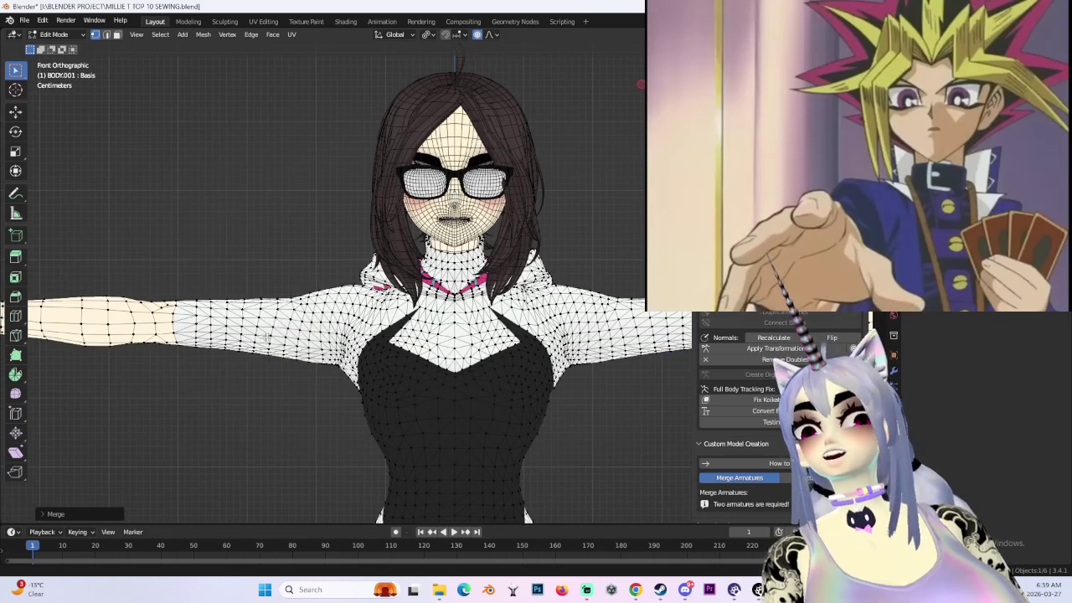
shift+middle_drag(503, 335, 406, 335)
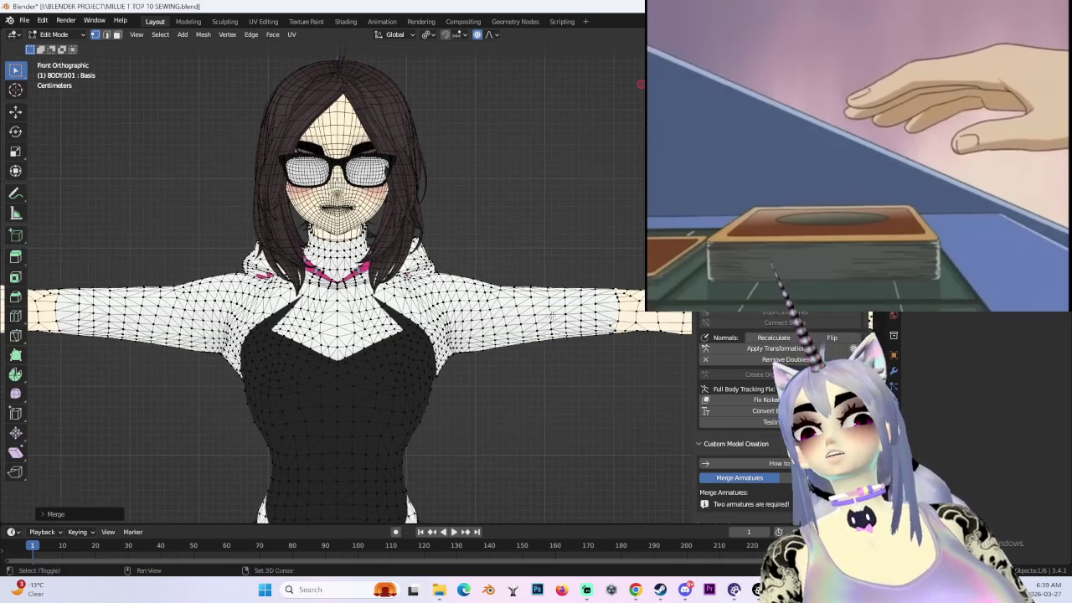
scroll(406, 301, up, 3)
scroll(406, 301, up, 2)
scroll(405, 301, up, 5)
scroll(405, 265, up, 3)
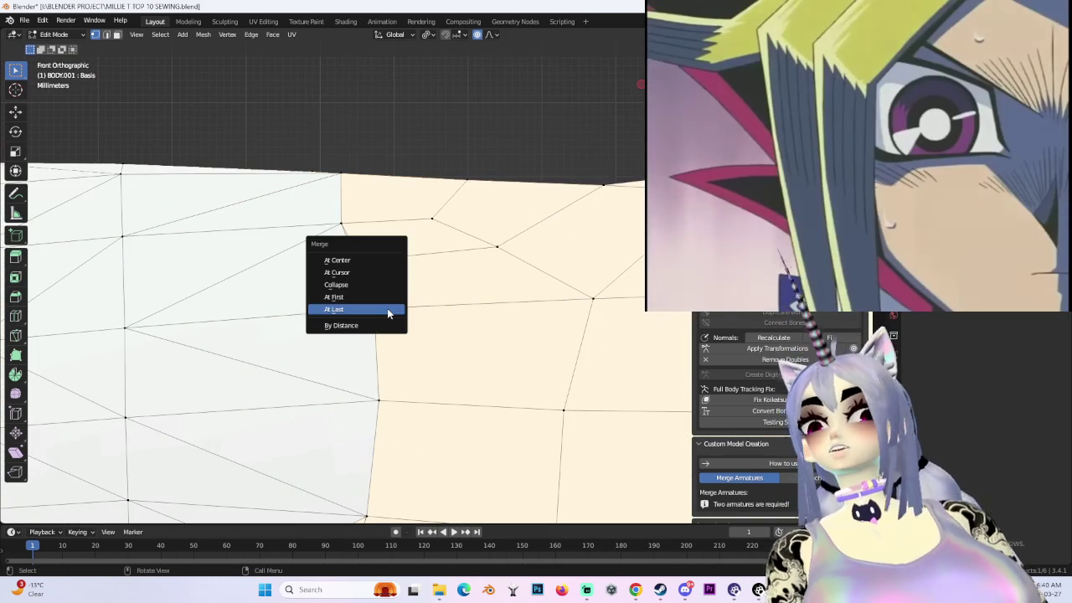
click(387, 309)
scroll(388, 310, down, 4)
scroll(388, 310, down, 2)
- Merge the next groups of sleeve-to-arm seam vertices at the last vertex around the arm
shift+middle_drag(503, 252, 268, 351)
mouse_move(264, 251)
shift+middle_down()
mouse_move(389, 292)
mouse_move(461, 295)
shift+middle_up()
mouse_move(573, 252)
shift+middle_down()
mouse_move(469, 352)
mouse_move(318, 251)
mouse_move(435, 268)
shift+middle_up()
scroll(469, 351, down, 1)
middle_drag(438, 391, 303, 217)
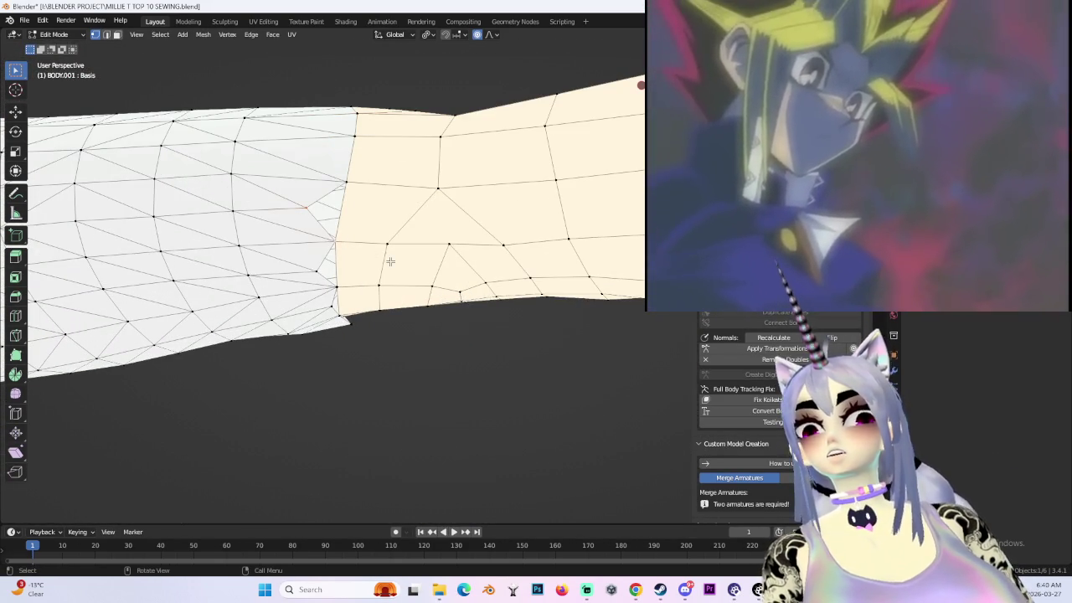
key(m)
click(386, 265)
middle_drag(386, 269, 367, 229)
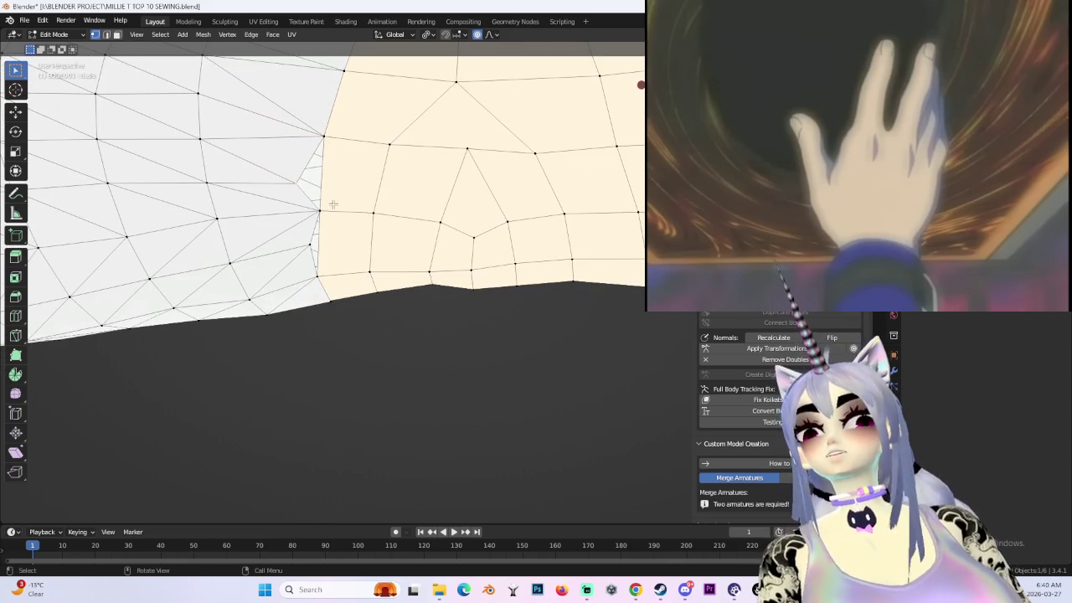
click(341, 226)
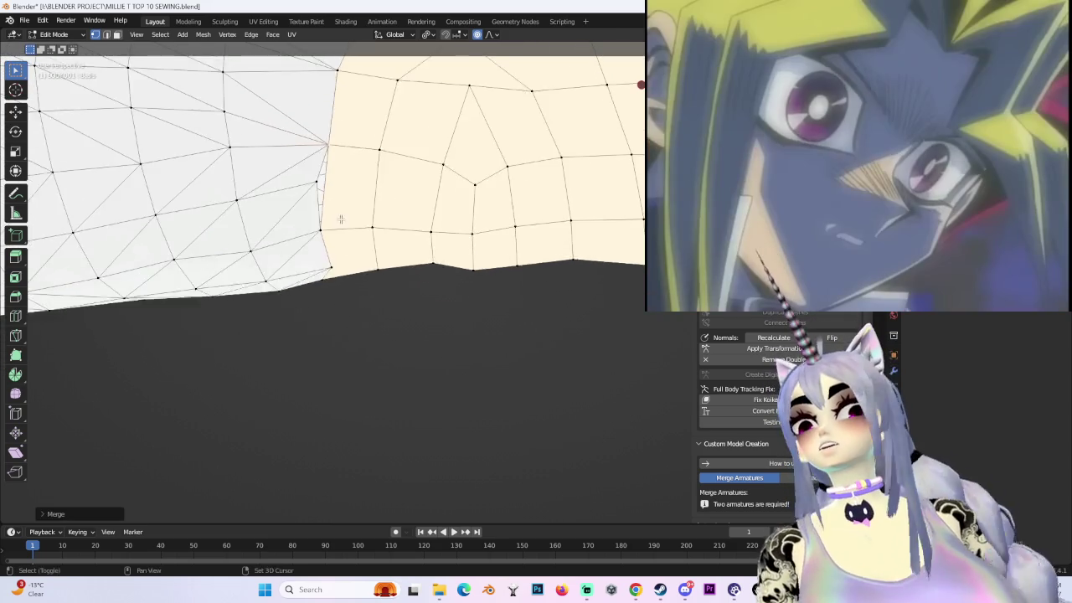
middle_drag(343, 235, 356, 251)
key(m)
click(413, 282)
- Merge the final remaining seam vertex groups at the last vertex, checking the joined seam
mouse_move(413, 283)
middle_down()
mouse_move(403, 231)
mouse_move(383, 237)
middle_up()
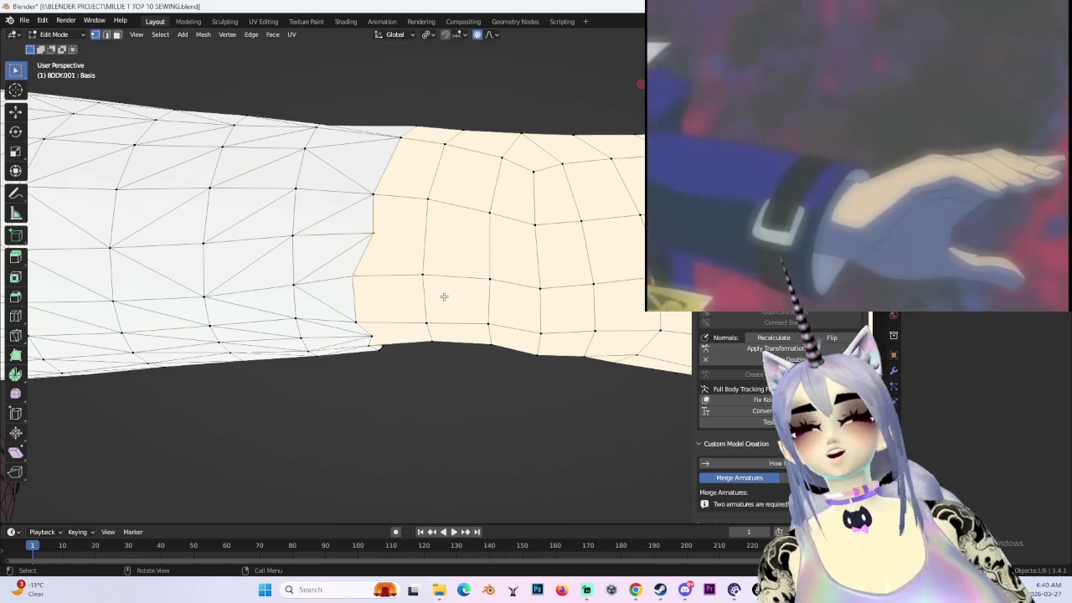
key(m)
click(440, 294)
mouse_move(435, 301)
middle_down()
mouse_move(376, 232)
mouse_move(405, 259)
mouse_move(351, 282)
middle_up()
middle_drag(338, 331, 430, 304)
key(m)
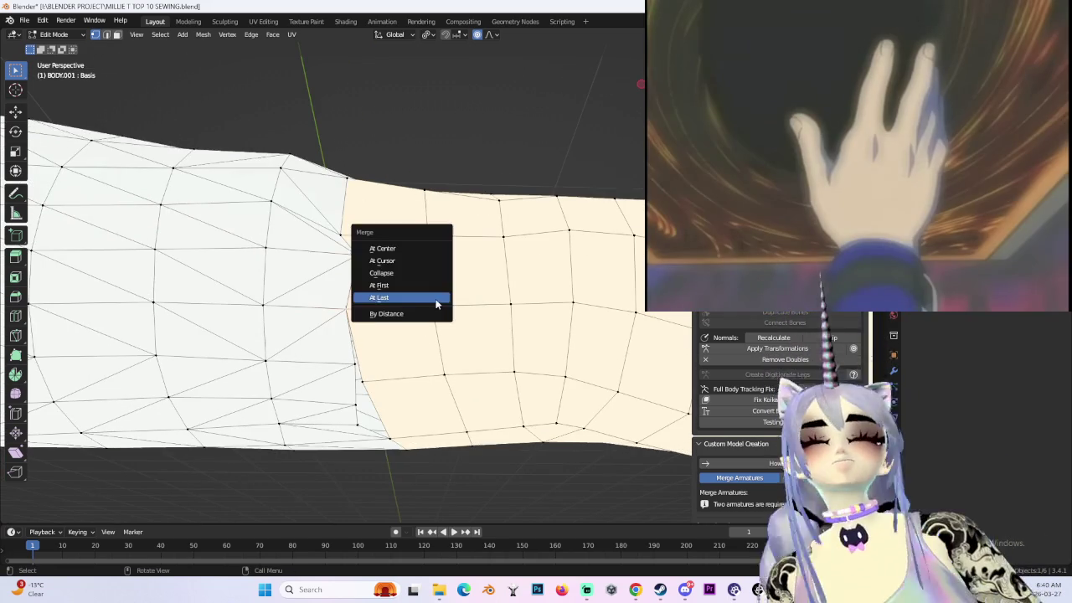
mouse_move(367, 366)
middle_down()
mouse_move(376, 330)
mouse_move(364, 319)
mouse_move(360, 369)
middle_up()
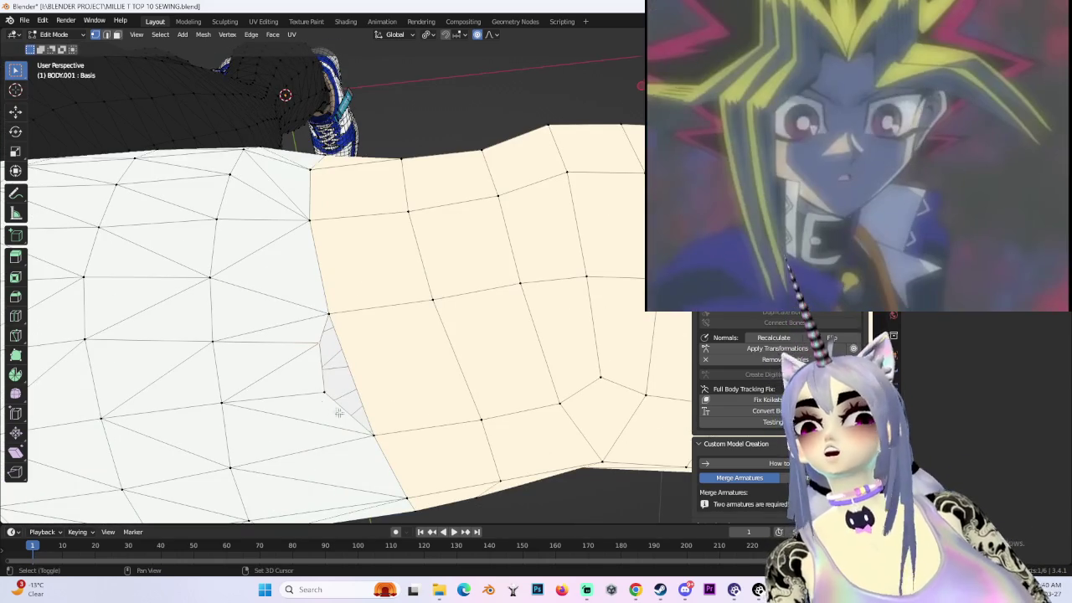
key(m)
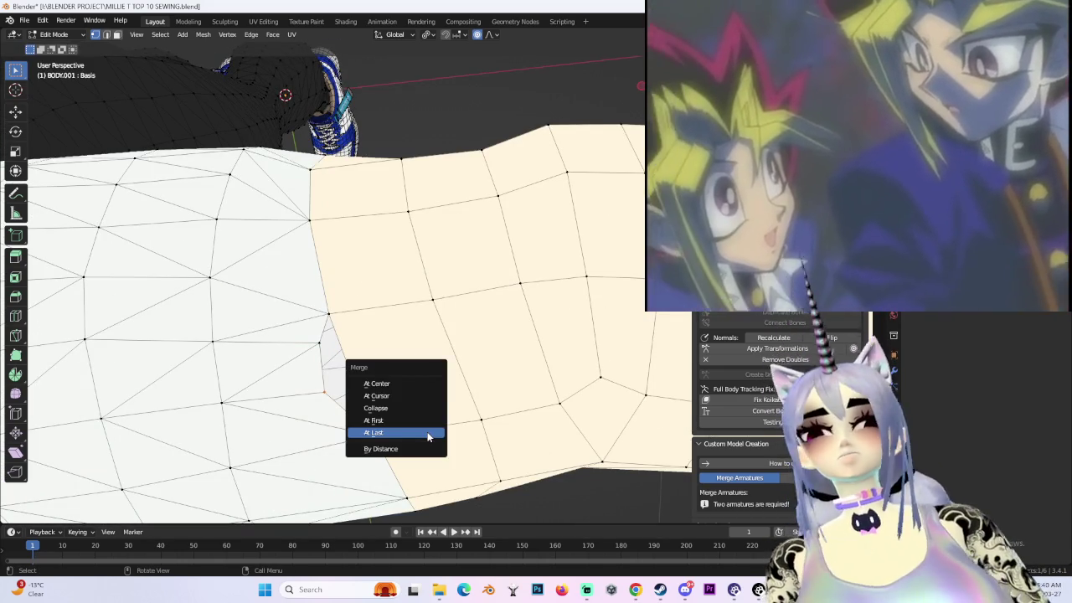
click(429, 431)
- Inspect the whole welded arm, switch back to Object Mode, and view it from the top
scroll(372, 433, down, 5)
mouse_move(372, 434)
middle_down()
mouse_move(498, 370)
mouse_move(330, 294)
mouse_move(479, 284)
mouse_move(425, 291)
middle_up()
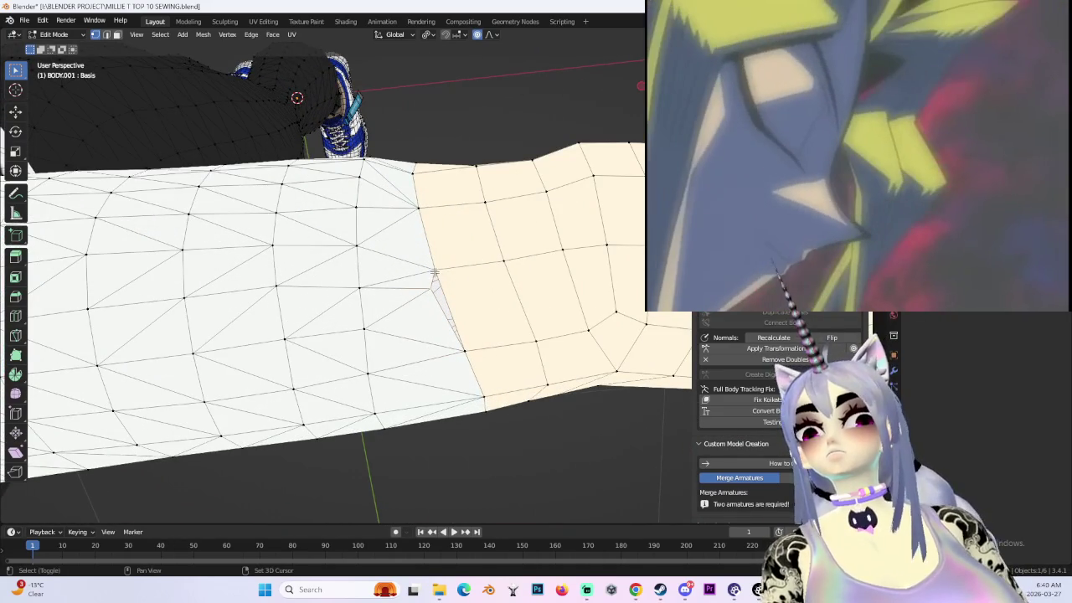
mouse_move(494, 302)
middle_down()
mouse_move(531, 313)
mouse_move(466, 307)
mouse_move(207, 325)
middle_up()
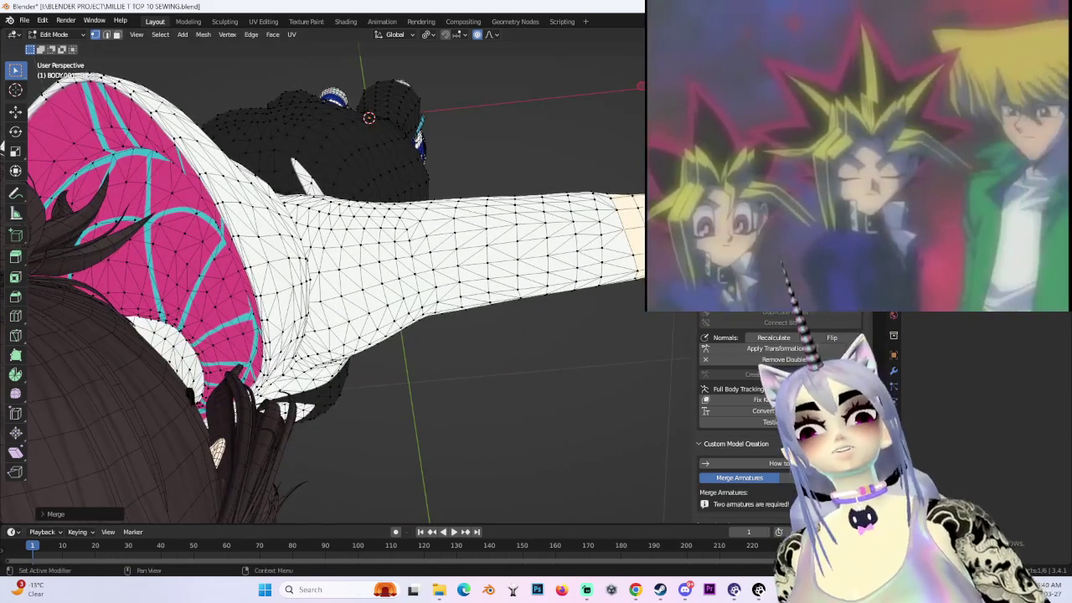
mouse_move(570, 307)
middle_down()
mouse_move(394, 366)
mouse_move(371, 242)
mouse_move(426, 164)
mouse_move(505, 330)
mouse_move(537, 331)
middle_up()
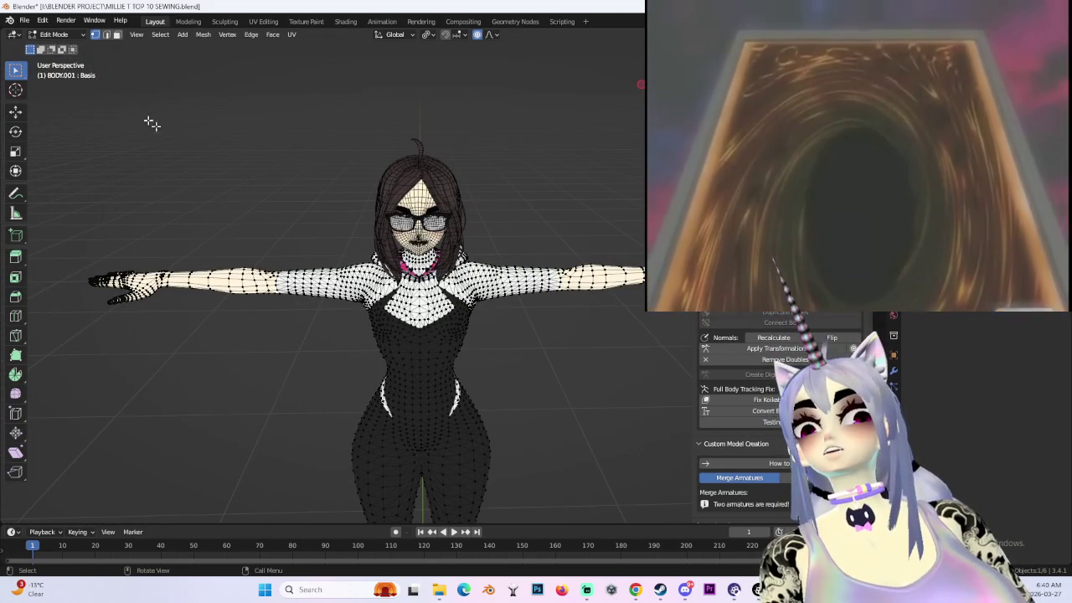
click(71, 52)
mouse_move(251, 209)
middle_down()
mouse_move(359, 271)
mouse_move(376, 311)
mouse_move(511, 262)
mouse_move(301, 223)
mouse_move(364, 292)
mouse_move(637, 158)
middle_up()
scroll(390, 302, up, 3)
key(KP_7)
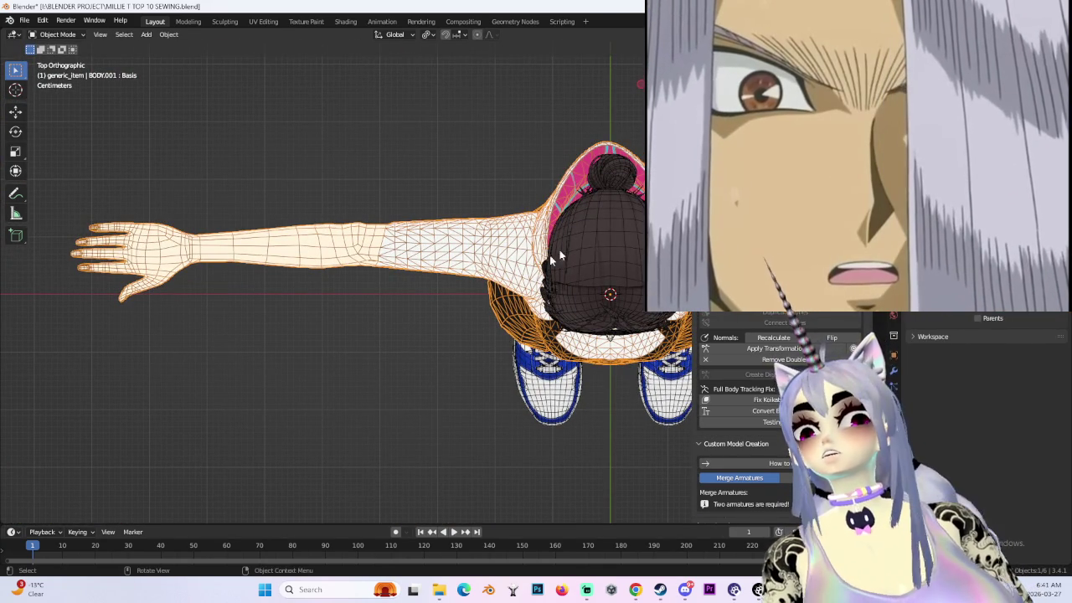
- Return to Edit Mode and nudge the seam vertices along Z with proportional falloff
shift+middle_drag(427, 223, 503, 256)
scroll(502, 256, up, 3)
scroll(515, 250, up, 2)
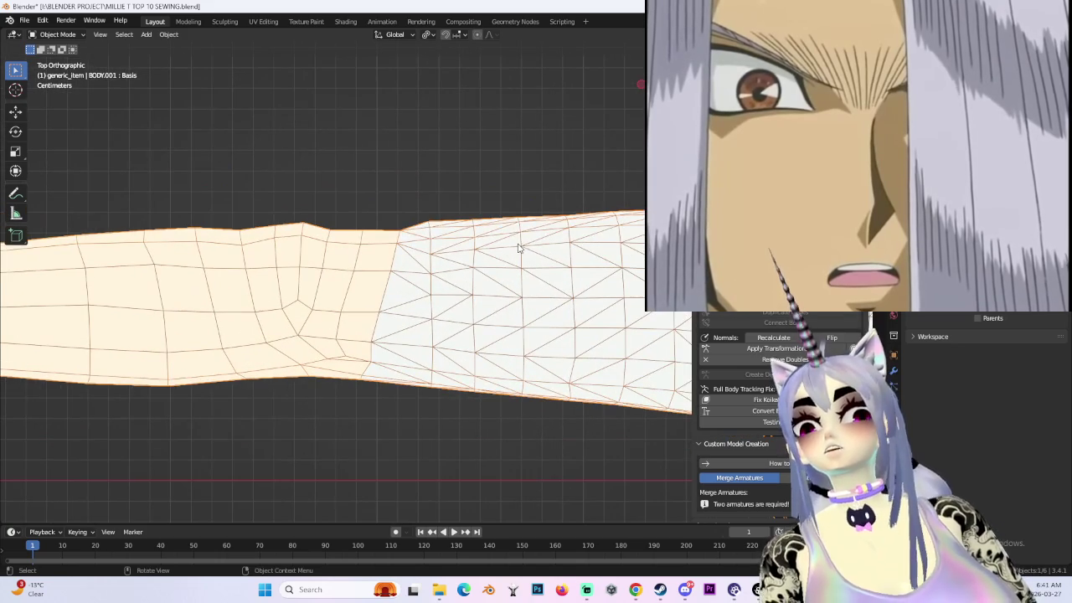
click(59, 34)
click(78, 62)
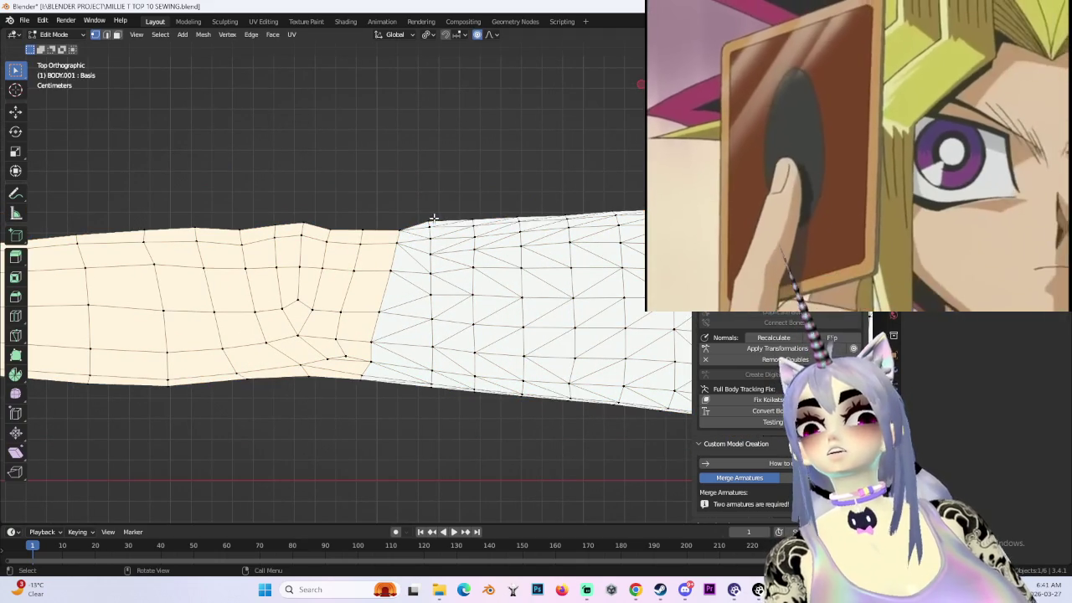
key(g)
key(z)
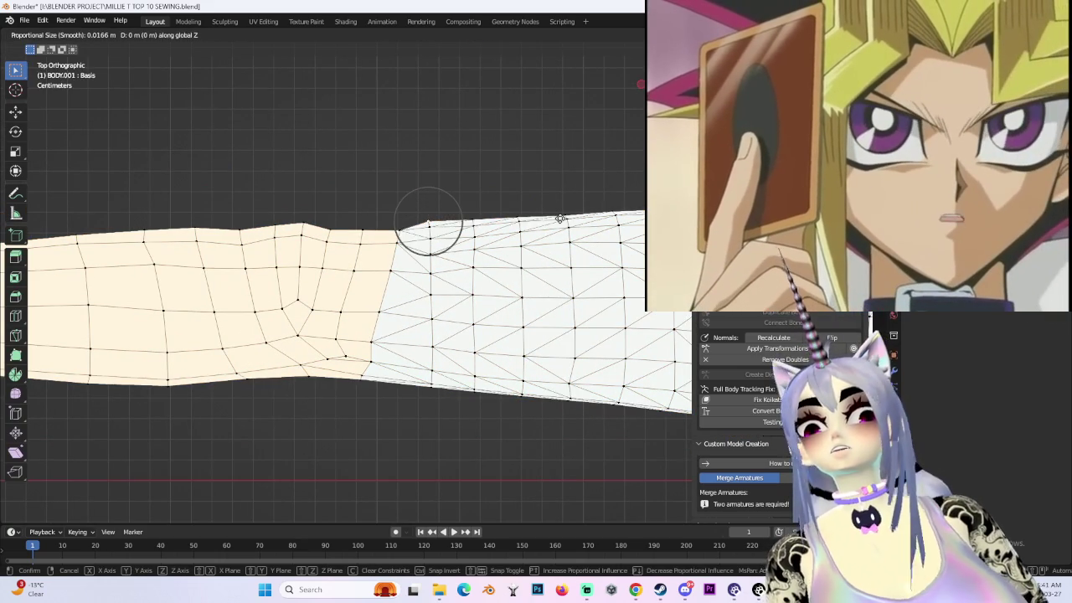
scroll(559, 220, down, 2)
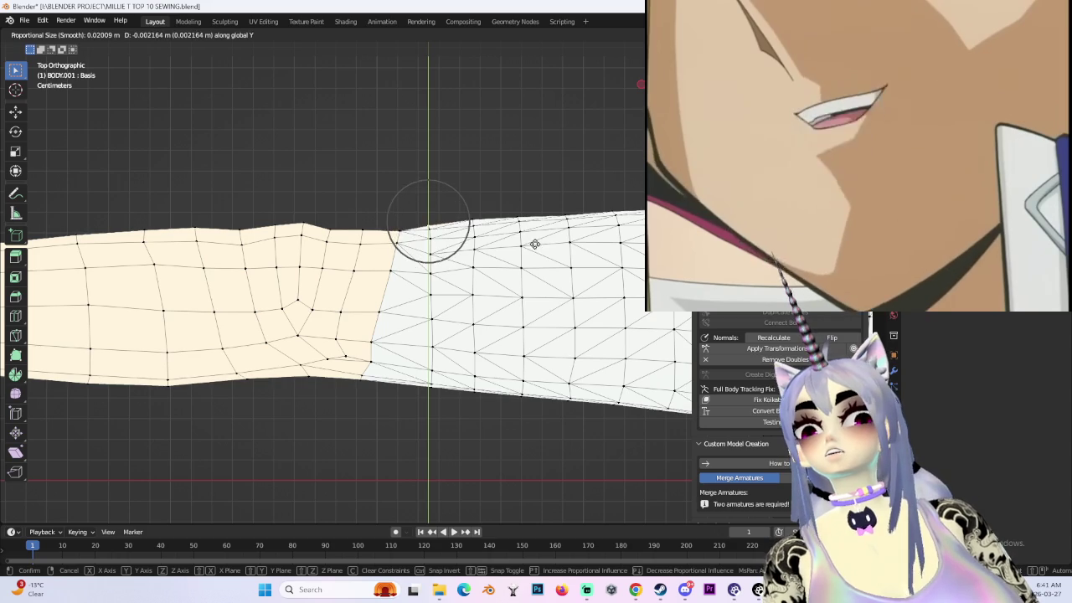
click(475, 220)
- Nudge the seam vertices along Y and freely with proportional editing to smooth the bump
middle_drag(528, 211, 557, 249)
key(g)
click(557, 248)
key(g)
key(y)
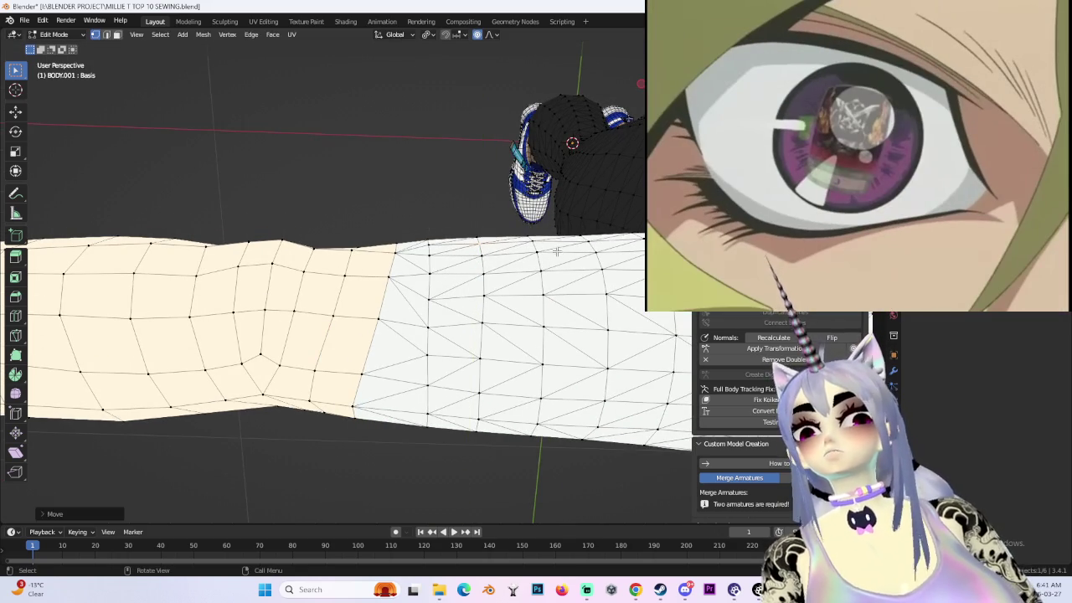
key(g)
key(y)
click(469, 276)
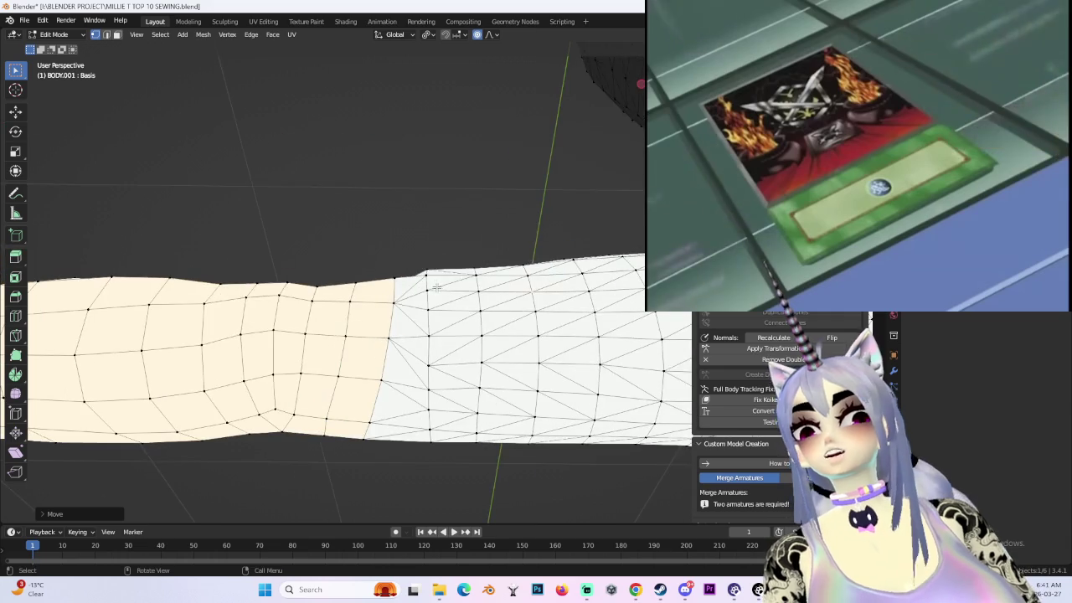
middle_drag(469, 276, 434, 310)
scroll(434, 310, up, 2)
key(g)
key(y)
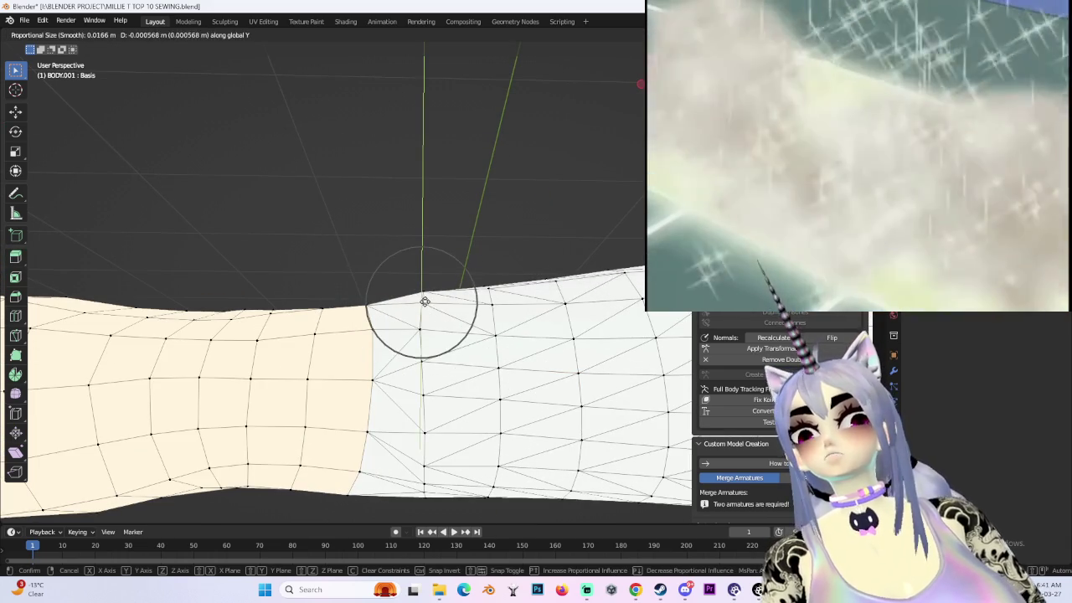
click(426, 301)
mouse_move(447, 249)
middle_down()
mouse_move(469, 272)
mouse_move(493, 265)
middle_up()
click(469, 279)
key(g)
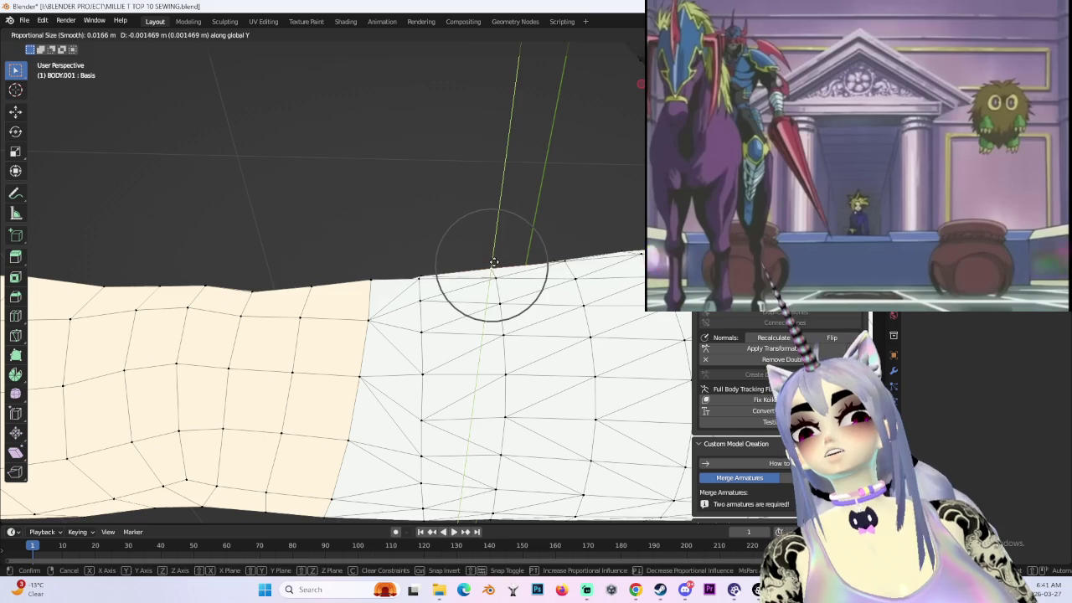
click(371, 289)
- Start another proportional move on the selected vertices and inspect the arm beside the torso
mouse_move(371, 289)
middle_down()
mouse_move(419, 310)
mouse_move(517, 289)
middle_up()
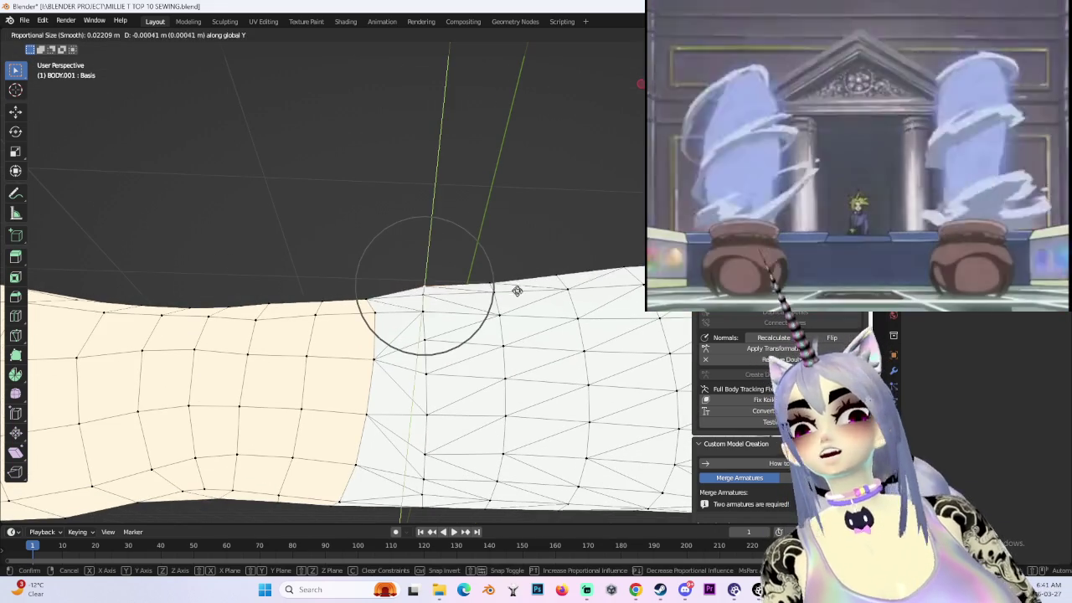
scroll(494, 284, down, 3)
scroll(494, 283, down, 2)
mouse_move(495, 283)
middle_down()
mouse_move(512, 274)
mouse_move(452, 280)
mouse_move(582, 303)
mouse_move(478, 280)
mouse_move(440, 425)
mouse_move(554, 322)
mouse_move(436, 285)
mouse_move(497, 391)
mouse_move(419, 311)
mouse_move(467, 279)
mouse_move(500, 292)
mouse_move(490, 303)
mouse_move(403, 259)
middle_up()
scroll(444, 279, up, 3)
scroll(444, 280, up, 1)
scroll(412, 270, up, 3)
scroll(411, 271, up, 2)
key(g)
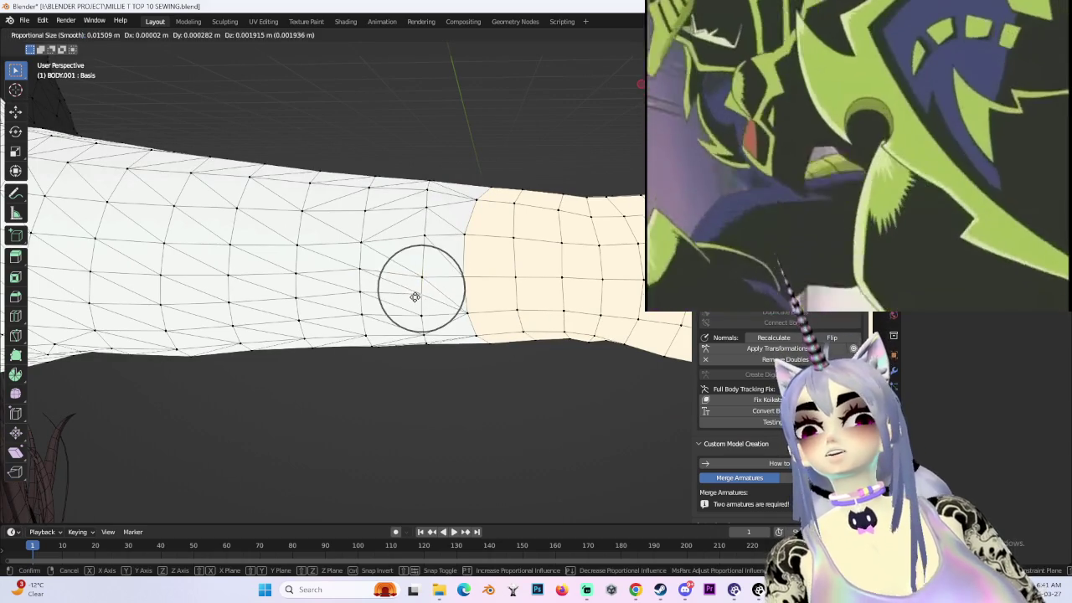
middle_drag(414, 295, 469, 293)
mouse_move(525, 378)
middle_down()
mouse_move(502, 360)
mouse_move(336, 402)
middle_up()
scroll(562, 303, down, 4)
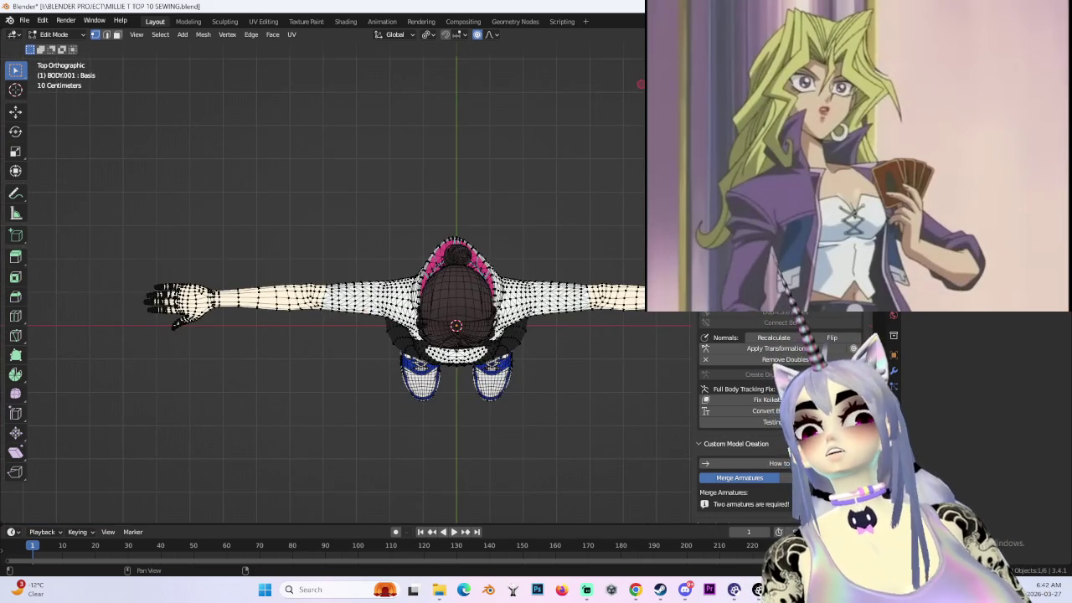
- Bend the right elbow in Pose Mode, hide overlays to inspect it, then return to Object Mode
key(ctrl+Tab)
scroll(251, 323, up, 3)
drag(360, 315, 465, 282)
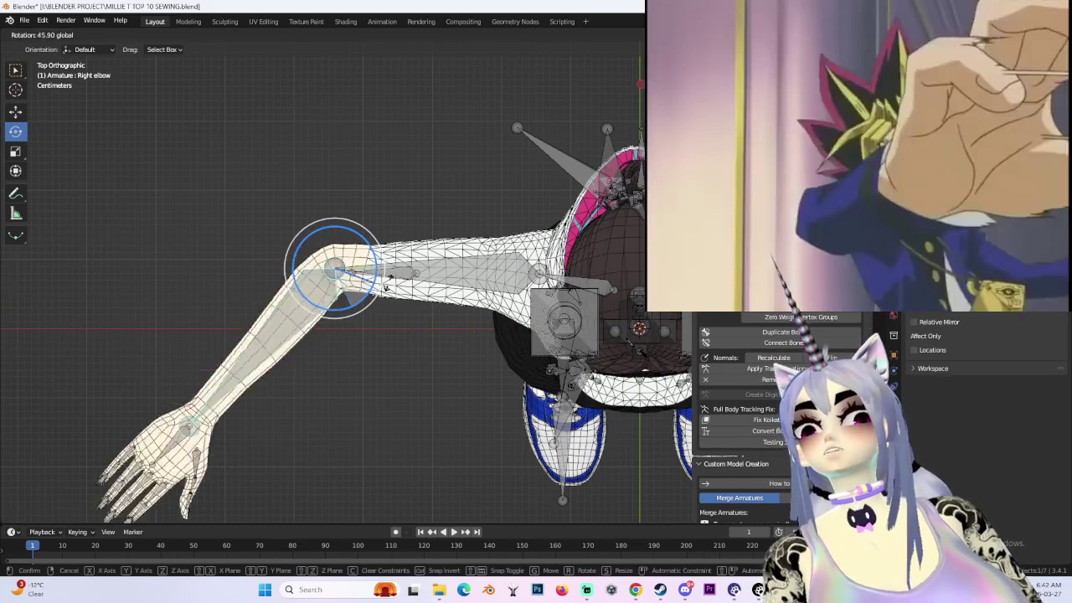
mouse_move(953, 331)
shift+middle_down()
mouse_move(406, 328)
mouse_move(448, 283)
shift+middle_up()
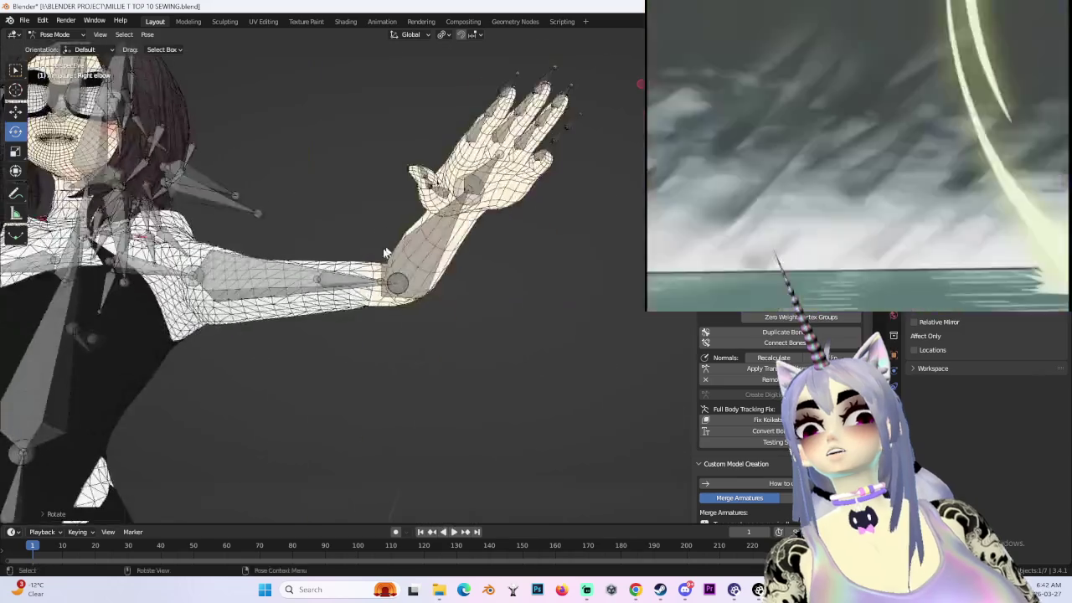
key(shift+alt+z)
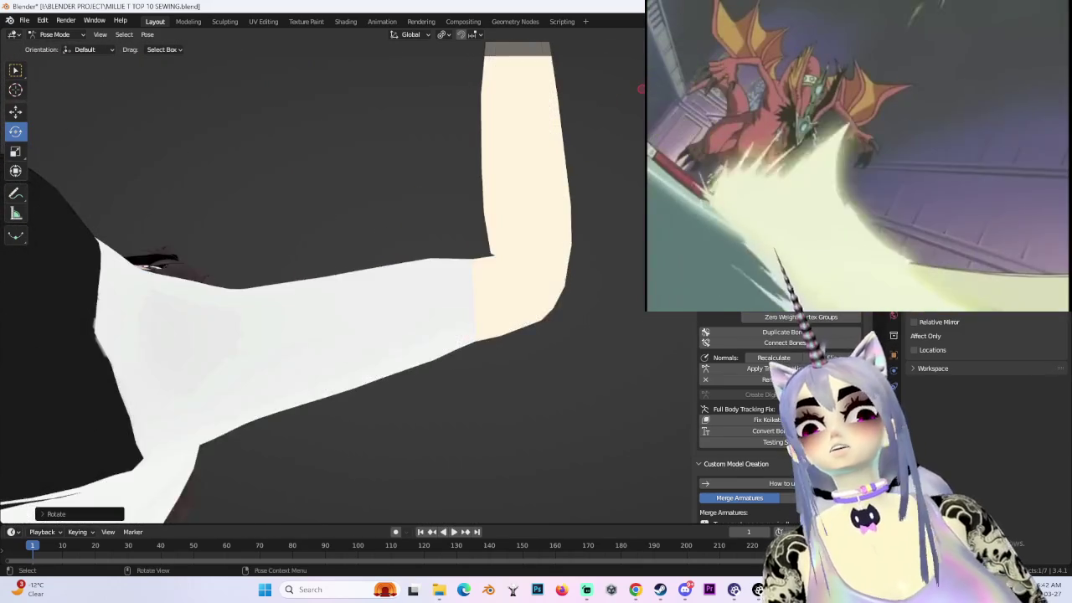
mouse_move(435, 258)
middle_down()
mouse_move(476, 352)
mouse_move(525, 328)
mouse_move(556, 238)
mouse_move(497, 294)
mouse_move(404, 342)
mouse_move(394, 360)
mouse_move(404, 270)
mouse_move(180, 79)
middle_up()
key(ctrl+Tab)
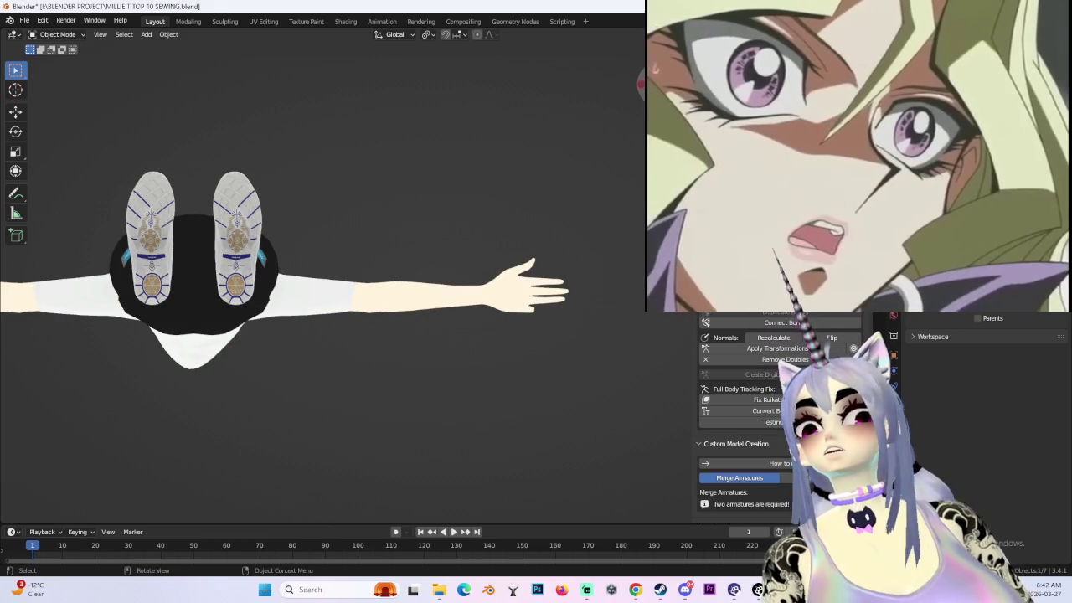
- Save the project as a new copy named MILLIE T TOP 11 SEWING.blend
key(KP_1)
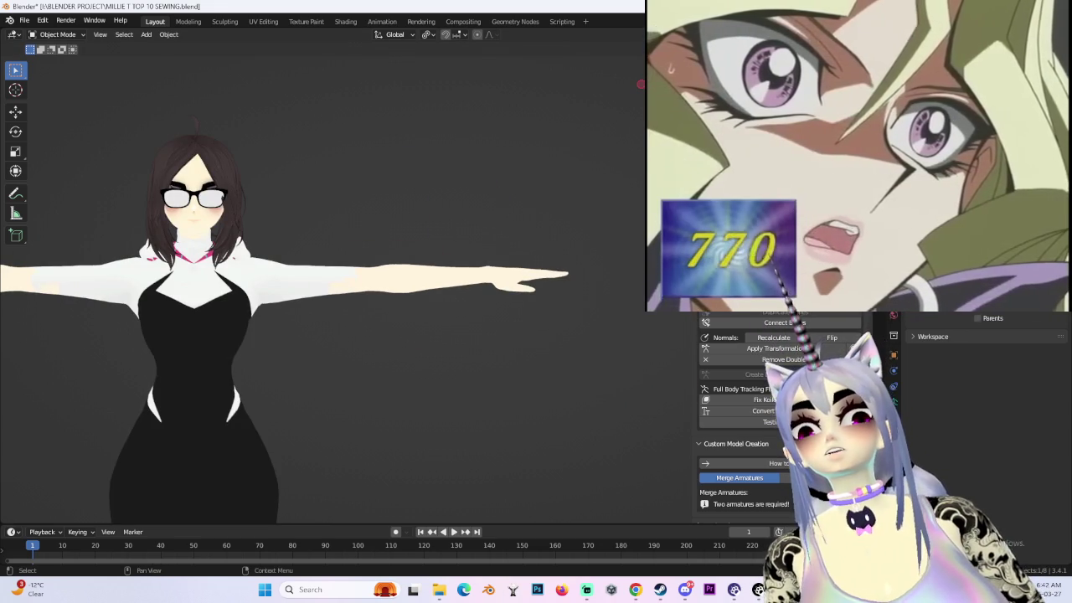
shift+middle_drag(251, 335, 586, 318)
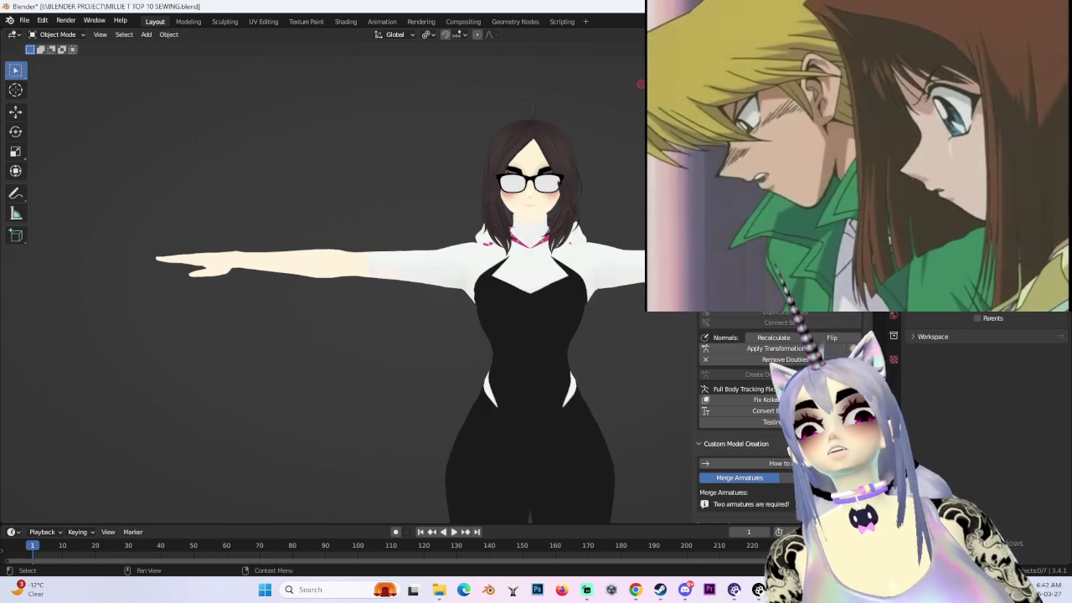
click(24, 20)
click(34, 114)
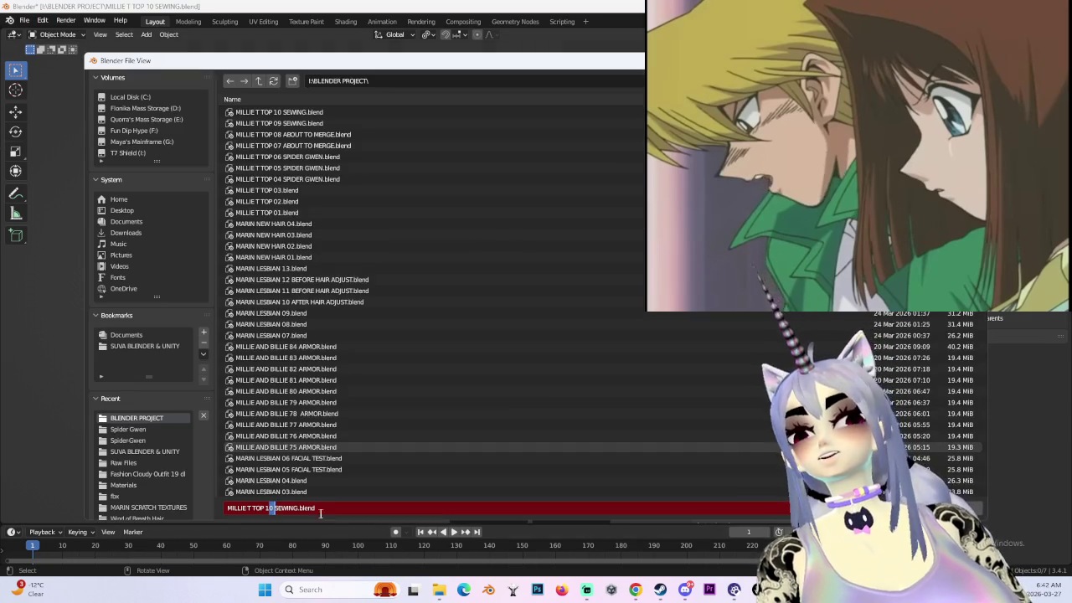
text(1)
key(Return)
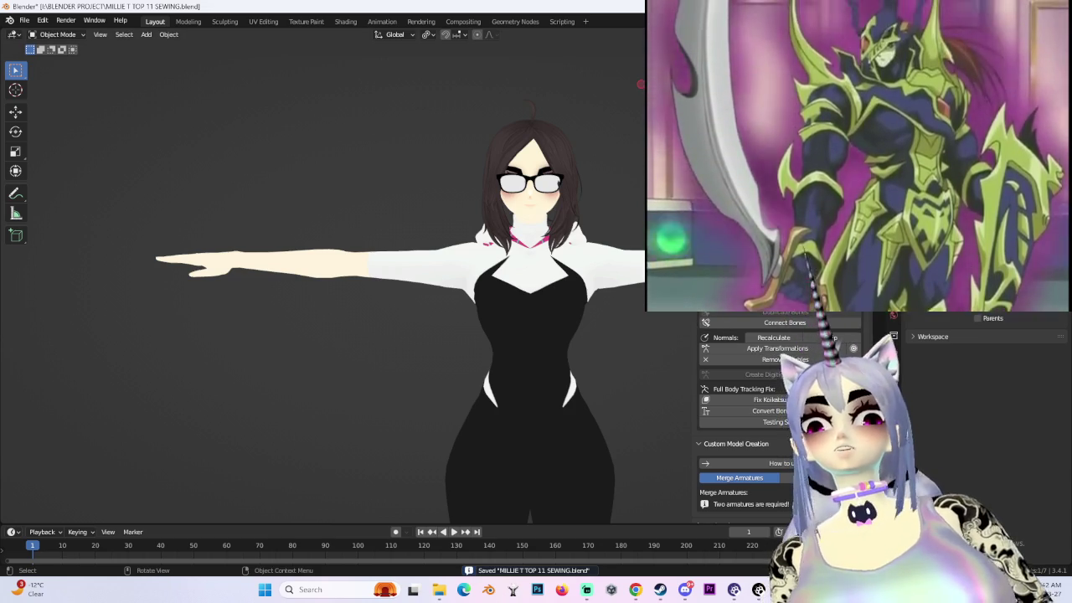
- Turn the overlays back on and select both the armature and the body mesh
key(shift+alt+z)
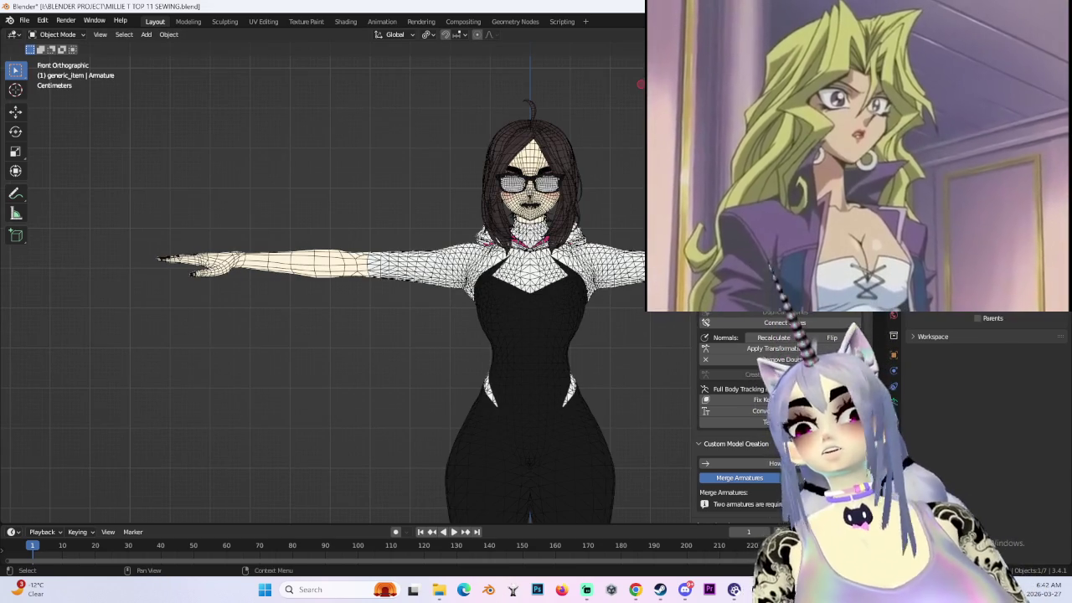
key(alt+h)
scroll(441, 220, up, 3)
shift+click(408, 227)
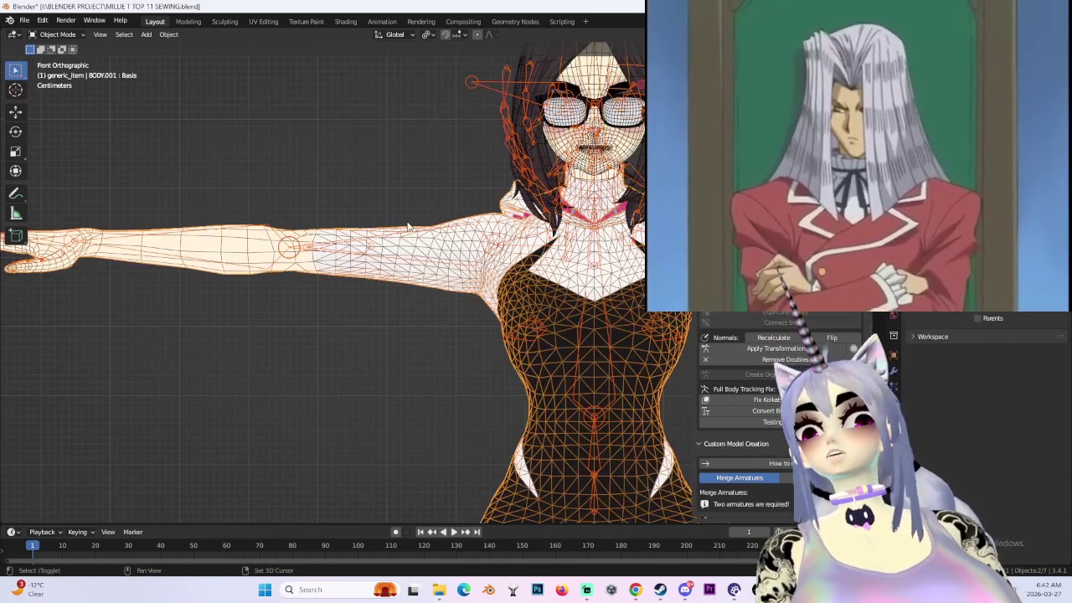
- In Weight Paint, view the Right arm and zArmTwist_R weight maps, then switch to Object Mode
click(60, 96)
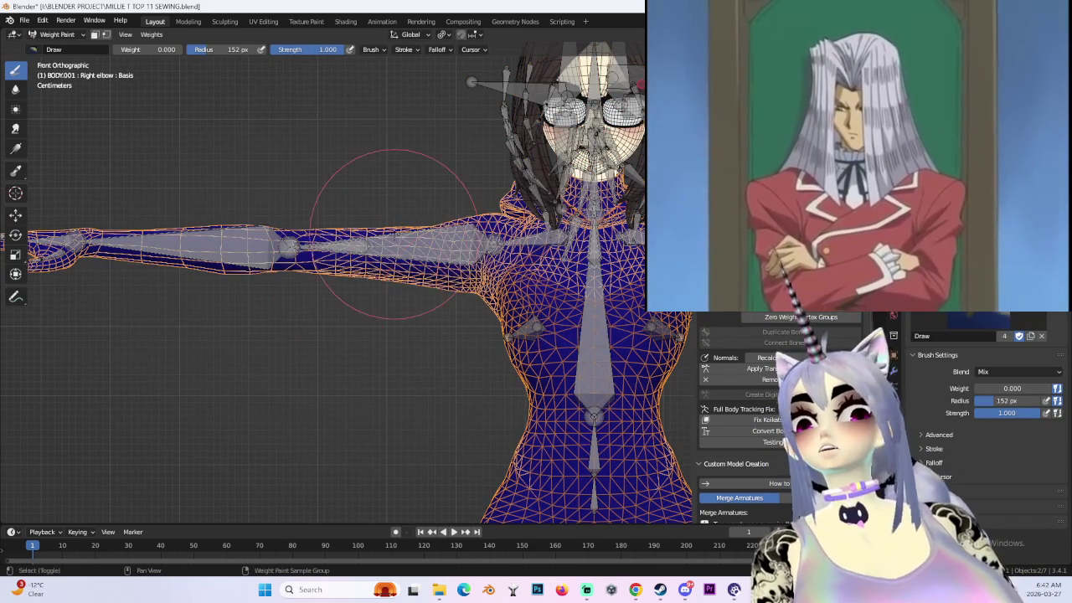
ctrl+click(394, 235)
middle_drag(393, 234, 444, 240)
scroll(443, 239, up, 4)
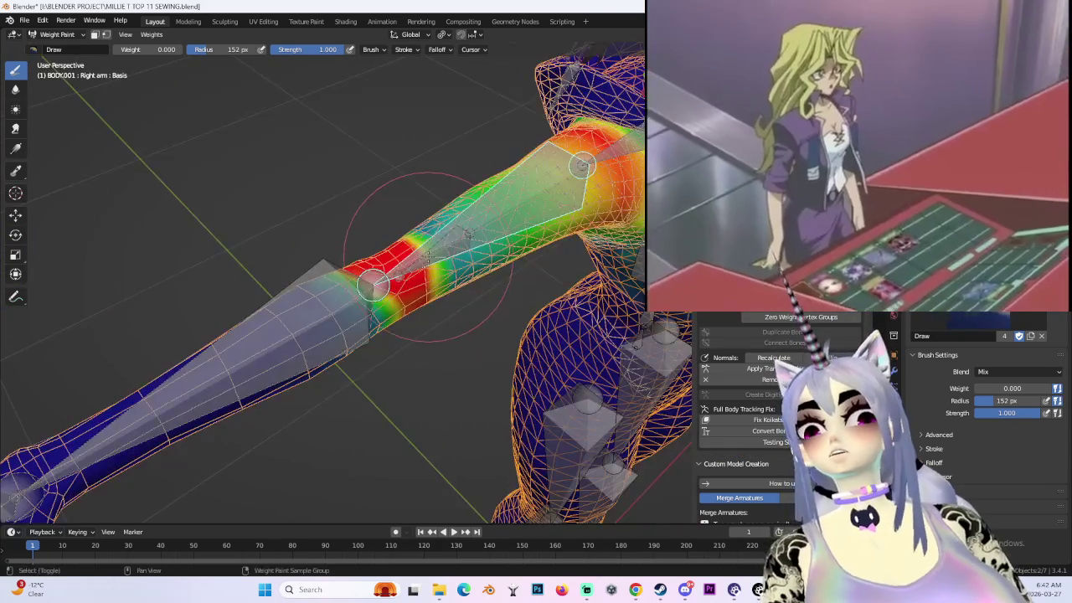
ctrl+click(428, 255)
middle_drag(526, 270, 472, 282)
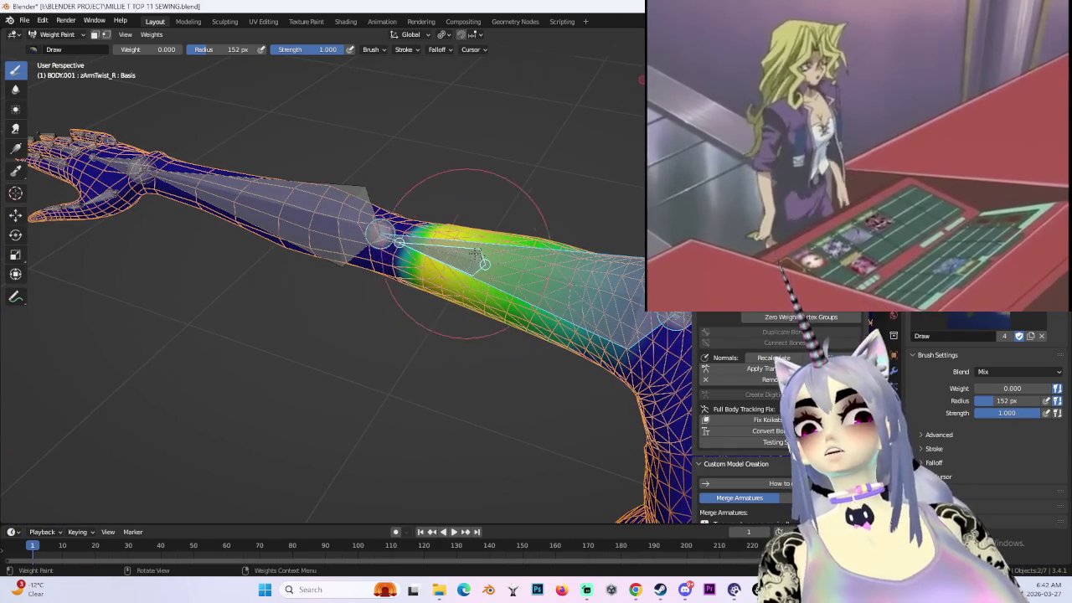
ctrl+click(316, 223)
mouse_move(317, 223)
middle_down()
mouse_move(443, 357)
mouse_move(386, 335)
mouse_move(413, 244)
middle_up()
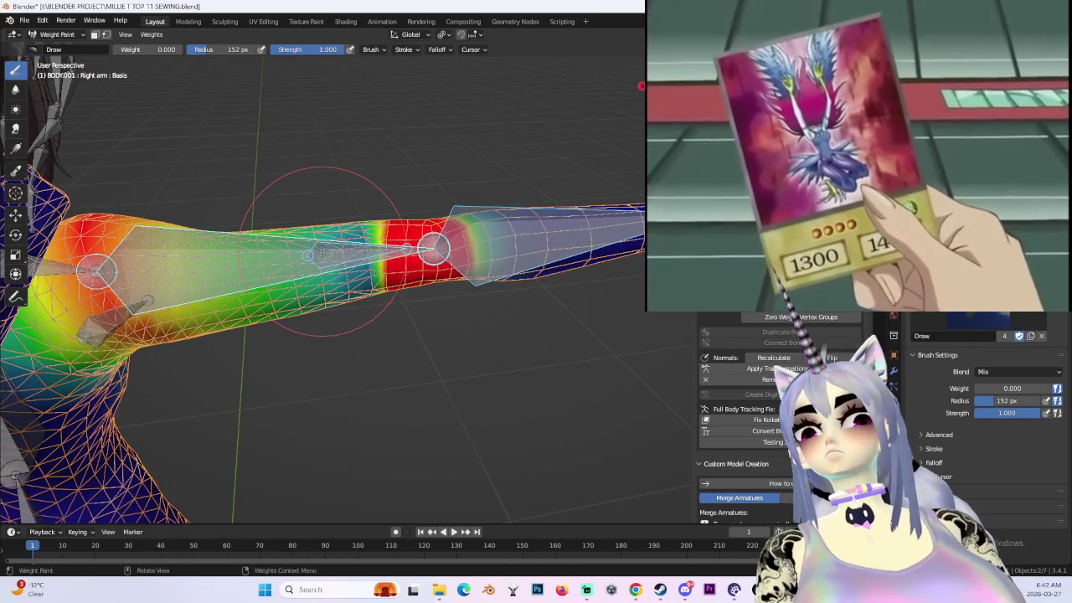
mouse_move(321, 250)
middle_down()
mouse_move(453, 239)
mouse_move(365, 225)
middle_up()
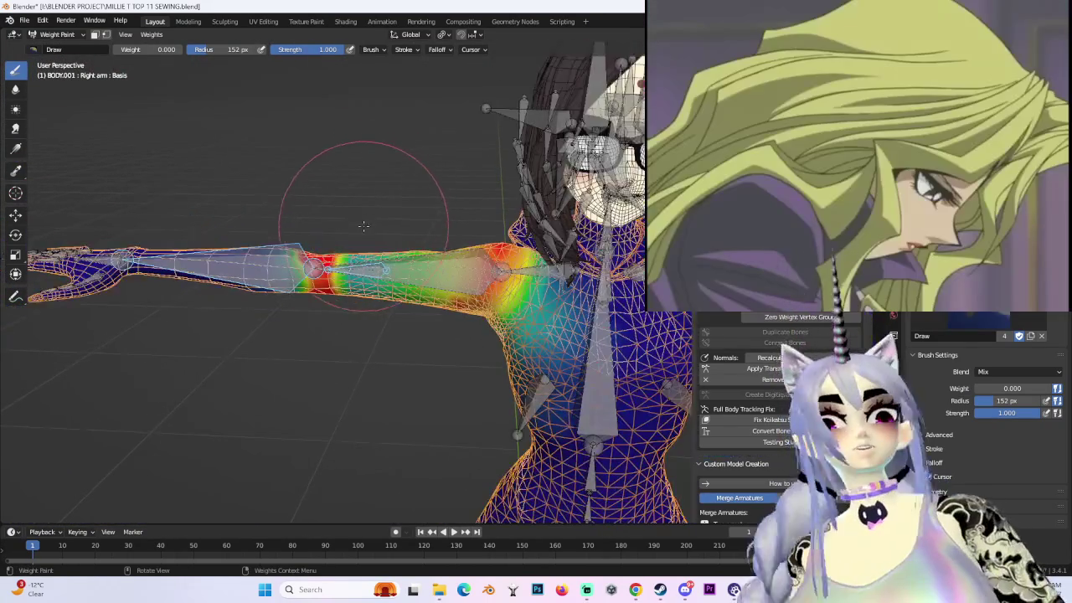
click(67, 50)
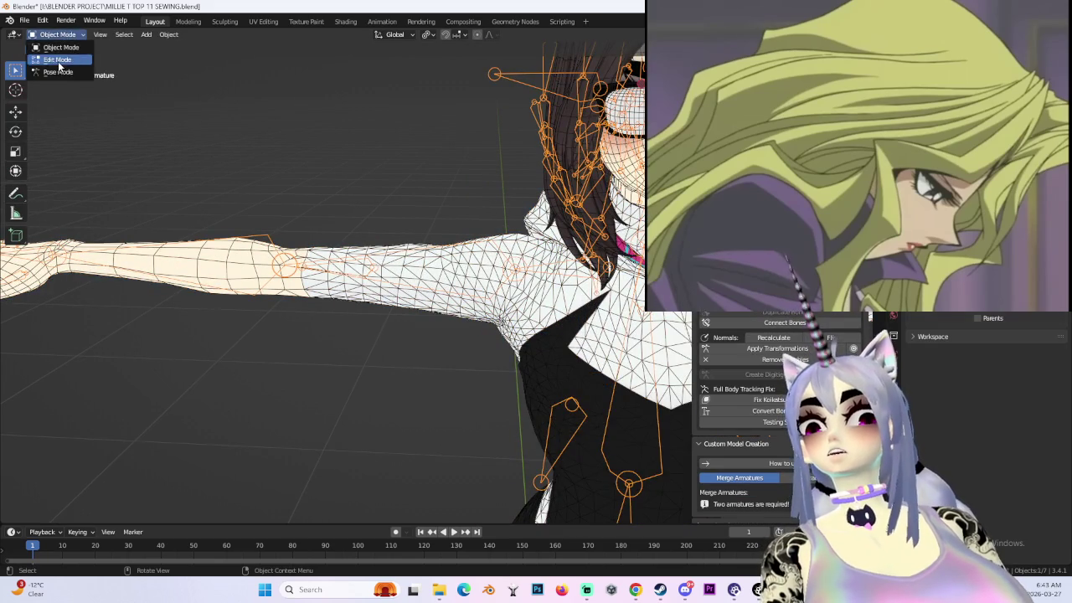
- In armature Edit Mode, delete the extra right-arm bone, merging its weights into the Right arm bone
click(57, 59)
scroll(316, 318, down, 5)
mouse_move(316, 319)
middle_down()
mouse_move(359, 303)
mouse_move(252, 301)
middle_up()
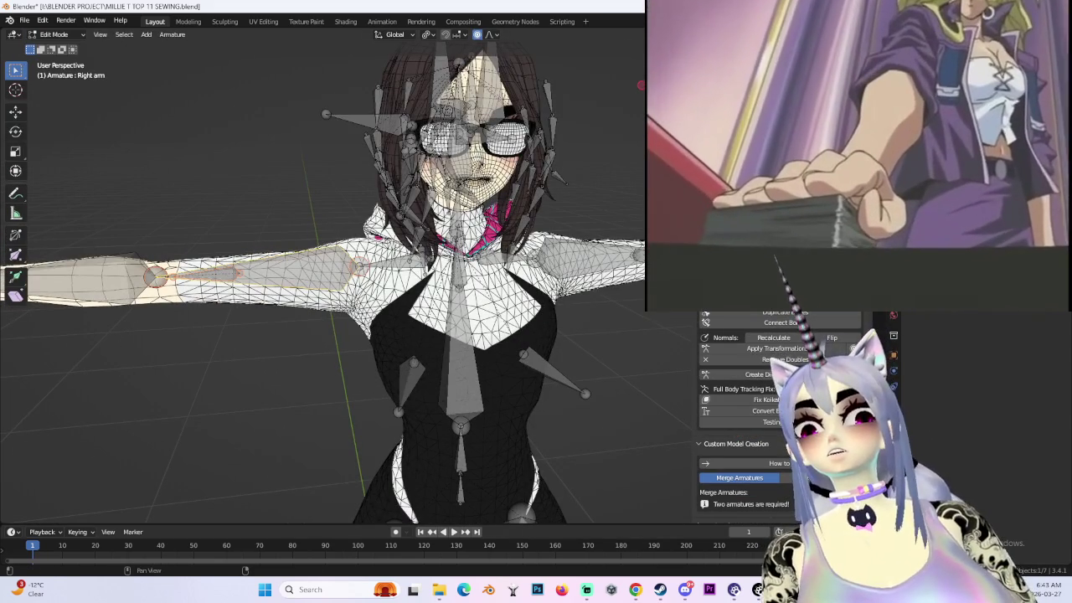
middle_drag(351, 276, 451, 254)
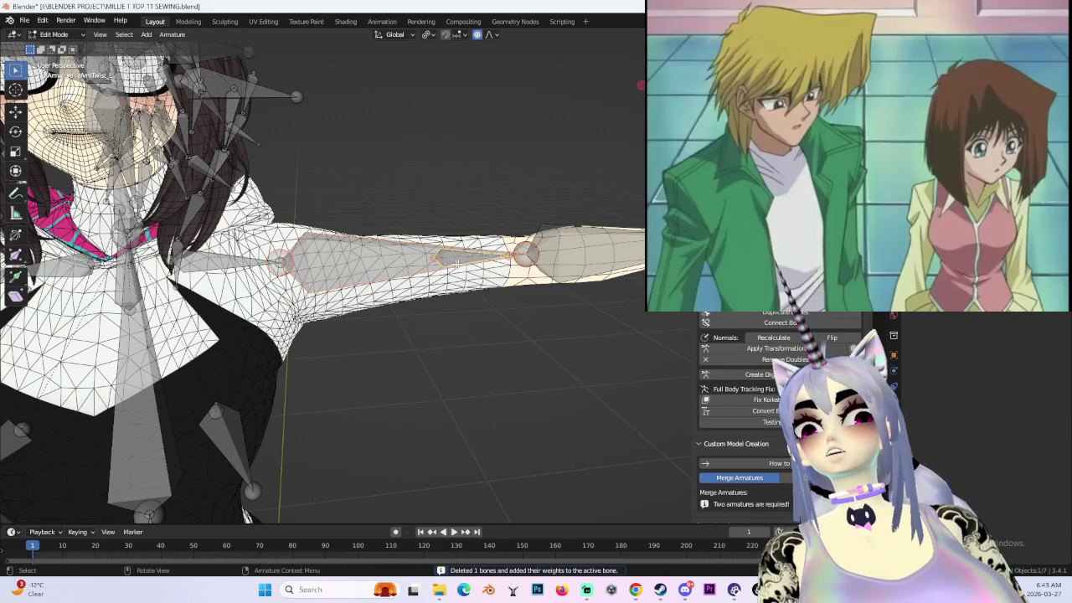
right_click(450, 231)
click(463, 263)
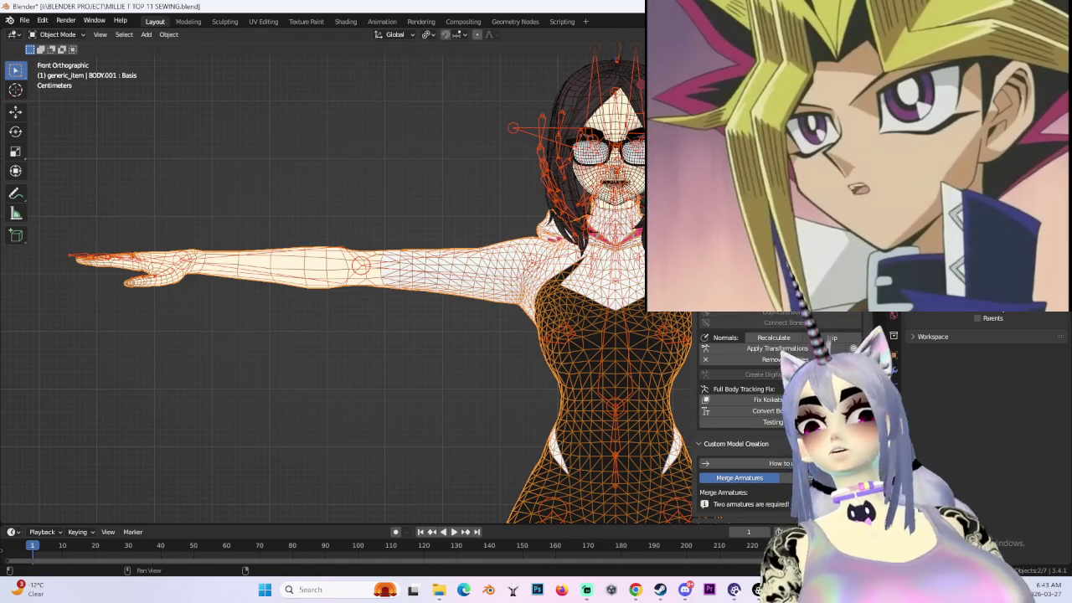
- Enter Weight Paint mode, adjust the Draw brush weight, and orbit to inspect the painted arm
scroll(405, 275, up, 1)
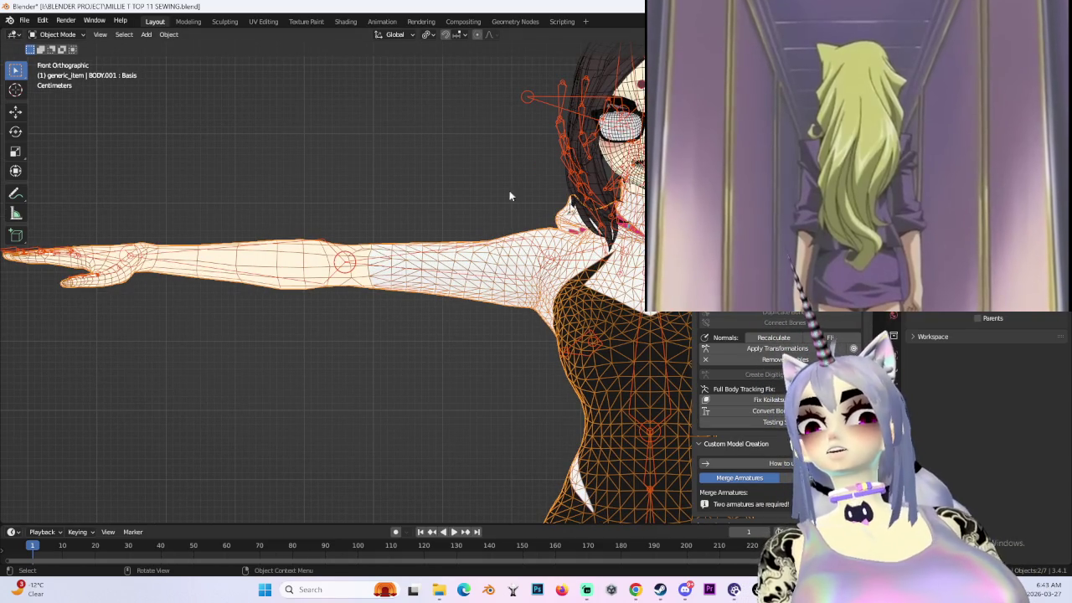
click(74, 96)
mouse_move(438, 210)
middle_down()
mouse_move(439, 252)
mouse_move(531, 266)
mouse_move(430, 192)
mouse_move(586, 297)
mouse_move(545, 377)
mouse_move(474, 234)
mouse_move(478, 335)
mouse_move(443, 203)
mouse_move(519, 276)
middle_up()
drag(1018, 388, 1068, 388)
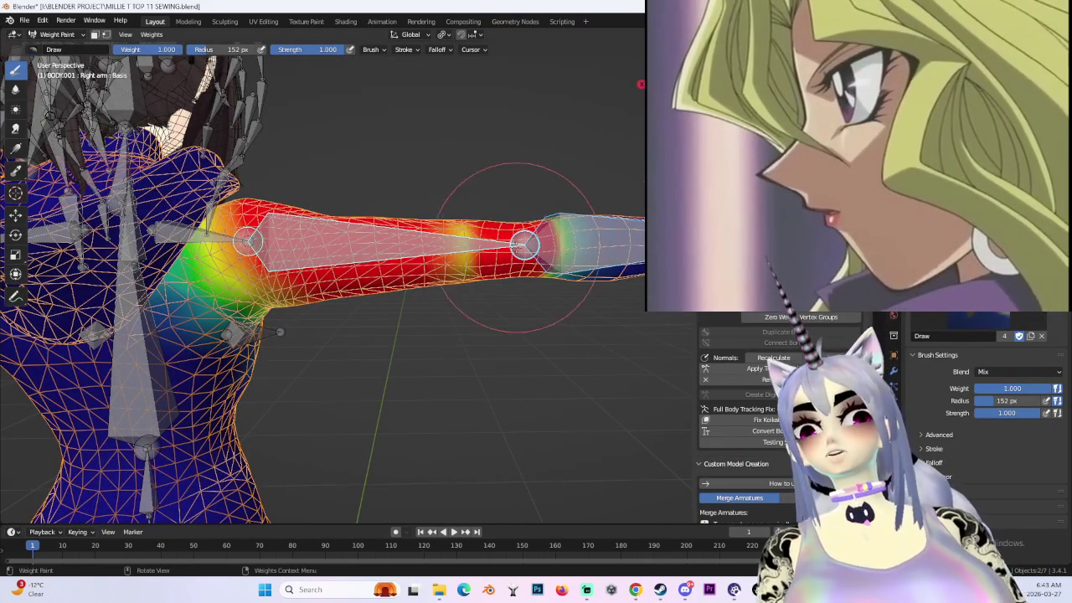
middle_drag(507, 186, 464, 240)
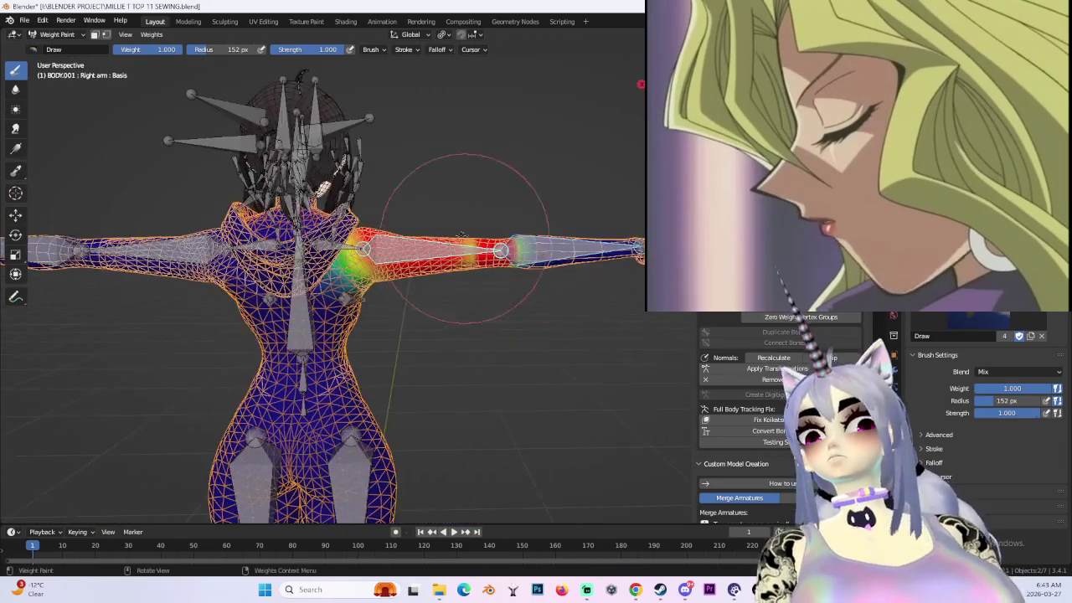
middle_drag(459, 201, 489, 187)
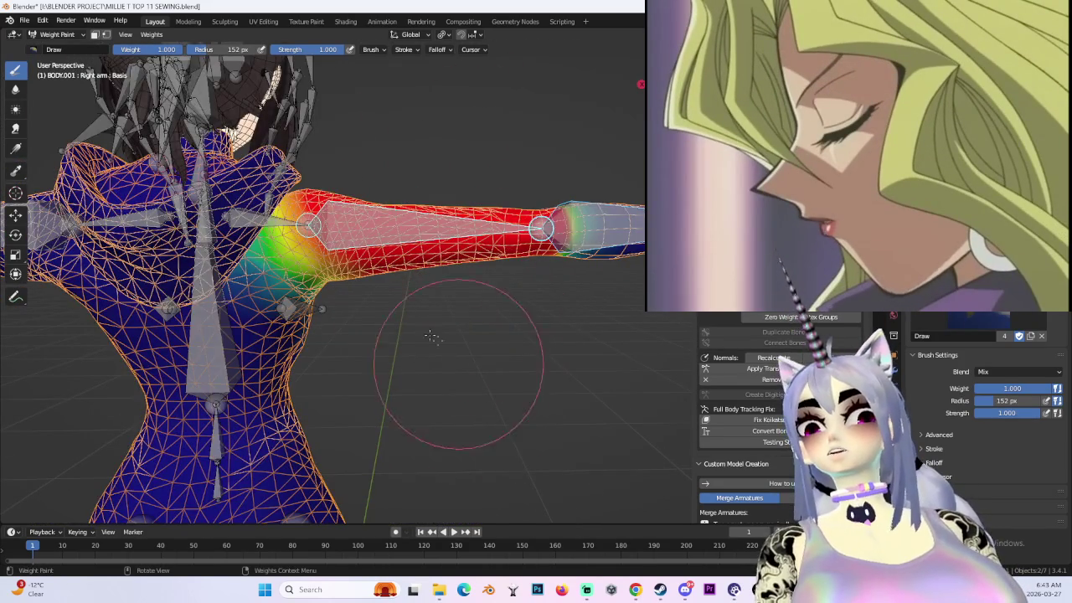
middle_drag(455, 360, 240, 181)
- Display the Left arm weights and inspect them from the front and around the torso
ctrl+click(239, 244)
mouse_move(240, 243)
middle_down()
mouse_move(381, 432)
mouse_move(514, 239)
mouse_move(638, 261)
mouse_move(491, 251)
mouse_move(479, 287)
mouse_move(528, 291)
mouse_move(511, 285)
middle_up()
key(KP_1)
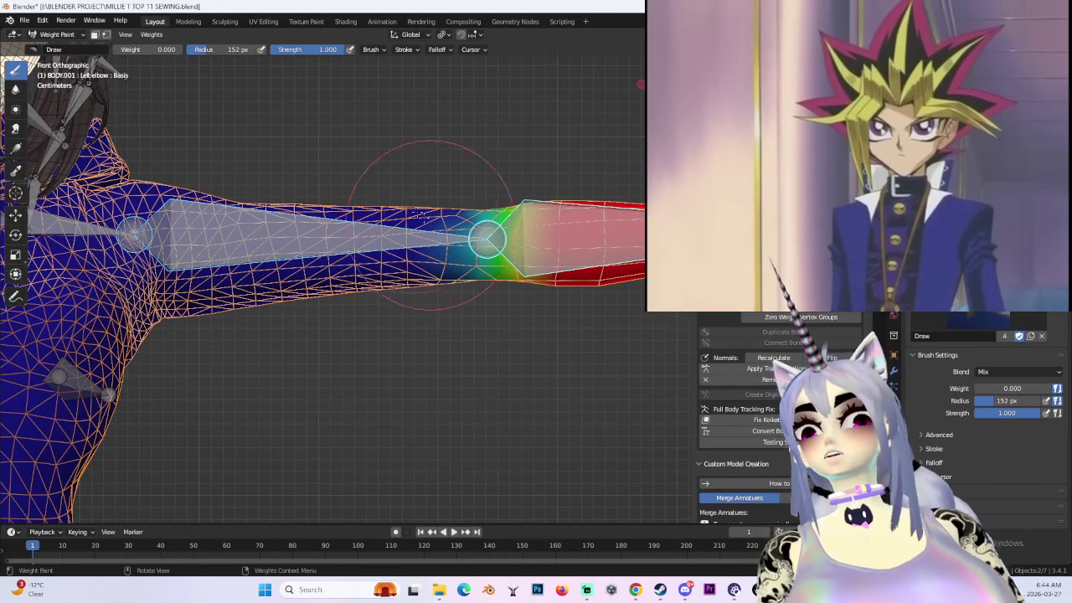
mouse_move(435, 201)
middle_down()
mouse_move(423, 293)
mouse_move(398, 326)
middle_up()
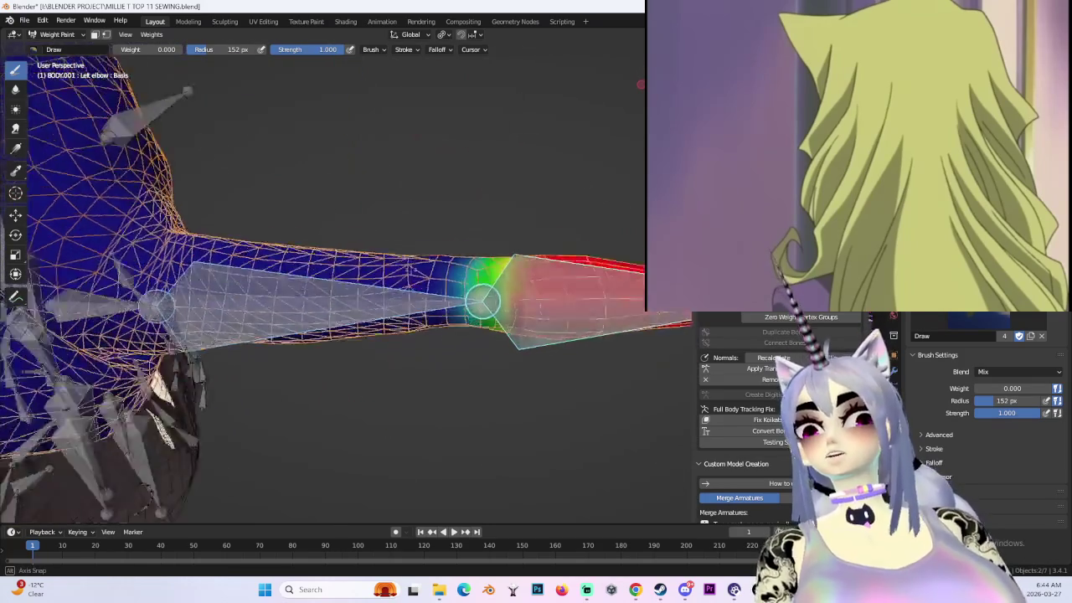
mouse_move(421, 148)
middle_down()
mouse_move(469, 159)
mouse_move(511, 268)
middle_up()
scroll(515, 276, down, 3)
scroll(519, 280, down, 1)
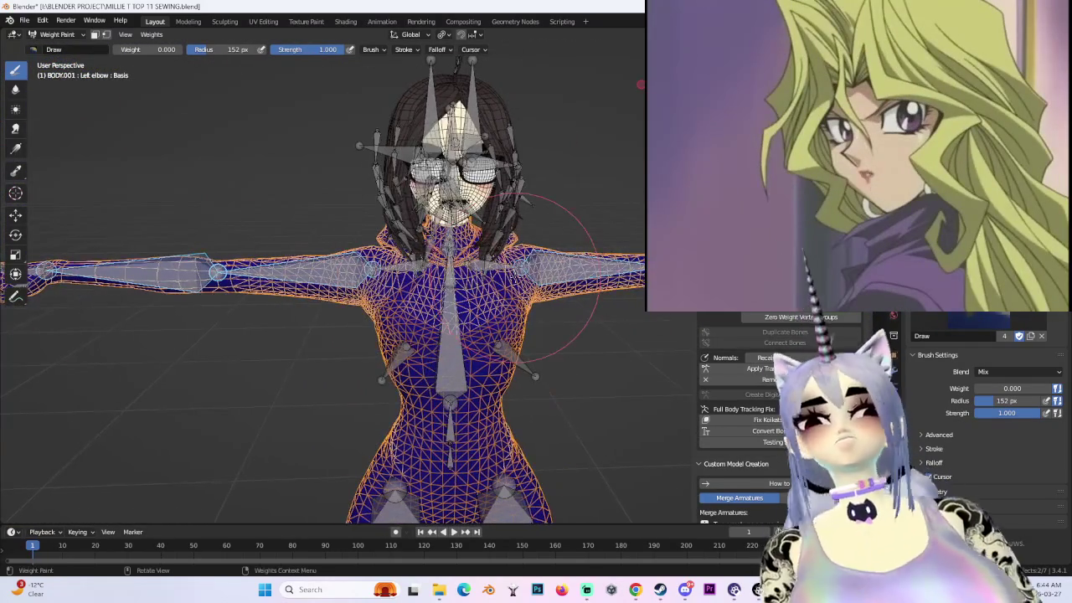
- Bend the Left elbow bone in Pose Mode to check forearm deformation, then leave Pose Mode
key(ctrl+Tab)
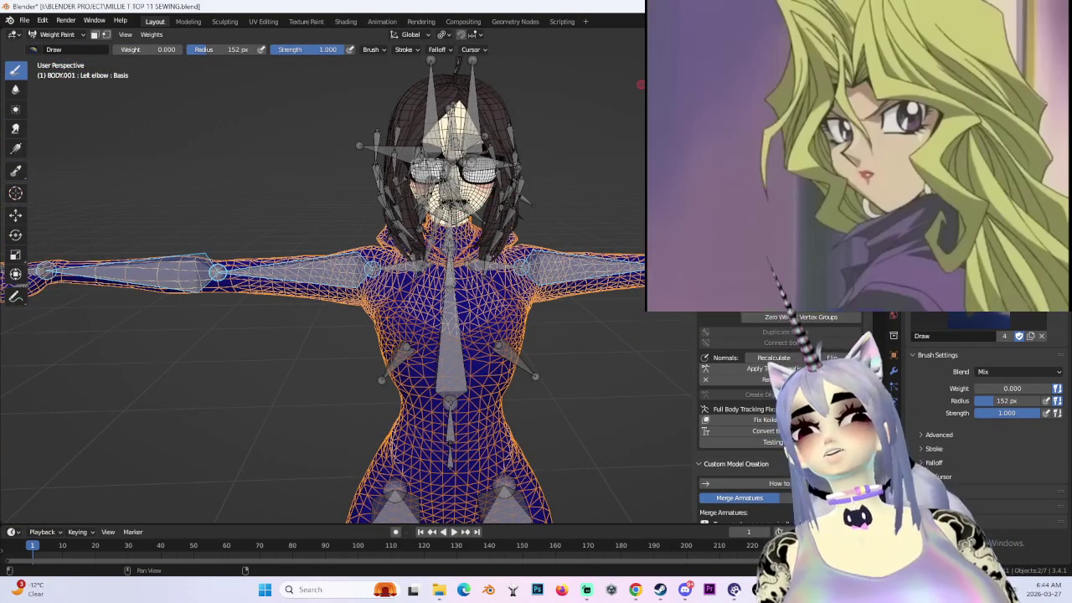
middle_drag(485, 276, 536, 276)
click(546, 274)
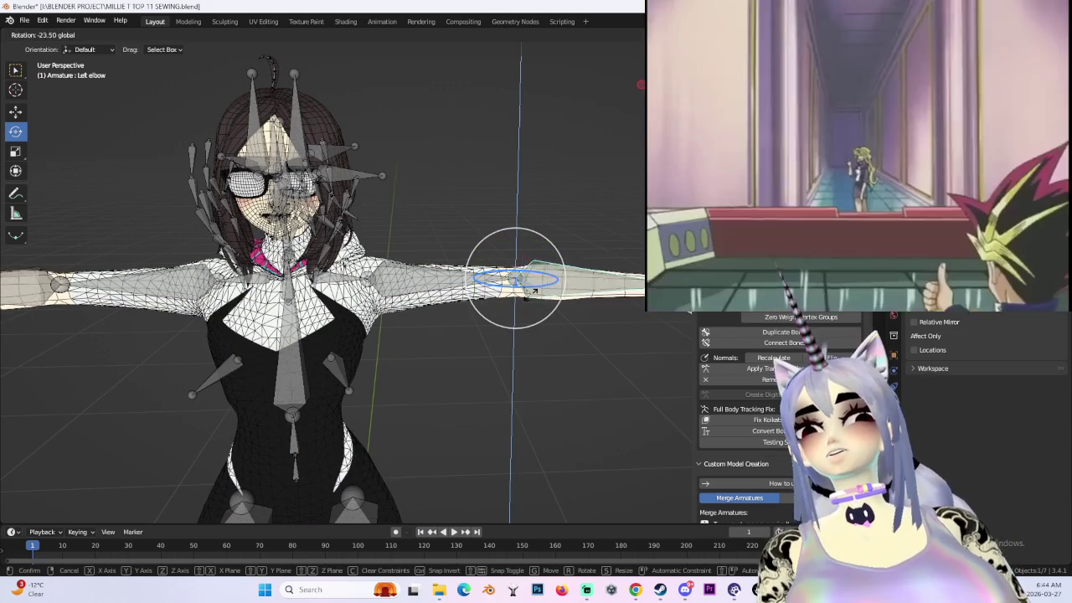
click(536, 318)
scroll(536, 319, up, 4)
mouse_move(537, 318)
middle_down()
mouse_move(557, 421)
mouse_move(511, 382)
mouse_move(561, 335)
mouse_move(664, 337)
mouse_move(561, 242)
middle_up()
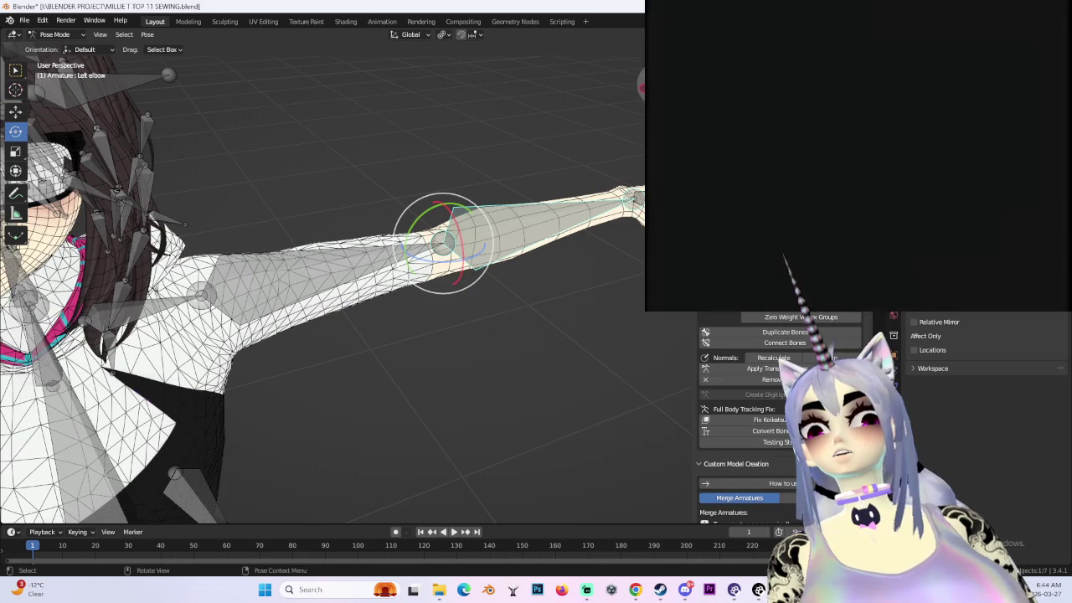
key(KP_1)
key(ctrl+Tab)
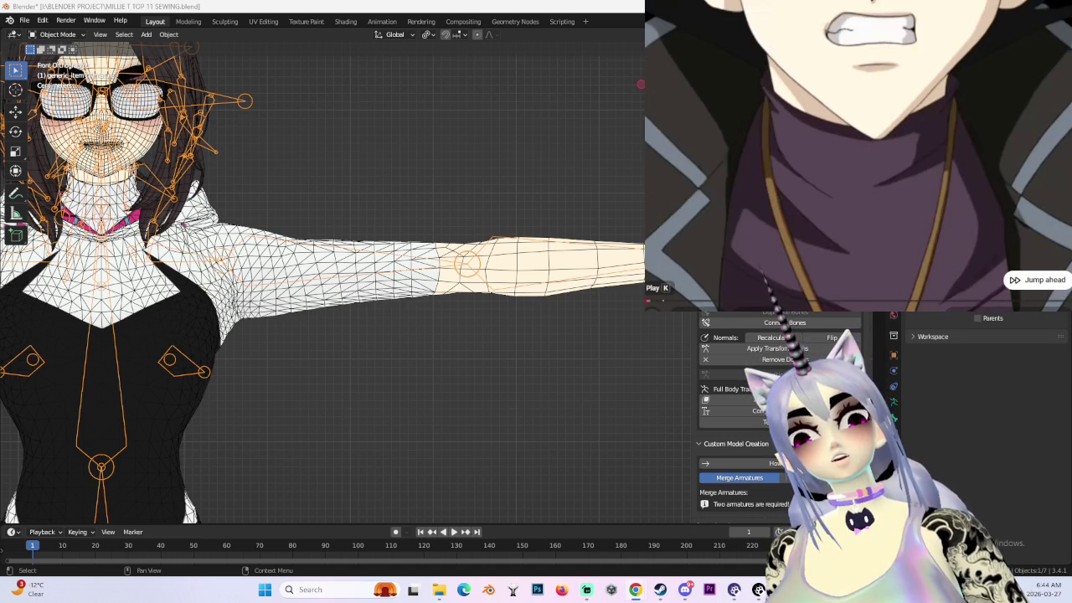
click(657, 302)
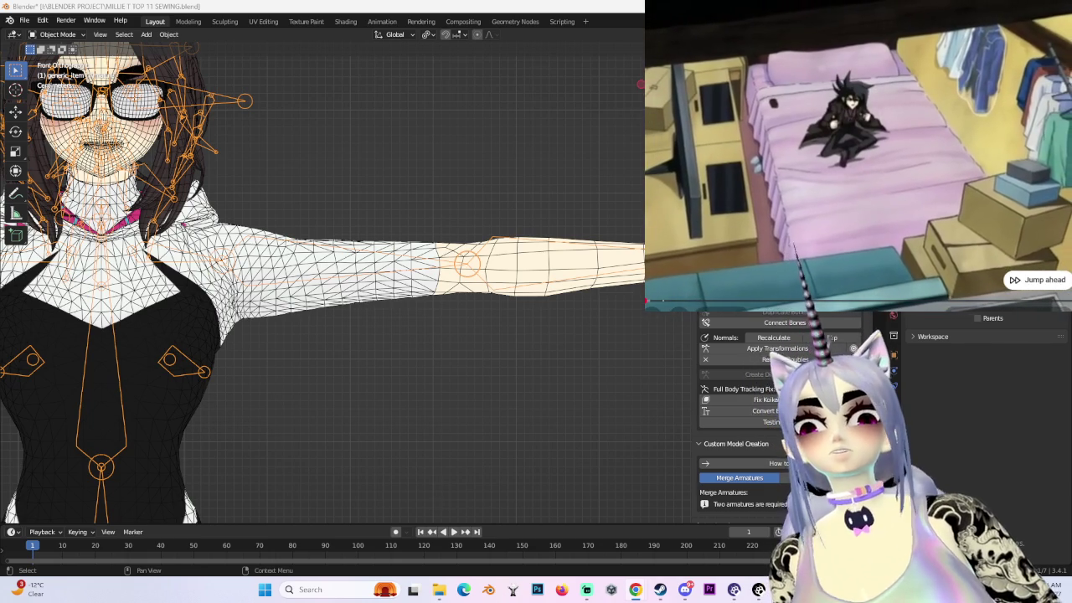
scroll(450, 233, down, 4)
click(447, 239)
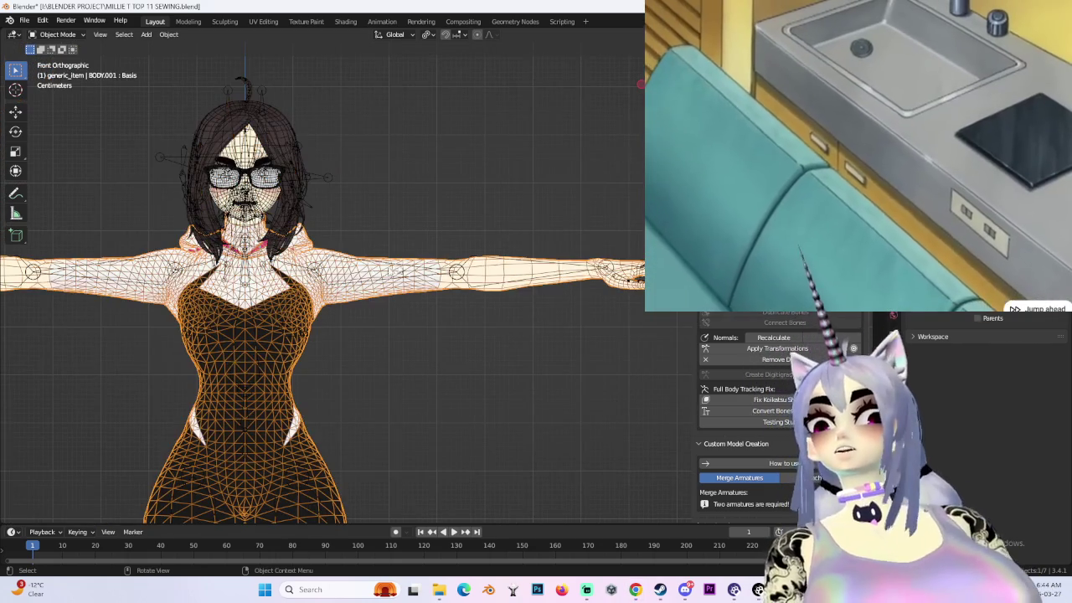
scroll(447, 240, up, 2)
key(shift+alt+z)
middle_drag(587, 335, 623, 336)
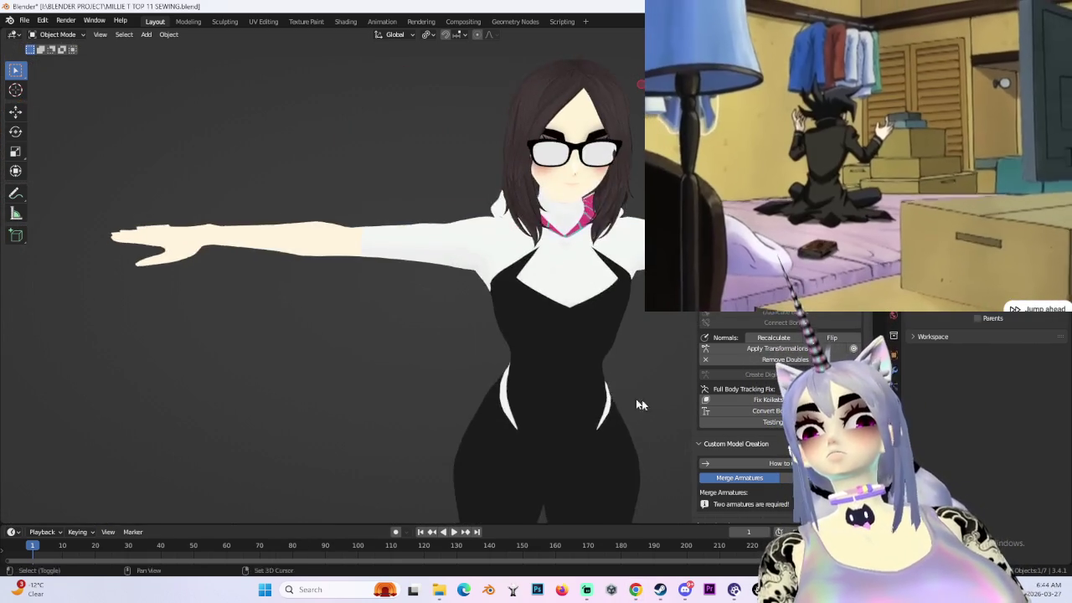
scroll(499, 367, down, 2)
mouse_move(499, 368)
middle_down()
mouse_move(578, 359)
mouse_move(507, 314)
mouse_move(534, 368)
middle_up()
scroll(452, 305, up, 2)
middle_drag(451, 305, 479, 287)
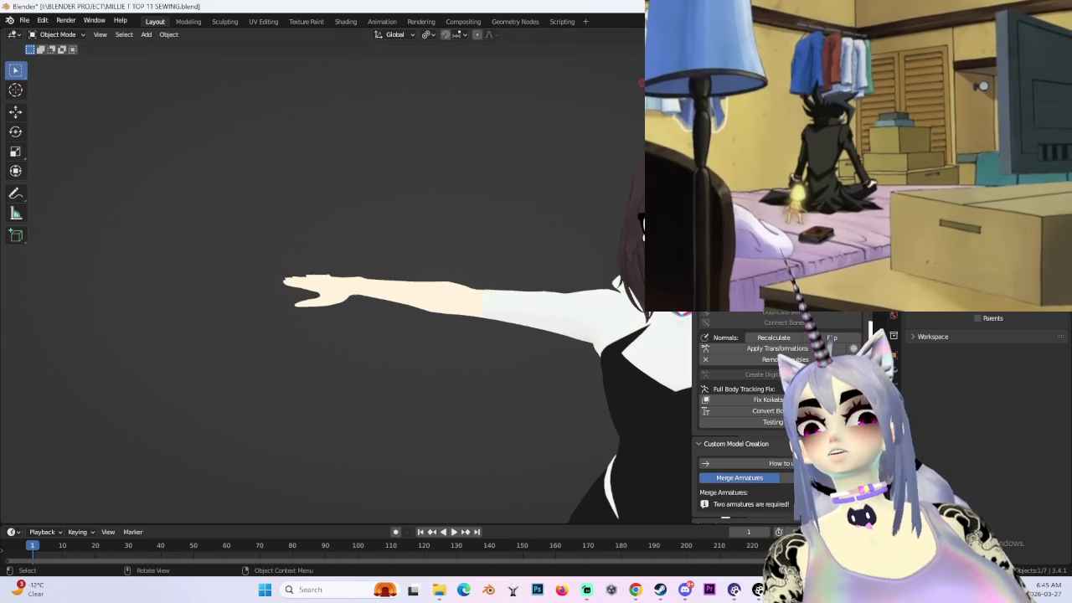
key(shift+alt+z)
scroll(466, 354, down, 2)
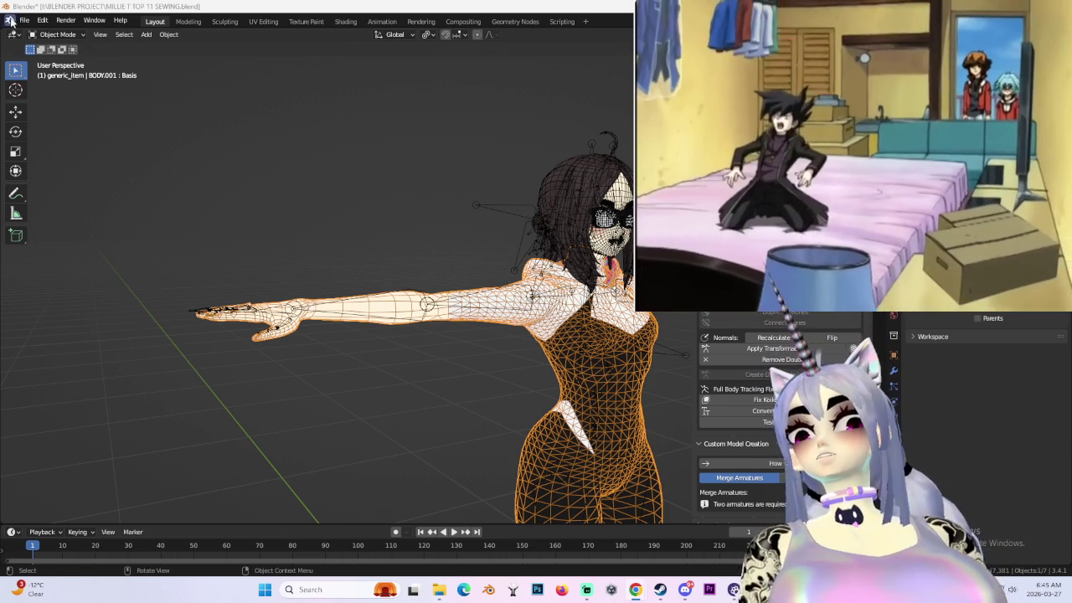
- Save the project as MILLIE T TOP 12 SEWING.blend, then zoom in on the arm
click(24, 20)
click(60, 105)
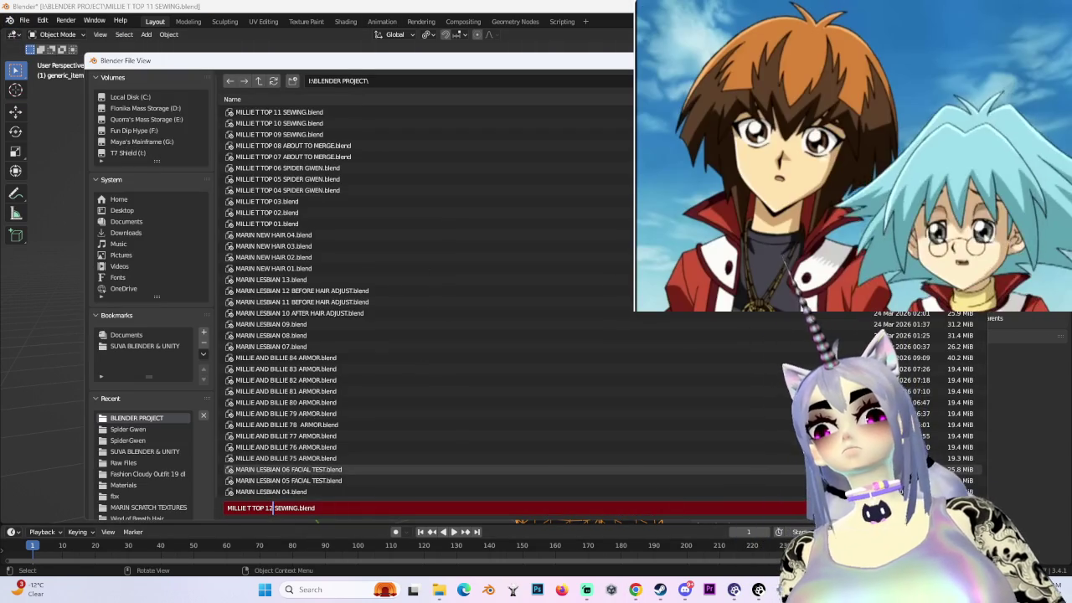
key(Return)
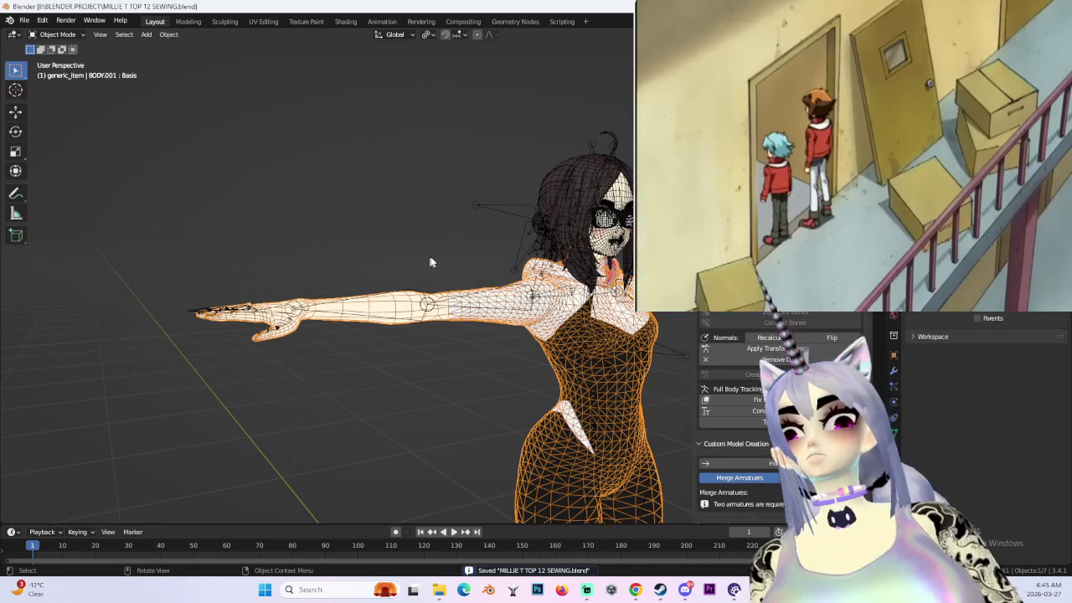
middle_drag(419, 335, 502, 335)
middle_drag(435, 277, 519, 252)
scroll(498, 263, up, 4)
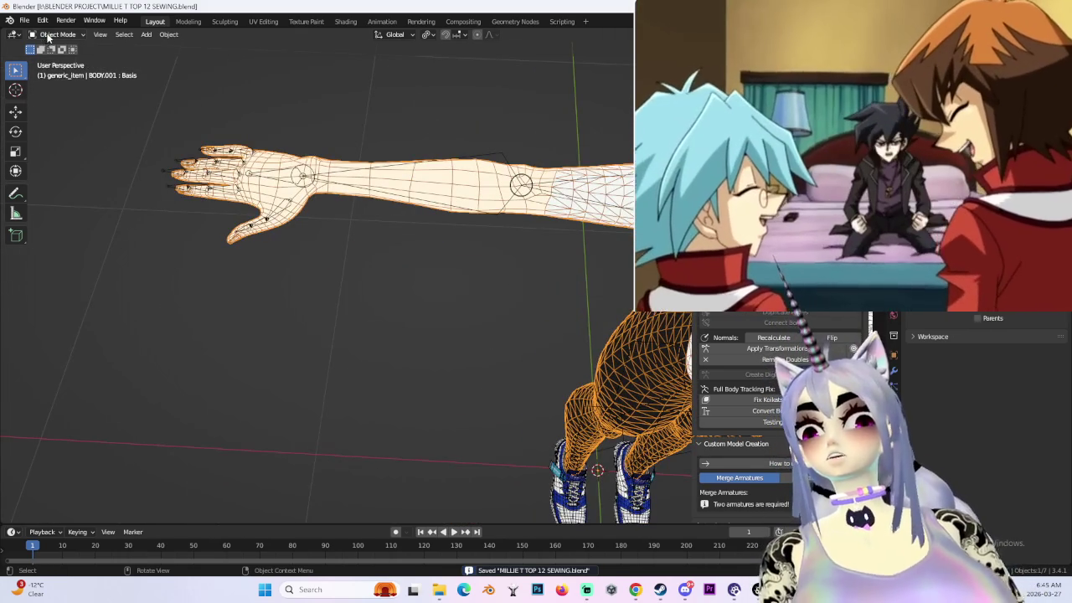
- Put the body mesh in Edit Mode, frame it in front view, and select both forearms and hands
click(58, 34)
click(50, 43)
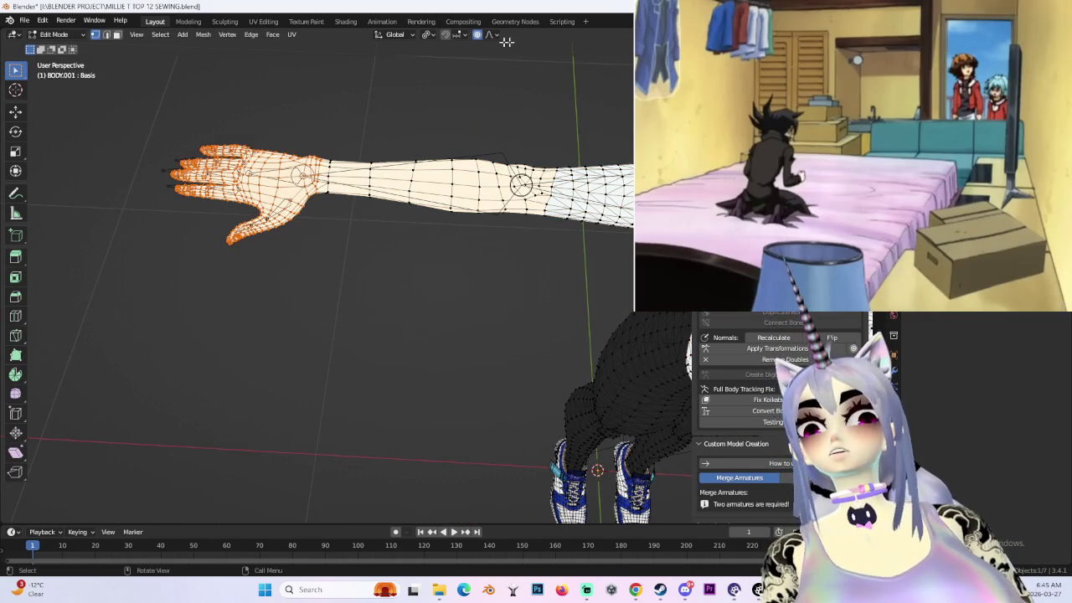
middle_drag(360, 150, 486, 137)
key(KP_1)
scroll(409, 252, down, 2)
shift+middle_drag(409, 252, 619, 130)
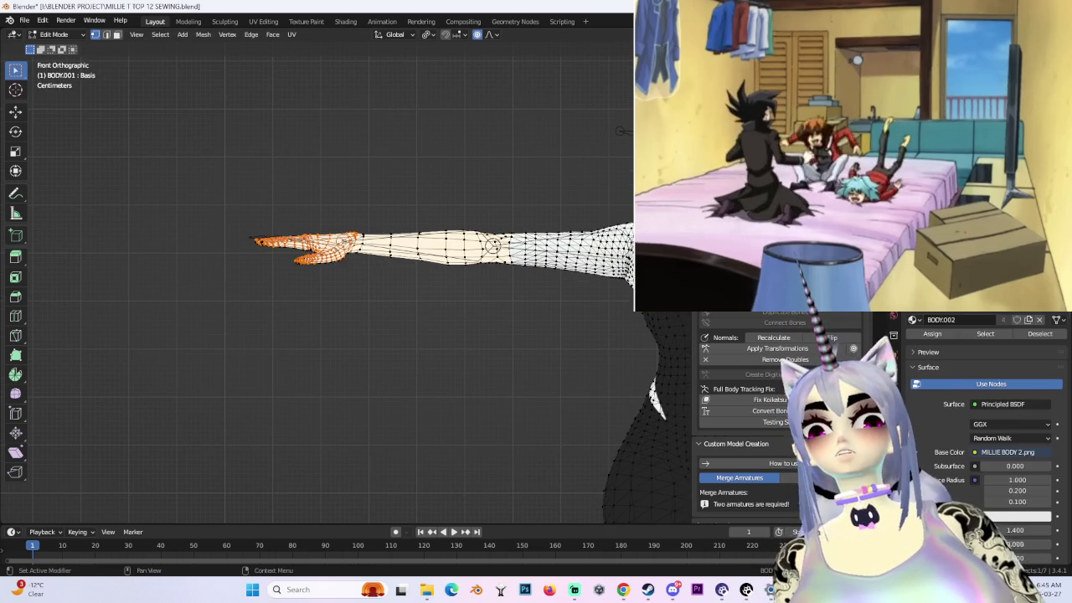
key(KP_Decimal)
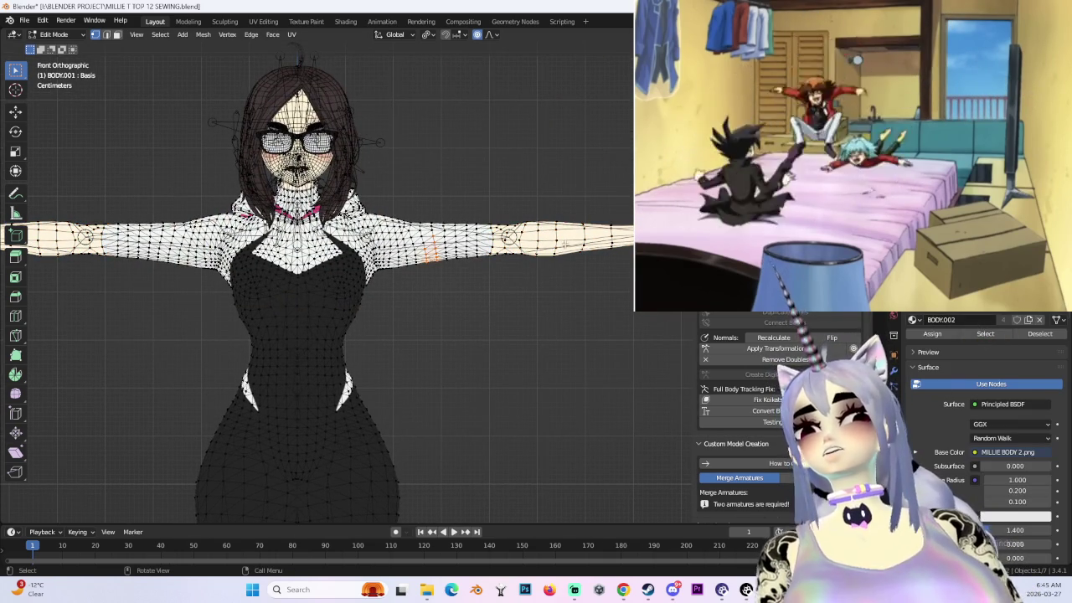
key(l)
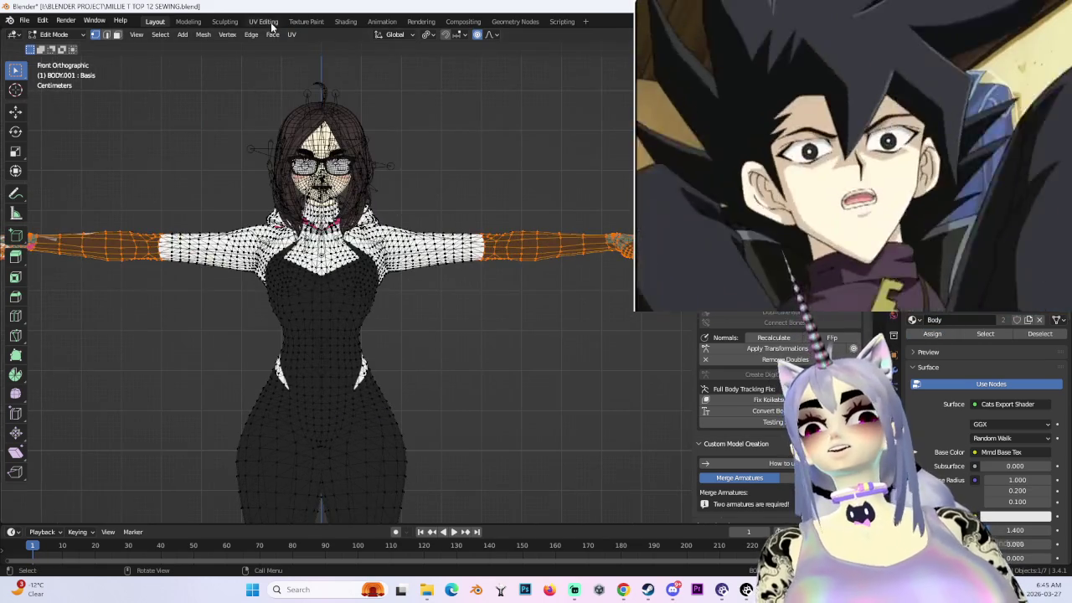
- Switch to the UV Editing workspace and turn off UV sync selection
click(263, 21)
scroll(317, 295, up, 3)
scroll(265, 294, down, 4)
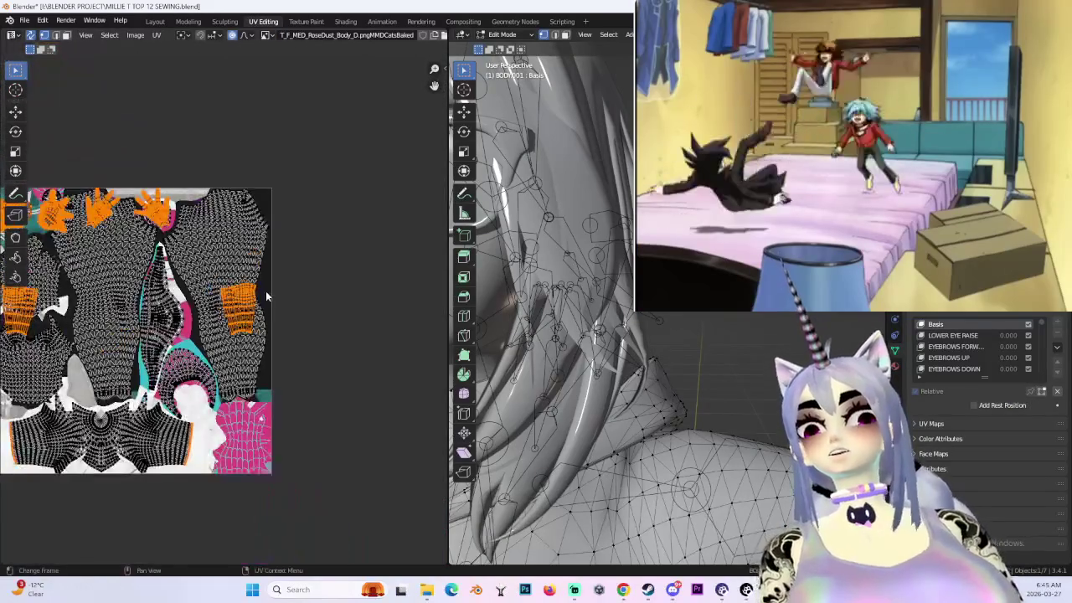
middle_drag(216, 247, 315, 241)
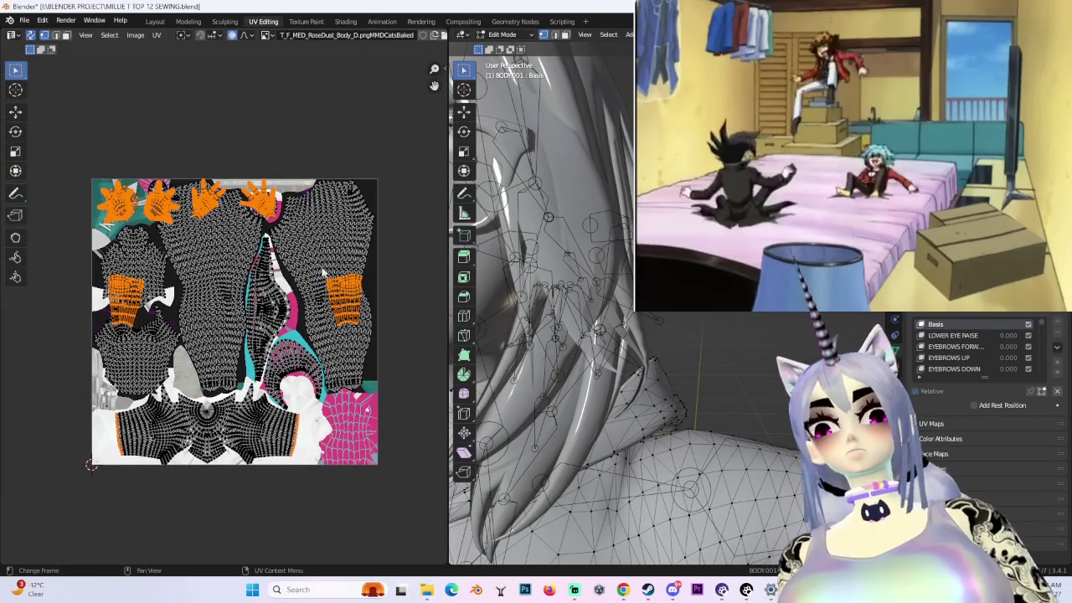
click(30, 34)
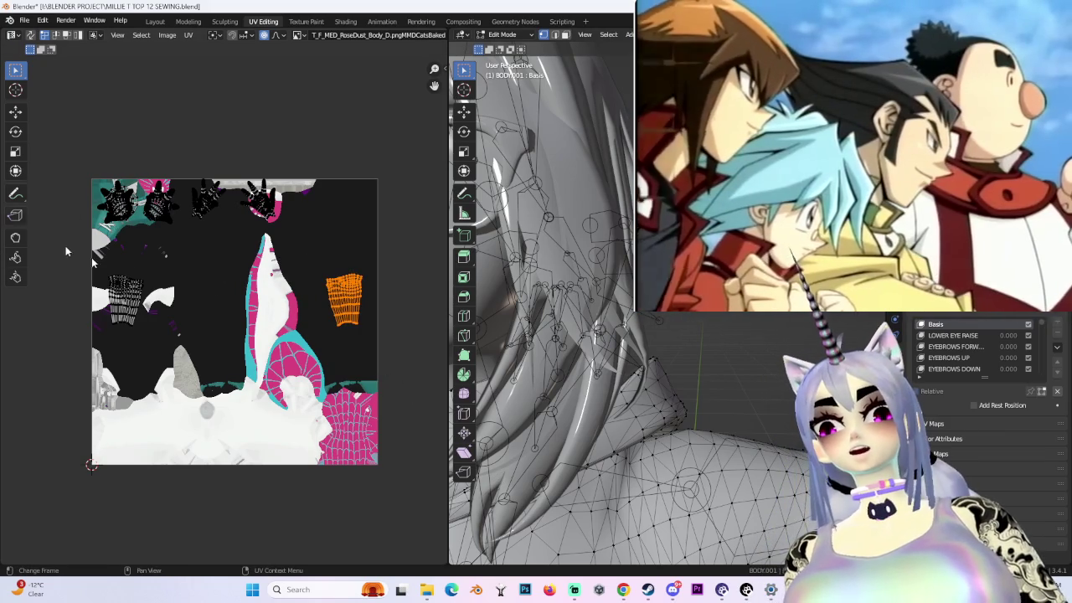
- Move the forearm islands to the texture bottom, rotating the right forearm island 90 degrees
drag(416, 260, 70, 416)
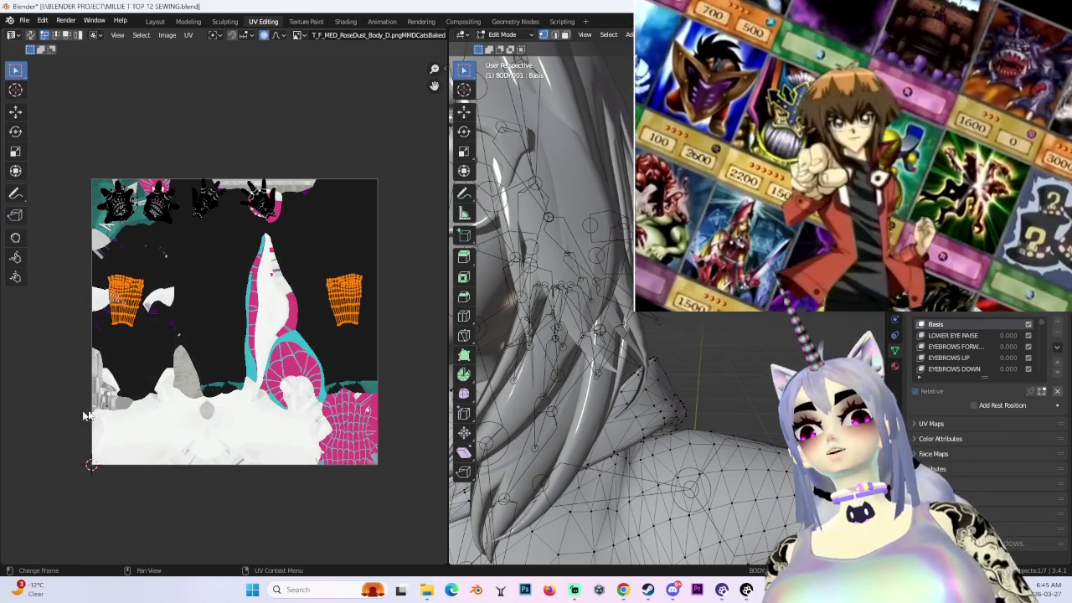
click(253, 469)
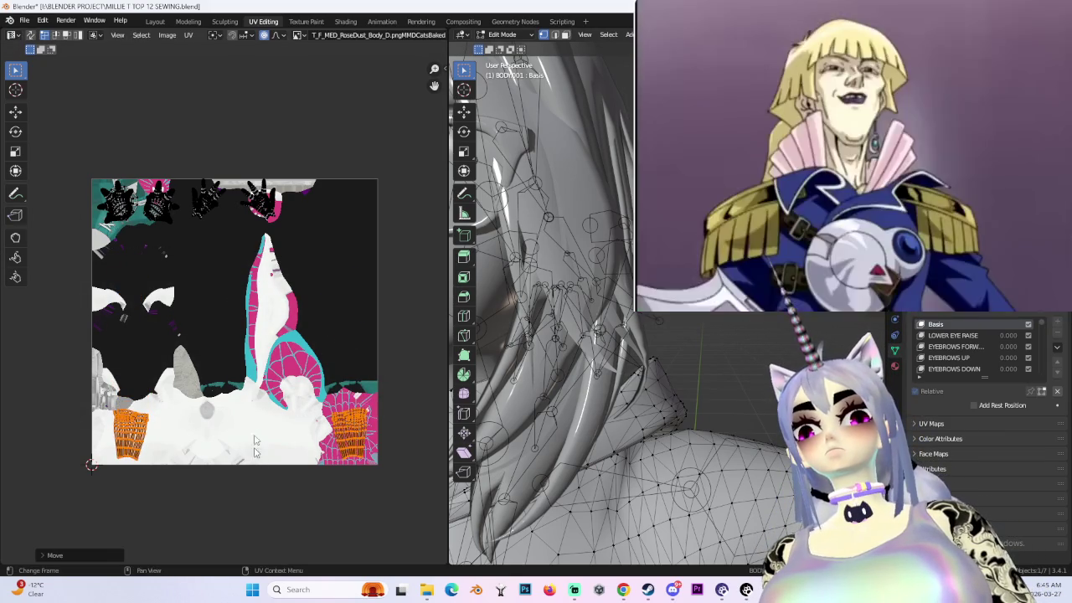
middle_drag(53, 357, 122, 444)
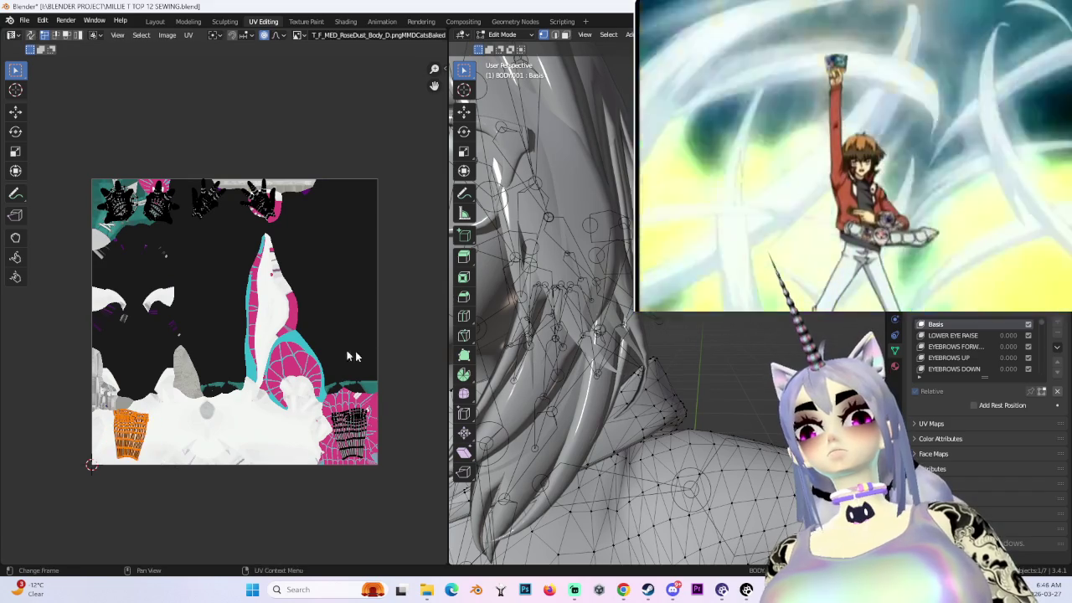
text(r)
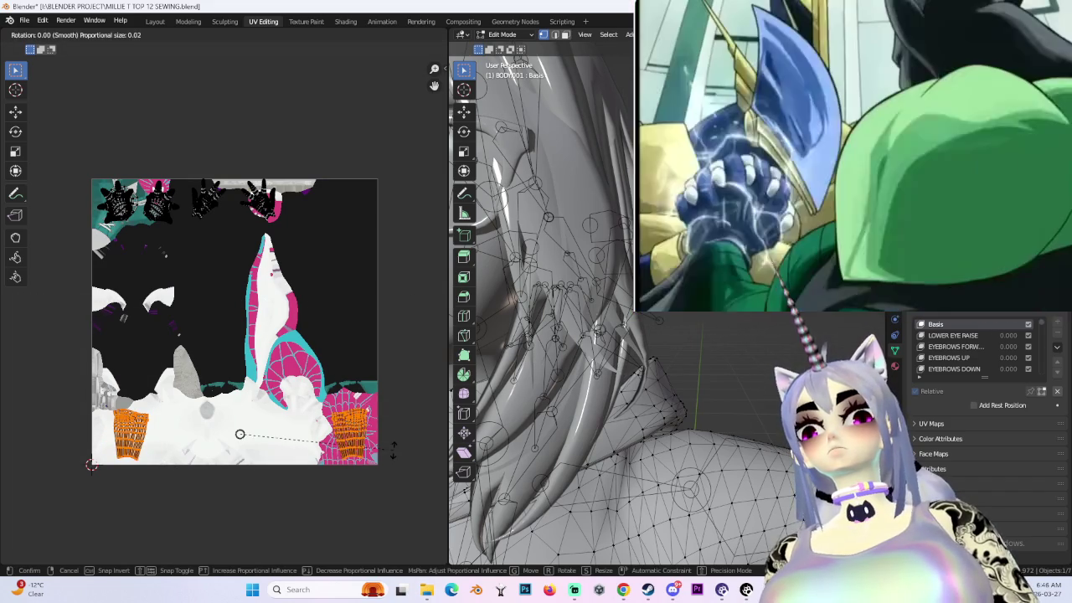
text(90)
key(Return)
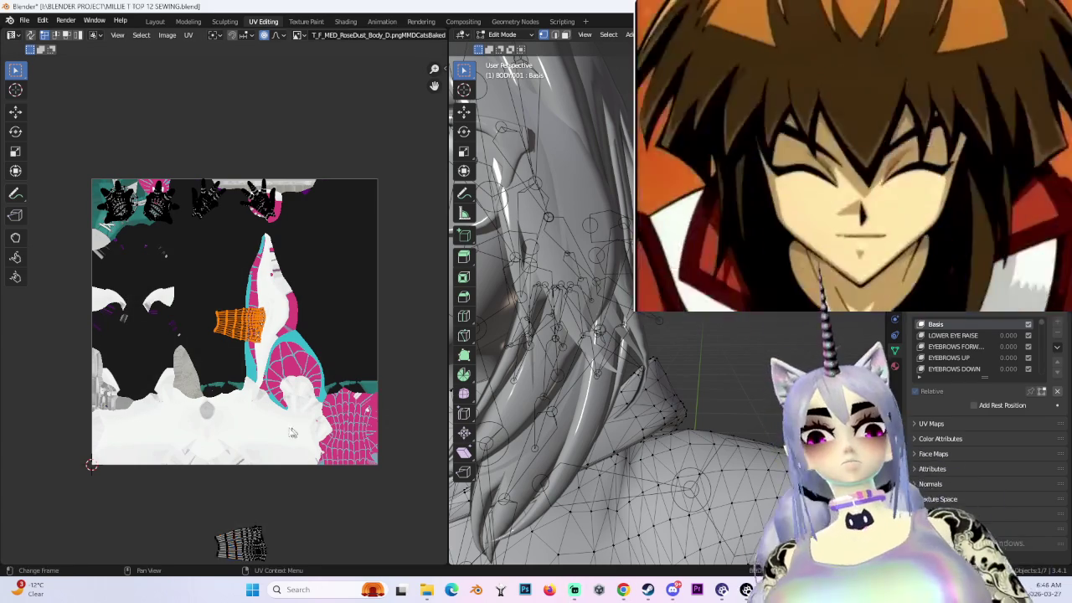
key(g)
right_click(191, 475)
right_click(195, 452)
key(Escape)
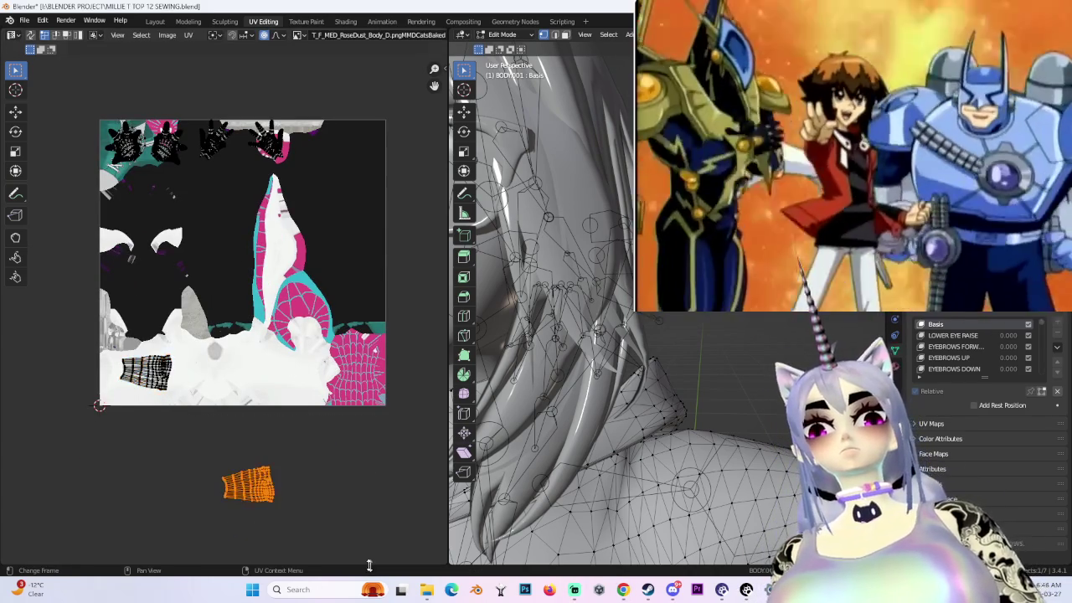
key(g)
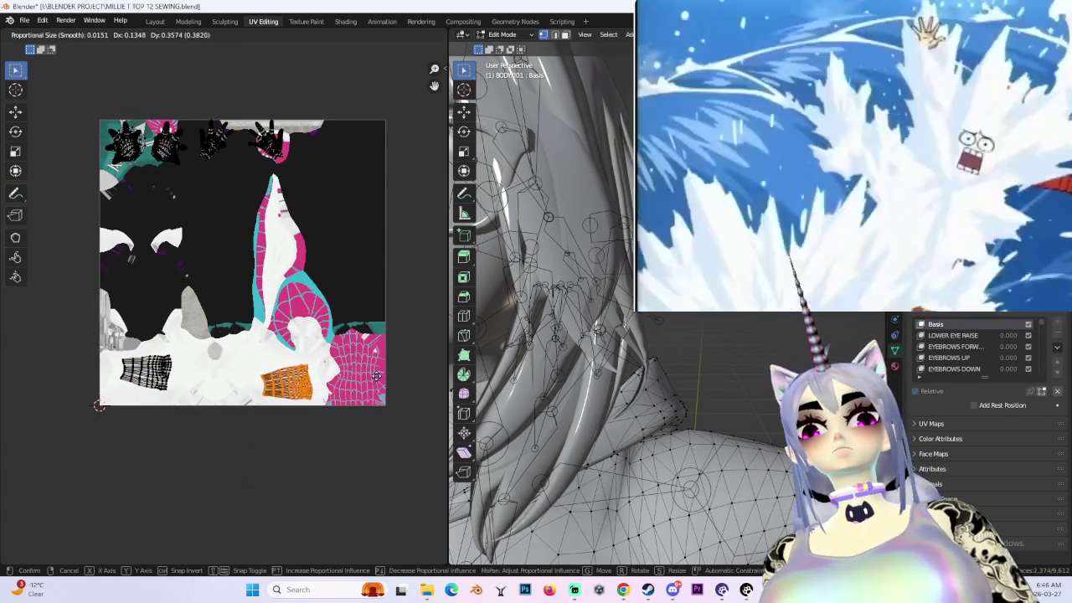
click(369, 368)
- Move the hand UV islands from the top down to mid-image
drag(83, 75, 362, 221)
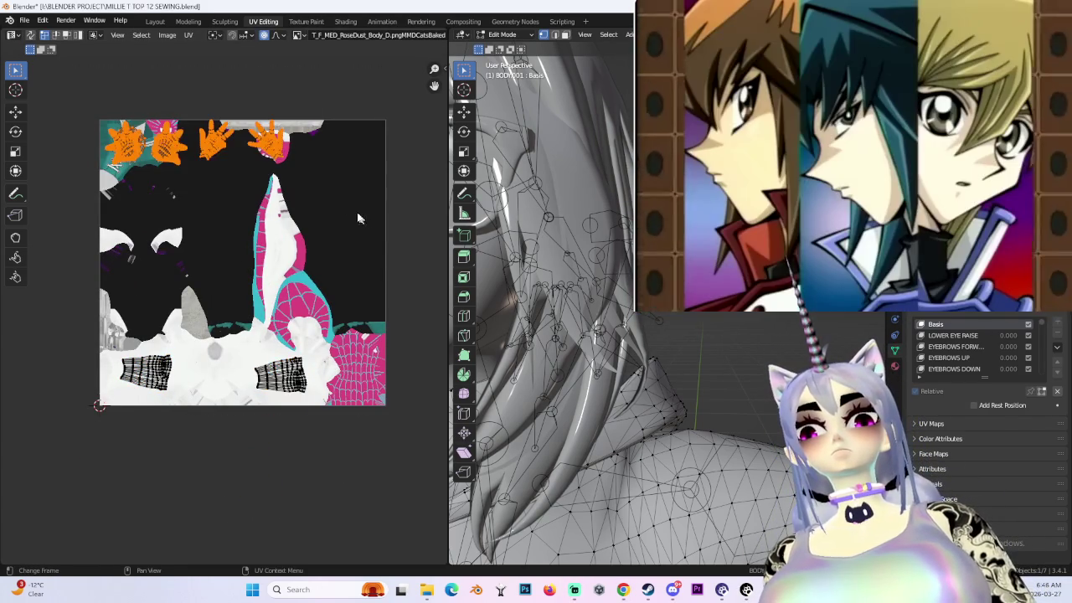
scroll(314, 268, up, 3)
key(g)
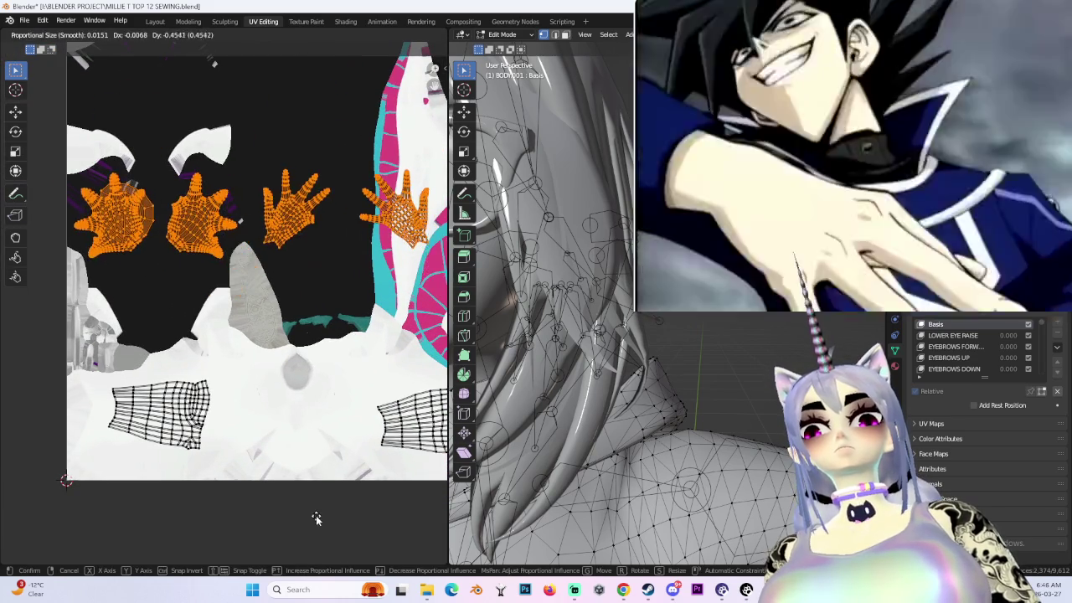
click(299, 368)
scroll(299, 369, down, 3)
drag(64, 175, 238, 341)
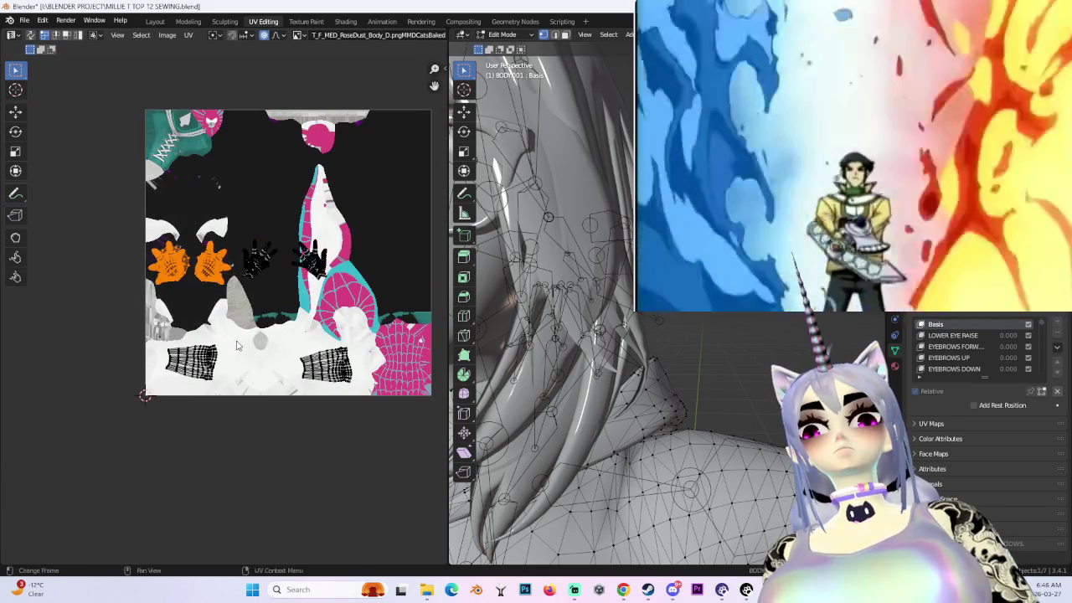
key(g)
click(191, 394)
scroll(191, 394, up, 3)
scroll(191, 393, up, 2)
- Scale the orange UV islands smaller and reposition them on the texture
key(s)
click(237, 360)
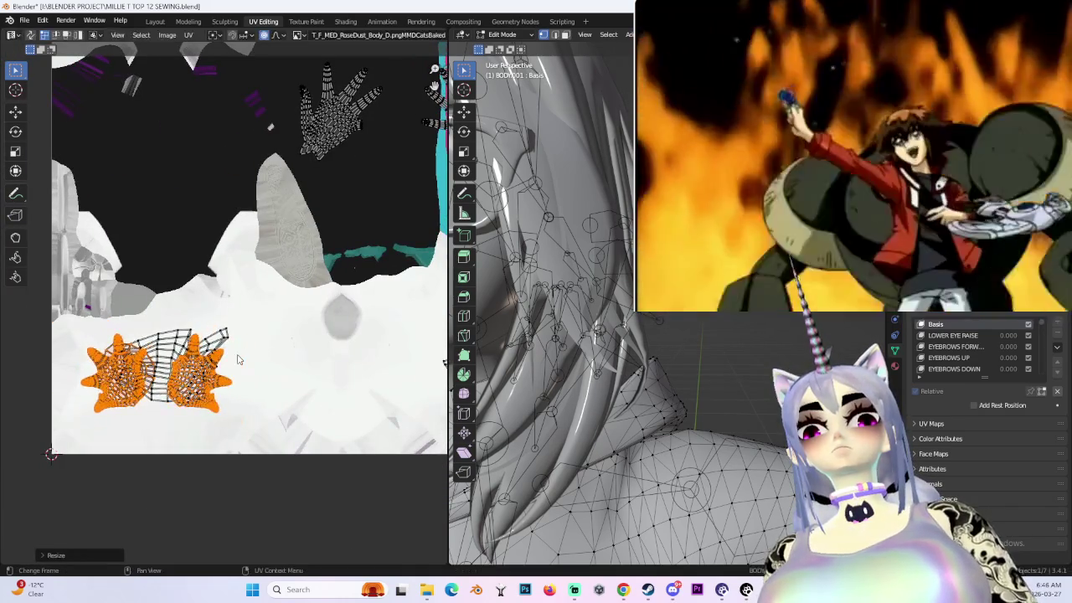
scroll(238, 358, up, 2)
key(g)
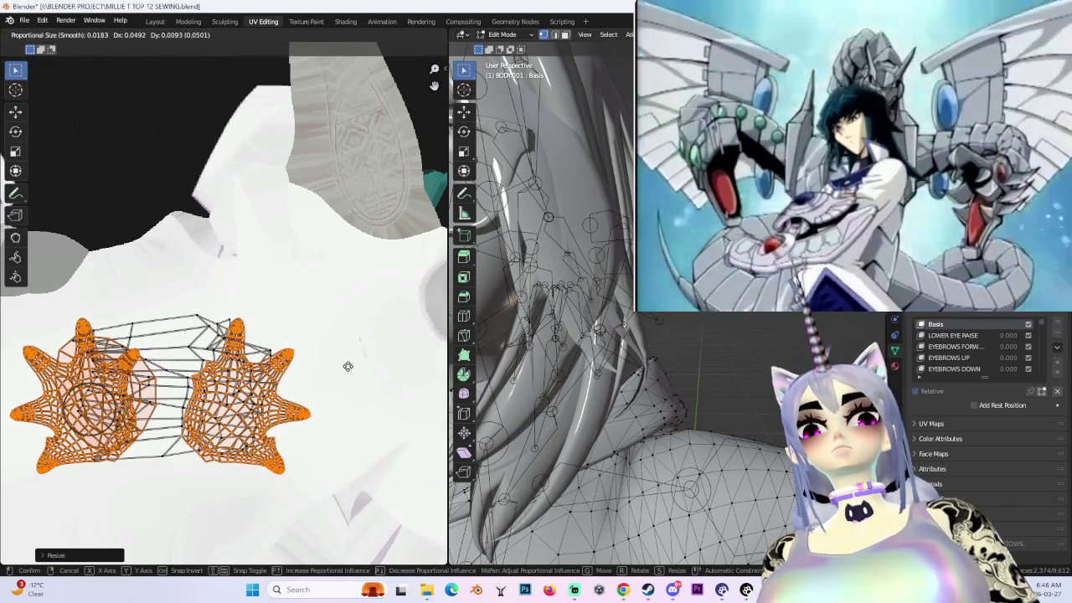
click(349, 371)
scroll(348, 371, down, 4)
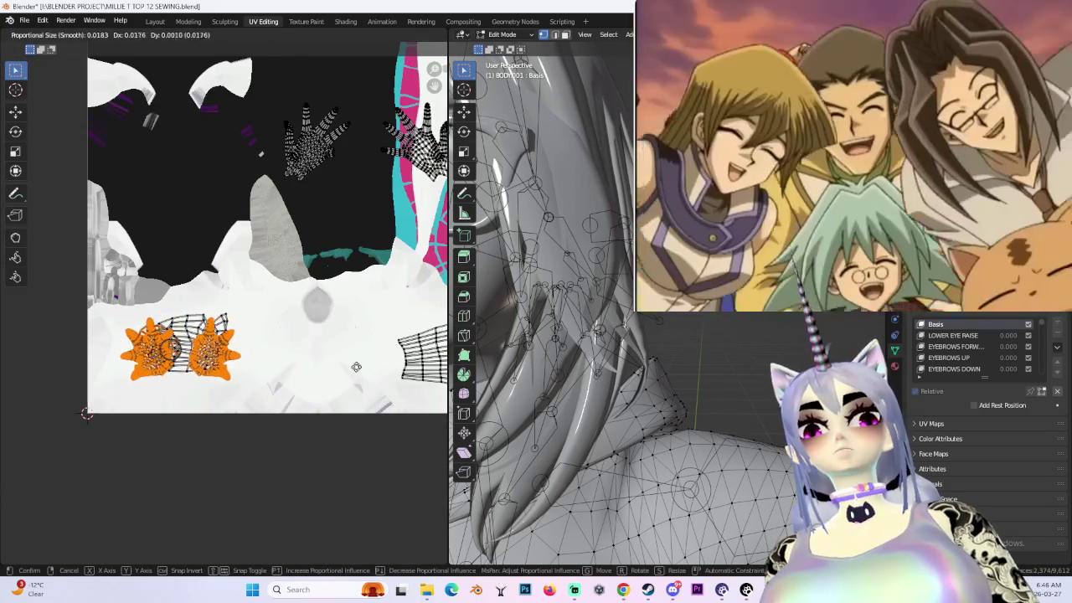
key(g)
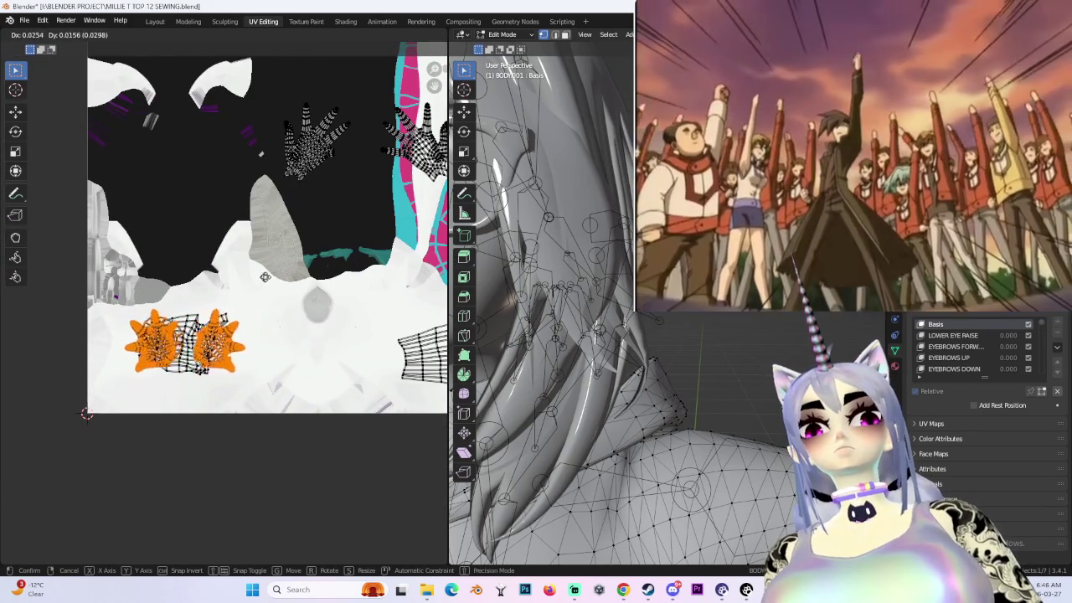
click(264, 278)
- Move the hand islands down and rotate them into position
middle_drag(335, 176, 259, 216)
drag(136, 95, 382, 239)
middle_drag(383, 240, 307, 188)
key(g)
click(384, 310)
key(r)
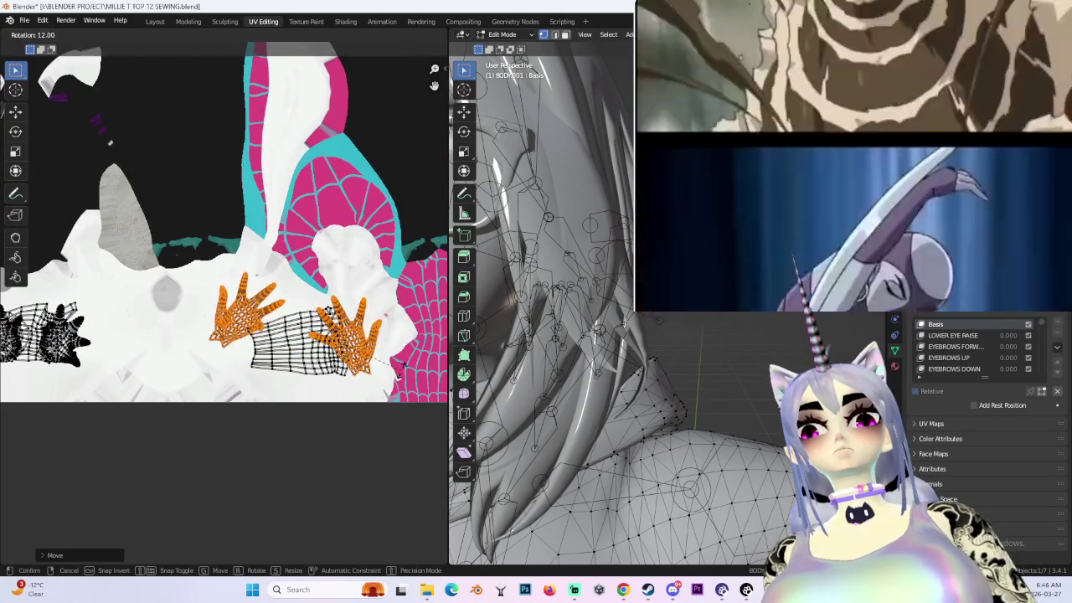
click(390, 390)
key(g)
click(388, 412)
- Shrink the hand islands slightly, drop them onto the black hand grid, and return to Layout
key(s)
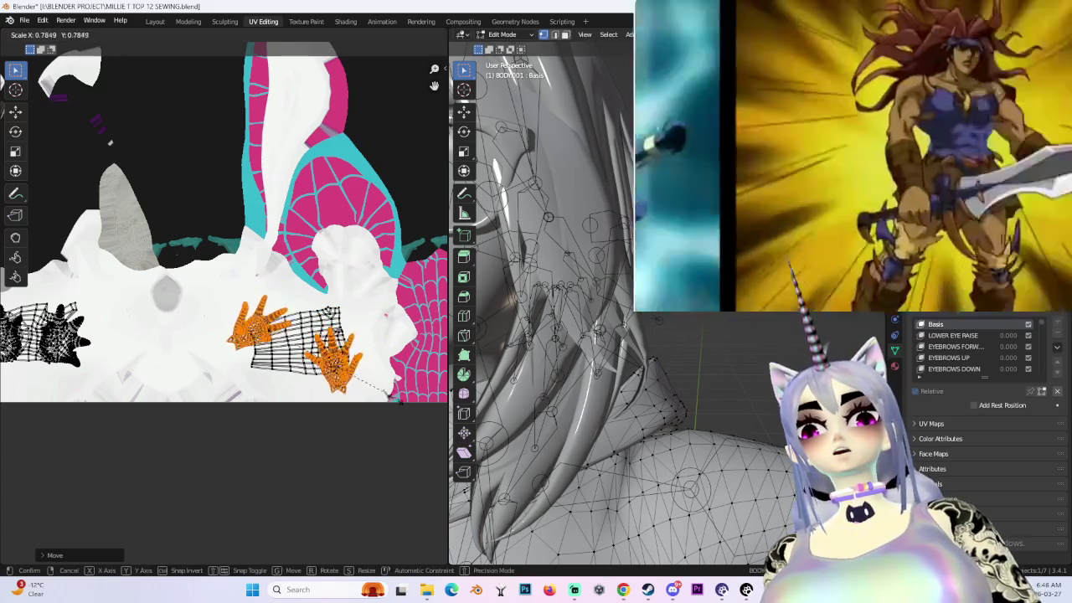
click(383, 395)
scroll(382, 395, up, 2)
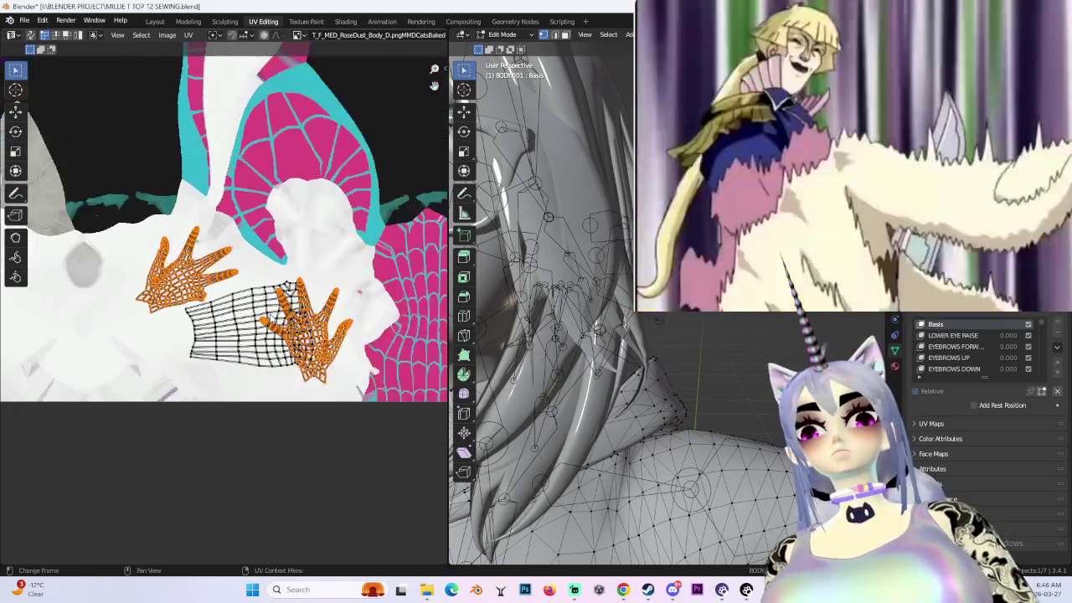
key(g)
click(304, 335)
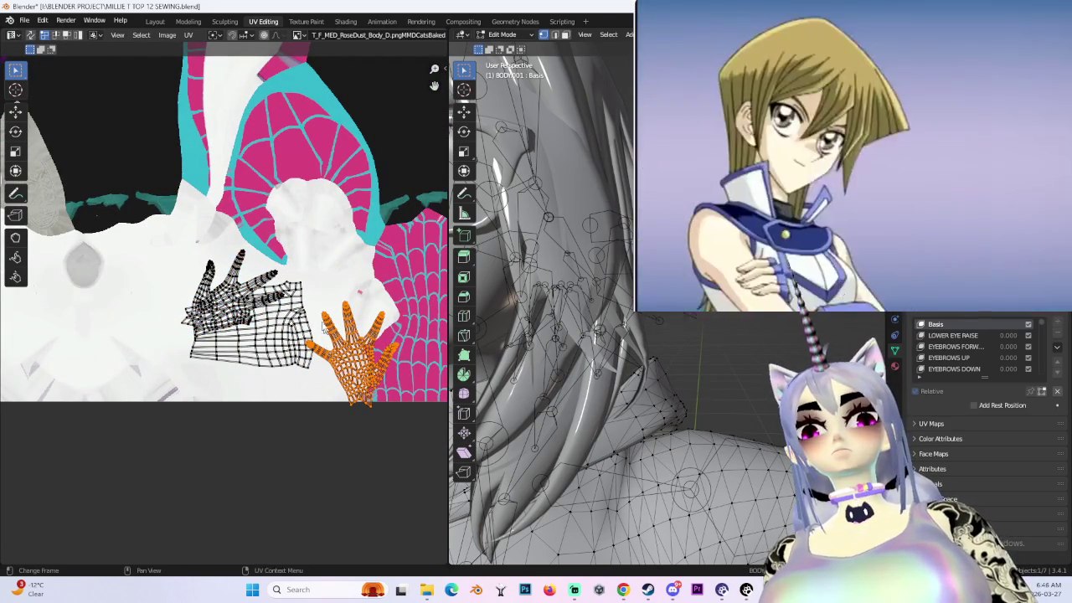
key(g)
click(234, 311)
click(154, 22)
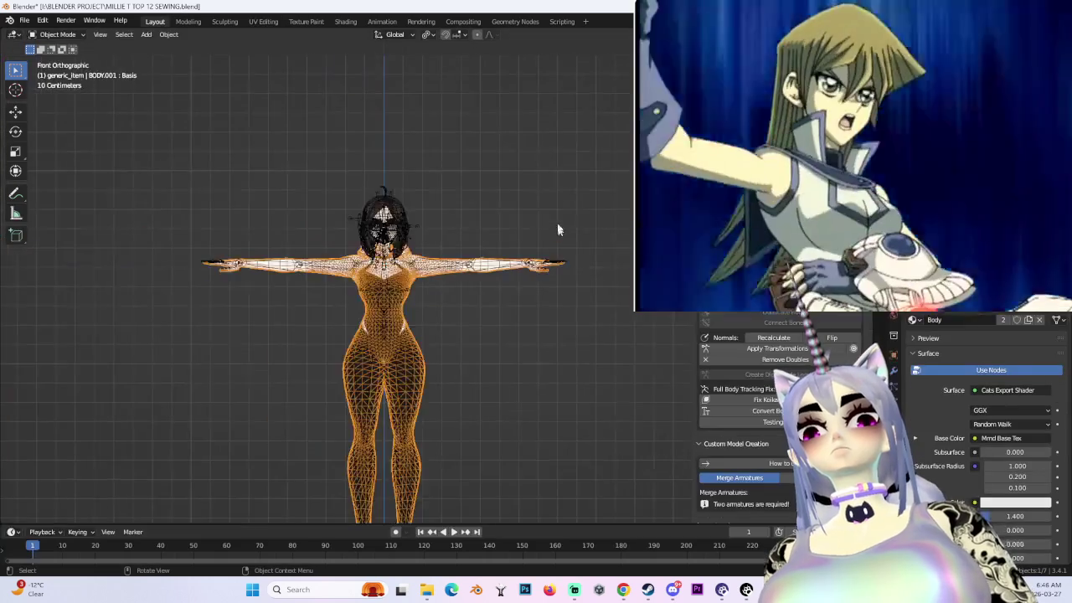
- Orbit around the character and switch the armature into Pose Mode
middle_drag(360, 228, 437, 268)
scroll(437, 274, up, 2)
click(381, 324)
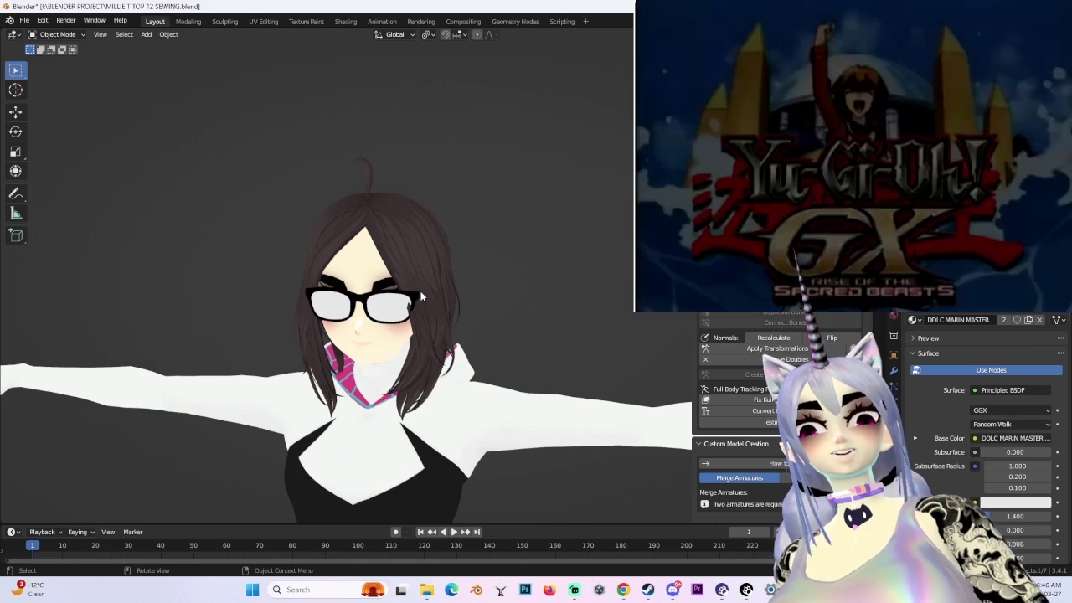
scroll(420, 291, down, 4)
middle_drag(421, 290, 549, 340)
mouse_move(617, 468)
middle_down()
mouse_move(502, 327)
mouse_move(551, 352)
middle_up()
key(ctrl+Tab)
- Zoom and orbit around the posed character's legs, finishing in front view
scroll(503, 251, down, 3)
scroll(500, 279, up, 1)
scroll(453, 289, up, 1)
mouse_move(453, 289)
middle_down()
mouse_move(453, 307)
mouse_move(381, 348)
mouse_move(457, 371)
mouse_move(530, 213)
mouse_move(513, 272)
mouse_move(476, 156)
mouse_move(451, 198)
mouse_move(506, 303)
middle_up()
scroll(458, 371, up, 2)
scroll(502, 293, up, 2)
scroll(513, 272, down, 3)
scroll(513, 272, up, 2)
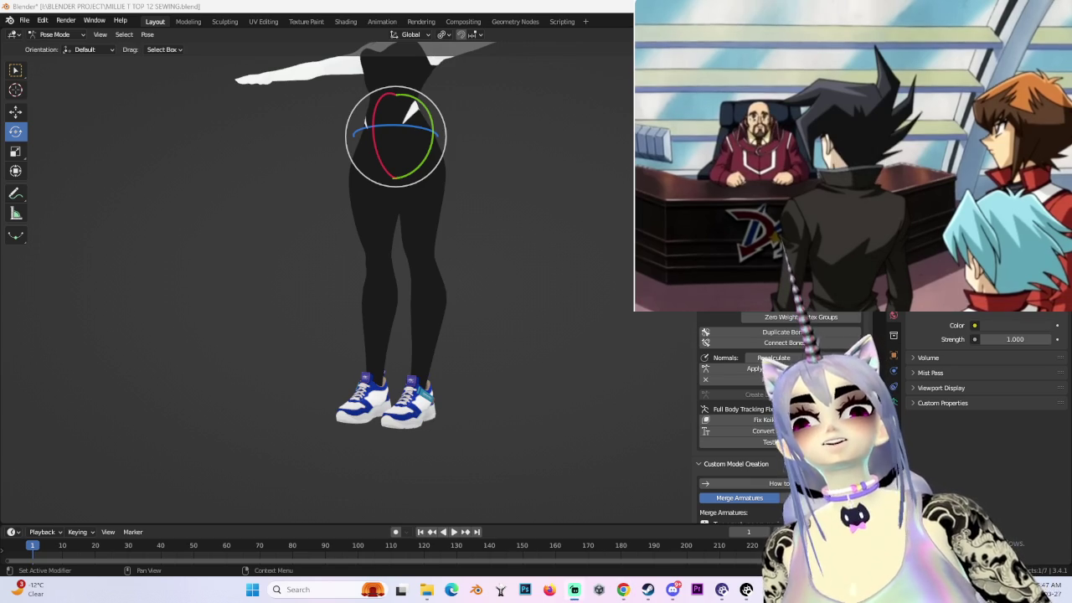
key(KP_1)
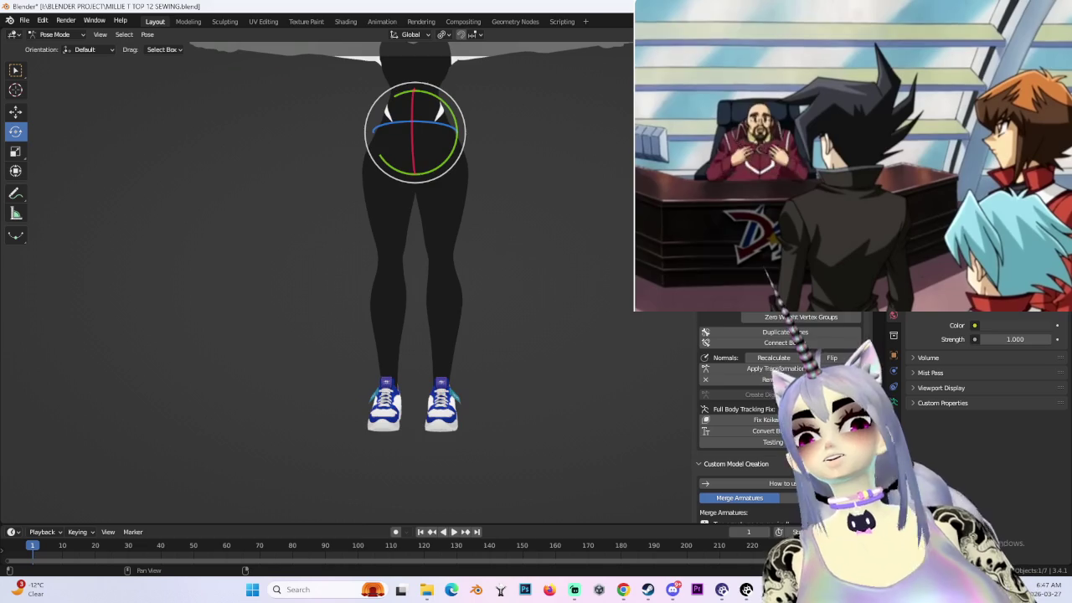
- Bend the left knee and test a Y-axis ankle rotation, cancelling the ankle change
mouse_move(394, 368)
middle_down()
mouse_move(453, 381)
mouse_move(421, 265)
middle_up()
click(402, 211)
key(r)
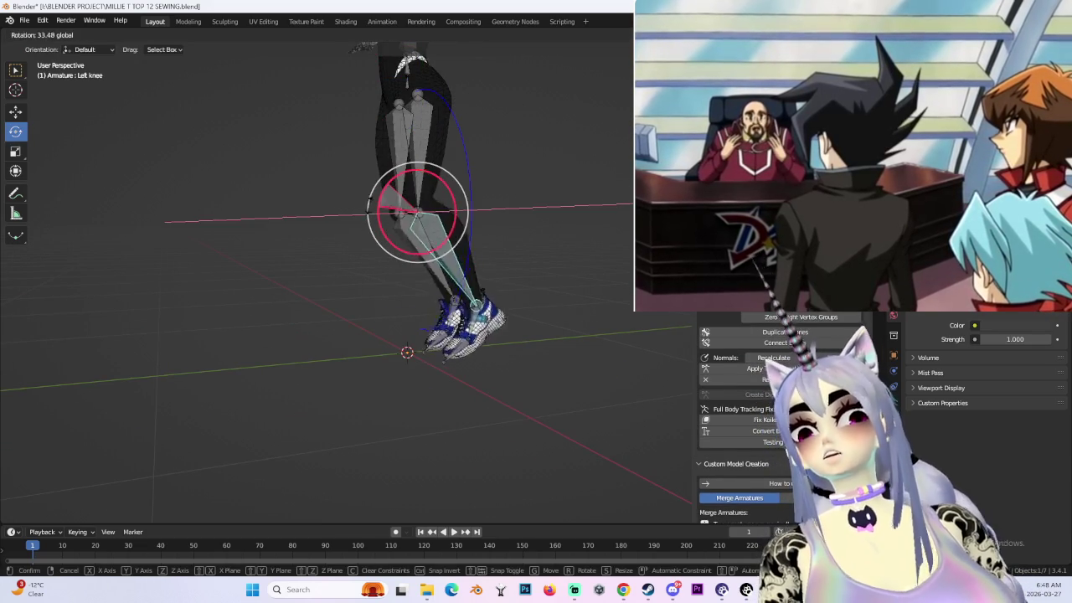
click(360, 234)
scroll(402, 251, up, 4)
click(482, 238)
key(r)
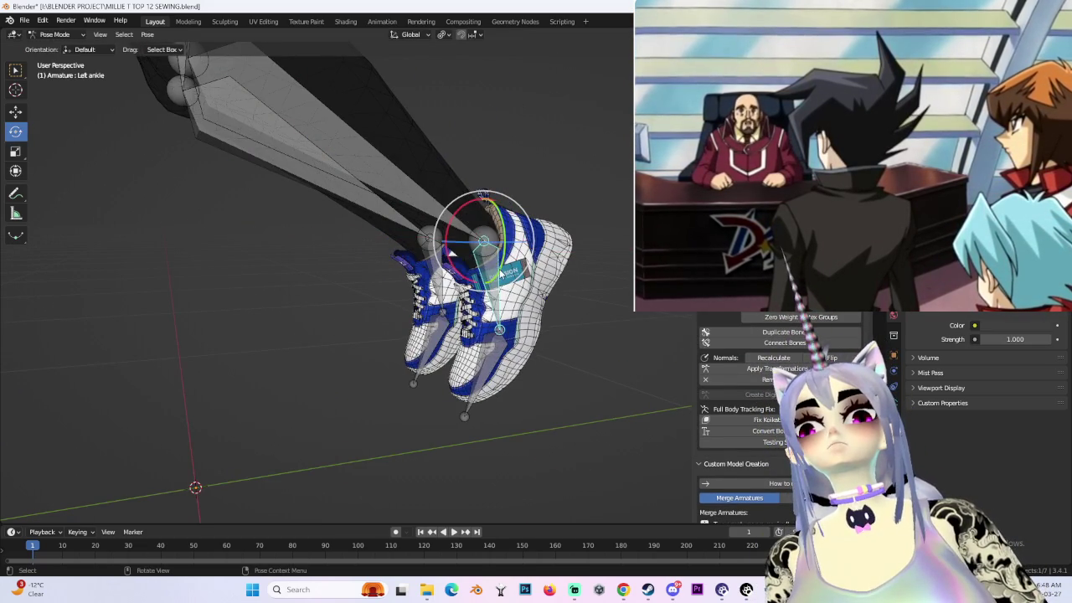
key(y)
right_click(491, 256)
- View both shoes from the front, toggling the armature to Object Mode and back to Pose Mode
mouse_move(492, 257)
middle_down()
mouse_move(586, 260)
mouse_move(536, 277)
mouse_move(529, 246)
middle_up()
scroll(586, 259, down, 3)
key(ctrl+Tab)
scroll(518, 310, down, 2)
scroll(529, 245, down, 3)
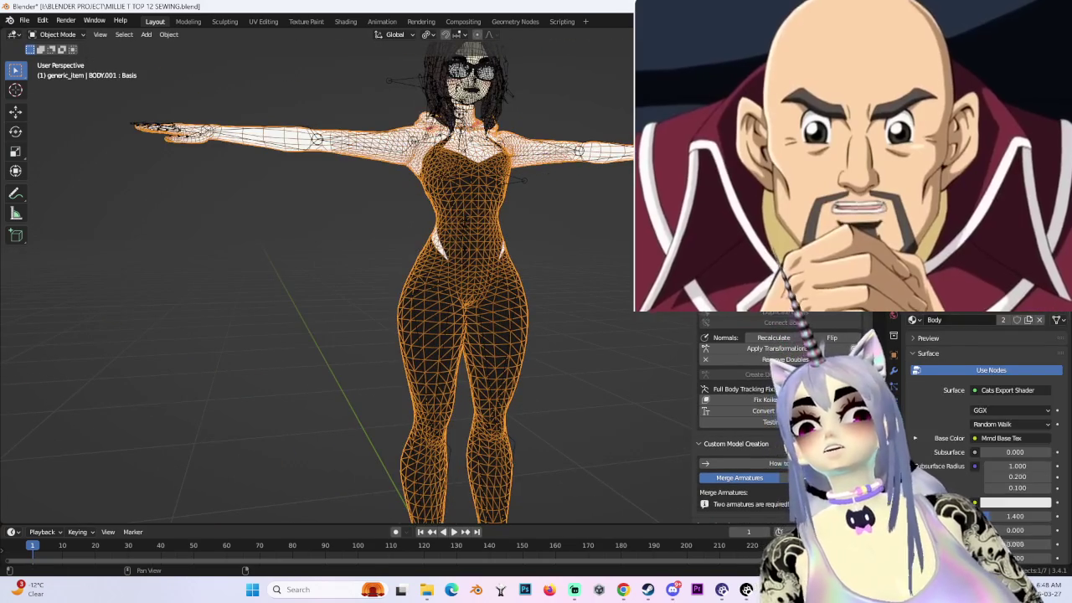
key(ctrl+Tab)
scroll(552, 168, up, 3)
- Swing the left arm down, then raise it to check the shoulder deformation
click(551, 169)
drag(508, 149, 519, 201)
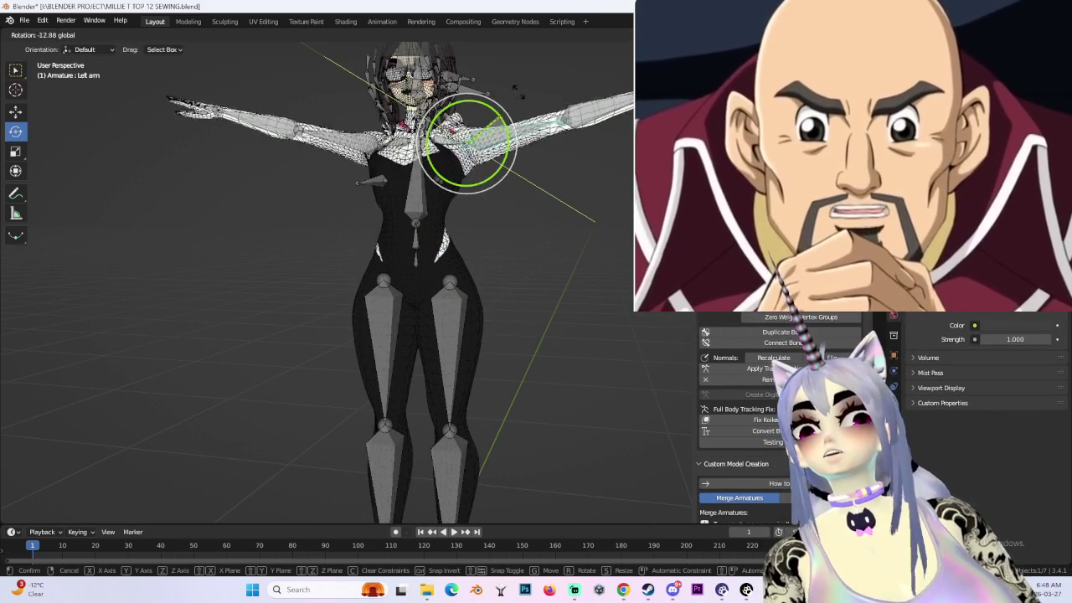
drag(595, 222, 597, 223)
scroll(611, 144, up, 4)
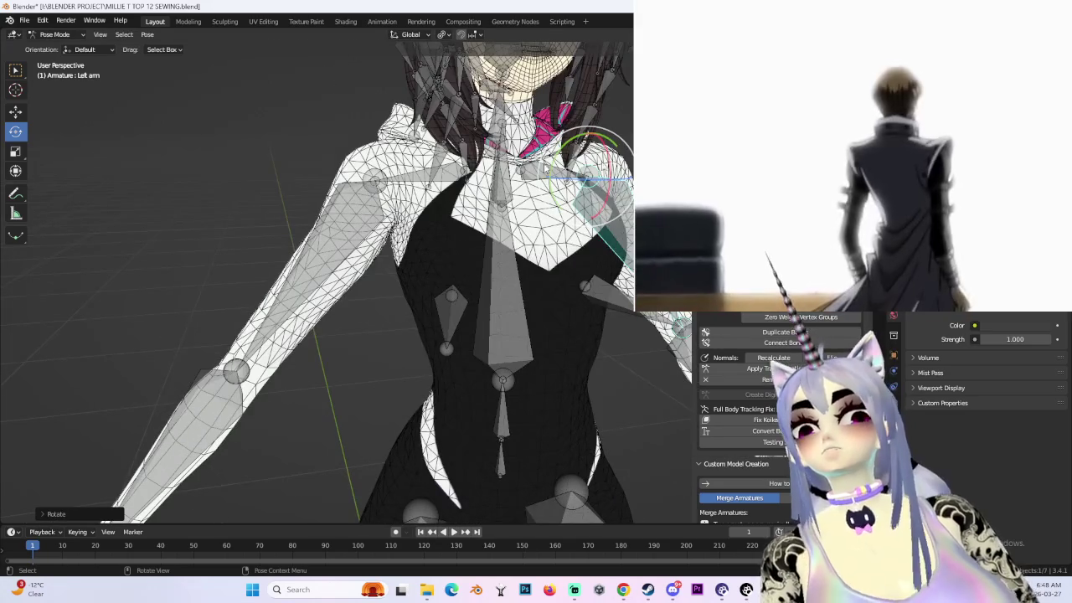
drag(611, 144, 266, 130)
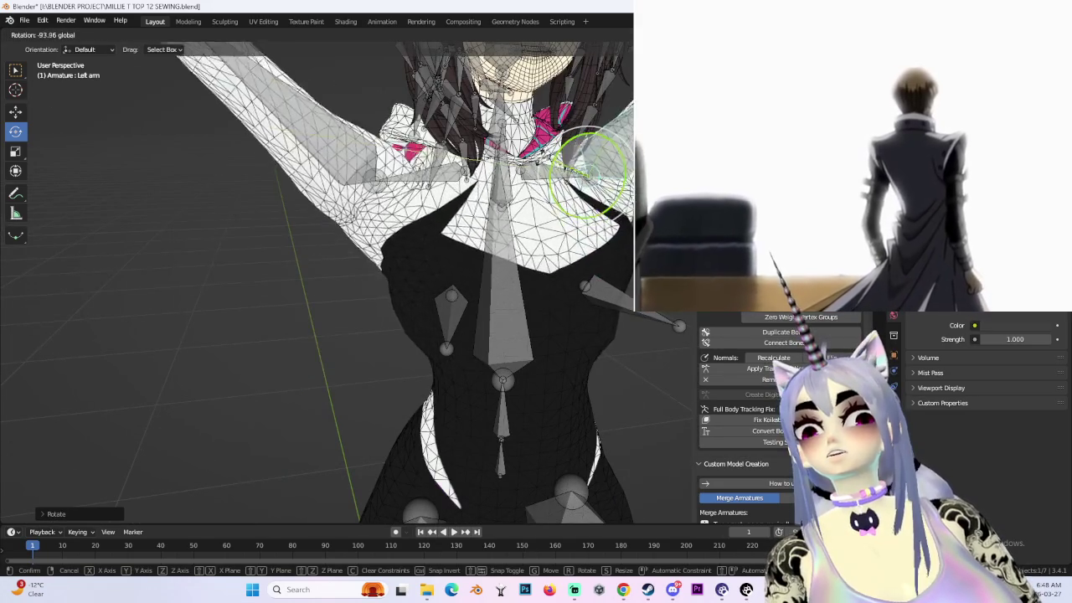
drag(267, 130, 167, 117)
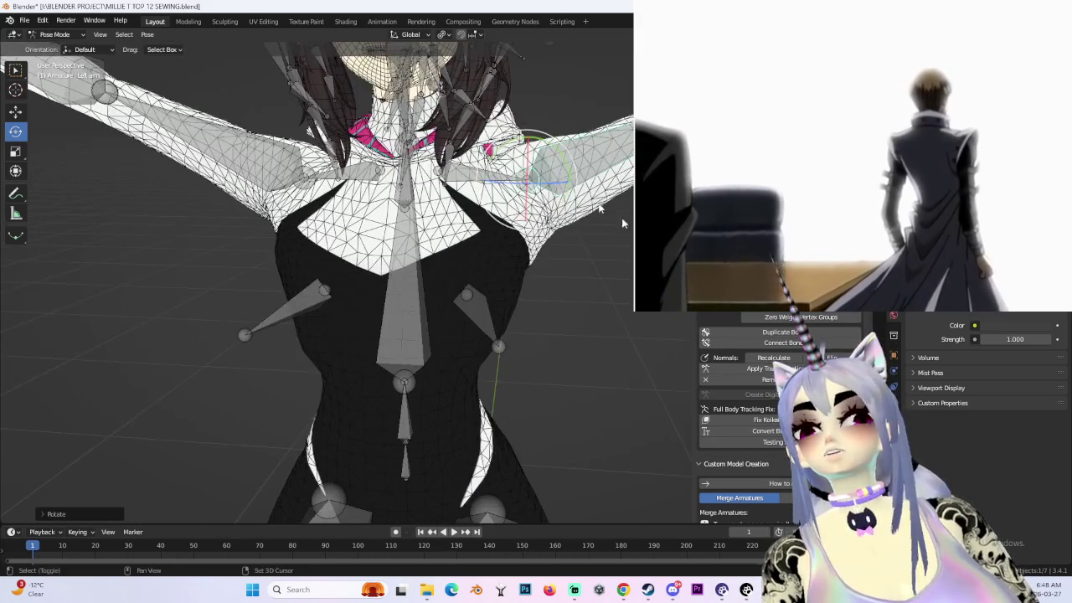
middle_drag(335, 252, 352, 276)
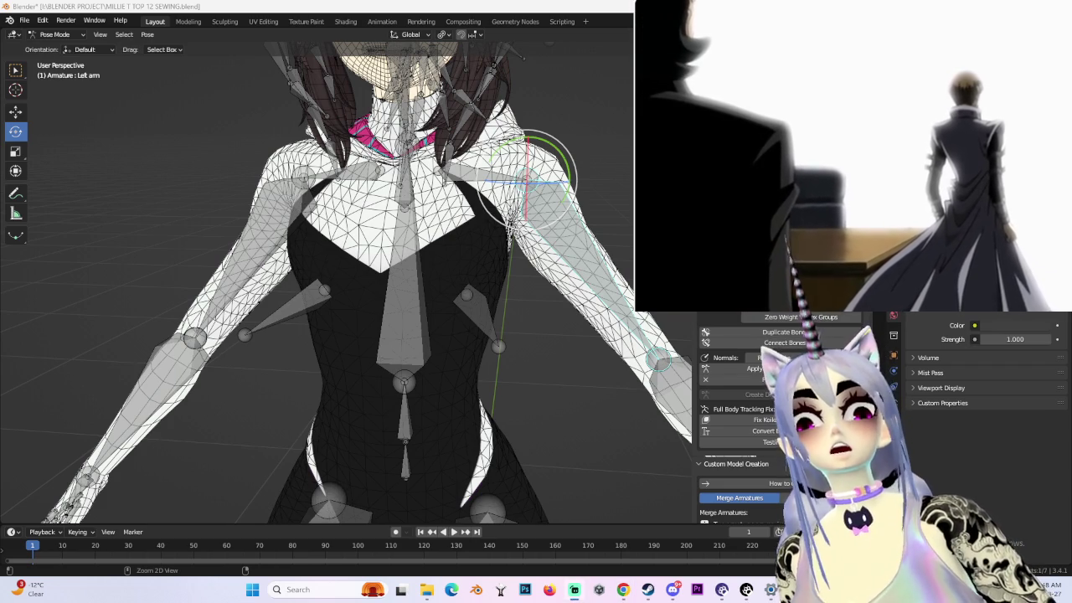
- Rotate the neck bone twice to check how the neck and chin deform
key(ctrl+Tab)
mouse_move(503, 285)
middle_down()
mouse_move(595, 284)
mouse_move(469, 277)
middle_up()
scroll(549, 289, up, 3)
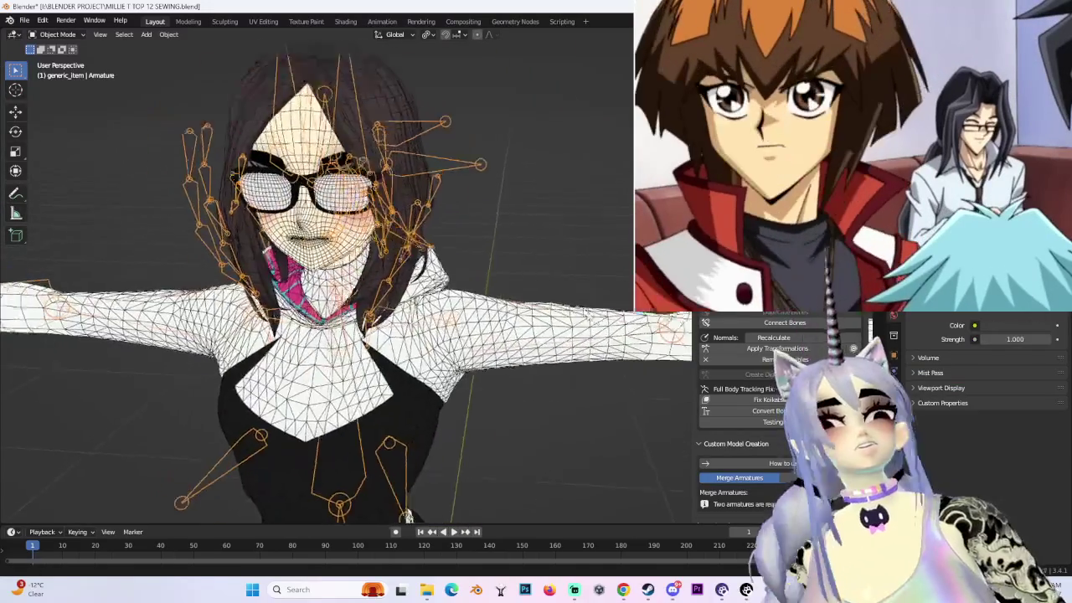
scroll(469, 276, up, 3)
key(ctrl+Tab)
middle_drag(469, 276, 419, 297)
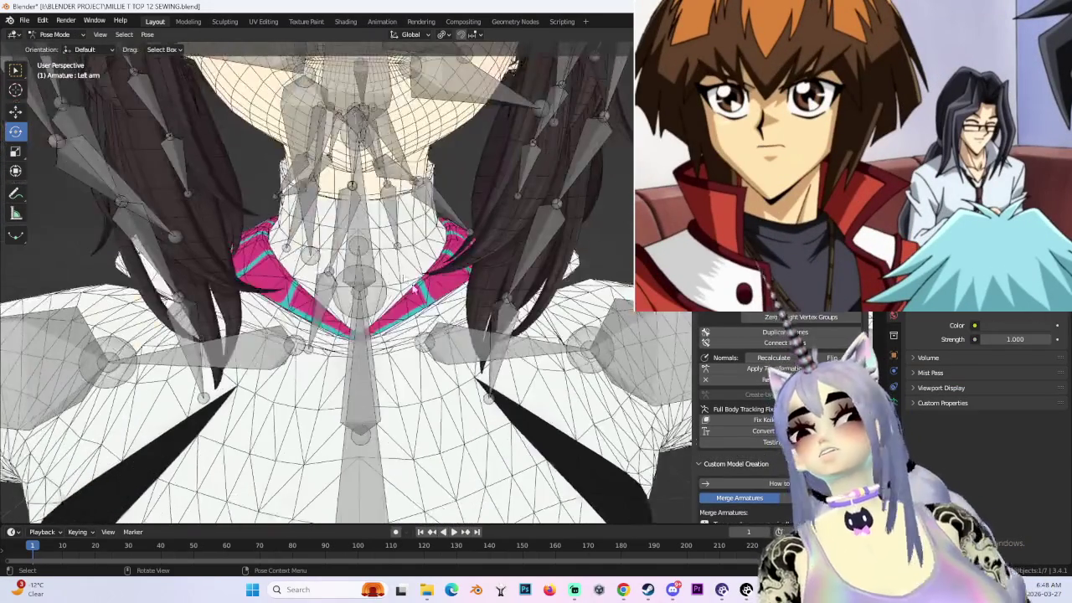
key(r)
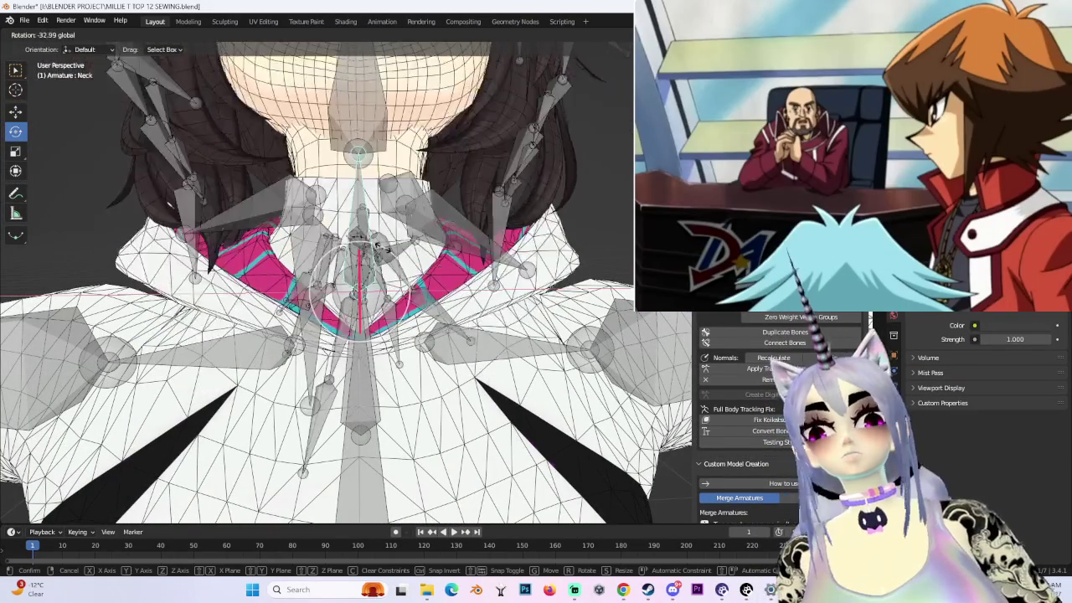
click(348, 258)
middle_drag(348, 258, 350, 276)
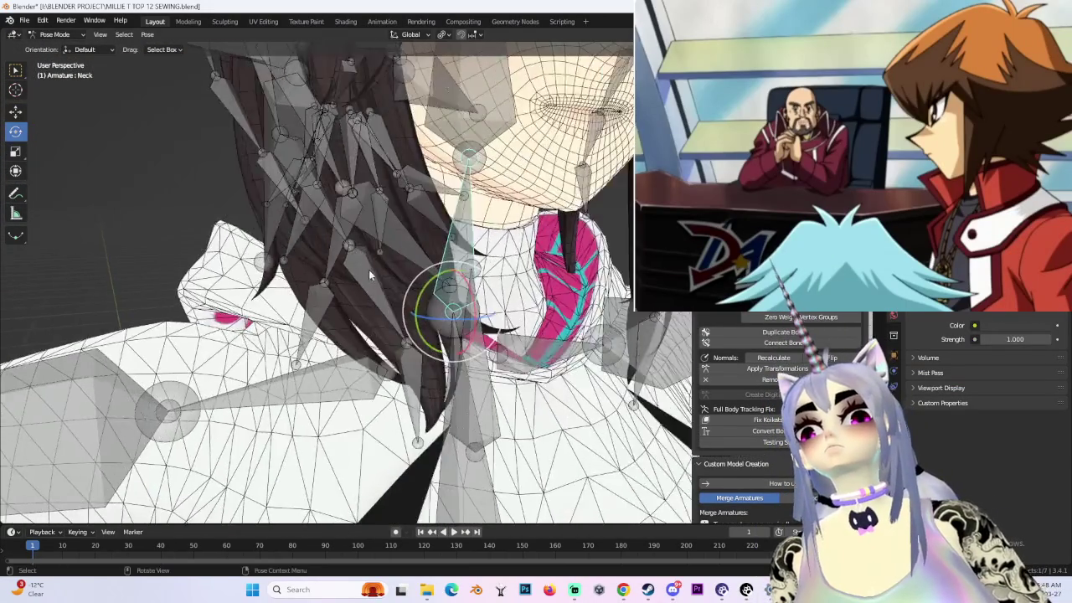
key(r)
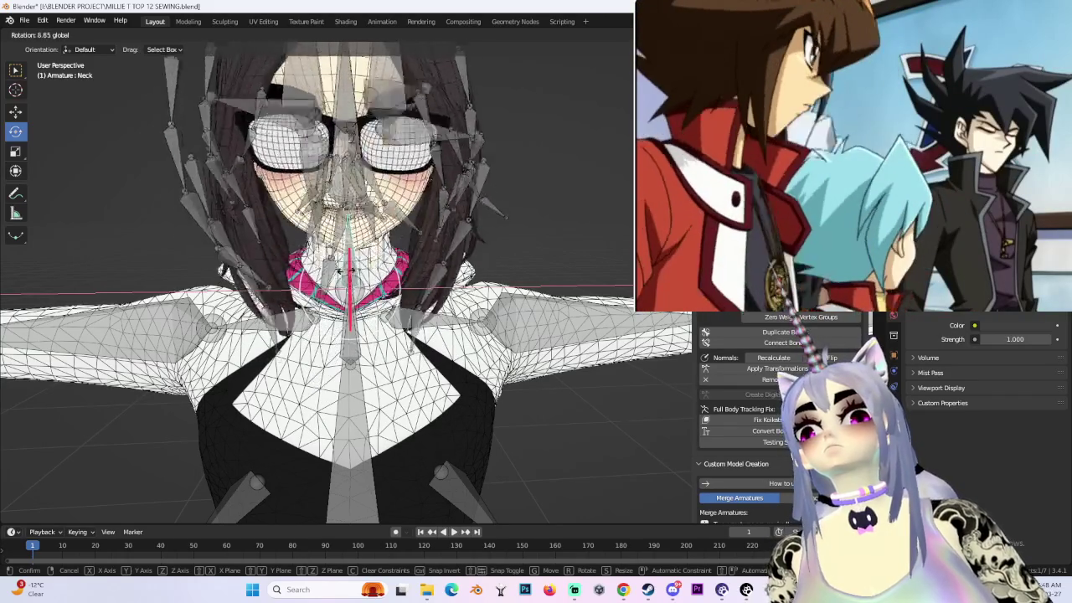
click(351, 269)
middle_drag(351, 269, 492, 234)
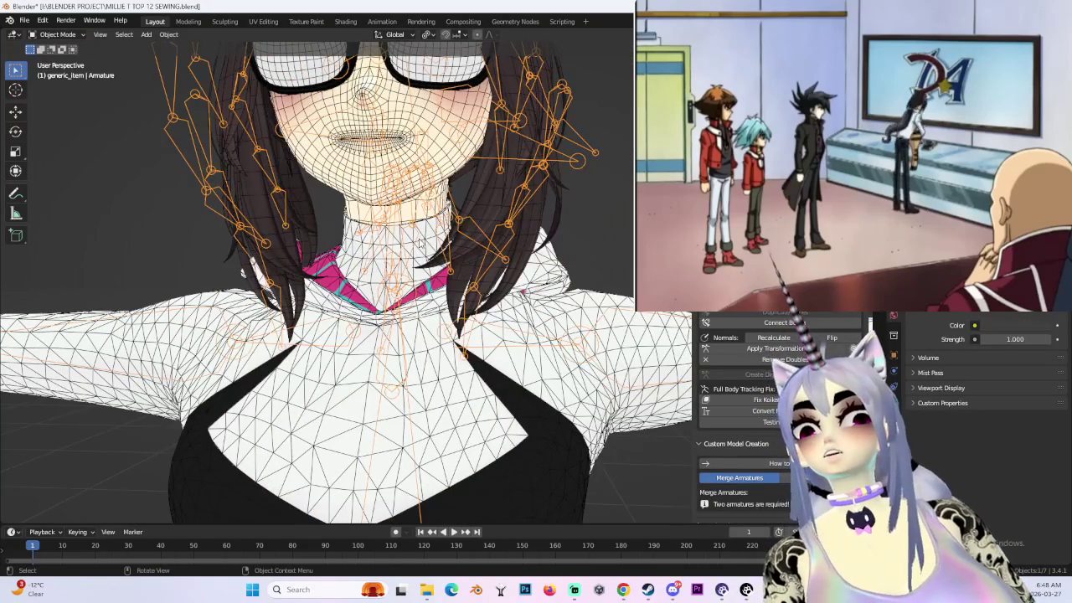
- Select the body mesh in Edit Mode and select all its linked geometry
key(alt+a)
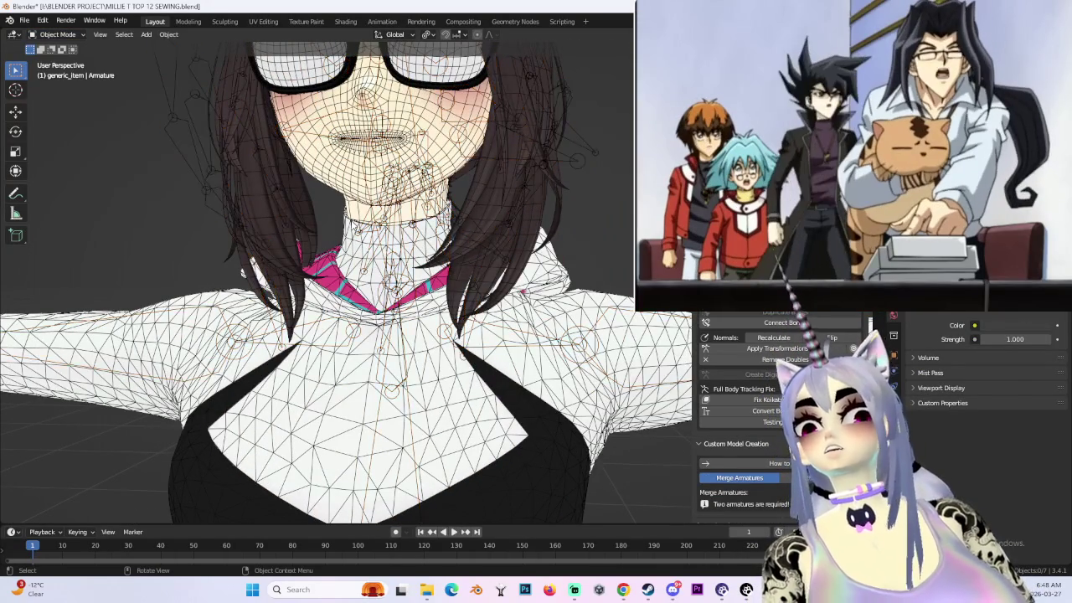
click(243, 273)
click(57, 34)
click(51, 62)
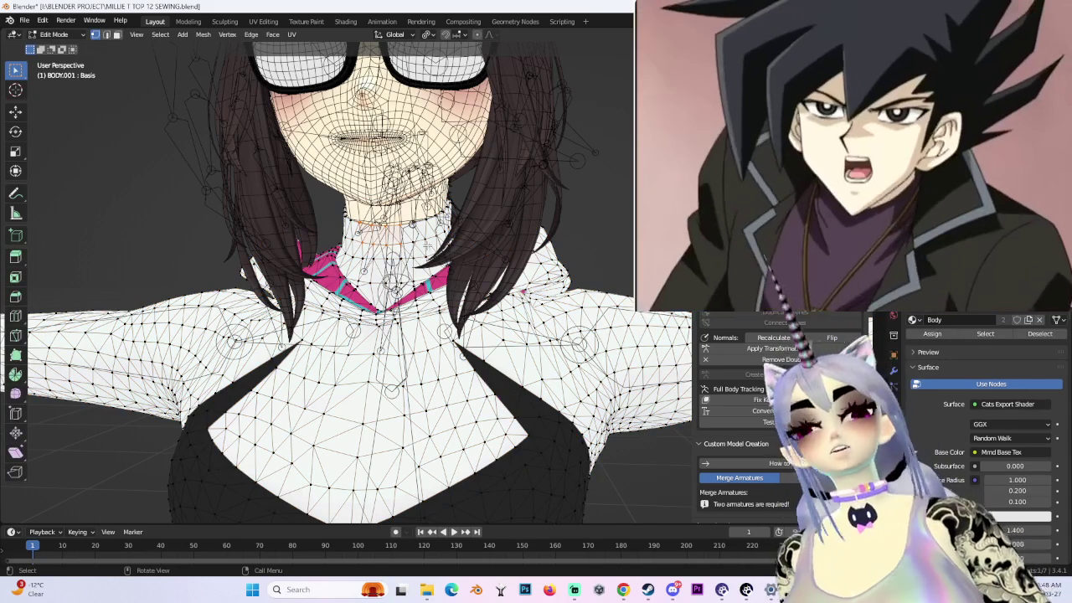
key(ctrl+l)
- Invert the selection and separate the collar into its own object
mouse_move(335, 293)
middle_down()
mouse_move(425, 296)
mouse_move(415, 289)
middle_up()
scroll(335, 293, down, 5)
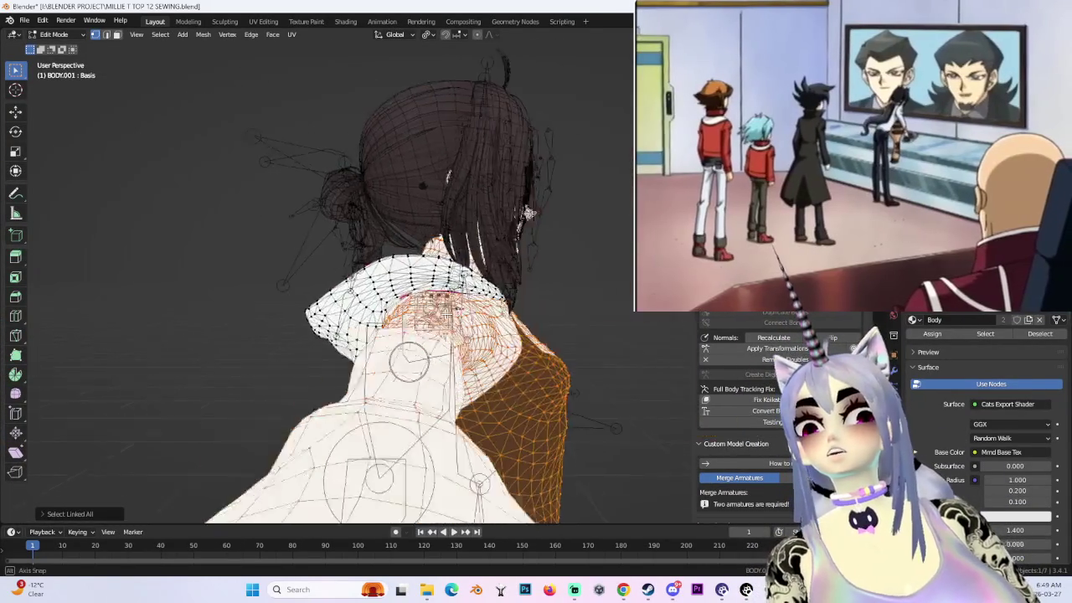
scroll(415, 289, down, 4)
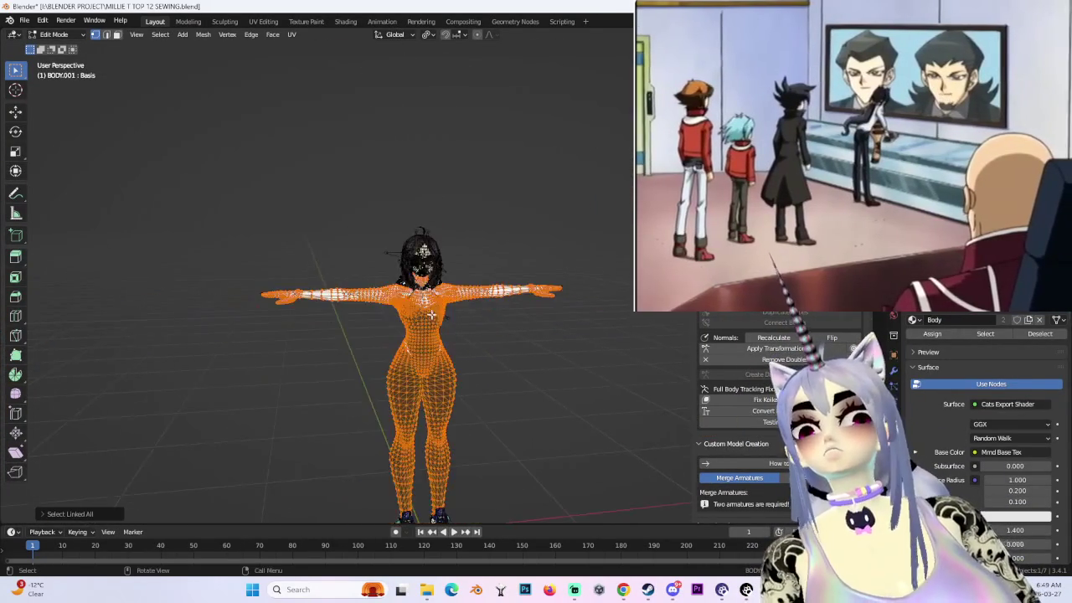
scroll(415, 289, up, 1)
scroll(415, 289, up, 1)
click(160, 34)
click(173, 70)
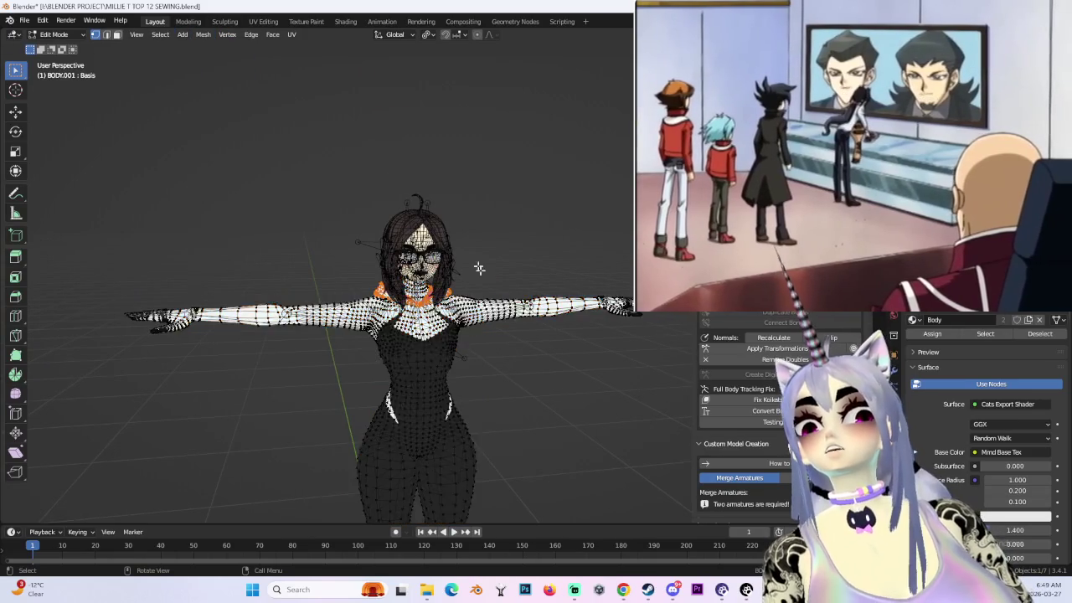
scroll(383, 179, up, 2)
key(p)
click(460, 313)
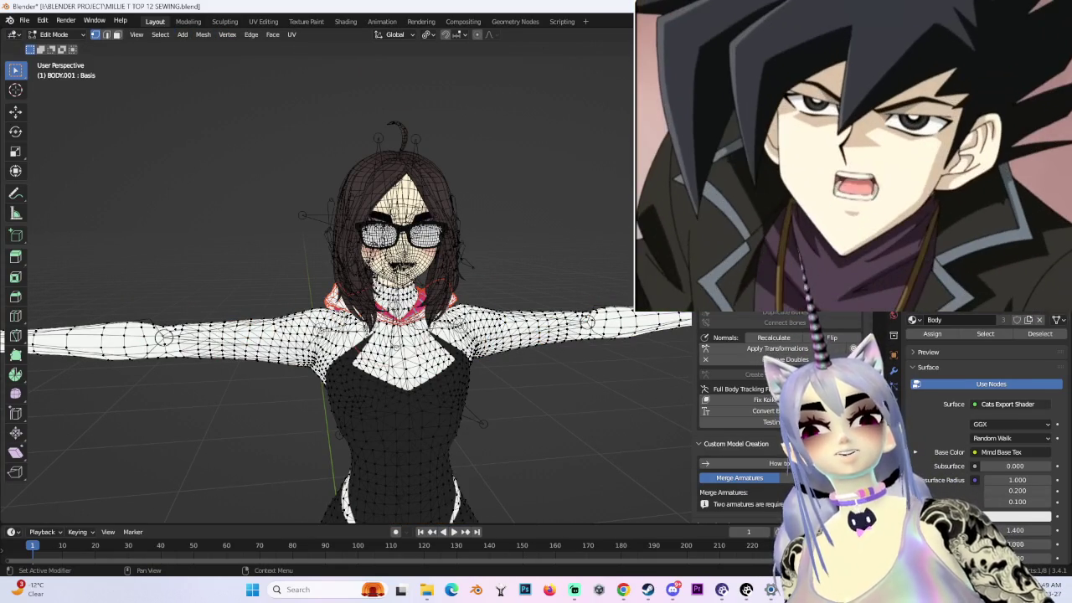
scroll(537, 366, up, 2)
- In Object Mode, hide the armature and hair, then view the body from the front
click(54, 34)
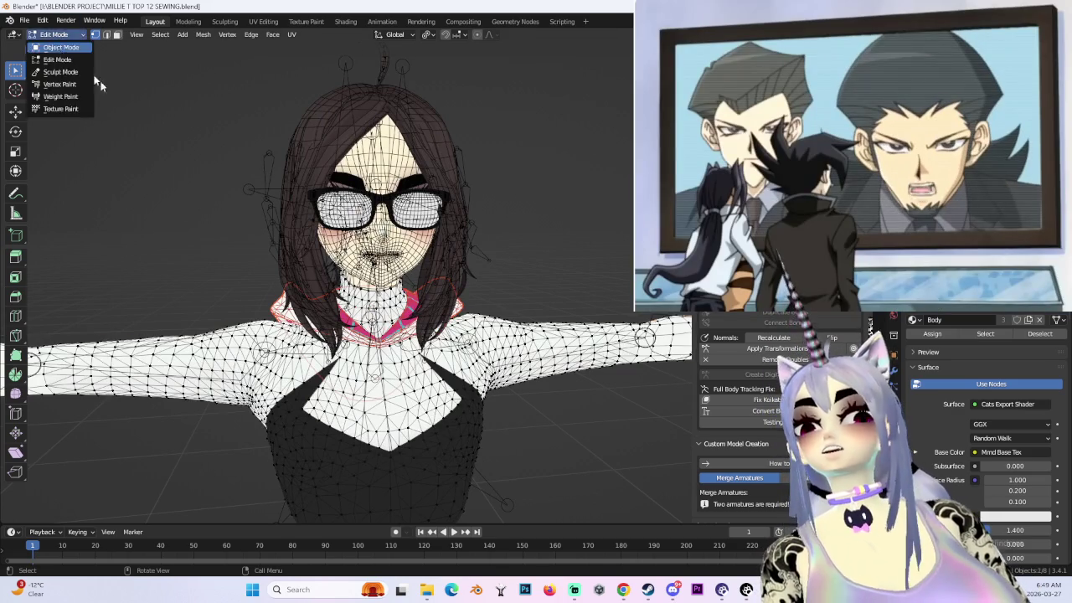
click(57, 32)
click(320, 280)
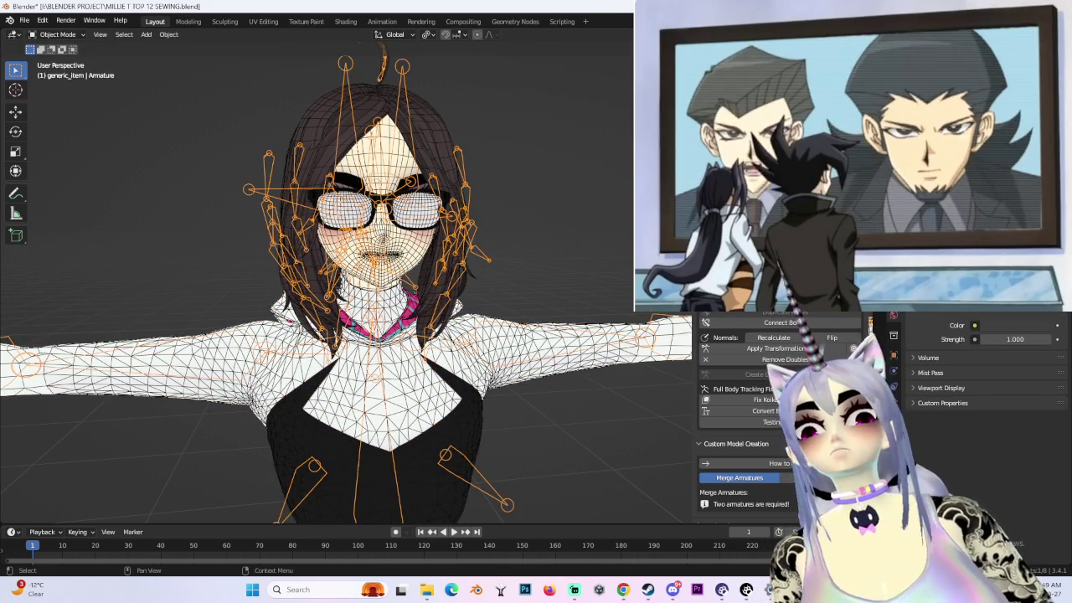
key(h)
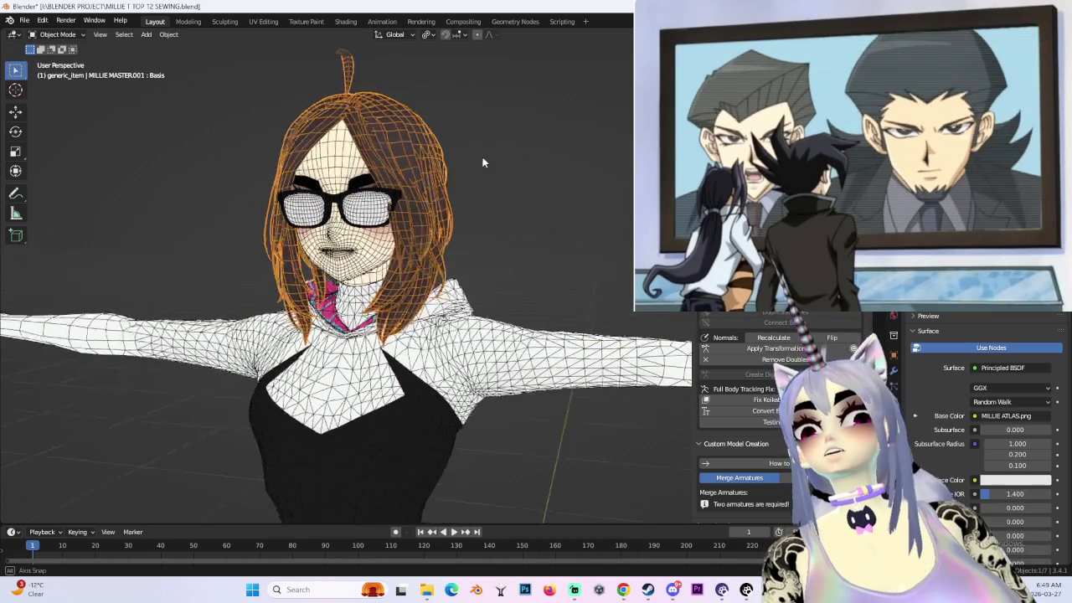
key(h)
click(394, 302)
mouse_move(393, 302)
middle_down()
mouse_move(453, 302)
mouse_move(516, 234)
mouse_move(569, 263)
mouse_move(556, 219)
mouse_move(546, 282)
mouse_move(519, 285)
middle_up()
click(517, 234)
key(KP_1)
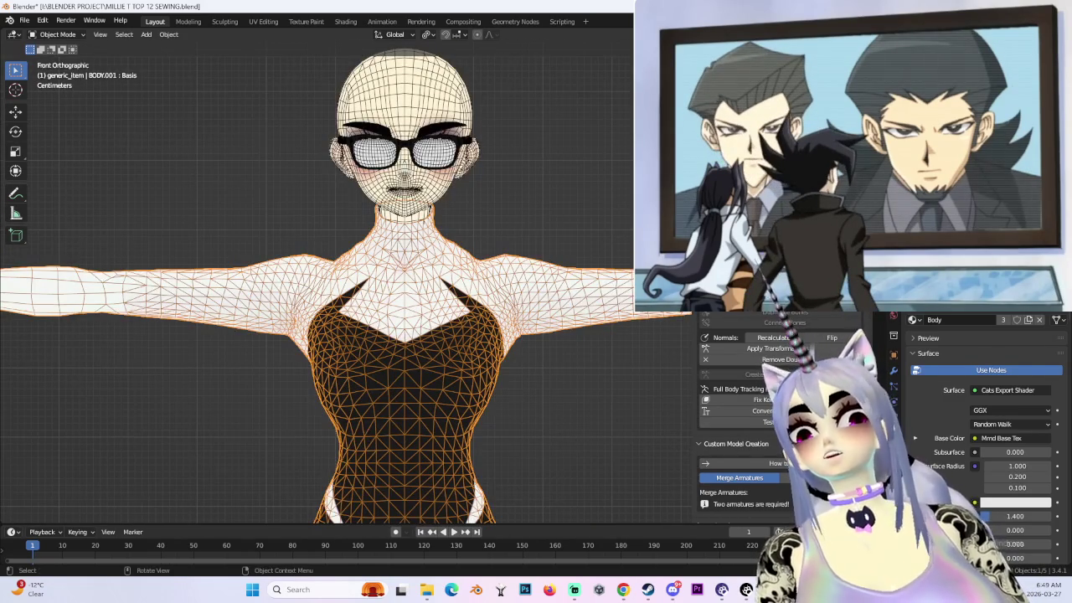
mouse_move(599, 304)
middle_down()
mouse_move(446, 305)
mouse_move(494, 303)
middle_up()
- Open the file menu to save
click(24, 20)
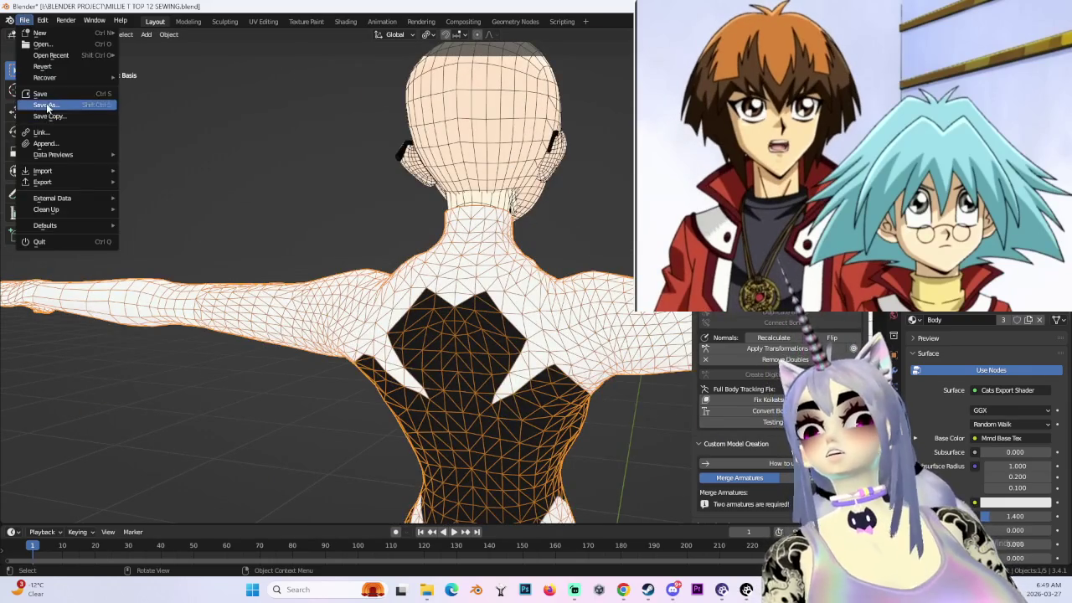
- Save the project as a new file named MILLIE T TOP 13 SUIT FIX.blend
click(47, 105)
text(MILLIE T TOP 13 S)
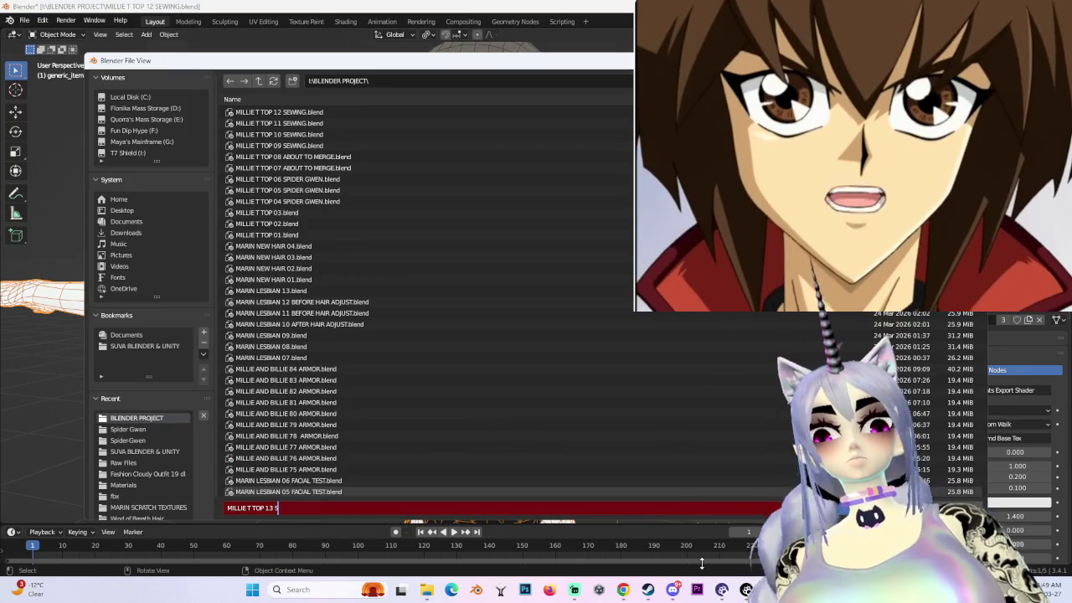
text(UIT FIX.blend)
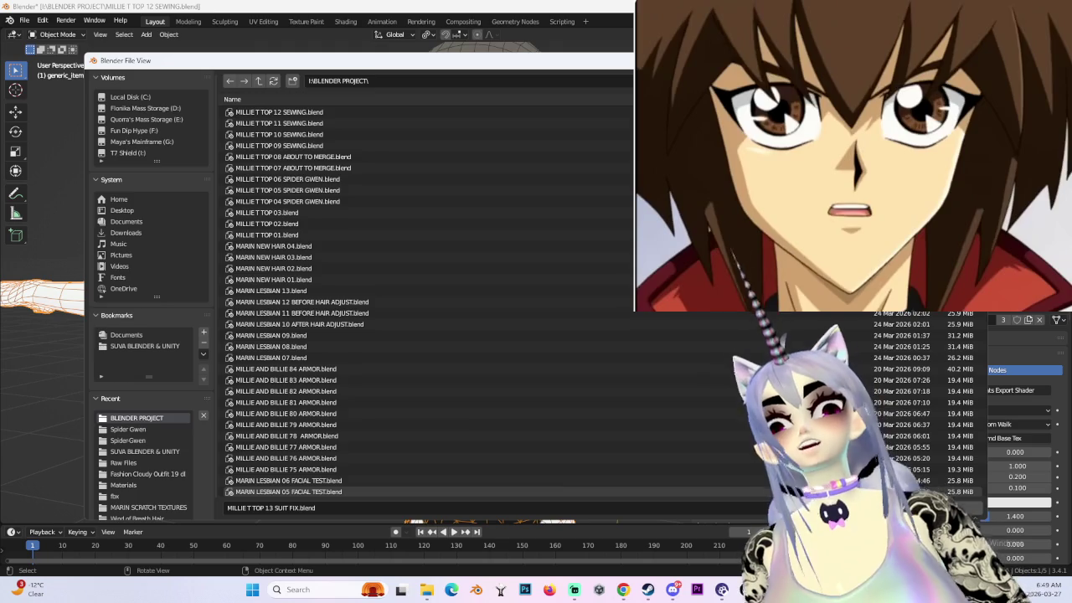
key(Return)
- Turn the view to look at the body straight from the back and zoom in
mouse_move(553, 285)
middle_down()
mouse_move(537, 309)
mouse_move(674, 323)
middle_up()
key(ctrl+KP_1)
scroll(536, 309, up, 3)
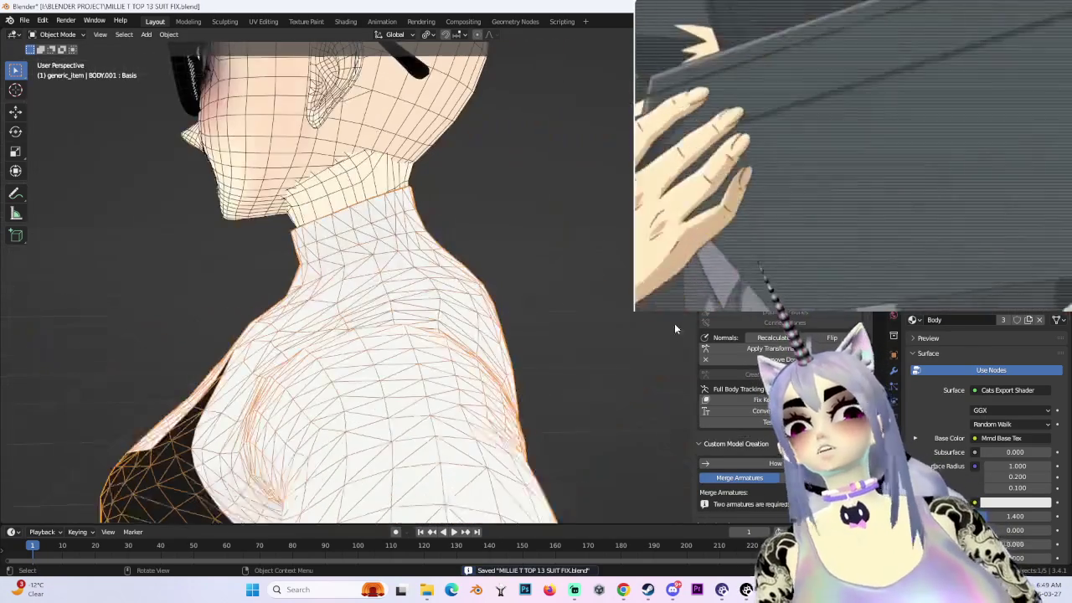
- Check the solid back view with overlays hidden, then bring the wireframe overlays back
key(shift+alt+z)
key(ctrl+KP_1)
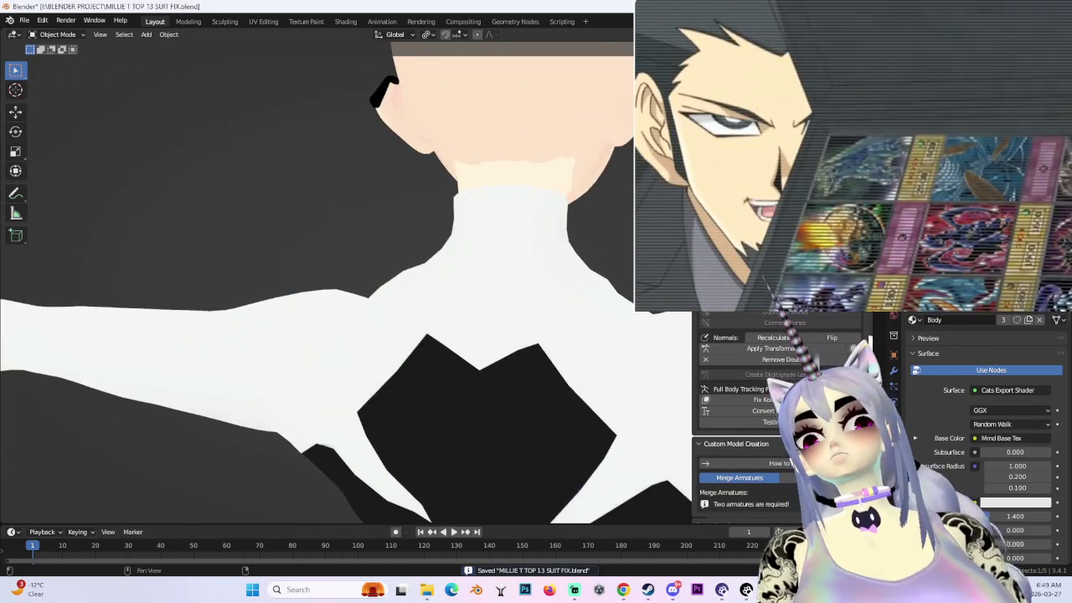
key(ctrl+KP_1)
scroll(567, 252, down, 3)
scroll(546, 263, up, 3)
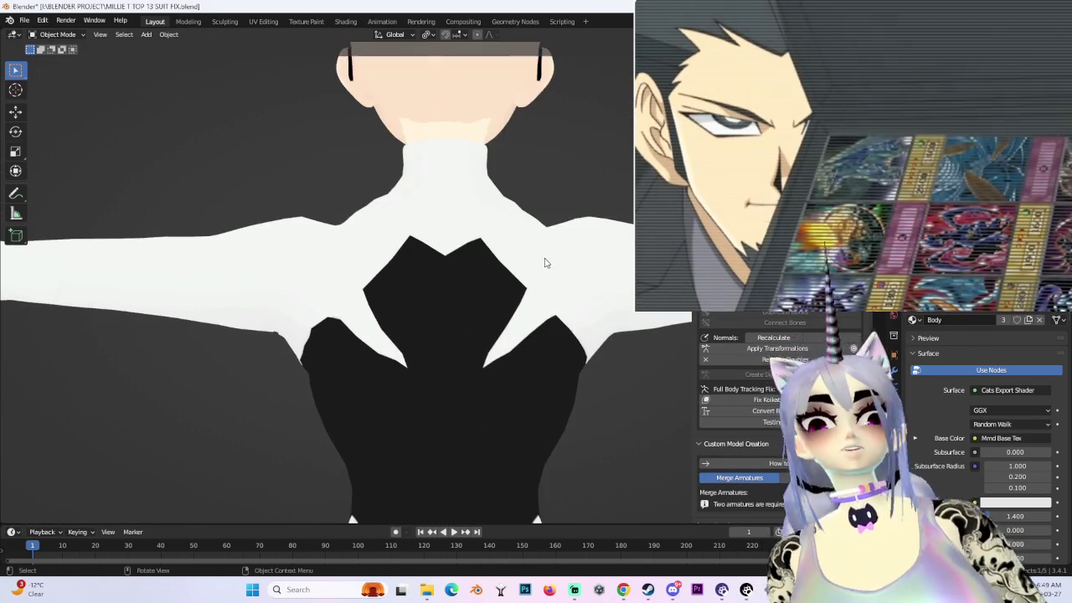
key(shift+alt+z)
scroll(427, 247, up, 2)
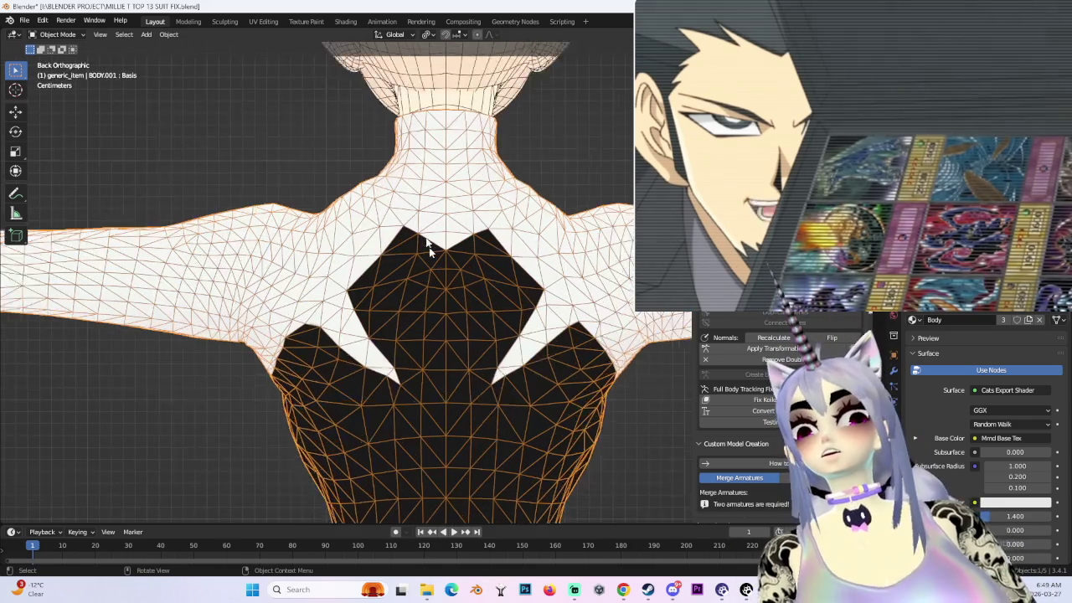
- Switch BODY.001 to Sculpt Mode and smooth the shirt over the back, neck and shoulders
click(57, 35)
click(60, 65)
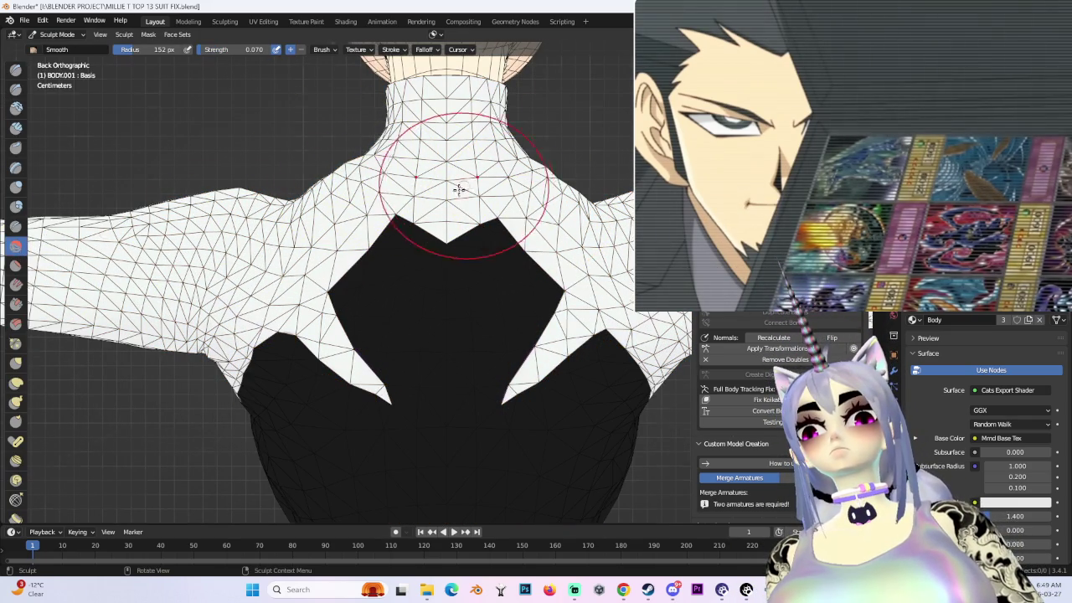
middle_drag(464, 186, 397, 226)
mouse_move(332, 238)
middle_down()
mouse_move(364, 155)
mouse_move(413, 201)
middle_up()
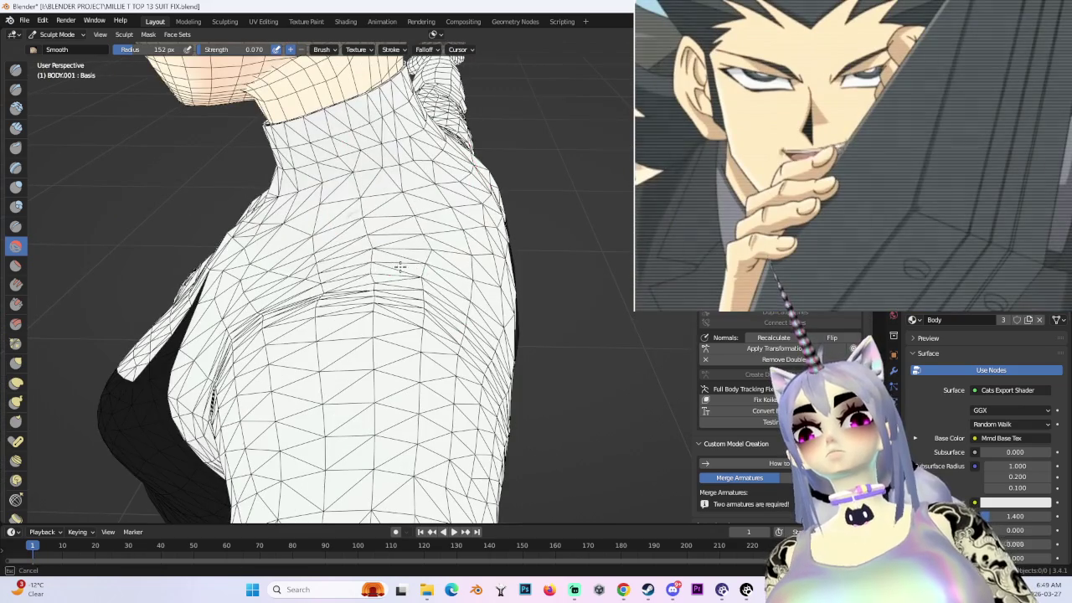
mouse_move(371, 321)
middle_down()
mouse_move(452, 221)
mouse_move(407, 227)
mouse_move(333, 171)
middle_up()
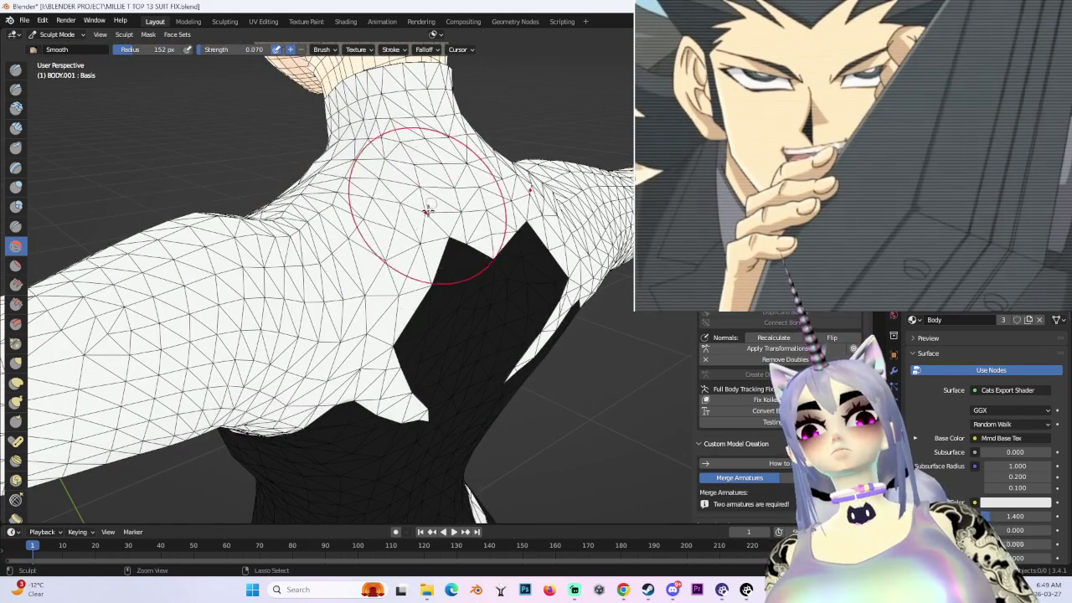
mouse_move(440, 186)
middle_down()
mouse_move(419, 191)
mouse_move(409, 174)
mouse_move(343, 276)
mouse_move(378, 166)
middle_up()
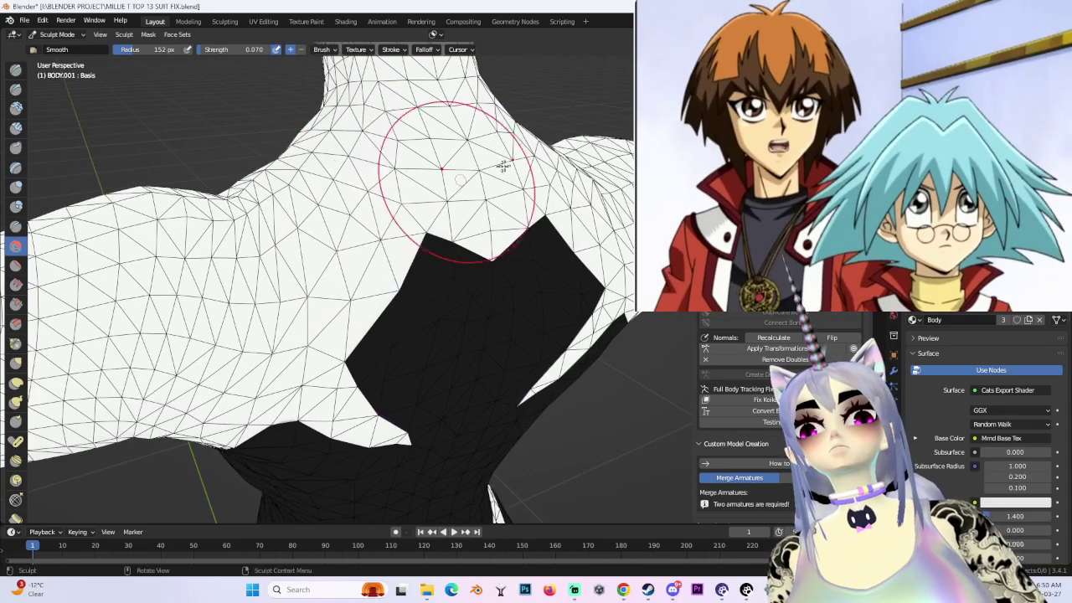
middle_drag(460, 181, 461, 170)
mouse_move(530, 223)
middle_down()
mouse_move(514, 179)
mouse_move(455, 275)
mouse_move(467, 282)
mouse_move(450, 253)
mouse_move(500, 278)
mouse_move(524, 251)
mouse_move(481, 264)
mouse_move(450, 326)
middle_up()
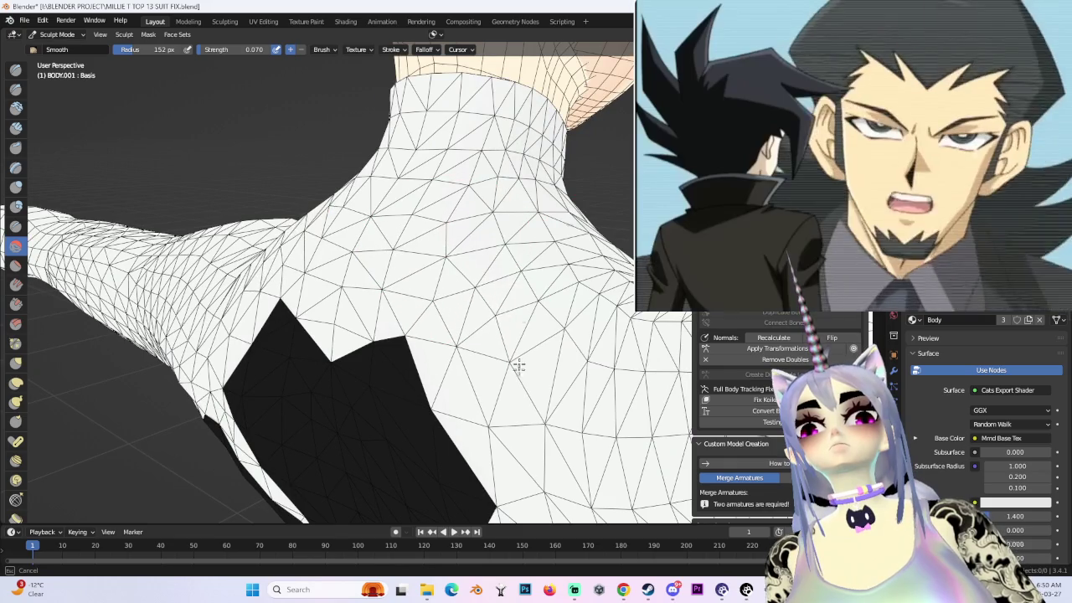
mouse_move(510, 378)
middle_down()
mouse_move(543, 270)
mouse_move(514, 240)
mouse_move(438, 256)
mouse_move(486, 282)
mouse_move(537, 279)
mouse_move(455, 335)
mouse_move(499, 332)
middle_up()
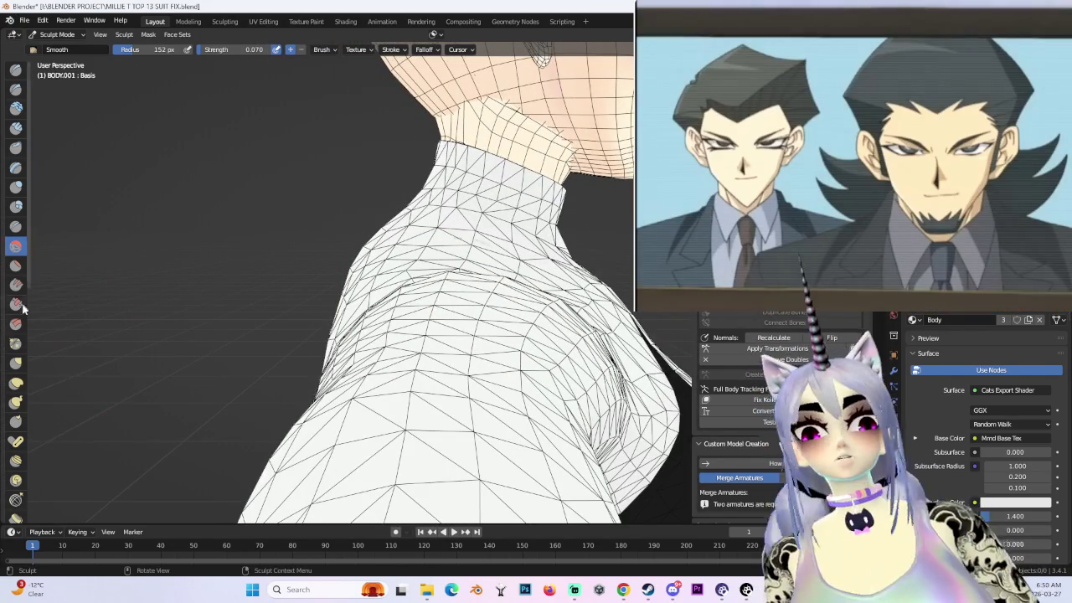
middle_drag(438, 222, 385, 247)
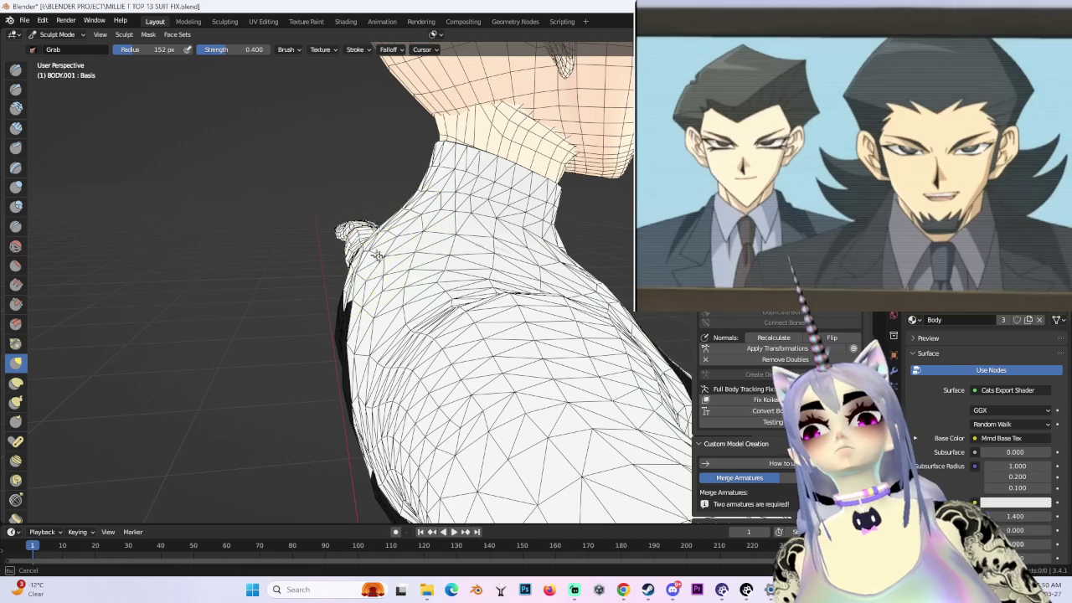
- From the left side view, Grab the bunched shoulder folds smooth, then check from behind
key(ctrl+KP_3)
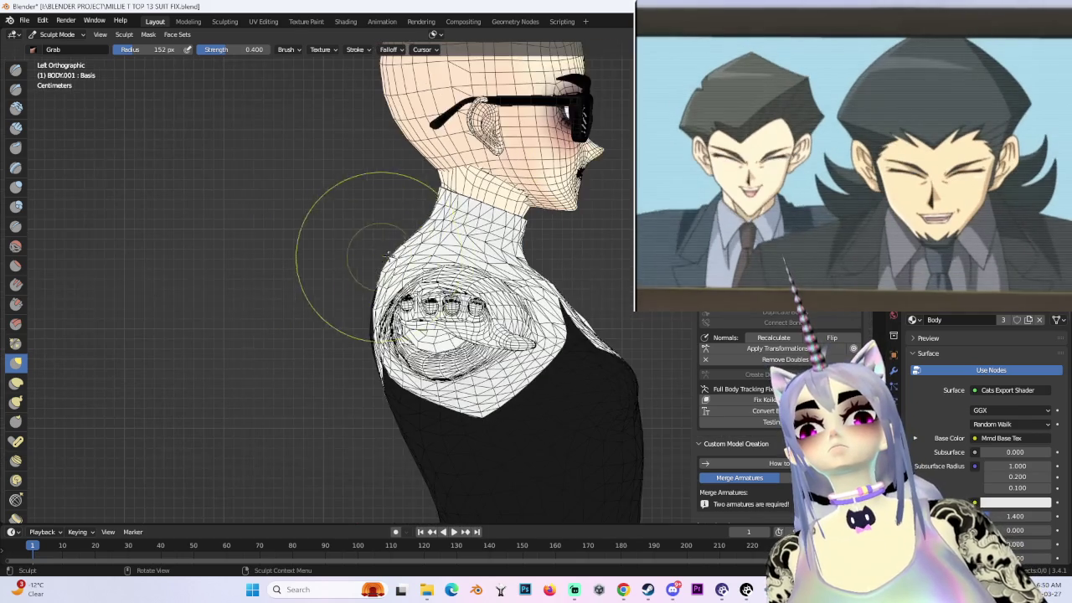
mouse_move(387, 261)
middle_down()
mouse_move(406, 260)
mouse_move(386, 256)
middle_up()
mouse_move(380, 307)
middle_down()
mouse_move(471, 298)
mouse_move(492, 268)
mouse_move(452, 285)
mouse_move(502, 335)
mouse_move(426, 299)
mouse_move(402, 312)
middle_up()
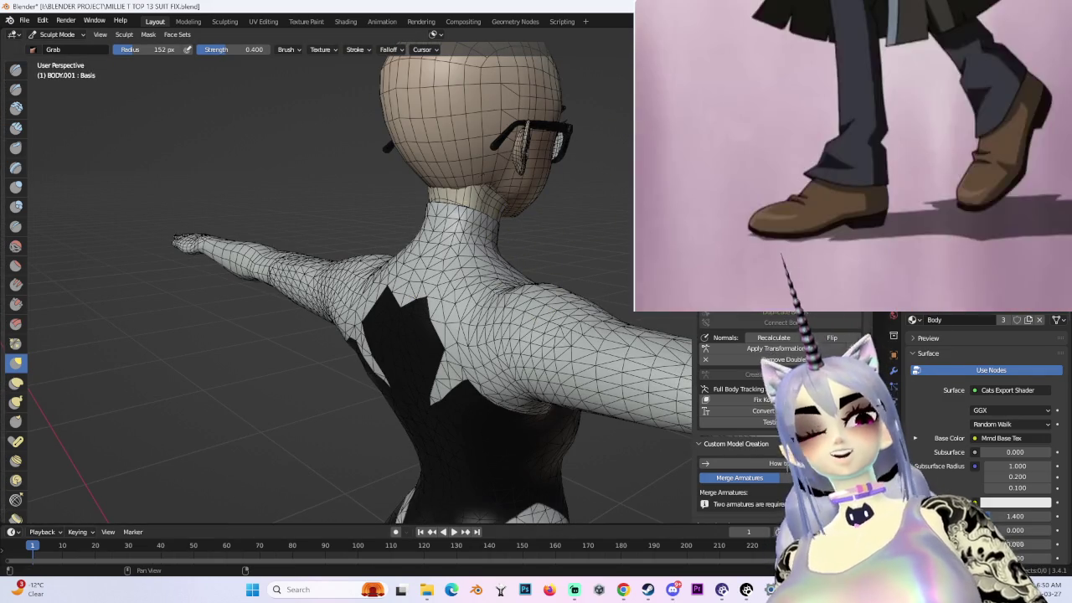
middle_drag(407, 179, 441, 208)
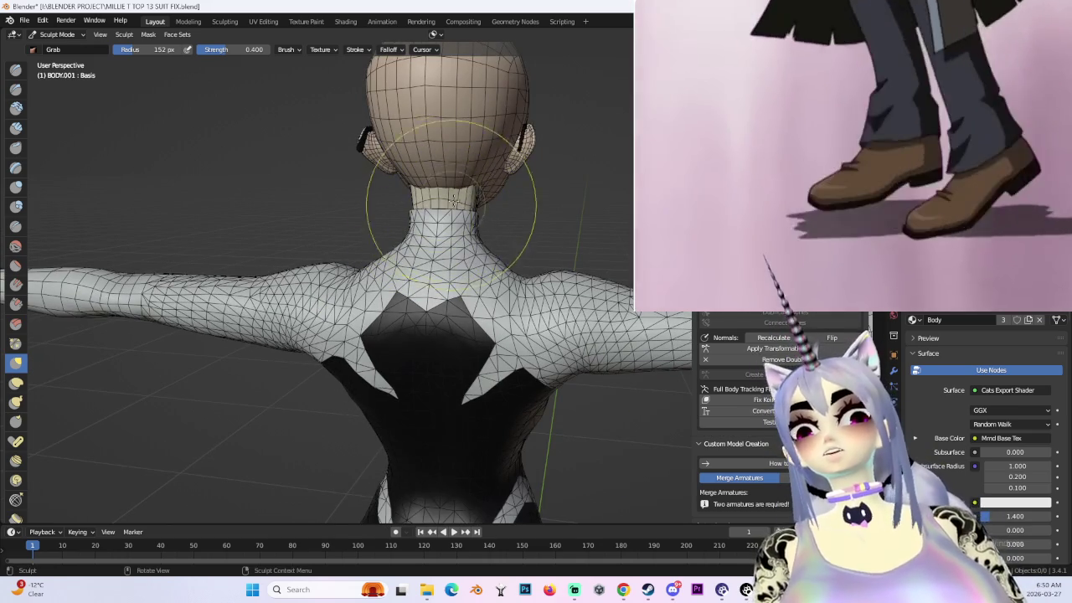
mouse_move(431, 263)
middle_down()
mouse_move(509, 338)
mouse_move(467, 330)
middle_up()
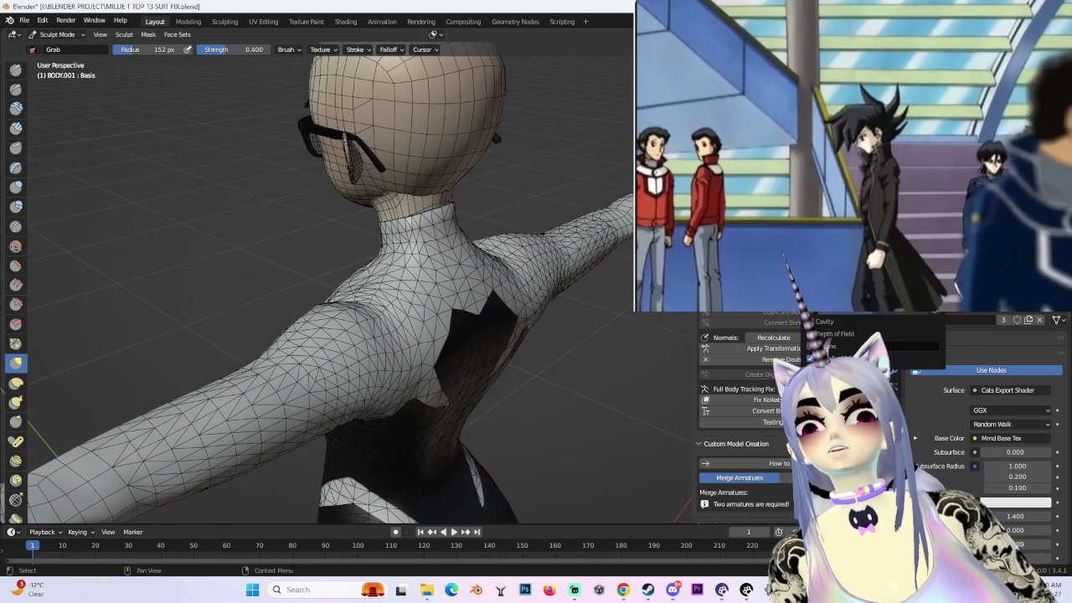
- Inspect the upper back, shoulders and collar from rear, angled and front views
mouse_move(550, 347)
middle_down()
mouse_move(420, 253)
mouse_move(457, 299)
mouse_move(551, 289)
mouse_move(521, 316)
middle_up()
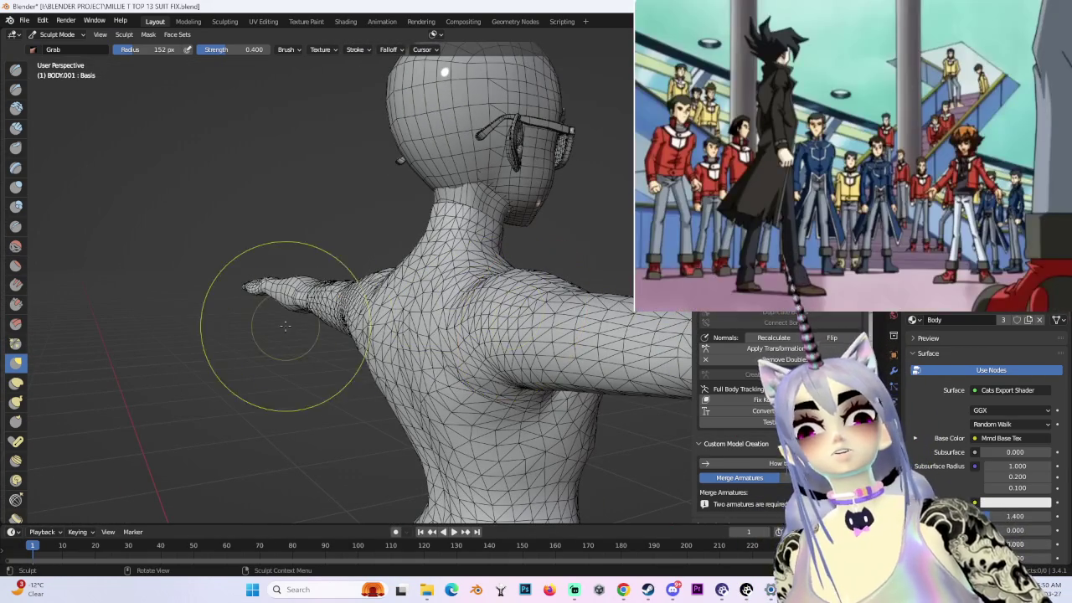
mouse_move(282, 301)
middle_down()
mouse_move(550, 299)
mouse_move(539, 263)
mouse_move(551, 276)
mouse_move(394, 275)
middle_up()
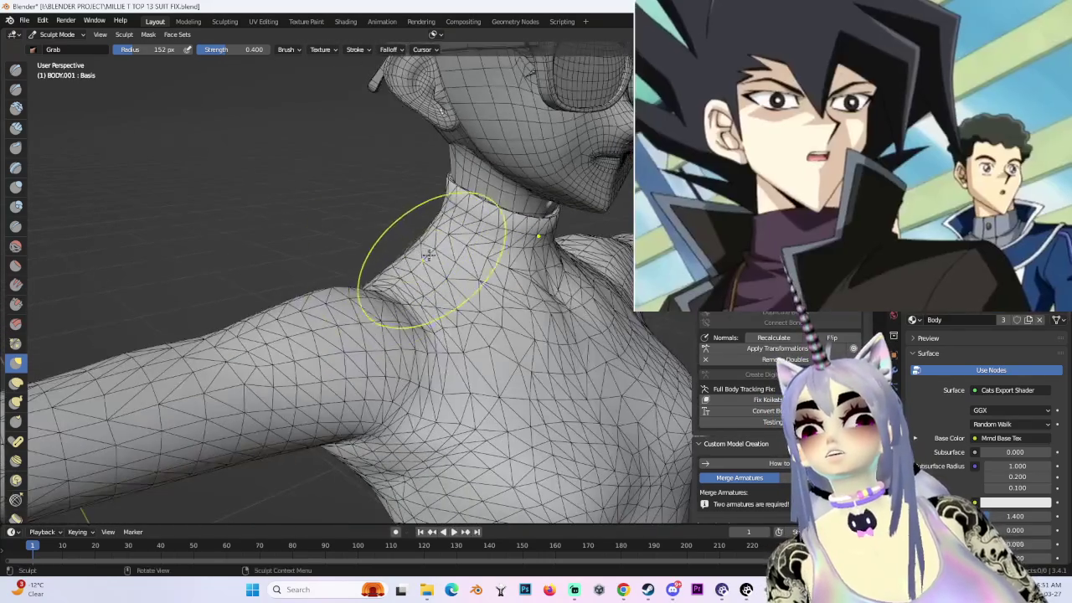
mouse_move(435, 245)
middle_down()
mouse_move(467, 240)
mouse_move(424, 282)
mouse_move(567, 270)
middle_up()
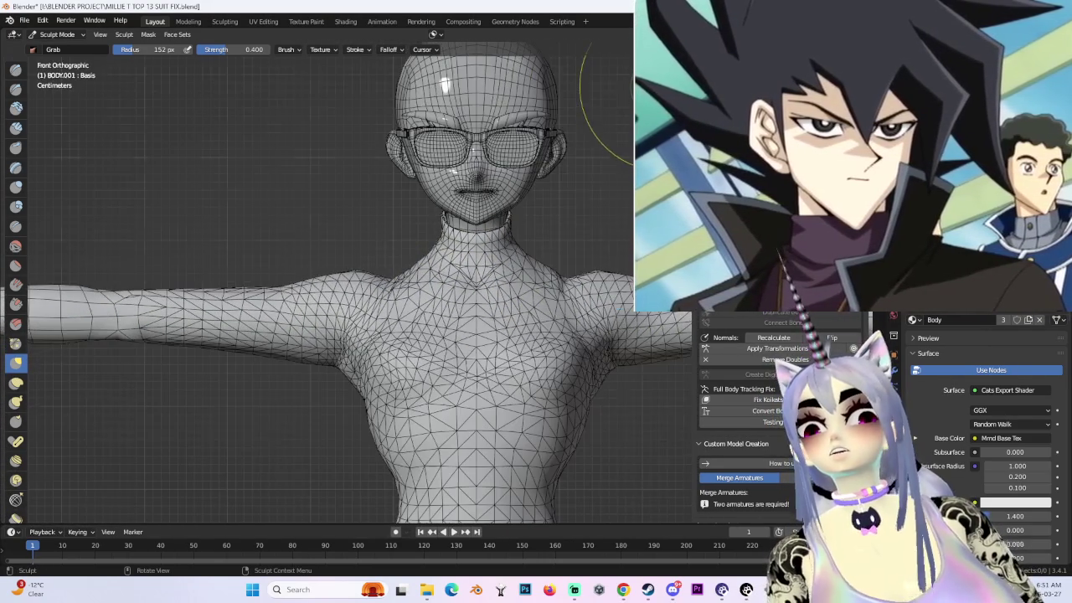
scroll(567, 270, up, 3)
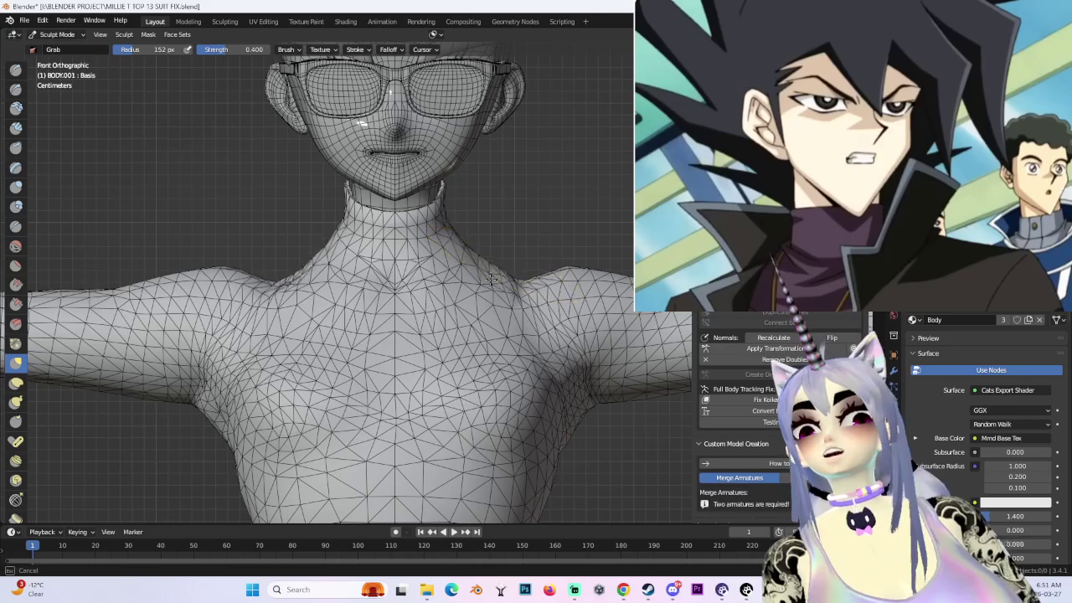
mouse_move(511, 265)
middle_down()
mouse_move(514, 220)
mouse_move(491, 268)
mouse_move(515, 247)
mouse_move(532, 286)
mouse_move(400, 266)
mouse_move(503, 276)
middle_up()
scroll(503, 276, up, 3)
scroll(478, 287, up, 3)
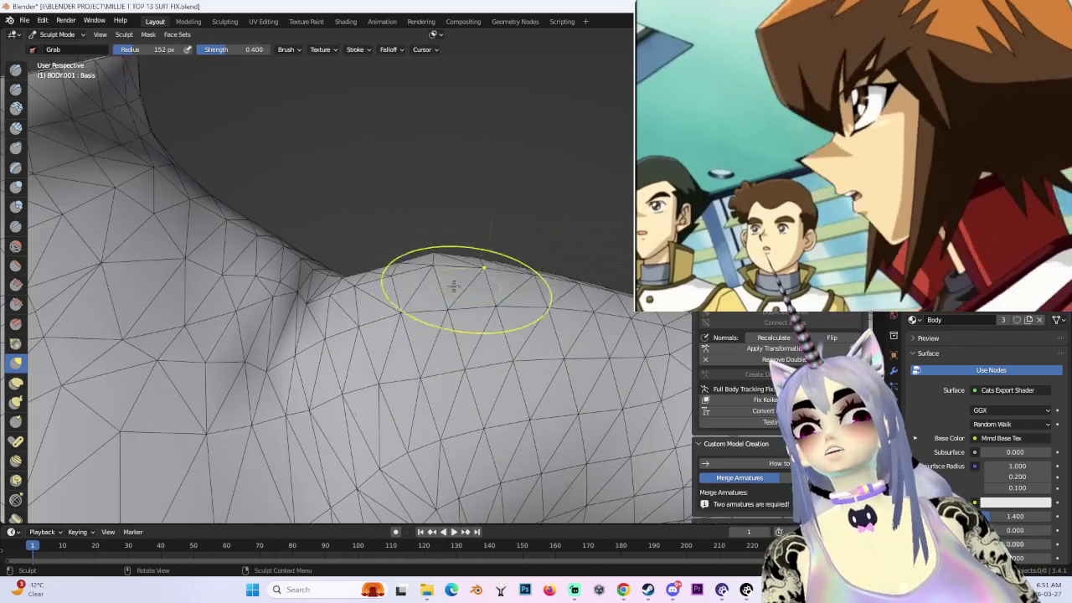
scroll(427, 284, up, 2)
scroll(438, 270, down, 5)
middle_drag(438, 270, 581, 110)
key(KP_1)
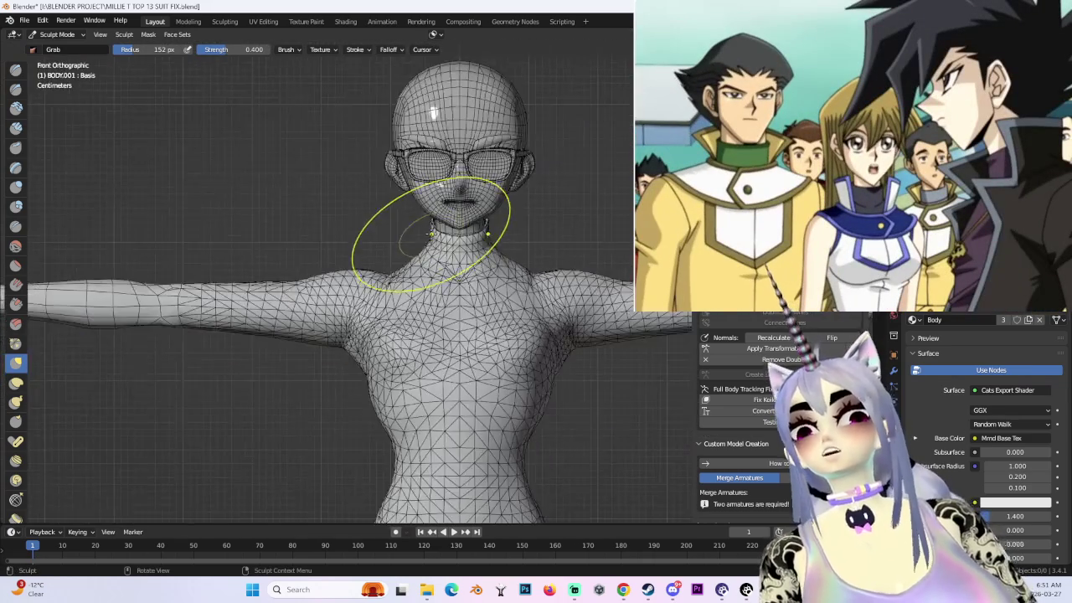
scroll(453, 226, down, 3)
scroll(576, 294, up, 4)
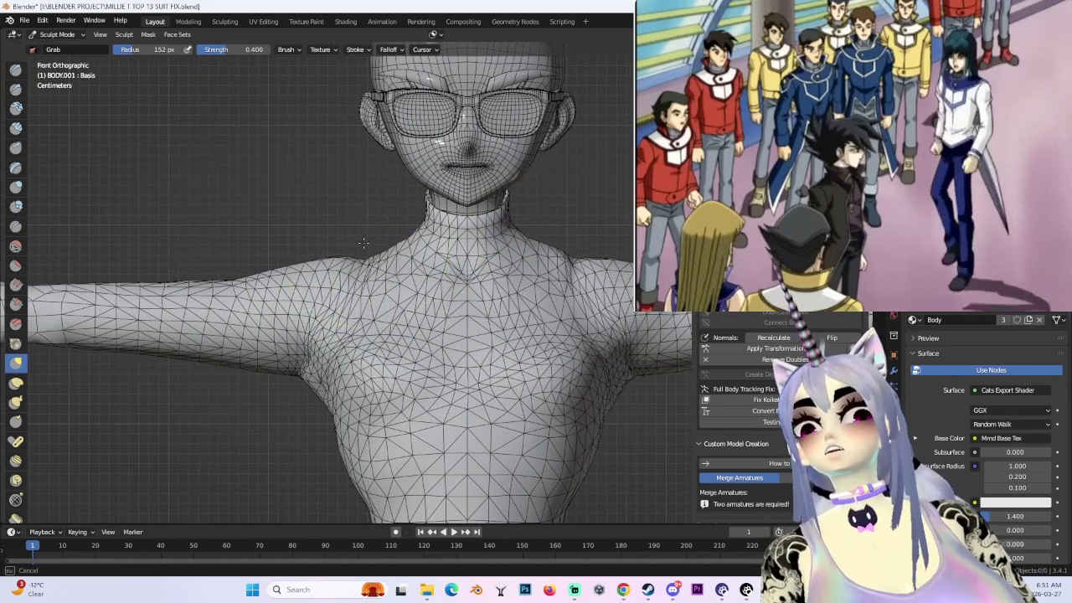
- Grab-sculpt the back of the neck and shoulders, checking from the back and side
shift+middle_drag(562, 251, 467, 291)
scroll(466, 291, up, 1)
scroll(466, 291, up, 2)
shift+middle_drag(419, 240, 405, 306)
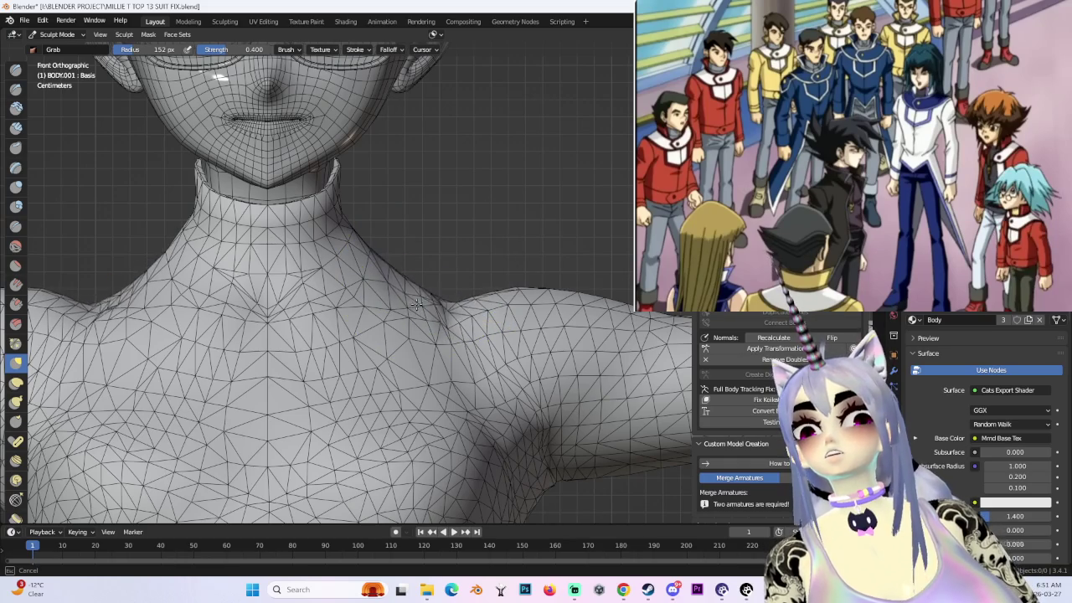
scroll(424, 302, down, 1)
scroll(444, 277, down, 2)
scroll(469, 268, down, 2)
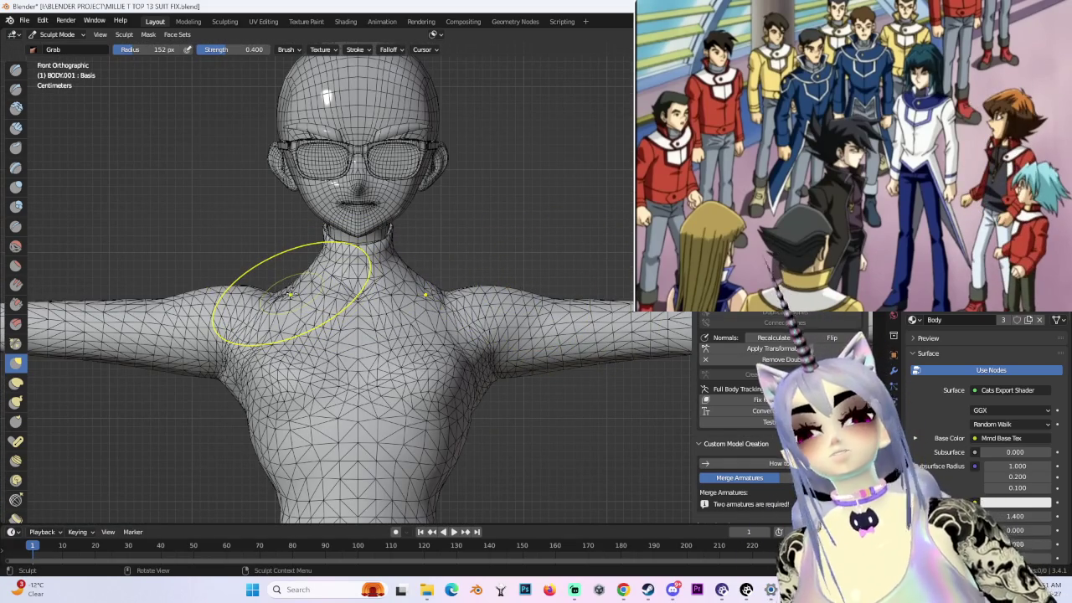
scroll(598, 335, down, 2)
scroll(569, 344, down, 1)
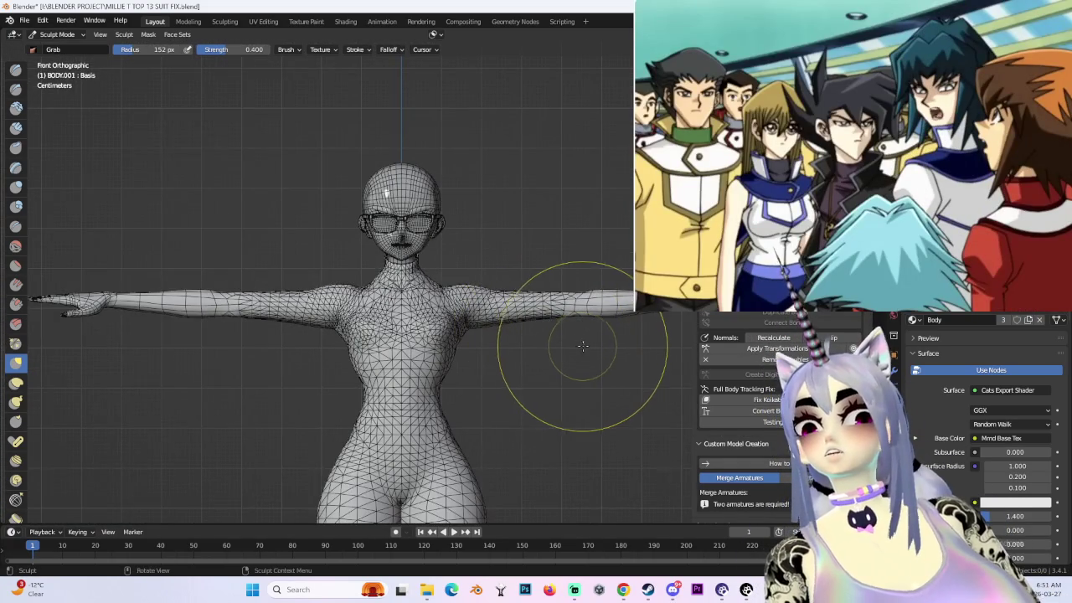
scroll(578, 339, up, 2)
middle_drag(574, 335, 450, 268)
scroll(609, 72, up, 2)
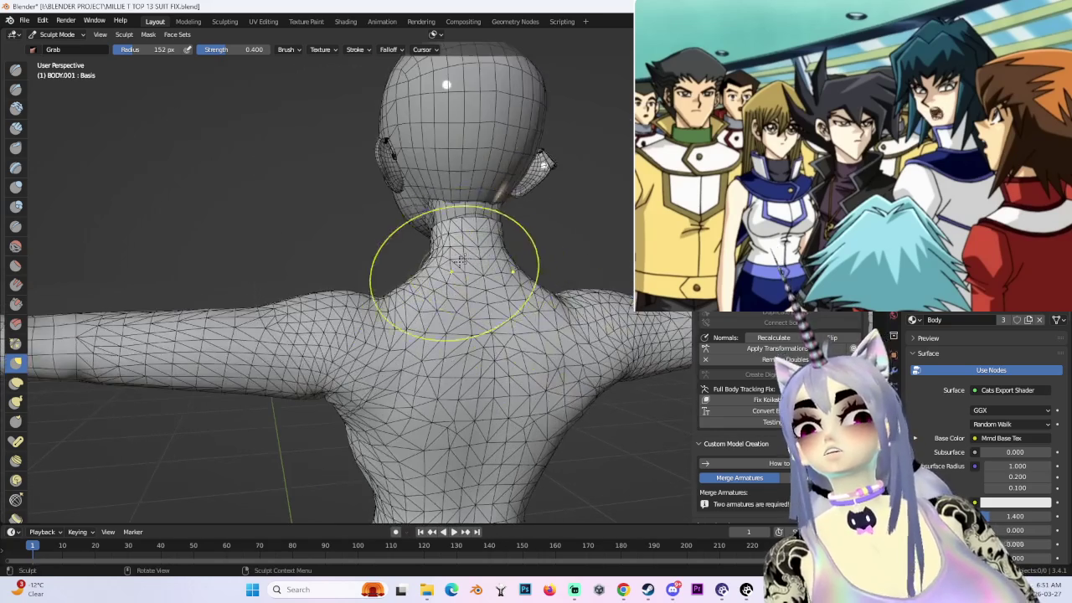
scroll(610, 144, up, 1)
mouse_move(609, 143)
middle_down()
mouse_move(379, 256)
mouse_move(293, 255)
middle_up()
scroll(362, 265, up, 2)
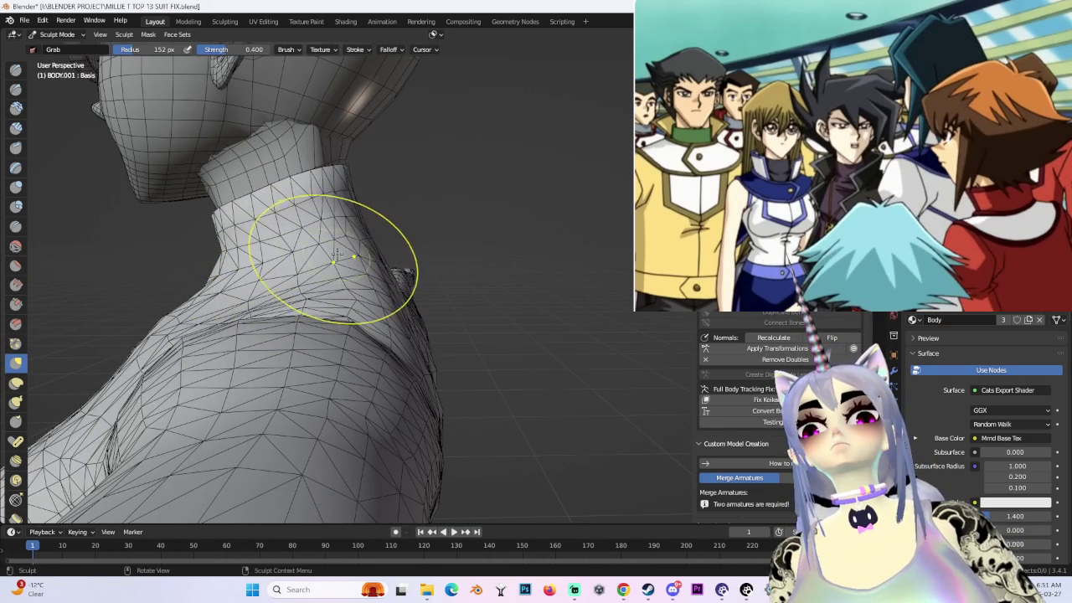
- Frame the right shoulder from the front and Grab its slope into a smoother curve
middle_drag(336, 256, 423, 257)
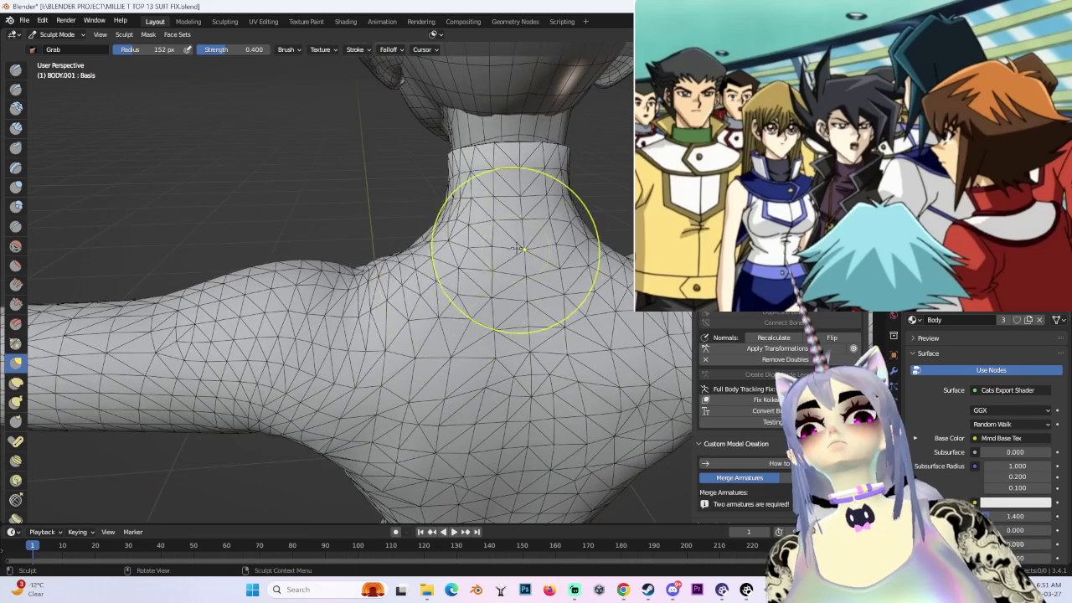
middle_drag(514, 246, 501, 273)
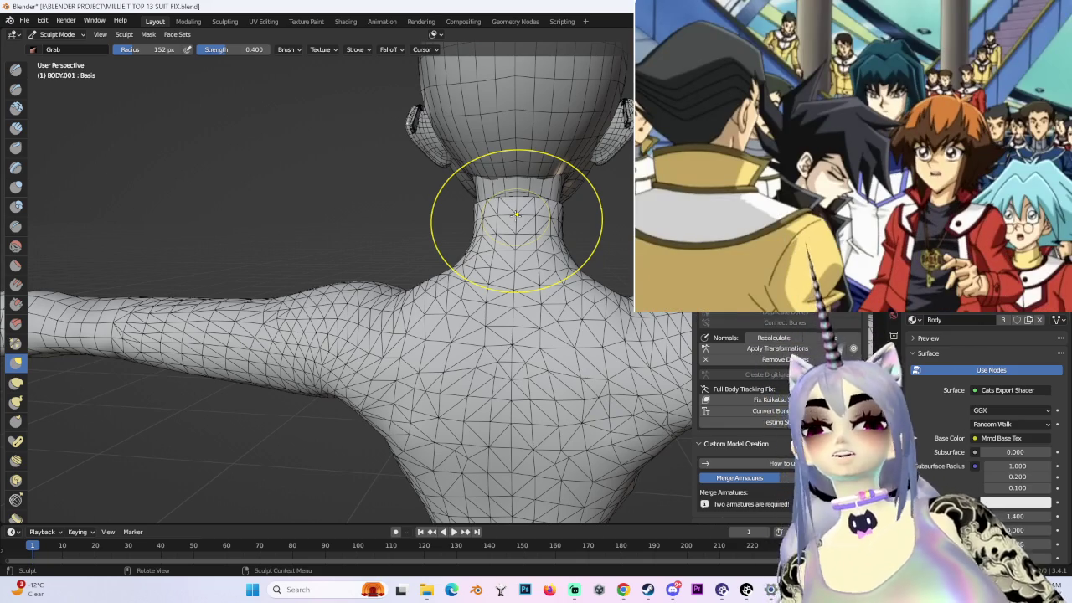
mouse_move(553, 218)
middle_down()
mouse_move(545, 251)
mouse_move(359, 311)
mouse_move(612, 140)
middle_up()
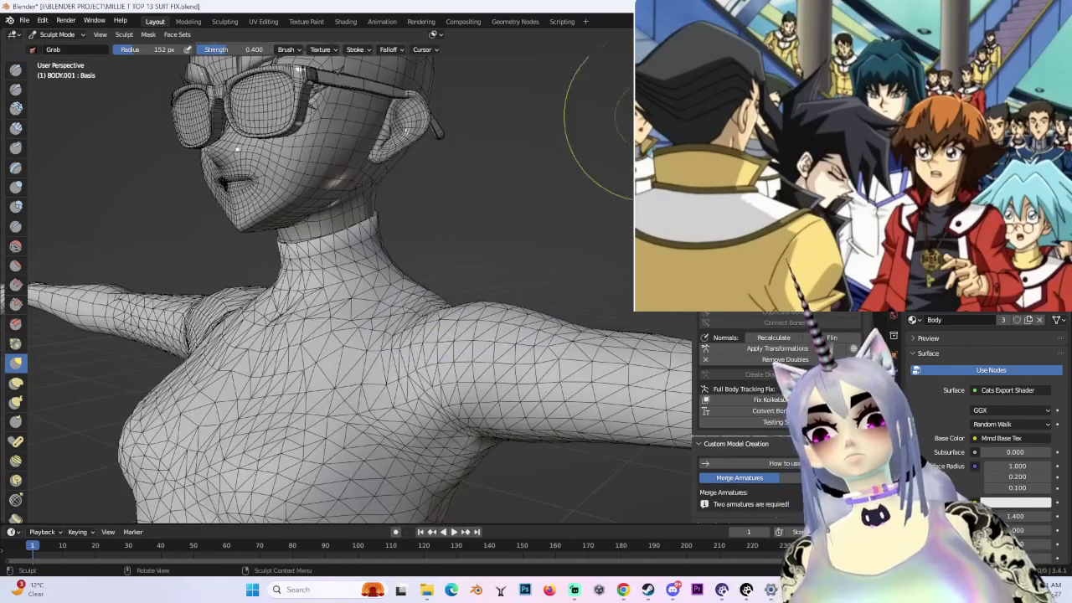
key(KP_1)
shift+middle_drag(519, 293, 515, 310)
scroll(383, 240, down, 3)
scroll(346, 275, up, 3)
shift+middle_drag(346, 275, 323, 268)
drag(325, 268, 330, 274)
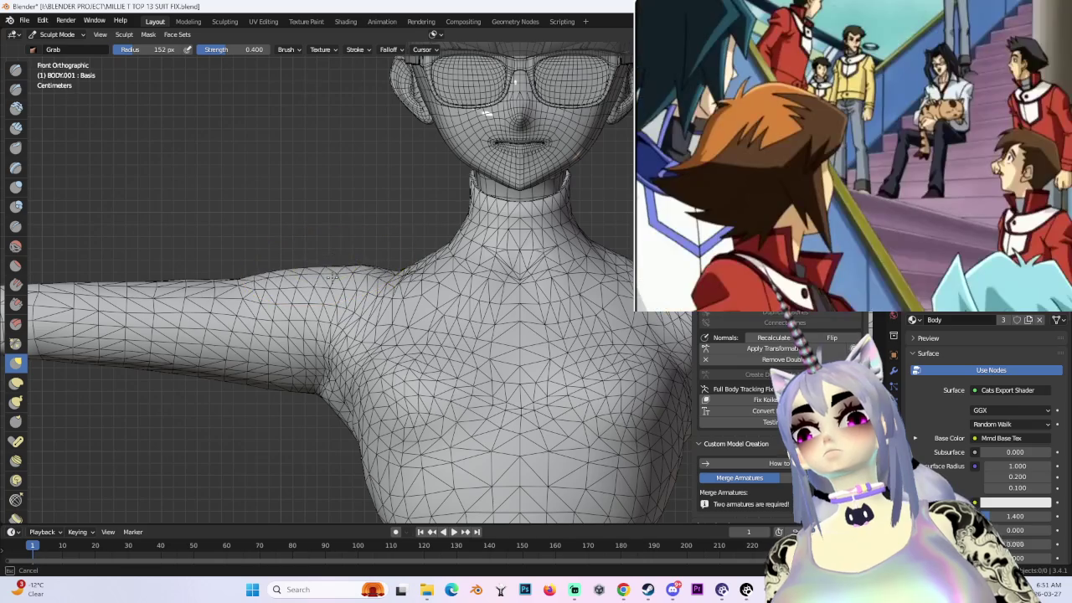
middle_drag(331, 263, 387, 273)
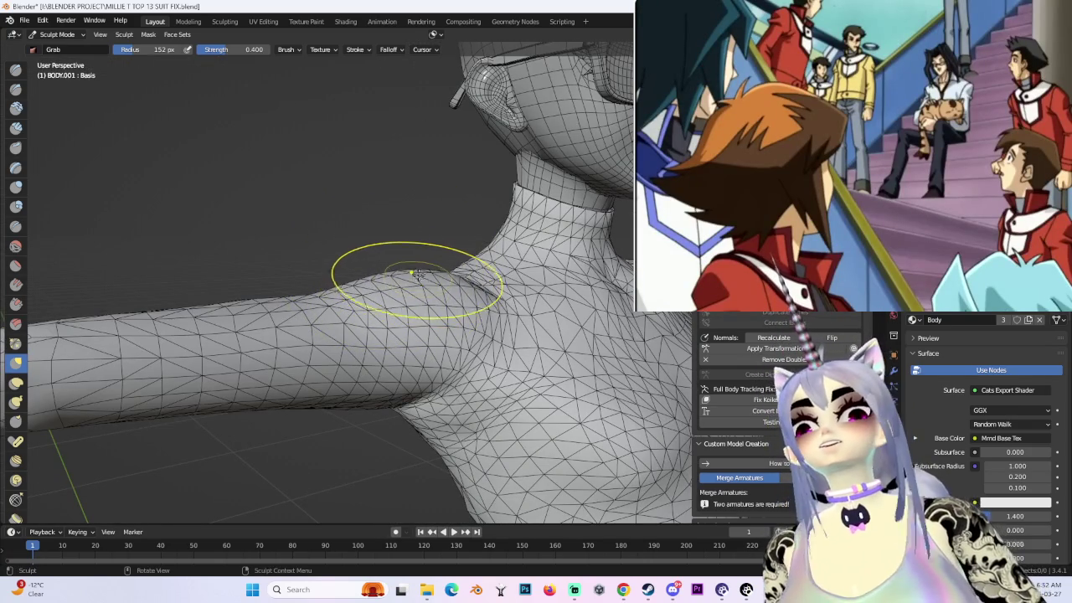
middle_drag(416, 275, 424, 274)
drag(386, 277, 390, 290)
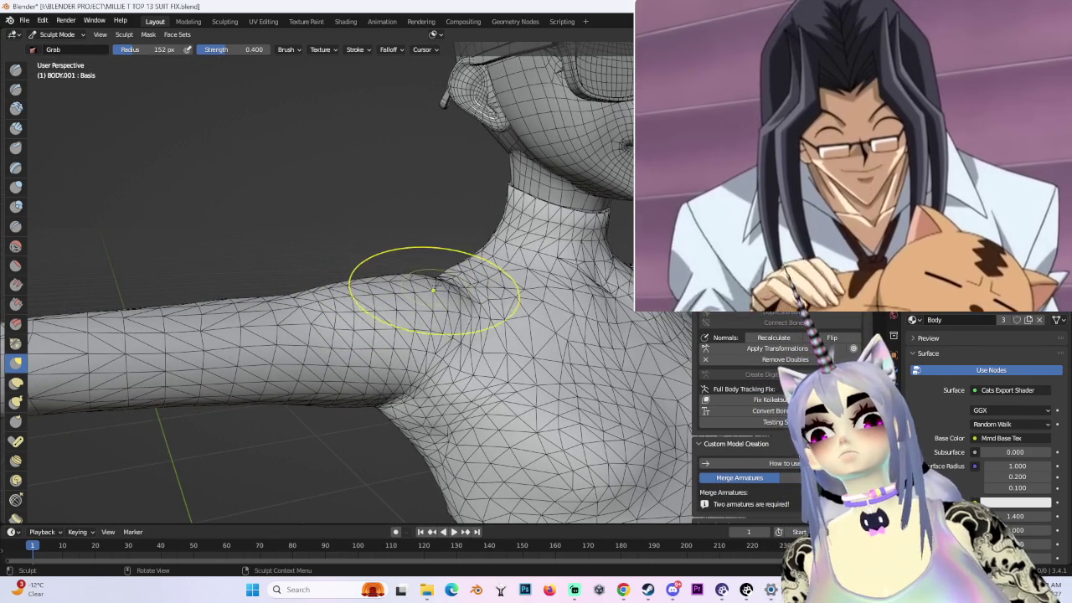
- Check the reshaped shoulder and neck from three-quarter, front and rear views
mouse_move(439, 286)
middle_down()
mouse_move(494, 290)
mouse_move(452, 312)
mouse_move(472, 312)
mouse_move(575, 276)
mouse_move(586, 247)
mouse_move(550, 294)
mouse_move(594, 273)
middle_up()
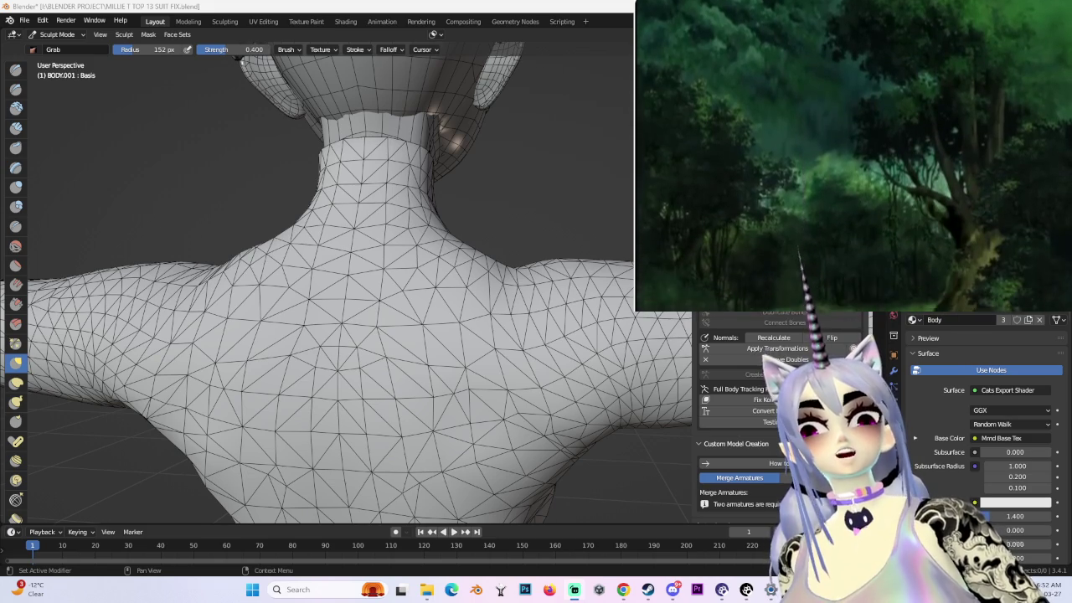
scroll(407, 230, down, 3)
mouse_move(407, 227)
middle_down()
mouse_move(536, 258)
mouse_move(455, 296)
mouse_move(484, 263)
middle_up()
scroll(503, 260, up, 5)
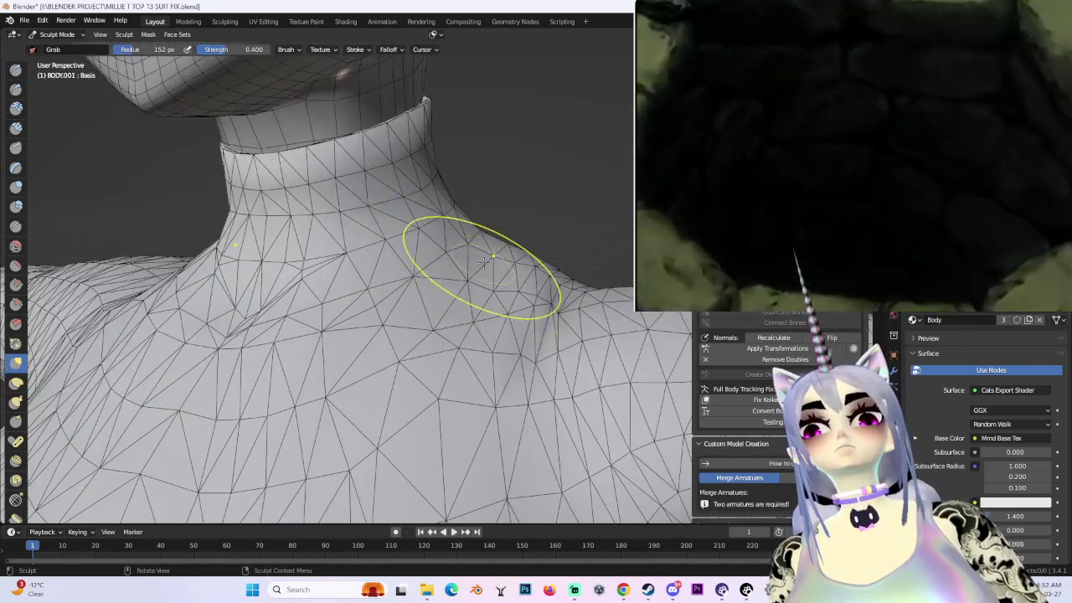
scroll(484, 263, down, 4)
mouse_move(553, 184)
middle_down()
mouse_move(503, 179)
mouse_move(467, 227)
mouse_move(539, 240)
mouse_move(445, 306)
middle_up()
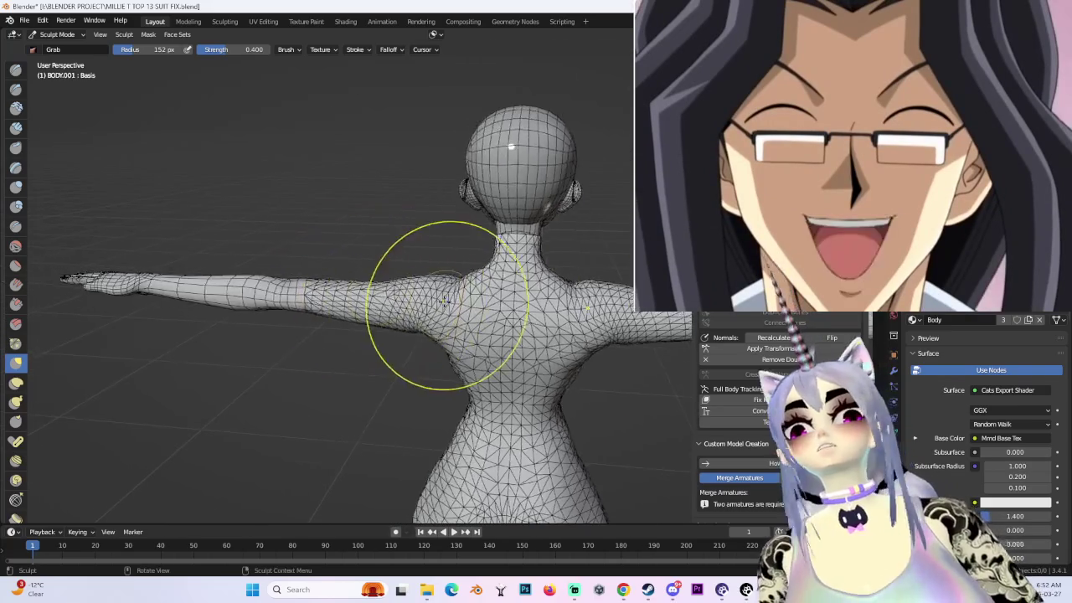
scroll(527, 288, up, 3)
middle_drag(527, 288, 367, 268)
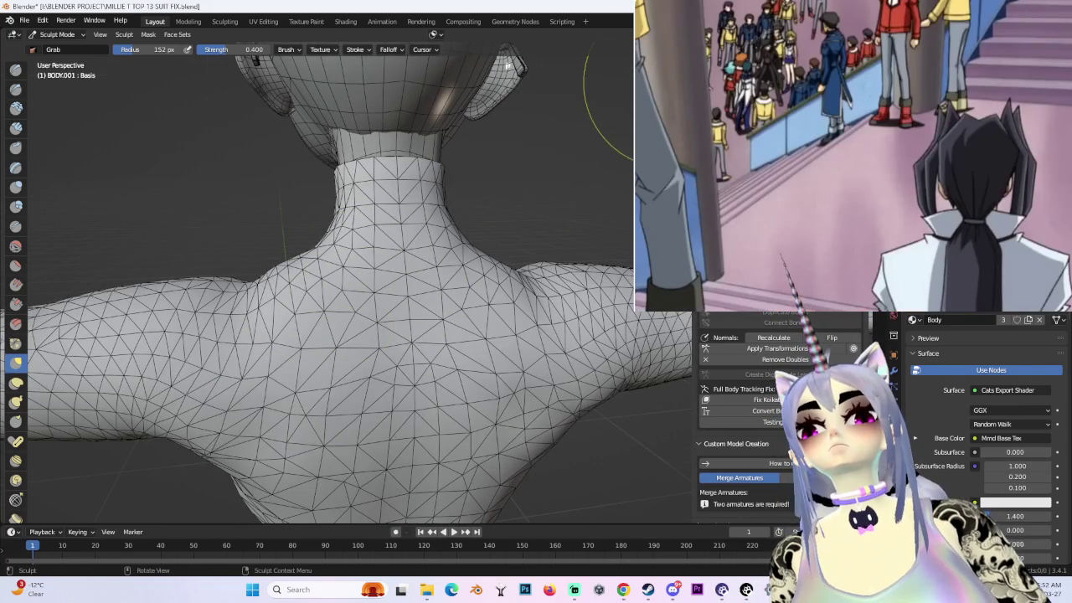
key(ctrl+KP_1)
middle_drag(290, 281, 361, 276)
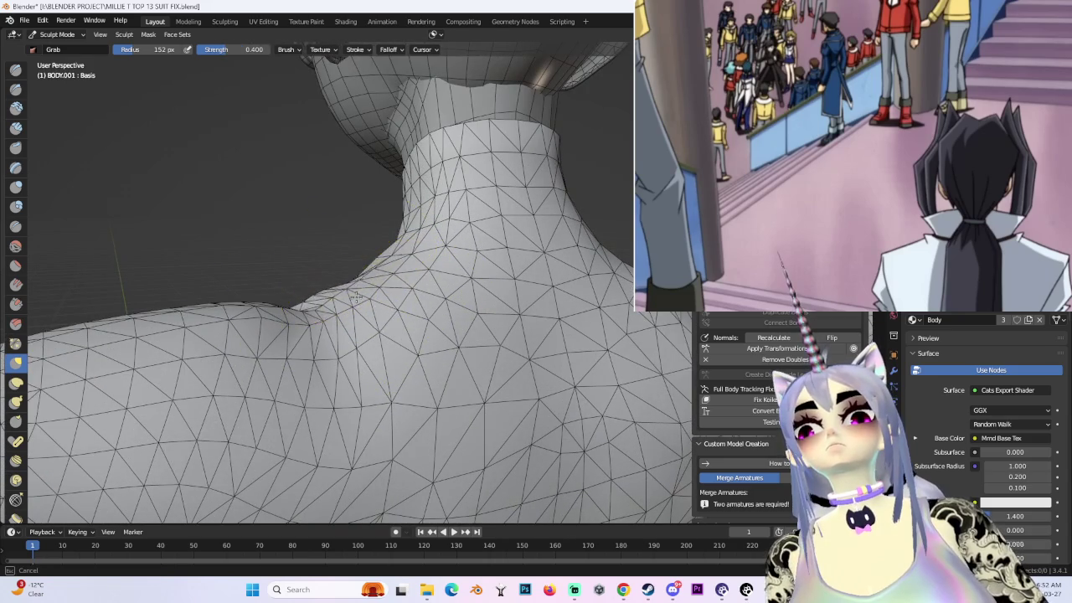
middle_drag(462, 264, 628, 114)
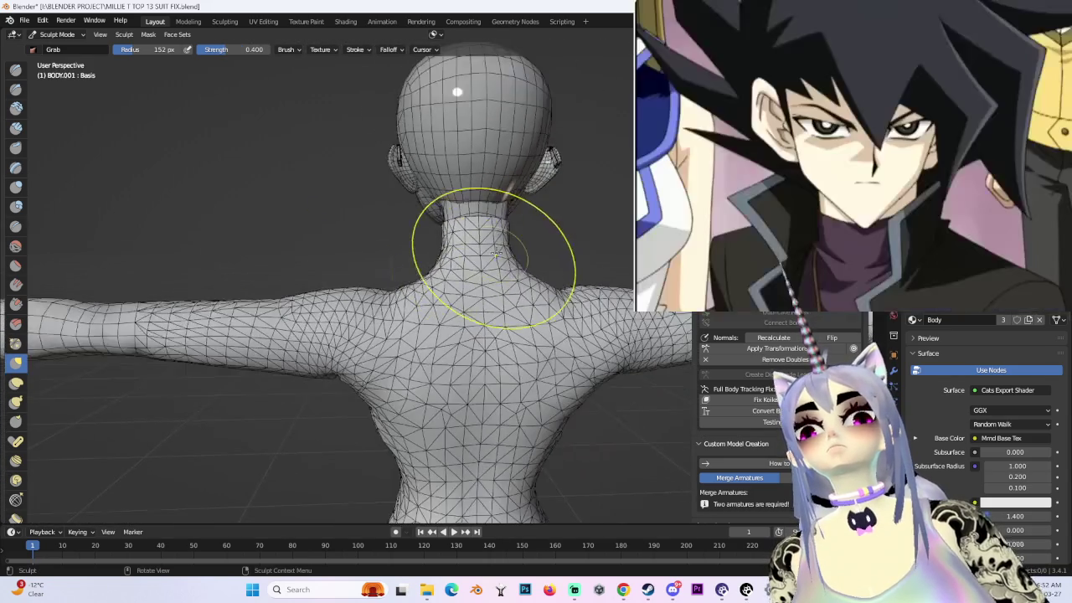
- In front view, zoom in and Grab-smooth the line from neck to shoulder
key(KP_1)
scroll(575, 192, up, 1)
scroll(479, 263, up, 2)
scroll(479, 239, up, 4)
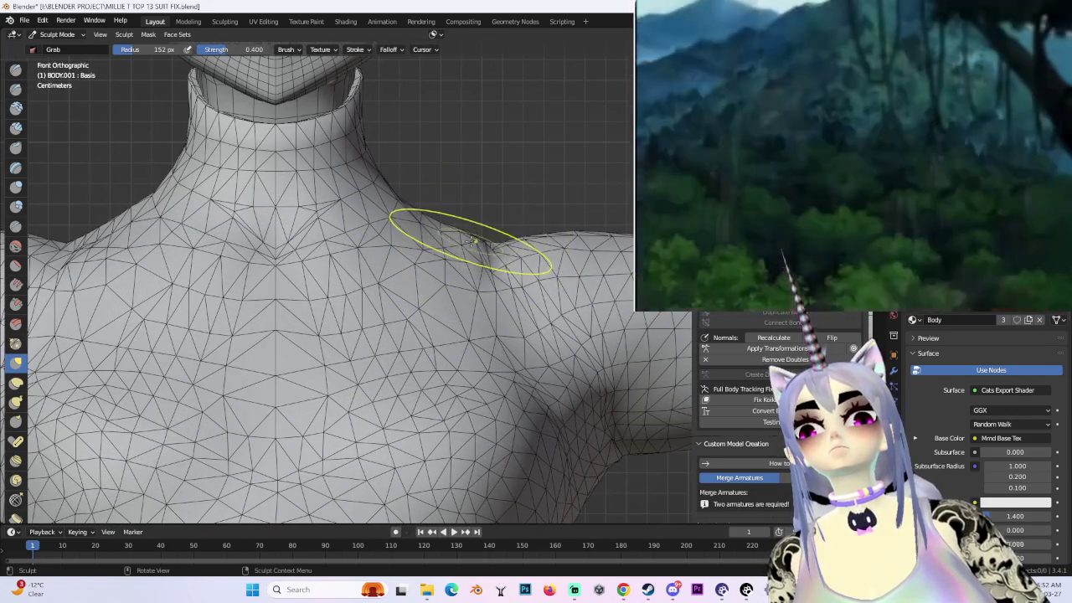
drag(461, 233, 456, 232)
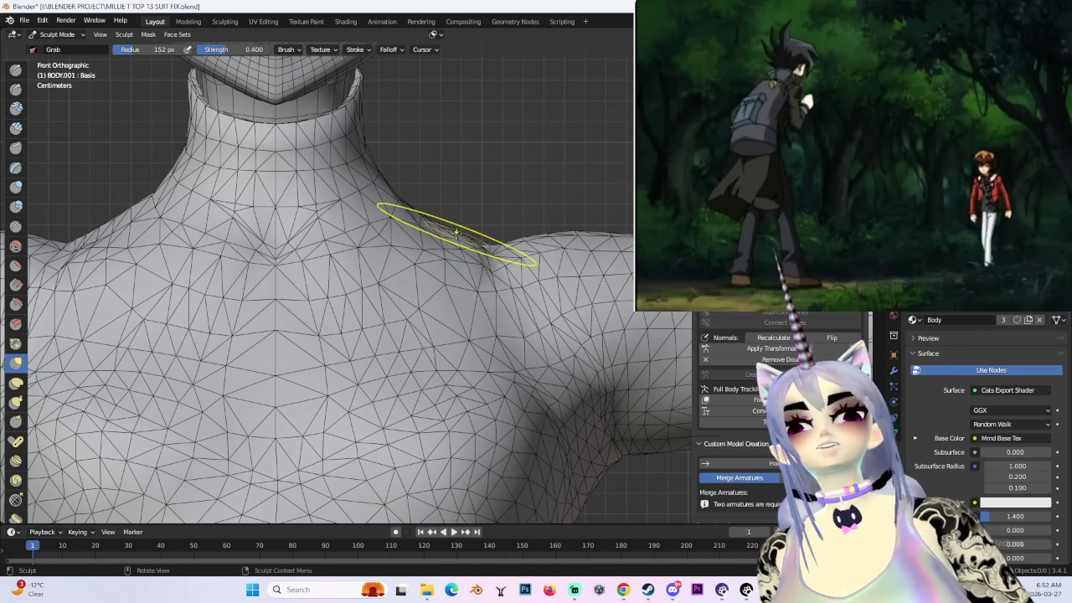
- Zoom out and orbit to a rear three-quarter view to inspect the result
scroll(511, 247, down, 2)
scroll(557, 302, down, 1)
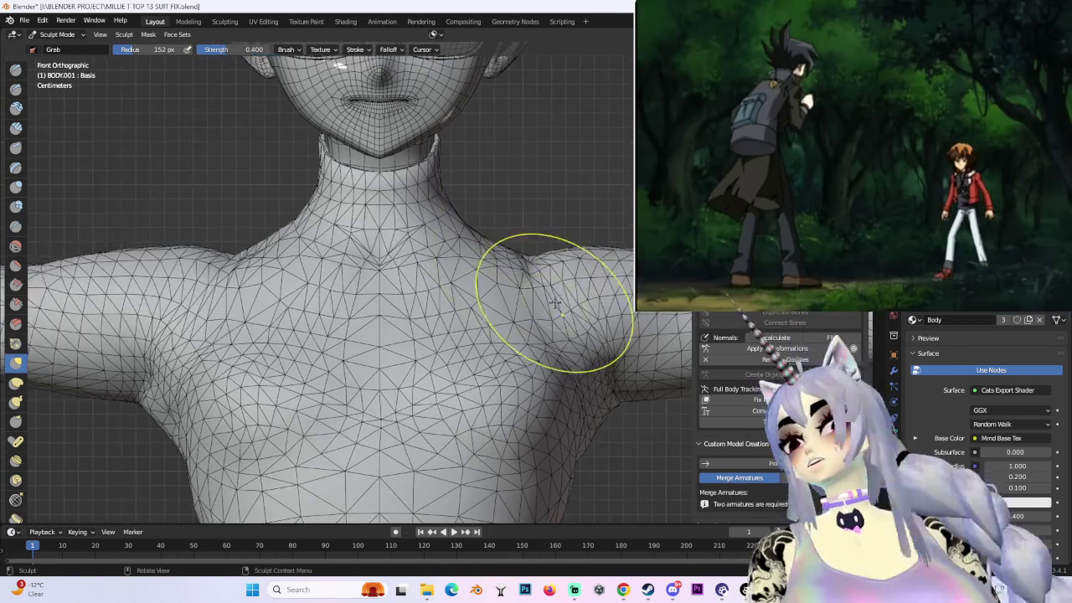
scroll(565, 327, down, 1)
scroll(502, 310, down, 1)
scroll(490, 311, down, 1)
scroll(526, 215, down, 1)
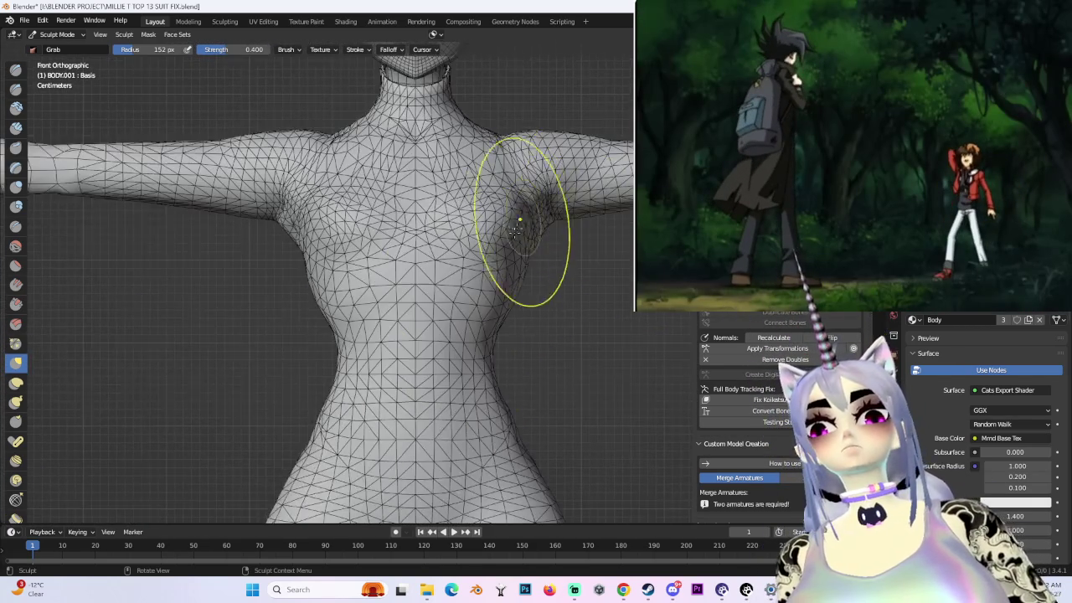
scroll(442, 311, down, 1)
scroll(533, 263, down, 1)
mouse_move(535, 263)
middle_down()
mouse_move(598, 268)
mouse_move(544, 277)
middle_up()
mouse_move(403, 116)
middle_down()
mouse_move(503, 240)
mouse_move(431, 299)
mouse_move(436, 279)
mouse_move(419, 284)
mouse_move(453, 297)
mouse_move(503, 275)
middle_up()
scroll(455, 299, up, 2)
scroll(407, 300, up, 1)
scroll(478, 335, down, 2)
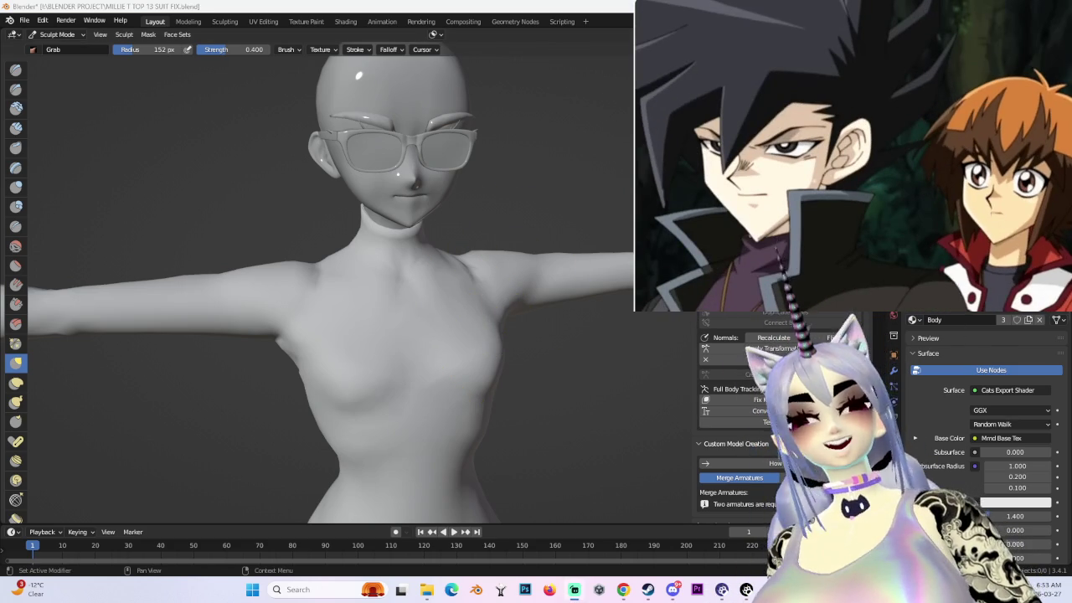
- Zoom over the body and toggle the wireframe overlay on and off to judge the shading
scroll(564, 192, up, 2)
scroll(611, 180, up, 3)
scroll(490, 293, up, 2)
scroll(411, 302, up, 2)
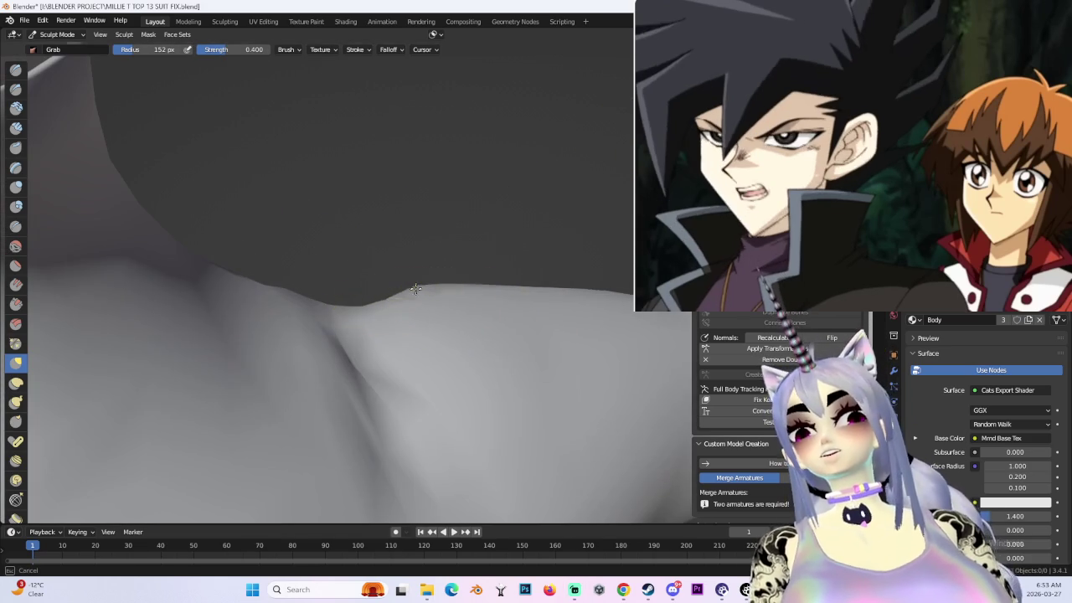
scroll(423, 285, down, 3)
scroll(430, 268, down, 3)
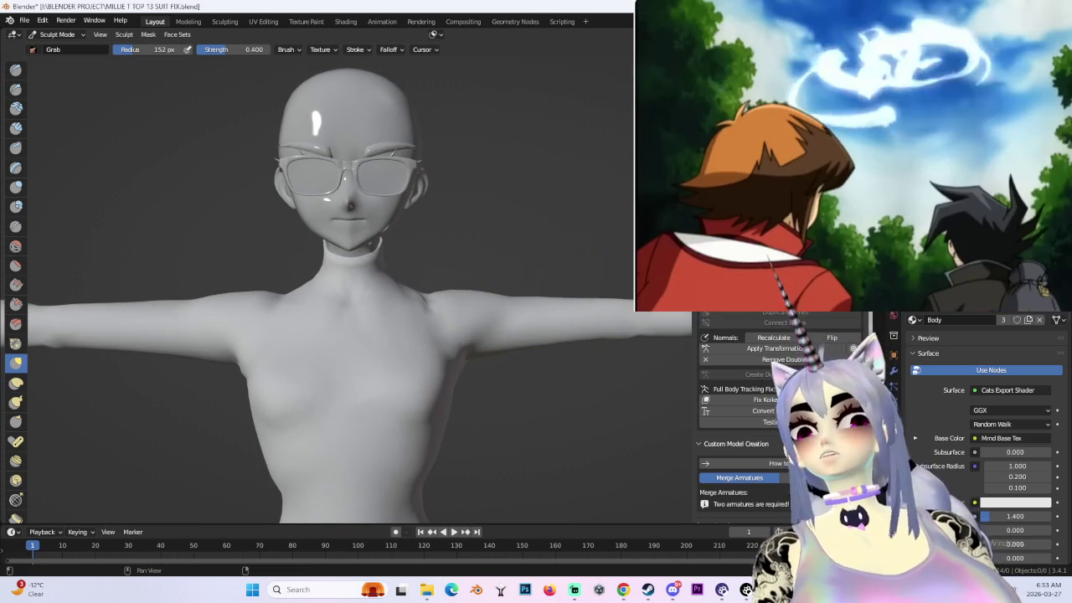
scroll(545, 435, down, 2)
scroll(541, 363, down, 2)
scroll(558, 242, down, 2)
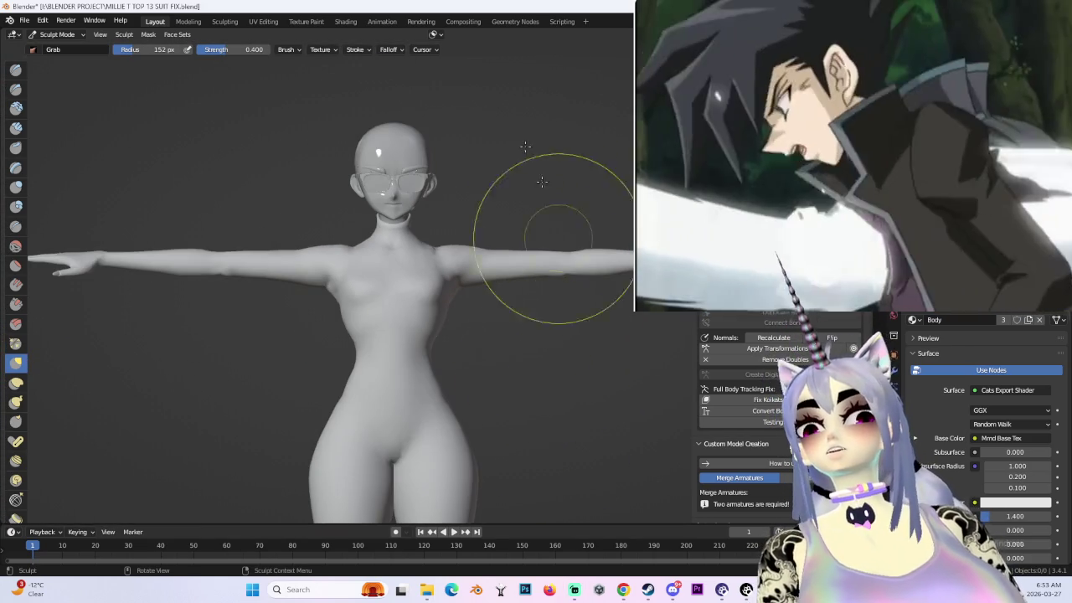
key(shift+alt+z)
middle_drag(500, 251, 578, 221)
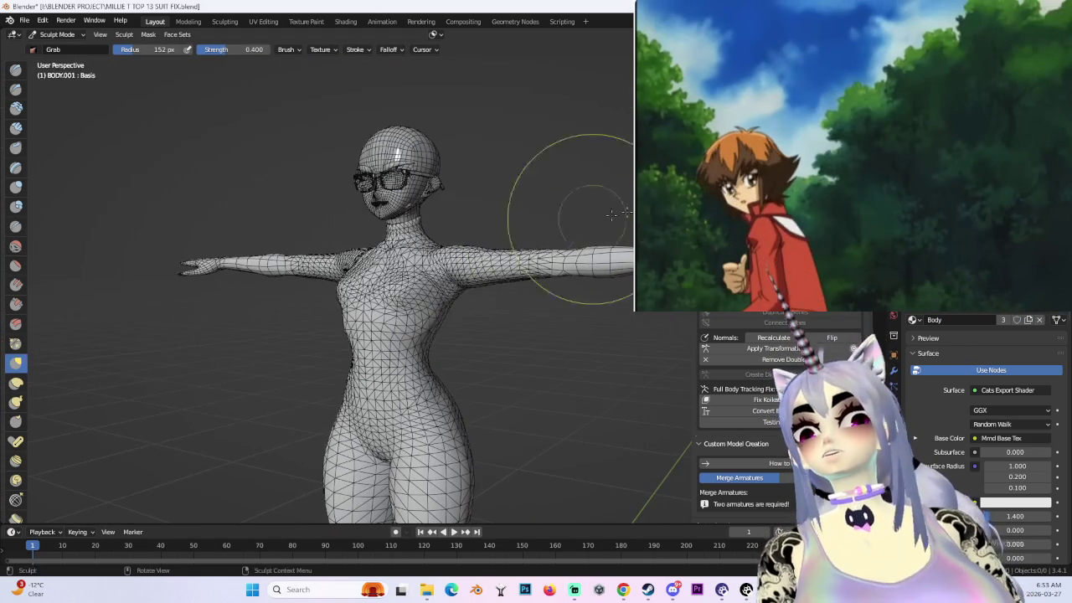
key(shift+alt+z)
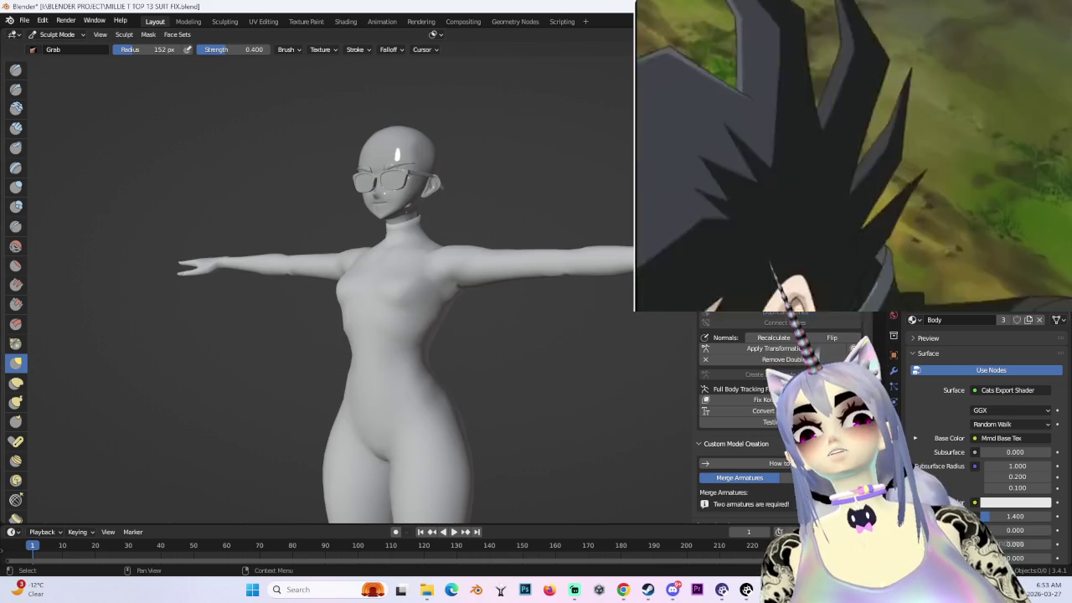
- Recentre the front view, show the wireframe again, and return to Object Mode
mouse_move(451, 254)
middle_down()
mouse_move(427, 254)
mouse_move(511, 254)
middle_up()
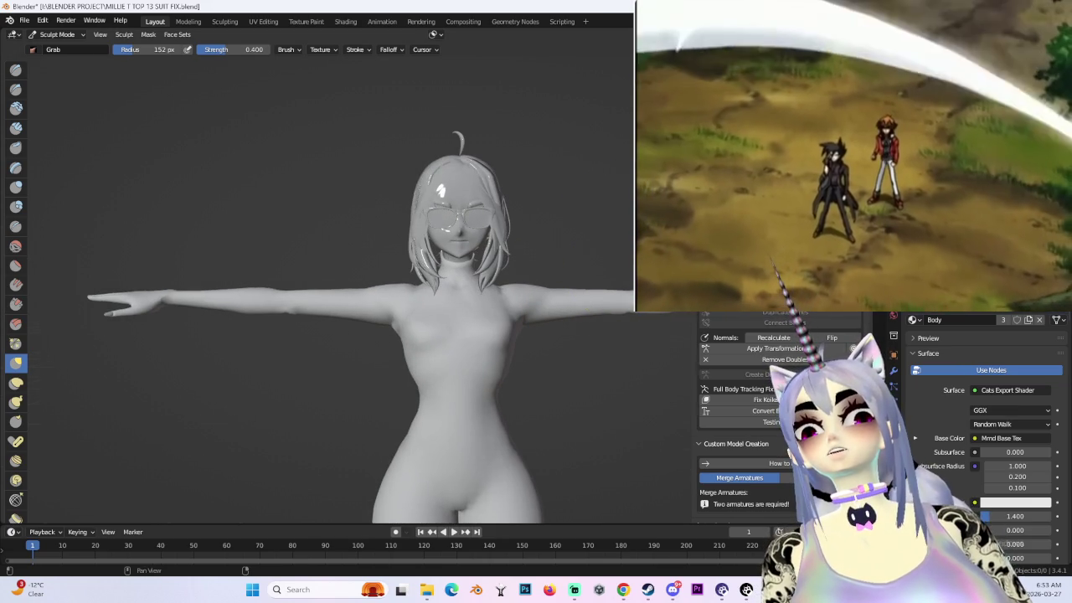
scroll(517, 308, up, 2)
key(shift+alt+z)
click(51, 50)
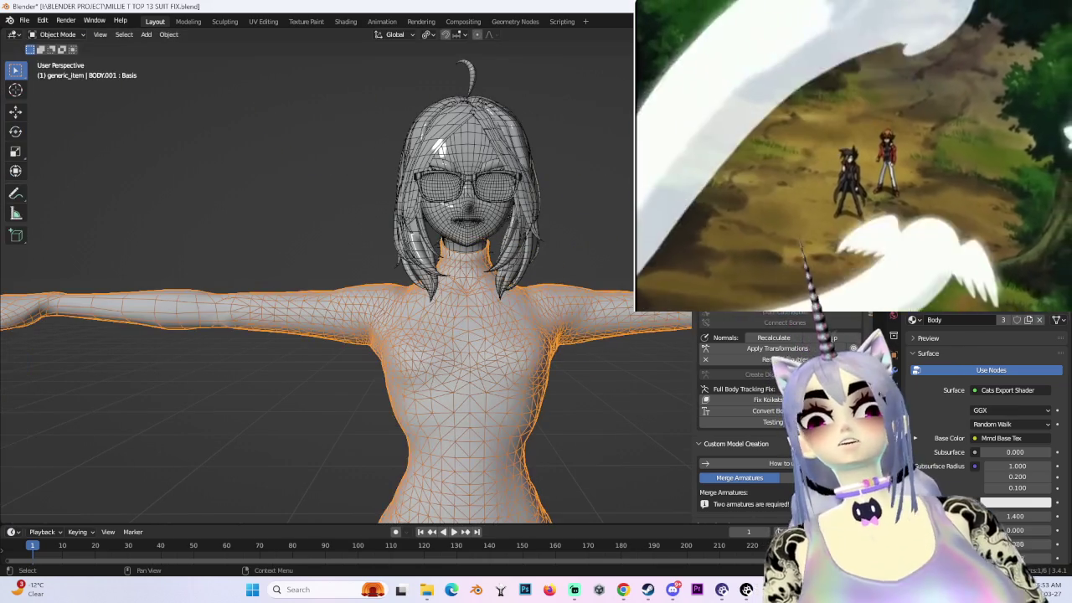
- Select the armature and BODY.001, enter Weight Paint, and display the Right arm weights
click(511, 251)
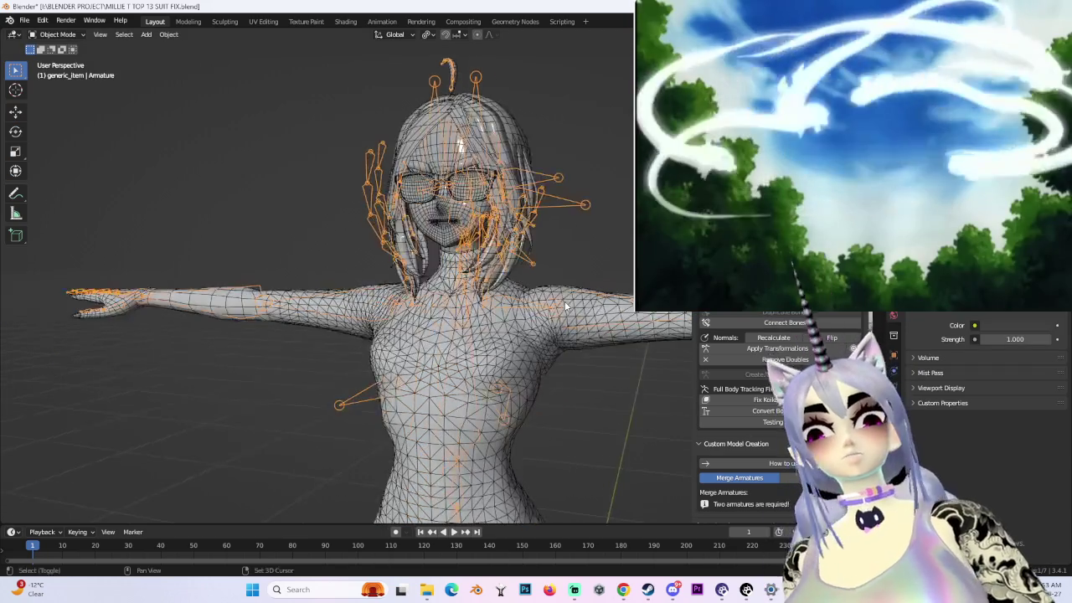
middle_drag(511, 251, 497, 292)
shift+click(520, 284)
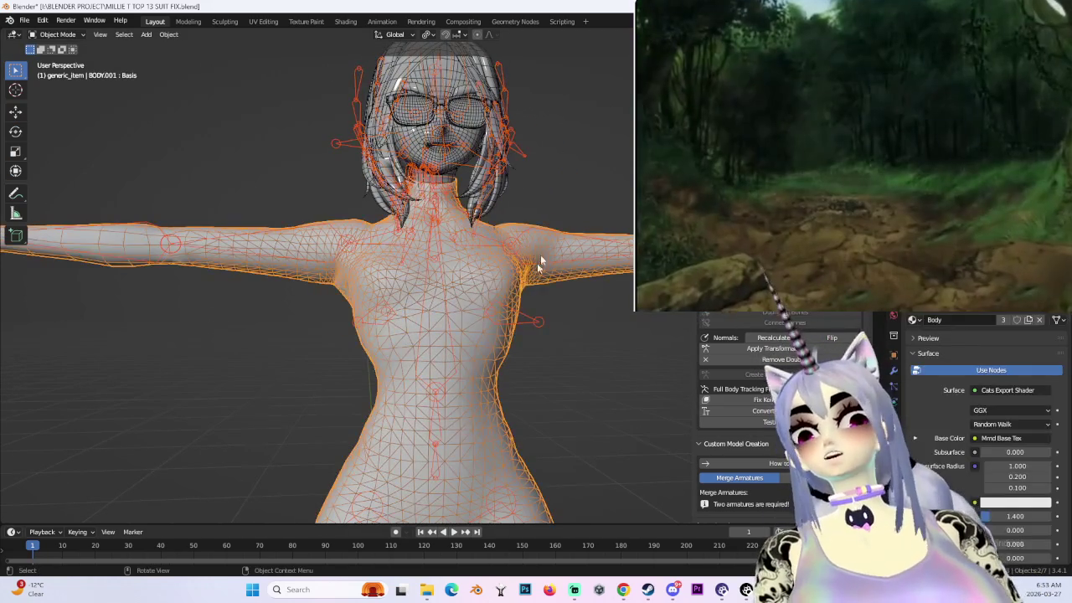
click(60, 97)
mouse_move(335, 251)
middle_down()
mouse_move(475, 312)
mouse_move(435, 343)
middle_up()
mouse_move(568, 310)
middle_down()
mouse_move(348, 222)
mouse_move(535, 218)
mouse_move(615, 302)
mouse_move(432, 329)
mouse_move(552, 251)
mouse_move(526, 342)
middle_up()
ctrl+click(360, 231)
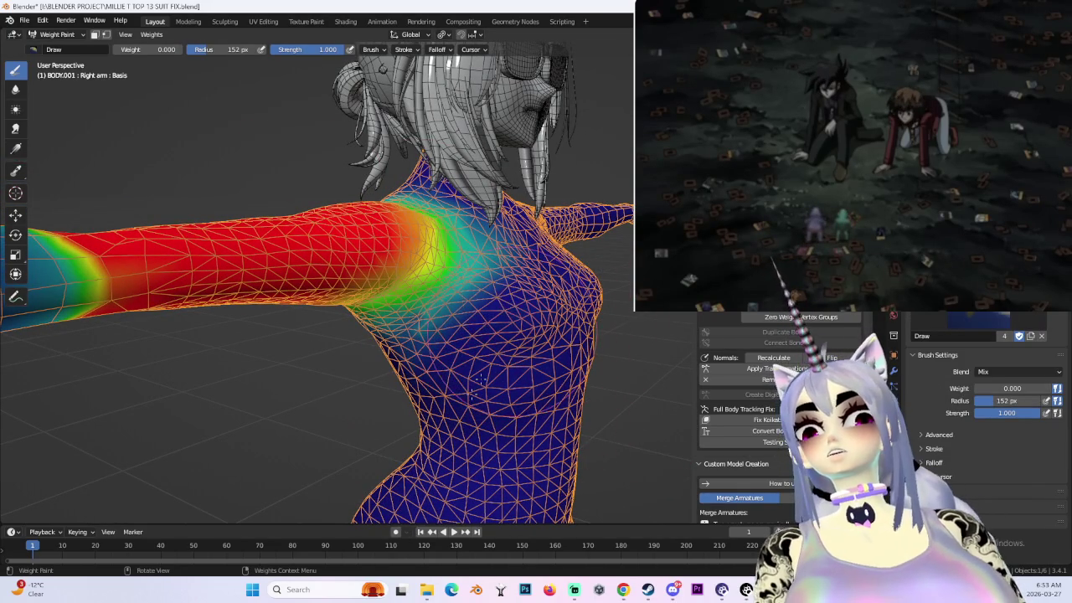
- View the Right arm weights from a lower front angle with the armature bones shown
middle_drag(513, 436, 484, 422)
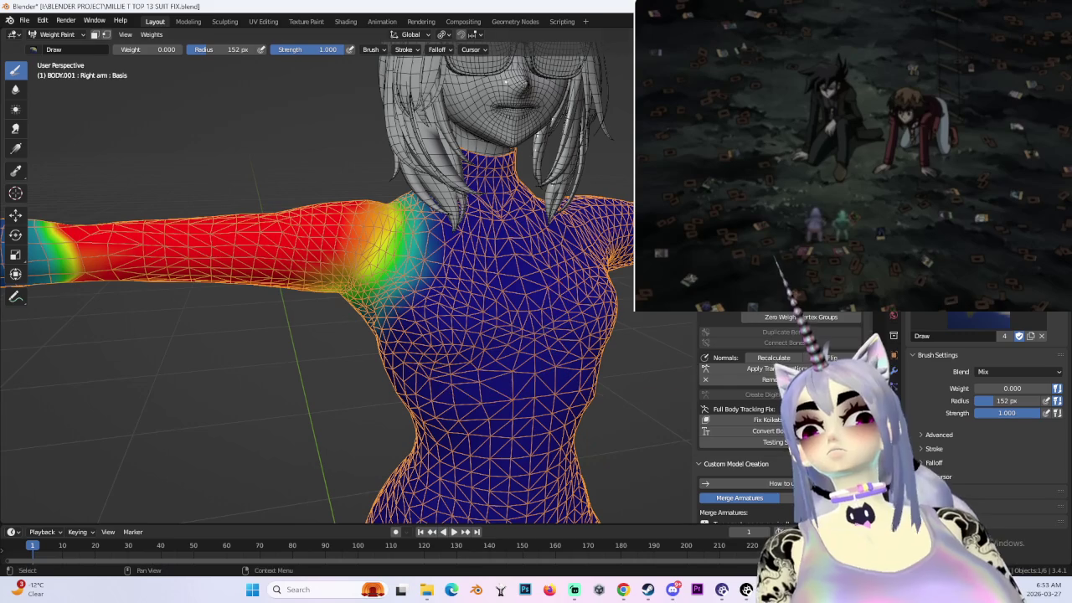
key(alt+h)
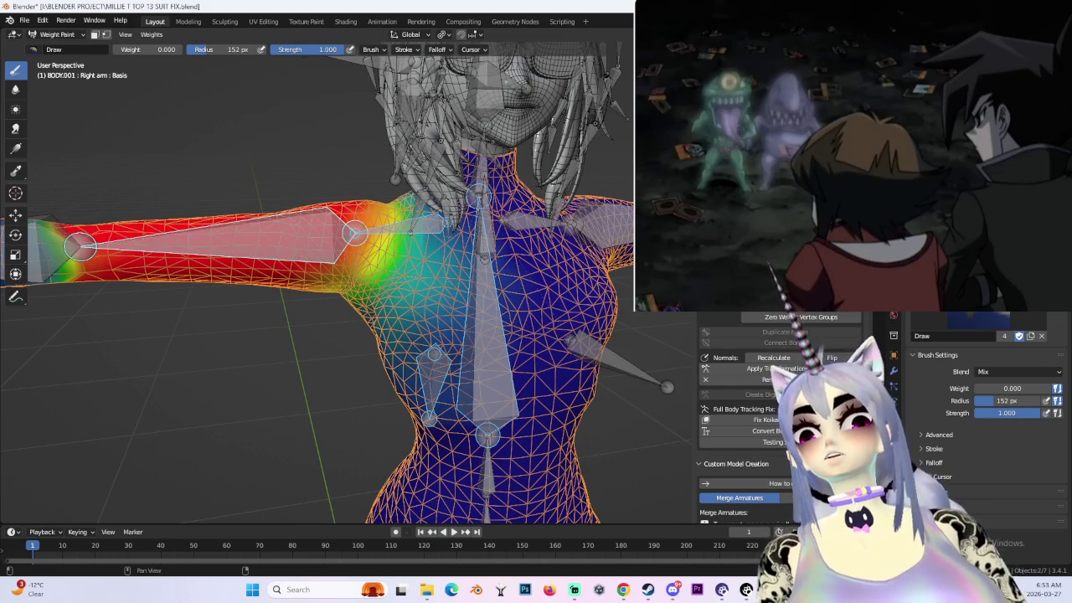
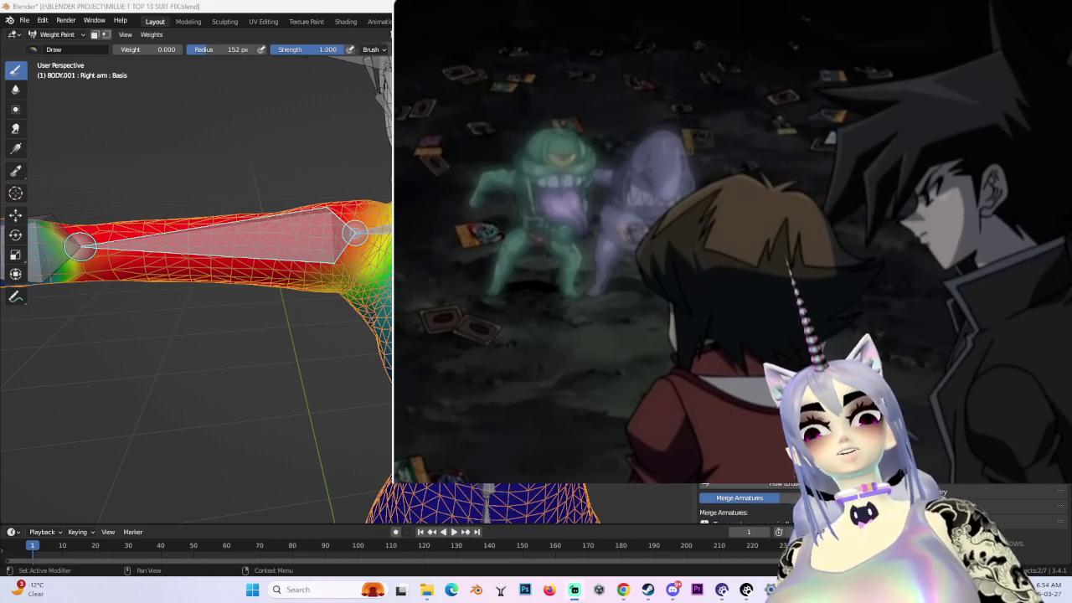
- Test-bend the left arm bone in Pose Mode, then cancel the bend
middle_drag(469, 294, 502, 268)
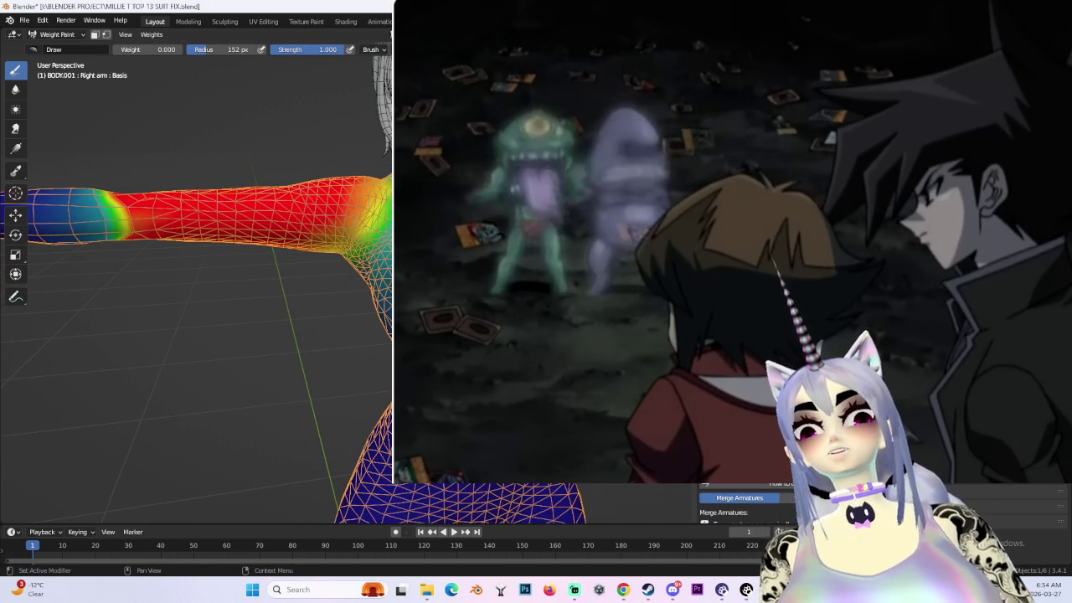
middle_drag(193, 335, 243, 335)
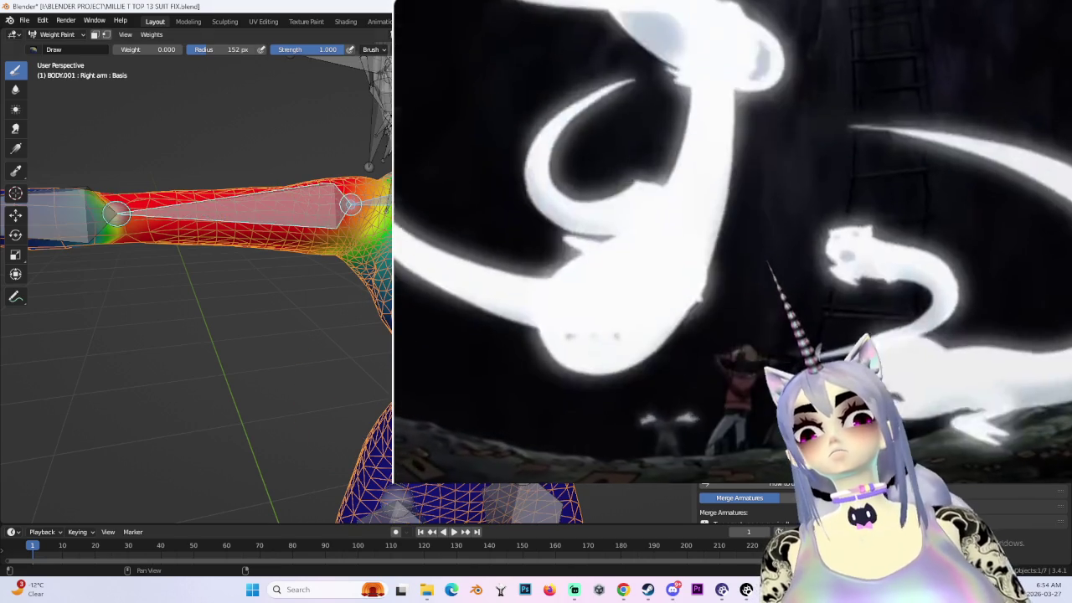
ctrl+click(234, 206)
middle_drag(209, 335, 146, 305)
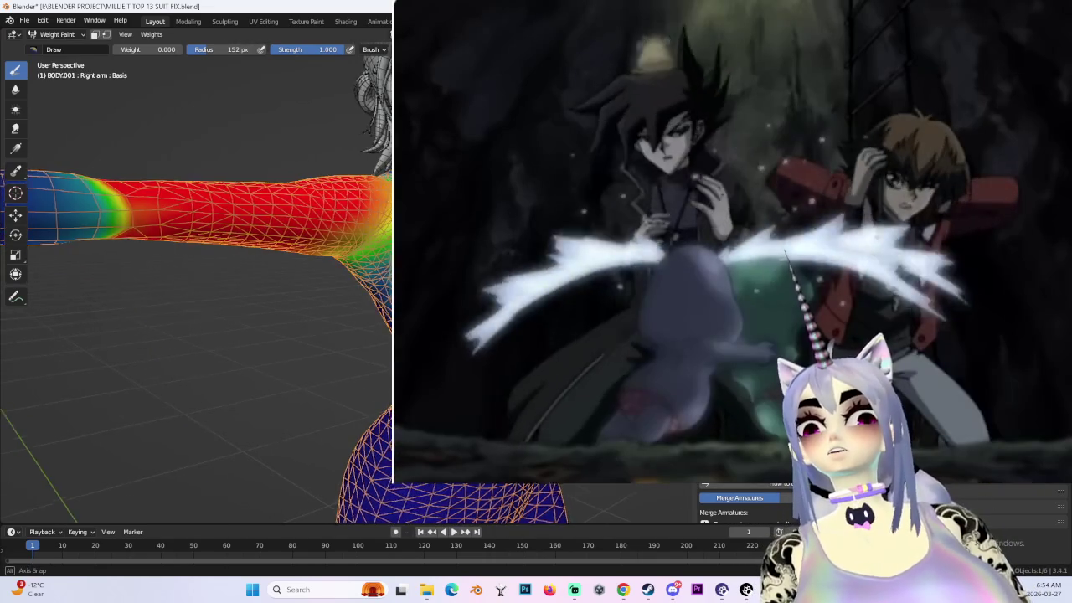
key(ctrl+Tab)
key(ctrl+Tab)
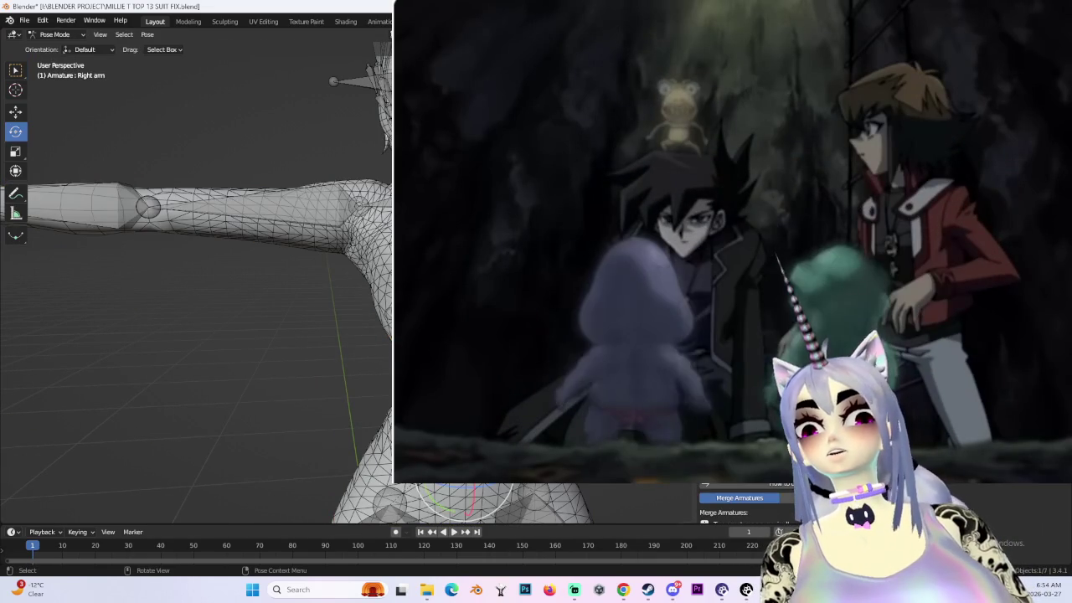
key(r)
key(r)
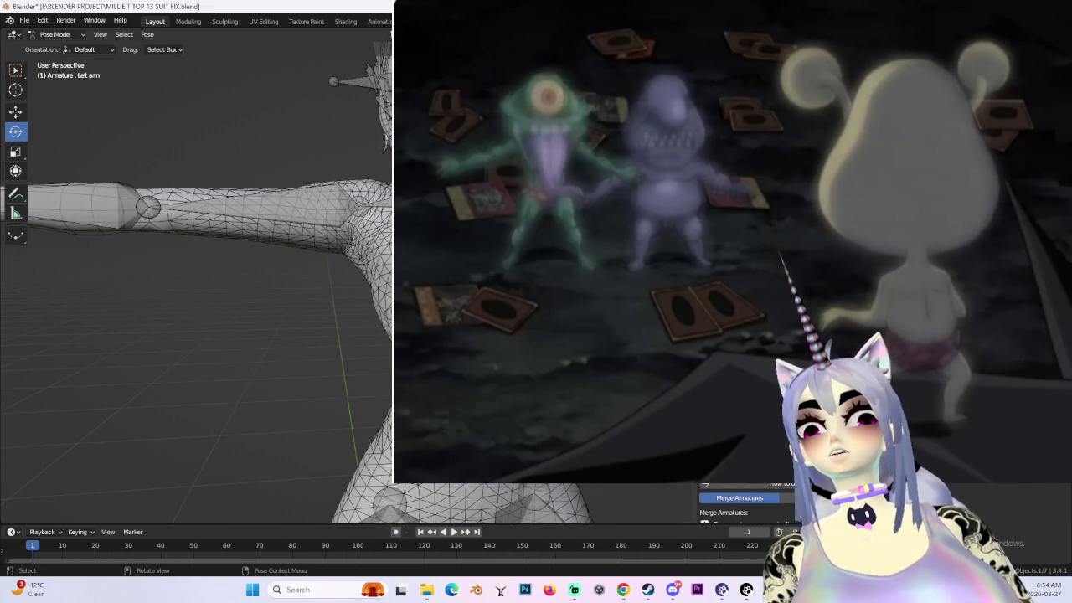
key(r)
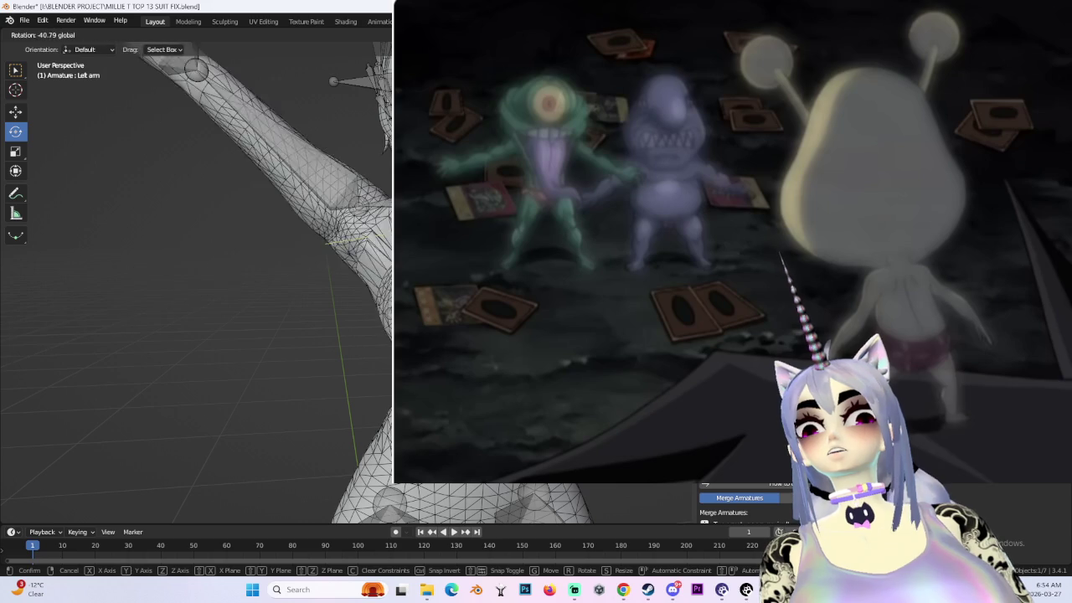
key(Escape)
- Put BODY.001 back into Weight Paint with the Left arm group's weights shown
click(74, 50)
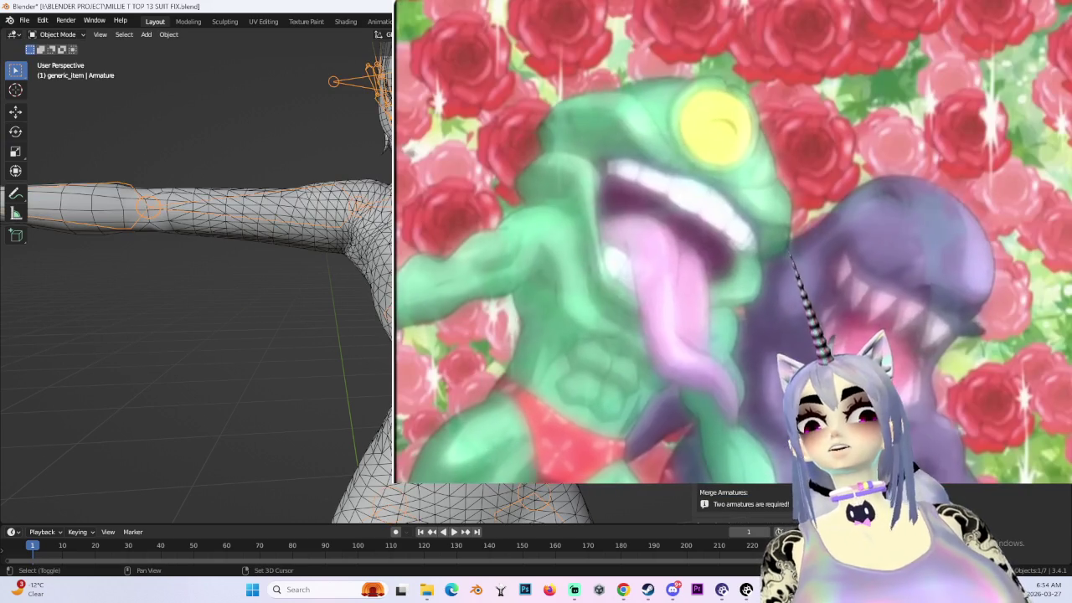
click(55, 34)
click(59, 96)
middle_drag(360, 134, 252, 210)
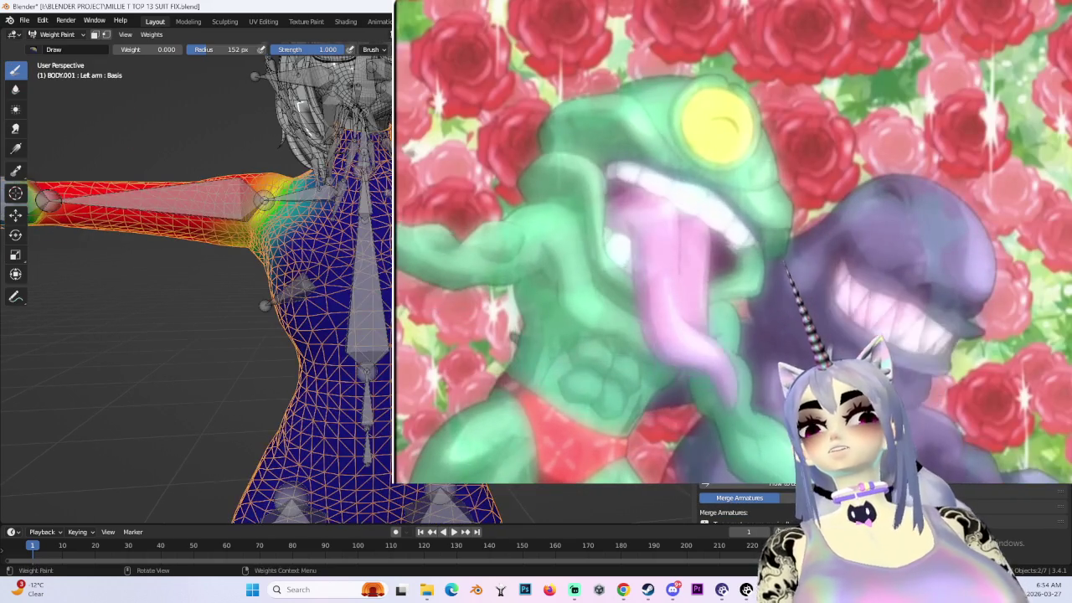
- Inspect the left arm's shoulder weights from several angles, including from behind
drag(84, 209, 251, 217)
mouse_move(251, 217)
middle_down()
mouse_move(252, 252)
mouse_move(331, 335)
middle_up()
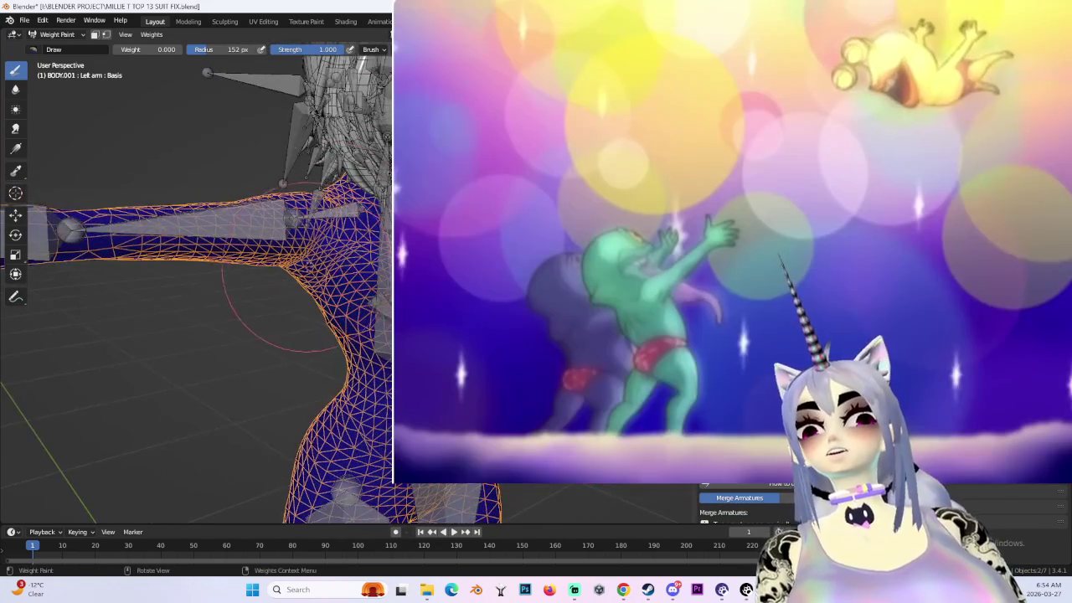
mouse_move(277, 306)
middle_down()
mouse_move(251, 285)
mouse_move(225, 211)
mouse_move(173, 253)
middle_up()
scroll(251, 282, down, 4)
scroll(251, 282, up, 3)
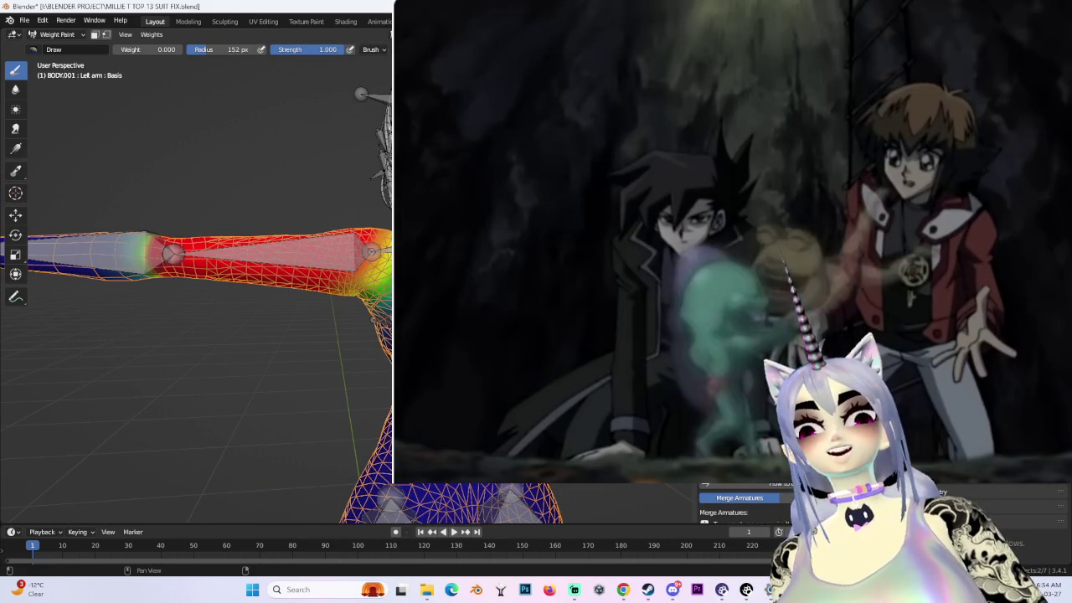
alt+middle_drag(172, 253, 198, 253)
scroll(311, 454, up, 2)
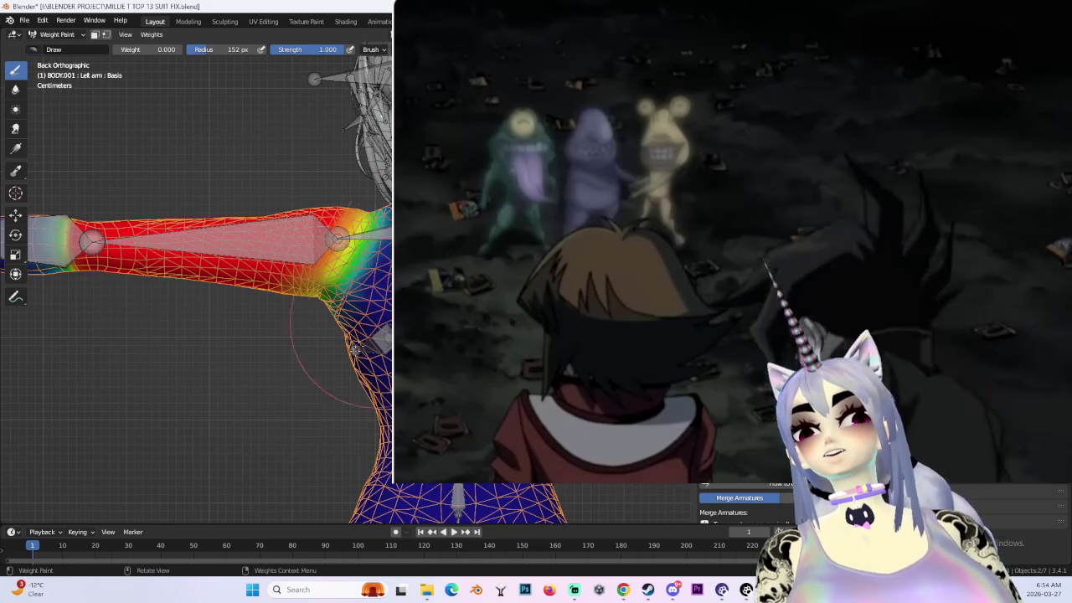
- View the arm and torso from the side, then display the Chest group's weights
middle_drag(360, 356, 327, 348)
middle_drag(260, 225, 299, 277)
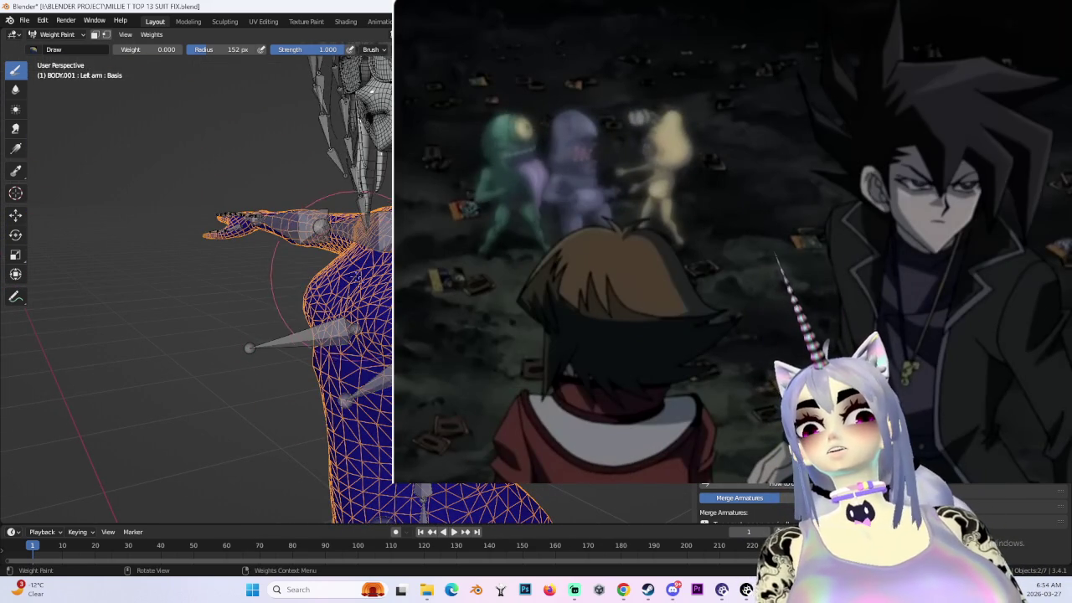
mouse_move(335, 376)
middle_down()
mouse_move(345, 427)
mouse_move(194, 244)
middle_up()
mouse_move(352, 258)
middle_down()
mouse_move(303, 225)
mouse_move(343, 243)
mouse_move(327, 226)
mouse_move(344, 209)
mouse_move(318, 243)
mouse_move(352, 226)
mouse_move(319, 251)
mouse_move(352, 235)
mouse_move(310, 251)
mouse_move(251, 251)
mouse_move(285, 251)
middle_up()
scroll(284, 251, up, 2)
ctrl+click(356, 209)
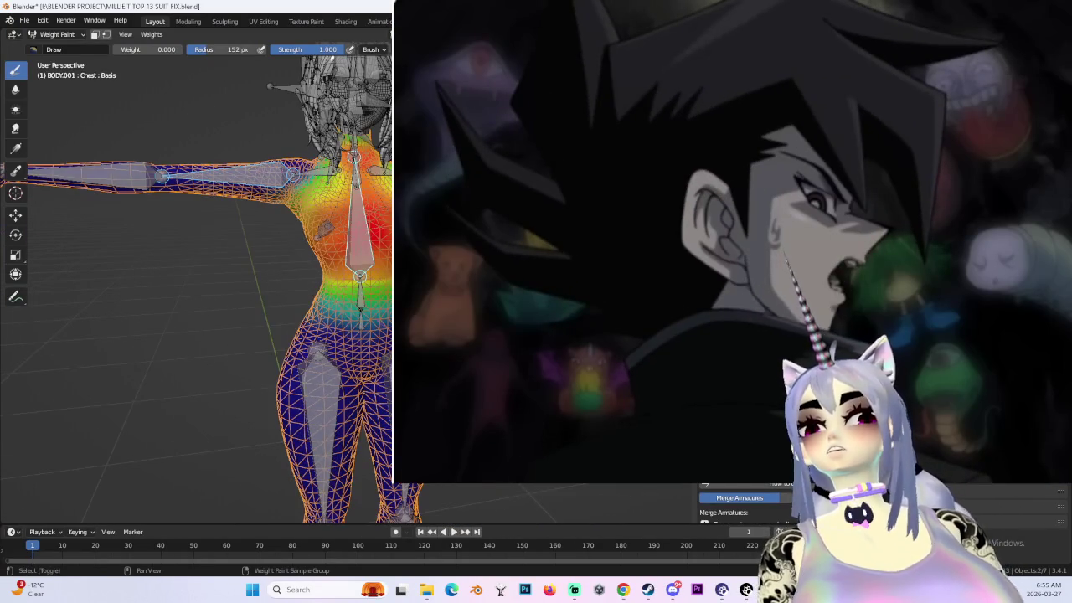
- Show the Right leg, then Left leg weights, and follow the arm down to the hand
mouse_move(360, 321)
middle_down()
mouse_move(335, 252)
mouse_move(356, 251)
middle_up()
ctrl+click(351, 251)
ctrl+click(353, 244)
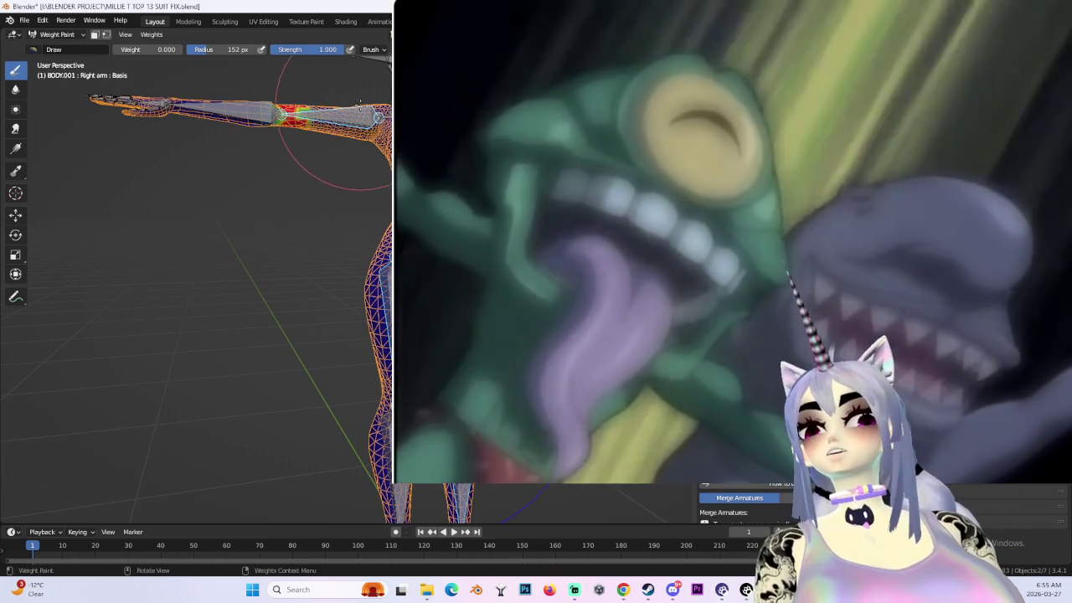
mouse_move(360, 104)
shift+middle_down()
mouse_move(368, 203)
mouse_move(427, 184)
shift+middle_up()
scroll(337, 201, up, 3)
shift+middle_drag(490, 302, 210, 277)
scroll(210, 277, up, 3)
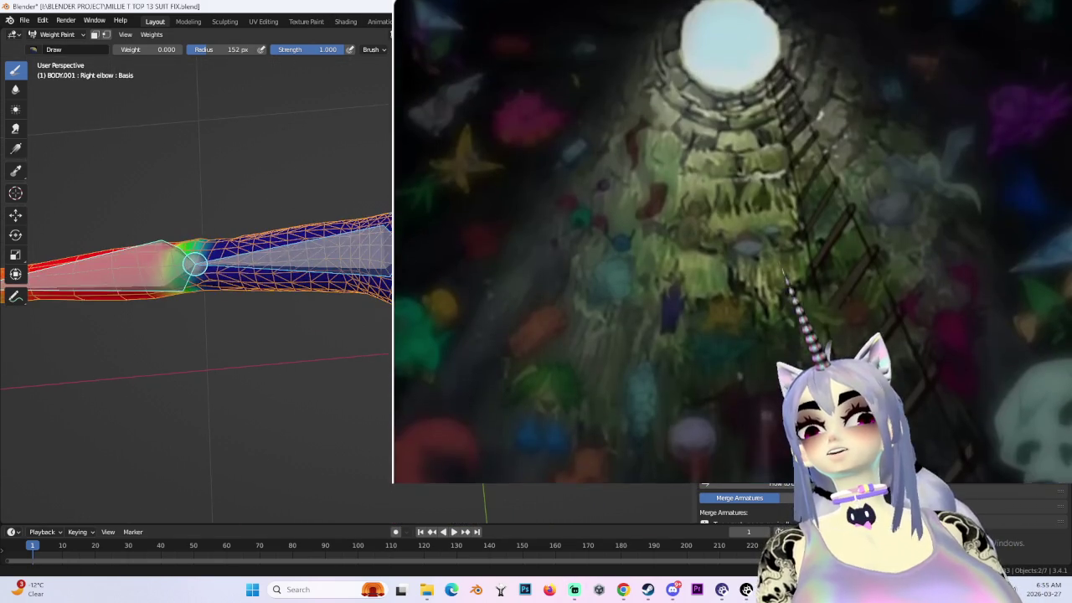
scroll(370, 245, down, 5)
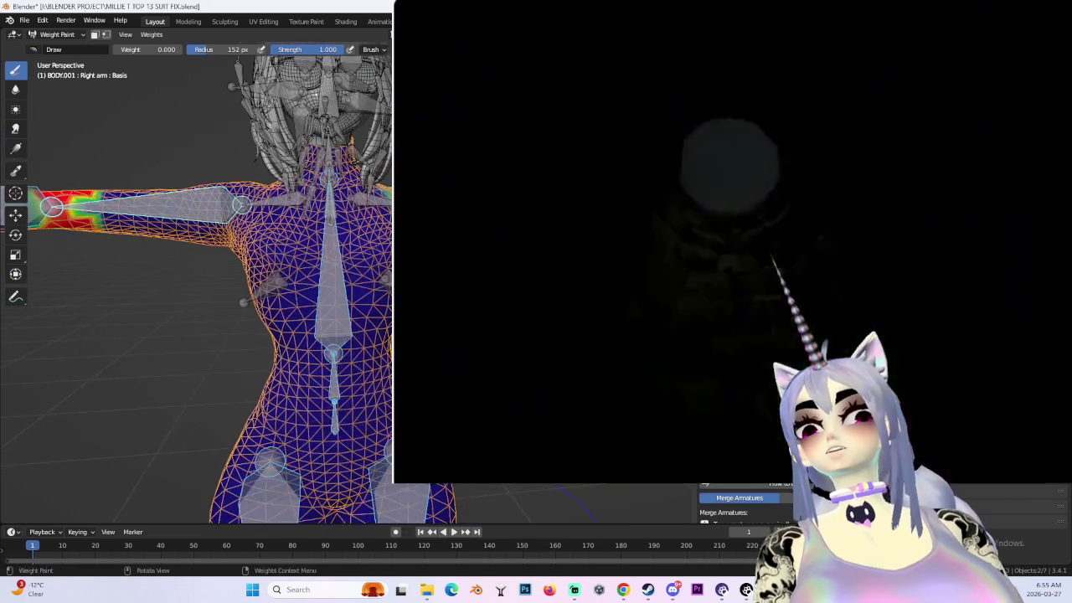
- Check the arm weights from front and above, then start browsing for another file
key(KP_1)
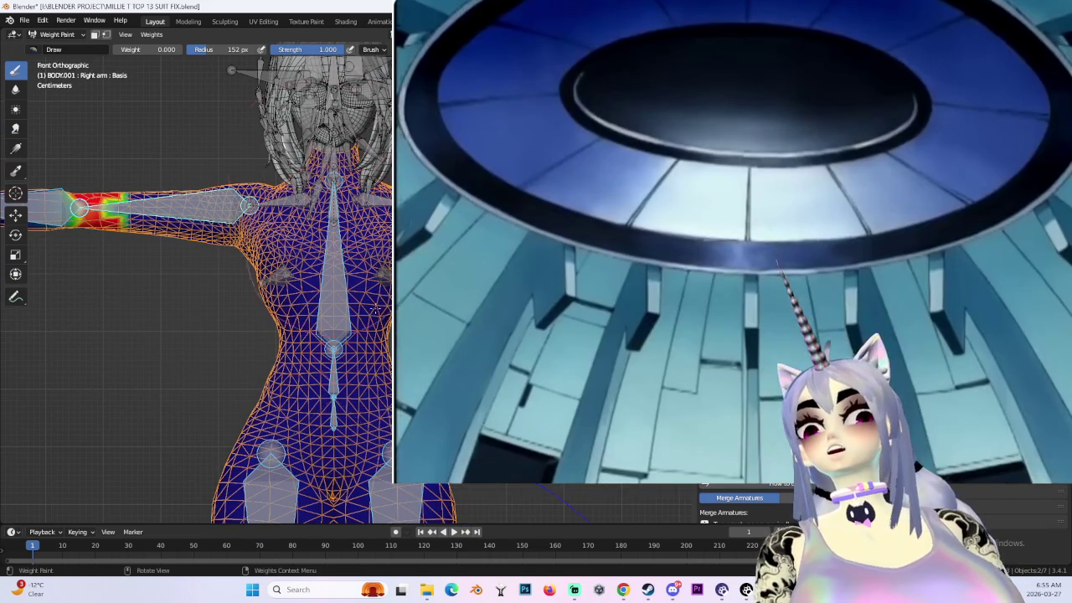
middle_drag(223, 271, 311, 323)
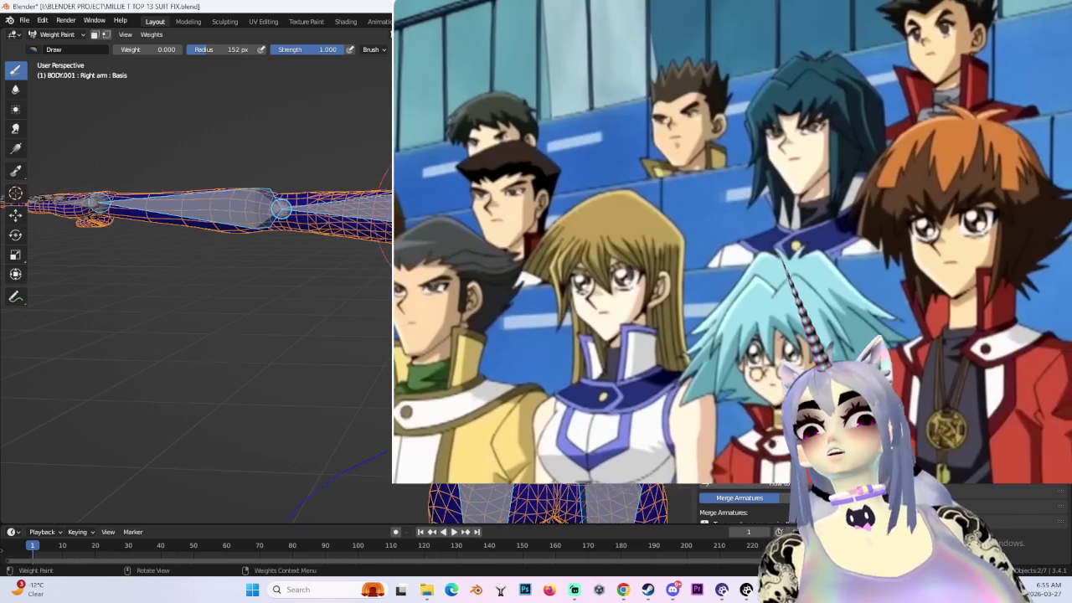
middle_drag(385, 251, 402, 503)
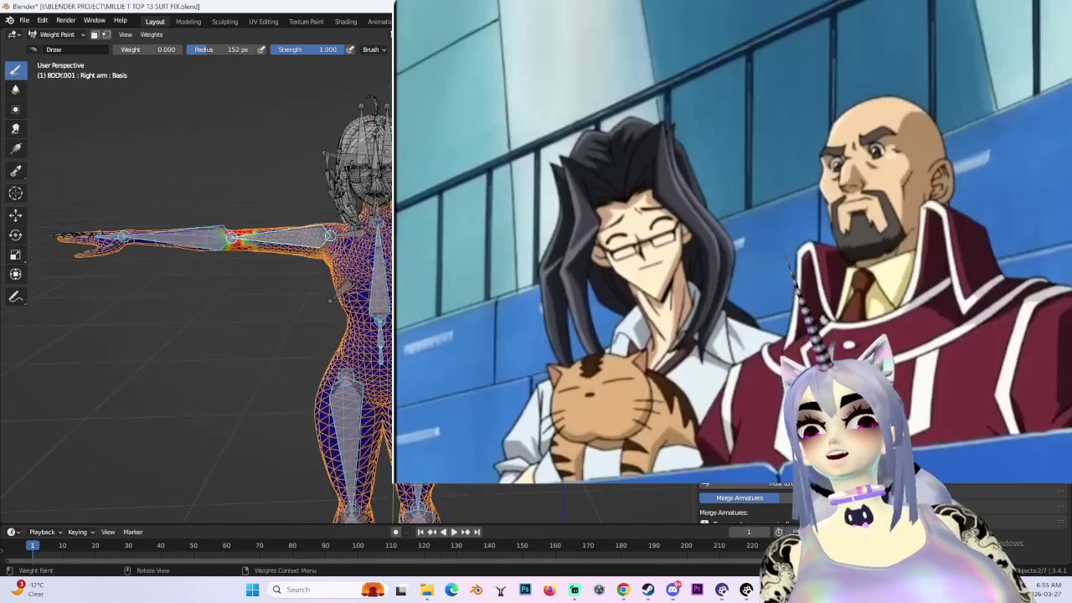
middle_drag(335, 293, 335, 376)
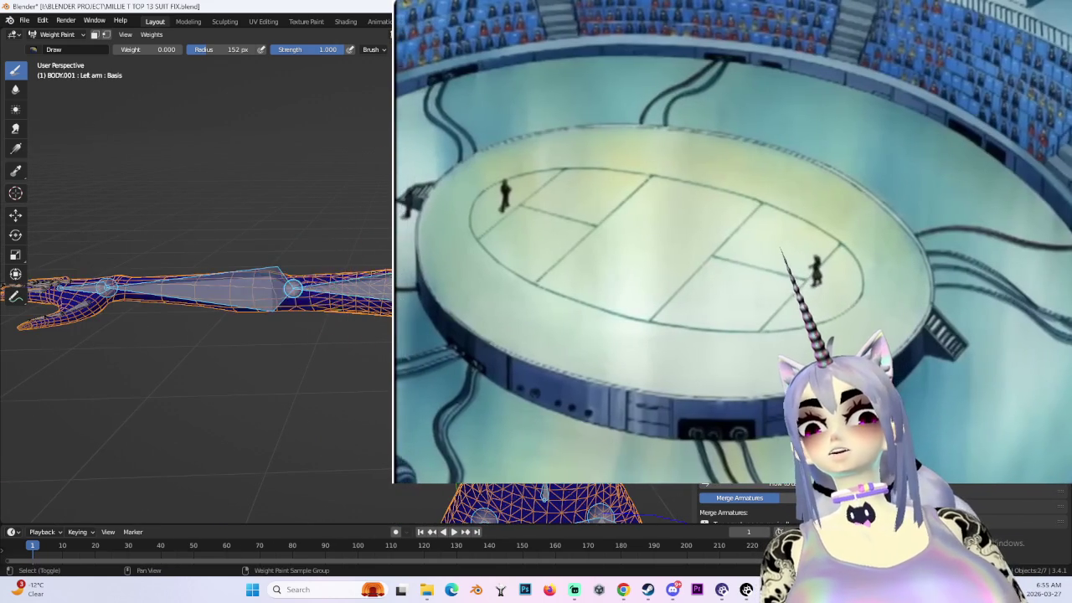
mouse_move(368, 294)
middle_down()
mouse_move(377, 226)
mouse_move(452, 255)
middle_up()
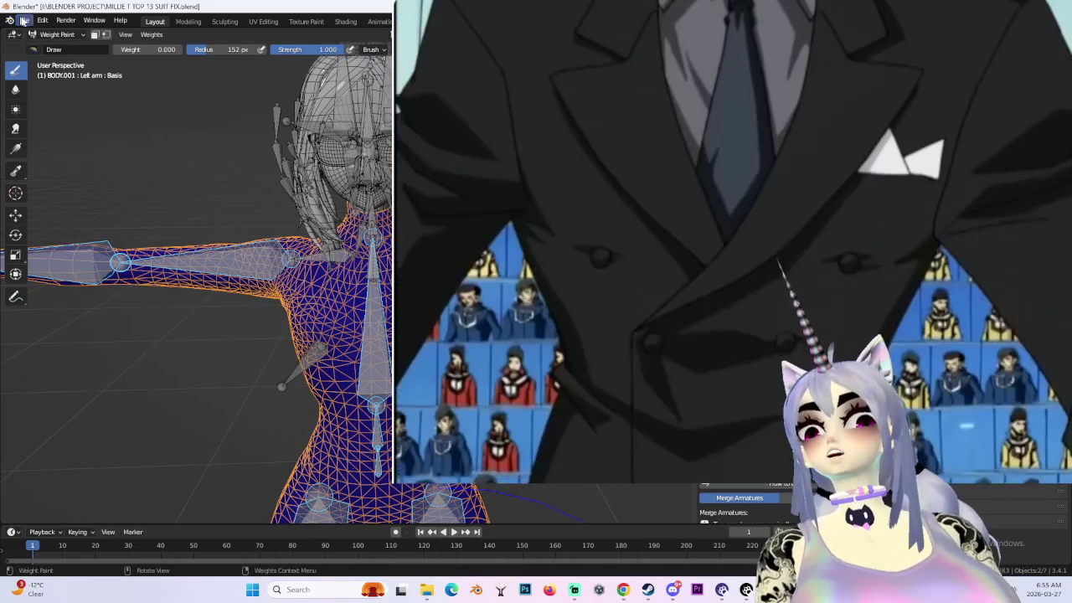
click(25, 20)
click(38, 40)
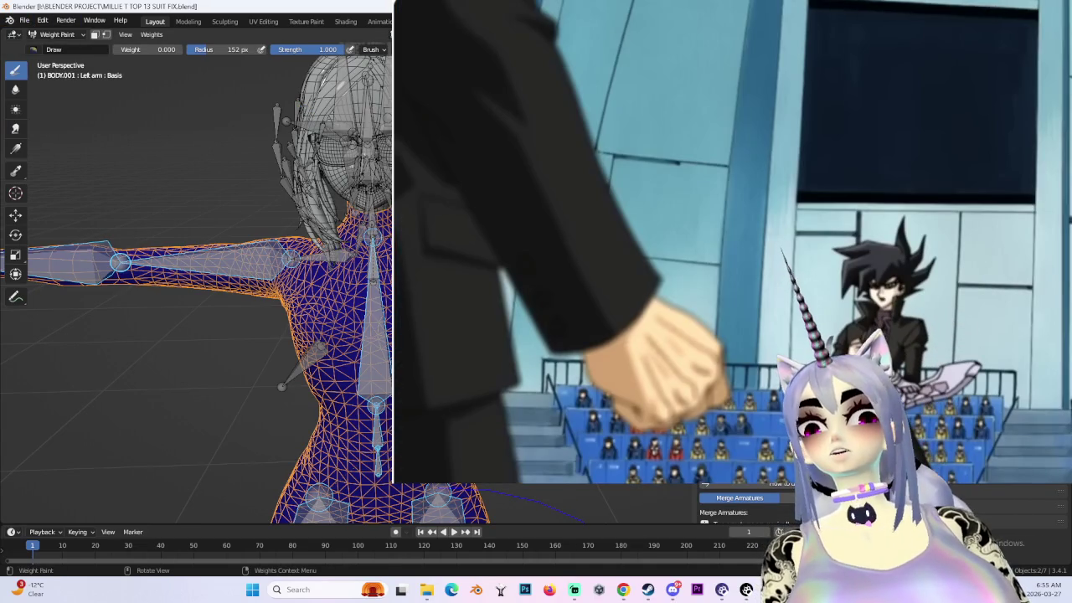
- Recover the latest MILLIE T TOP 13 SUIT FIX autosave and view its torso and neck
key(ctrl+z)
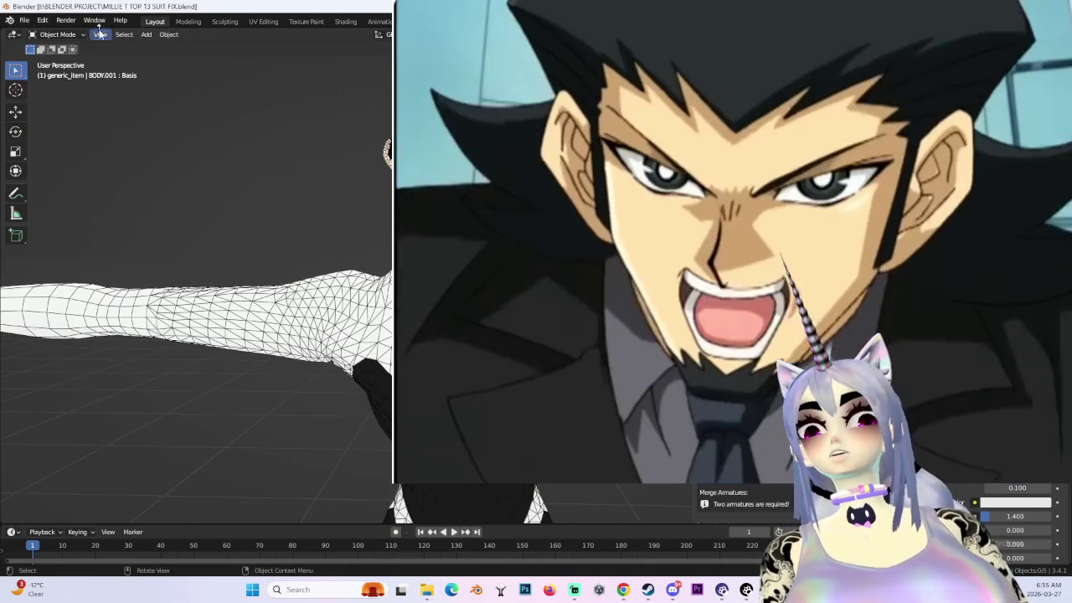
click(26, 20)
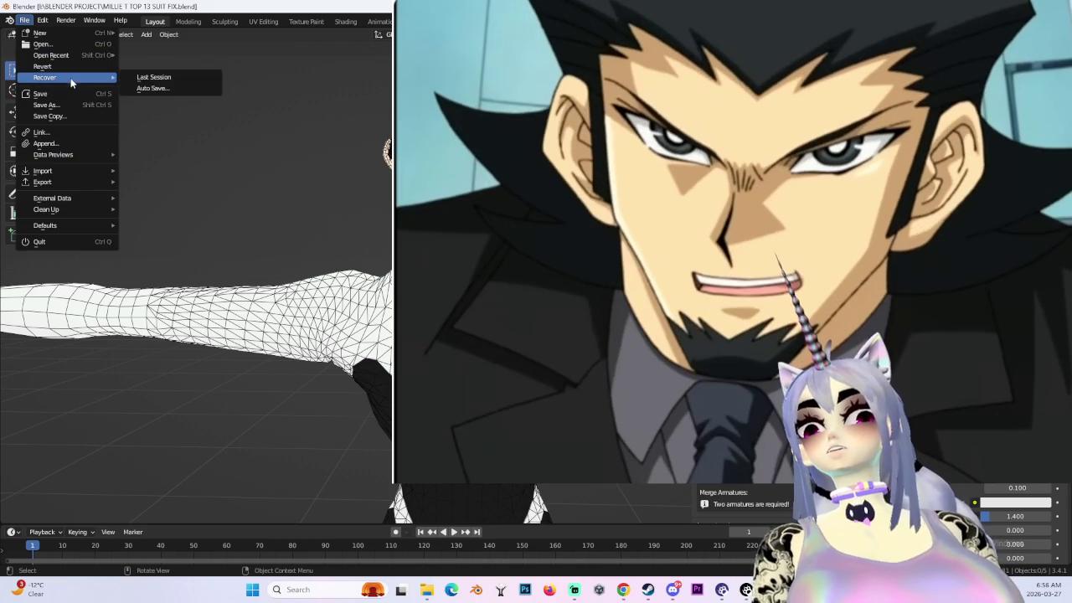
click(151, 88)
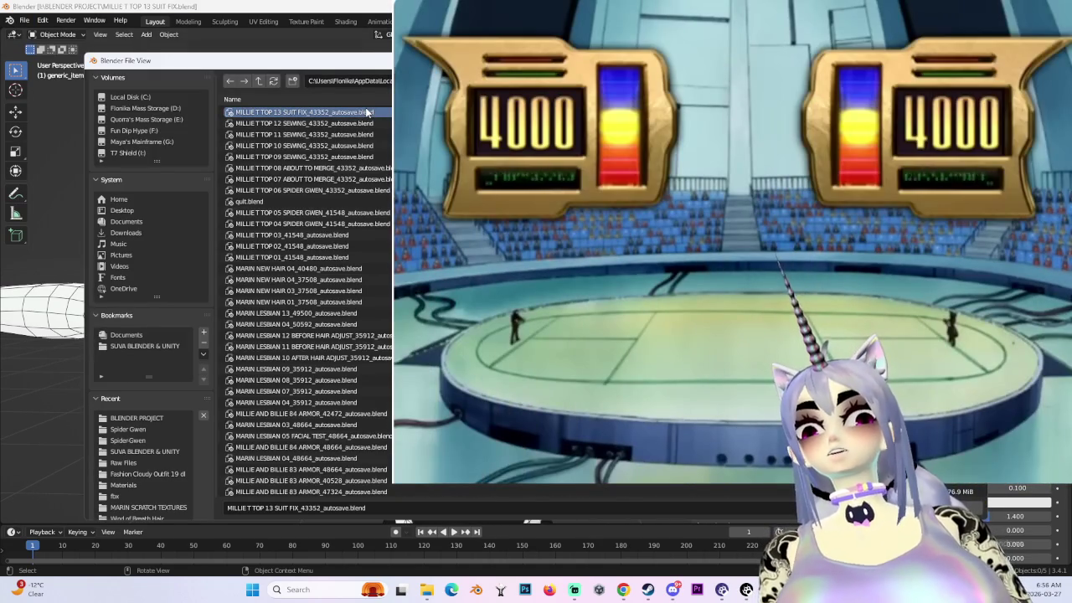
double_click(366, 112)
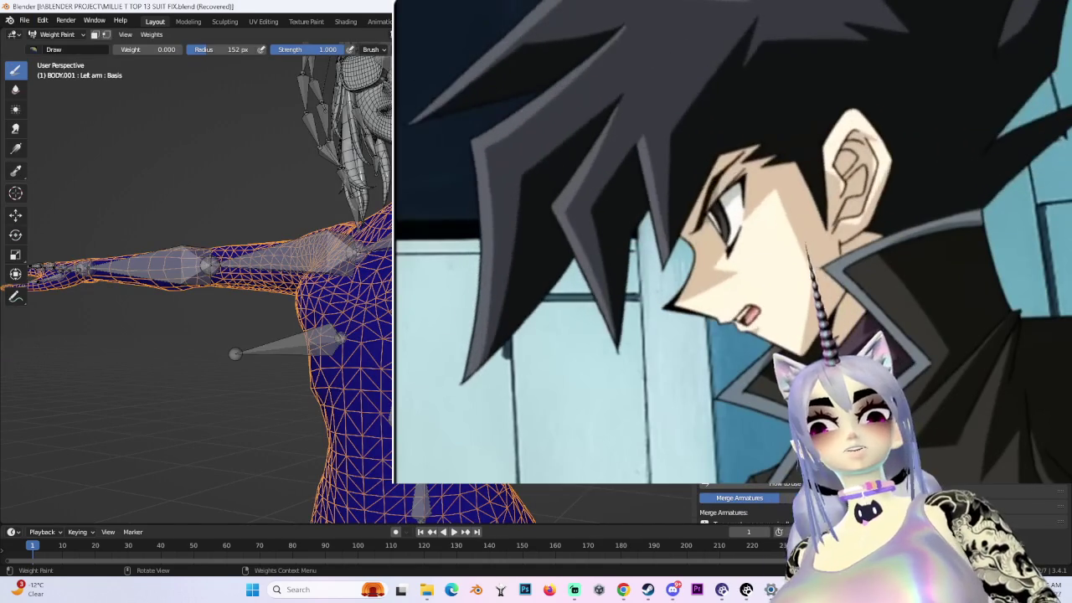
scroll(197, 285, up, 3)
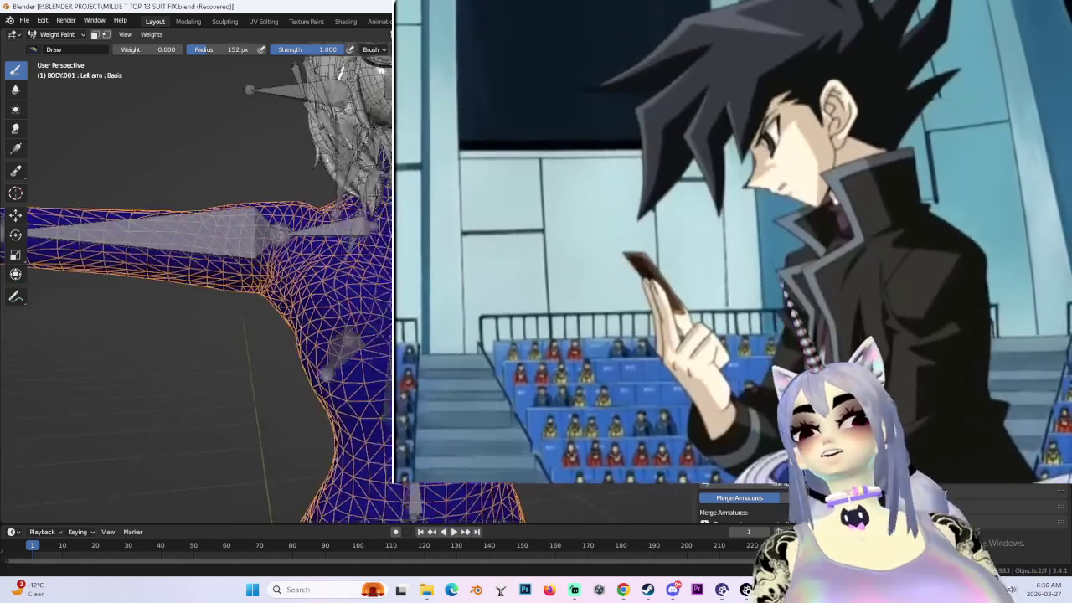
shift+middle_drag(252, 335, 134, 335)
scroll(151, 209, down, 3)
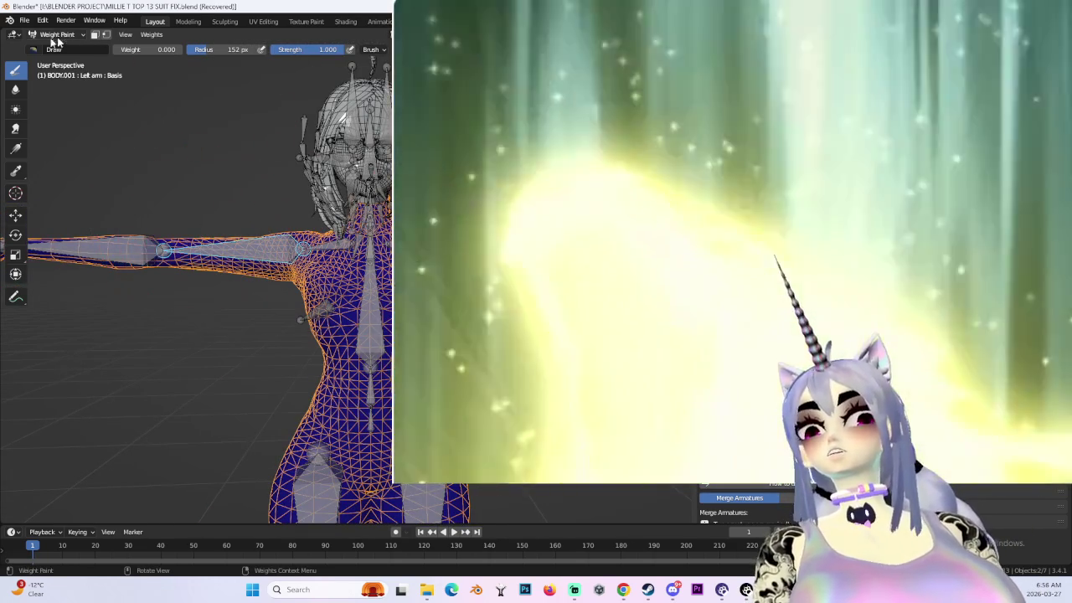
- Reopen the saved MILLIE T TOP 13 SUIT FIX.blend file
click(25, 19)
click(46, 36)
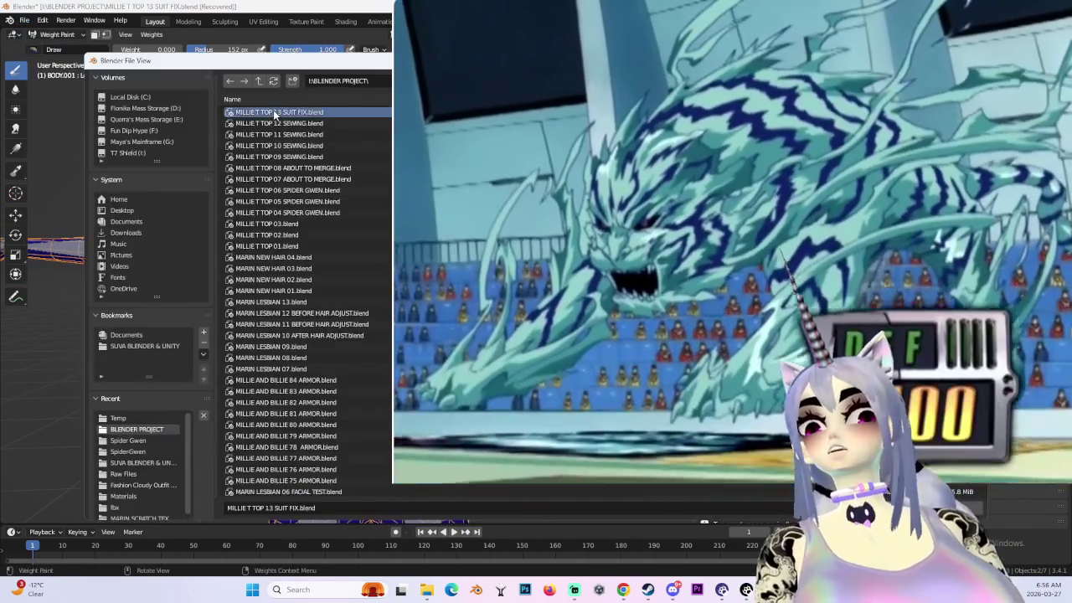
double_click(275, 111)
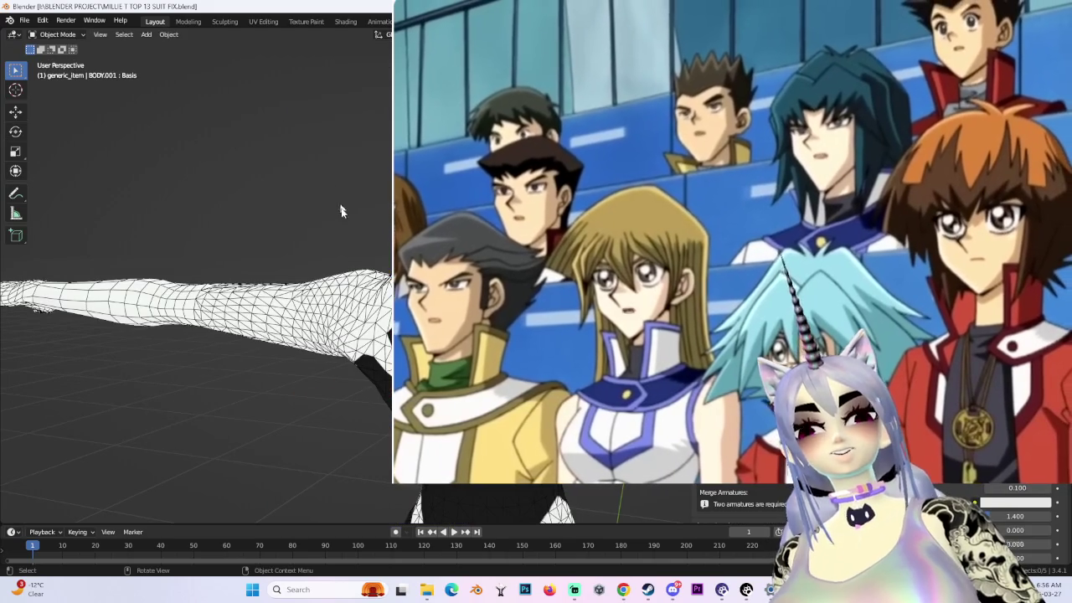
shift+middle_drag(209, 335, 226, 318)
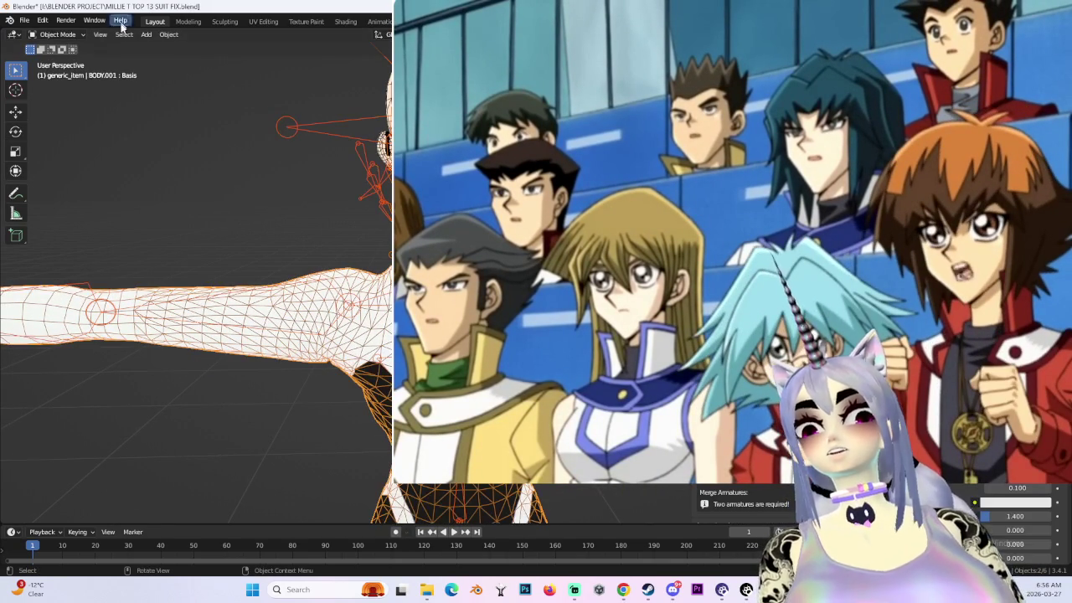
- Switch BODY.001 to Weight Paint and show the Right arm, Left shoulder and Left arm weights
click(77, 38)
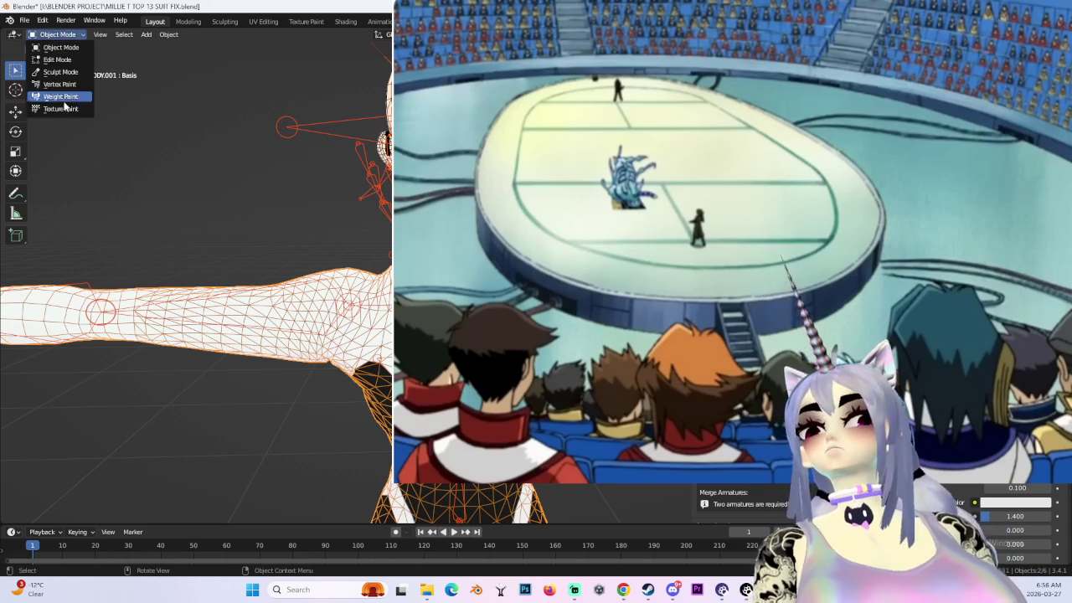
click(62, 98)
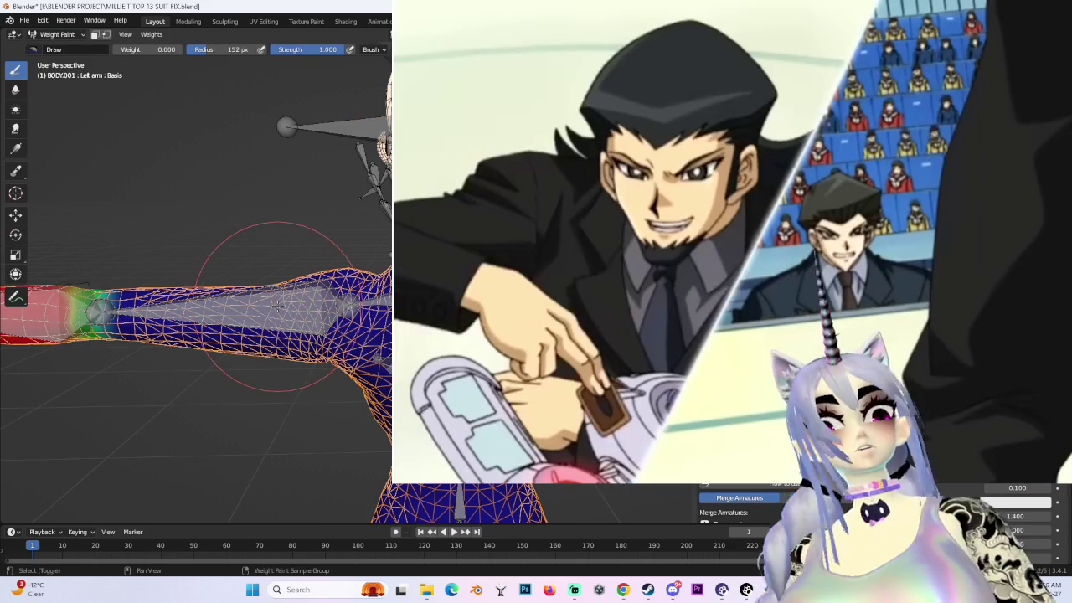
ctrl+click(262, 309)
mouse_move(262, 310)
shift+middle_down()
mouse_move(220, 306)
mouse_move(362, 289)
shift+middle_up()
mouse_move(222, 286)
middle_down()
mouse_move(168, 259)
mouse_move(217, 252)
mouse_move(251, 268)
middle_up()
ctrl+click(172, 253)
ctrl+click(204, 252)
- Compare the Right arm and Left arm weights from frontal and side angles
ctrl+click(243, 259)
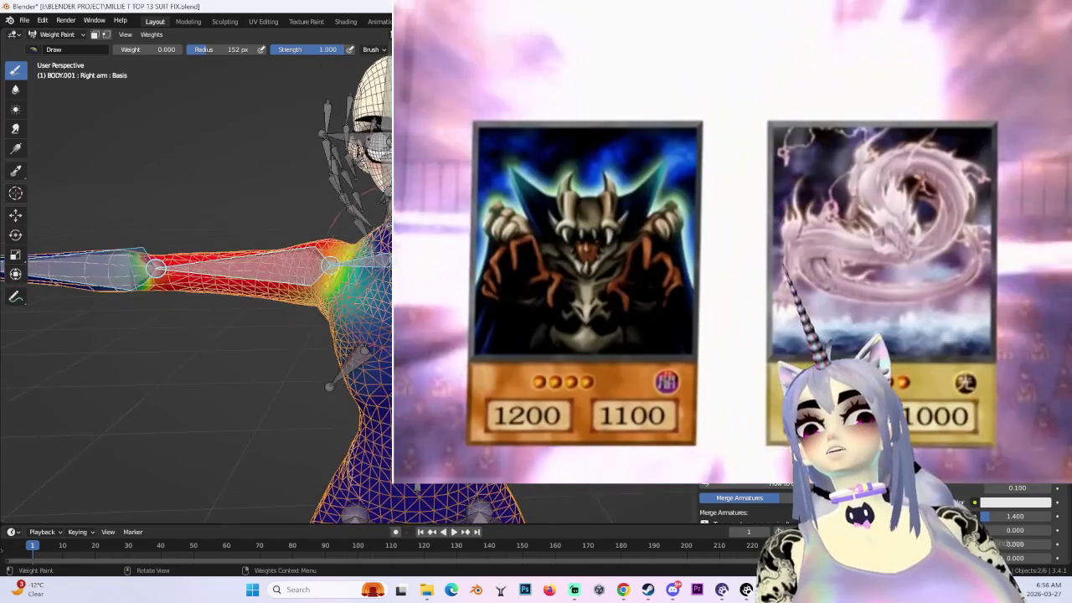
middle_drag(167, 268, 184, 251)
ctrl+click(185, 251)
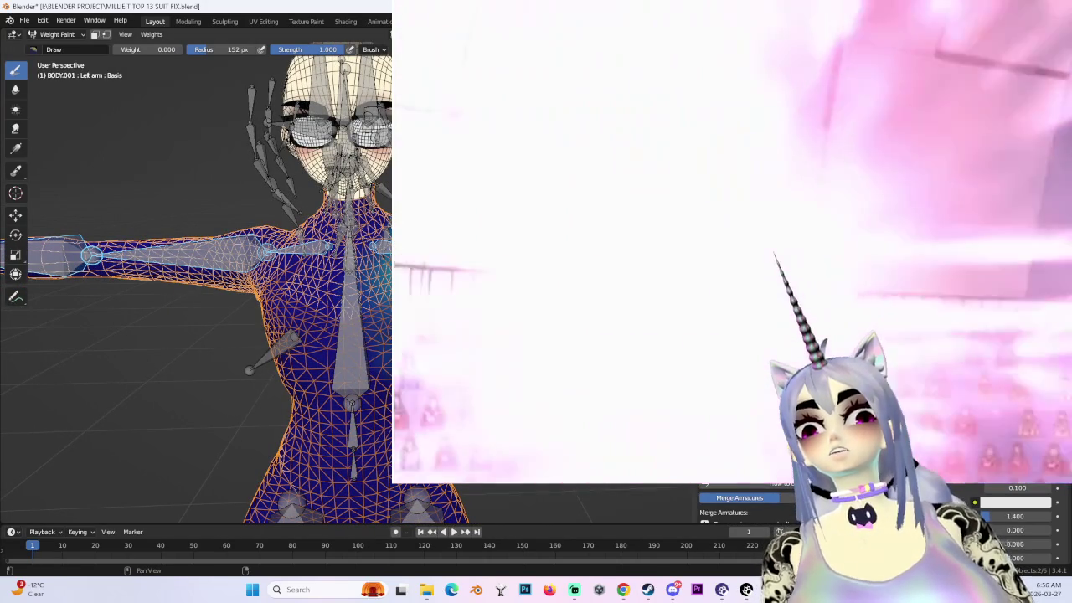
mouse_move(280, 243)
middle_down()
mouse_move(281, 256)
mouse_move(268, 252)
mouse_move(377, 293)
middle_up()
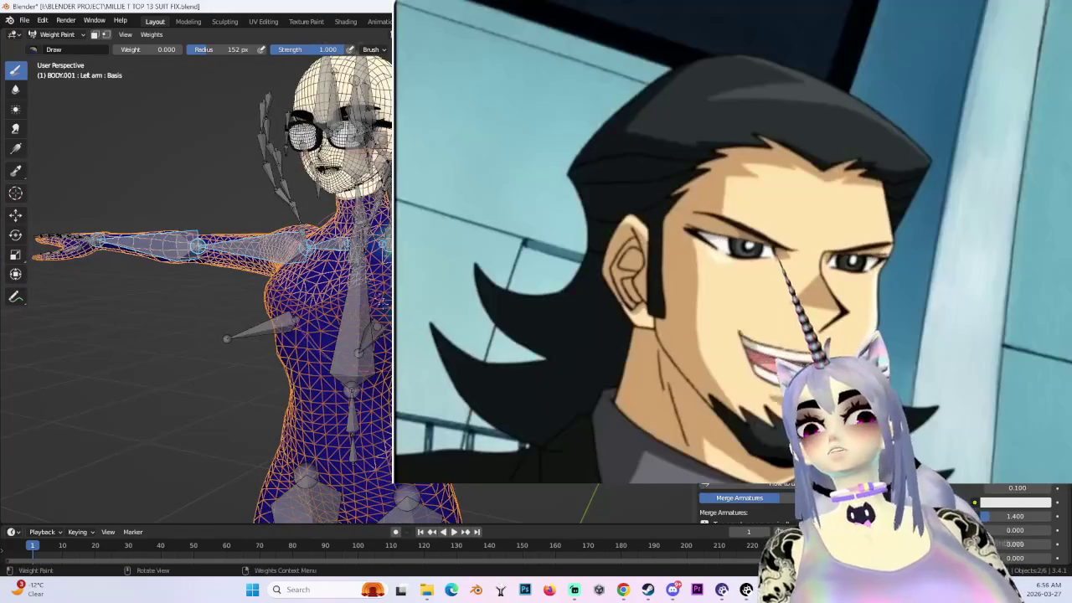
middle_drag(373, 252, 341, 308)
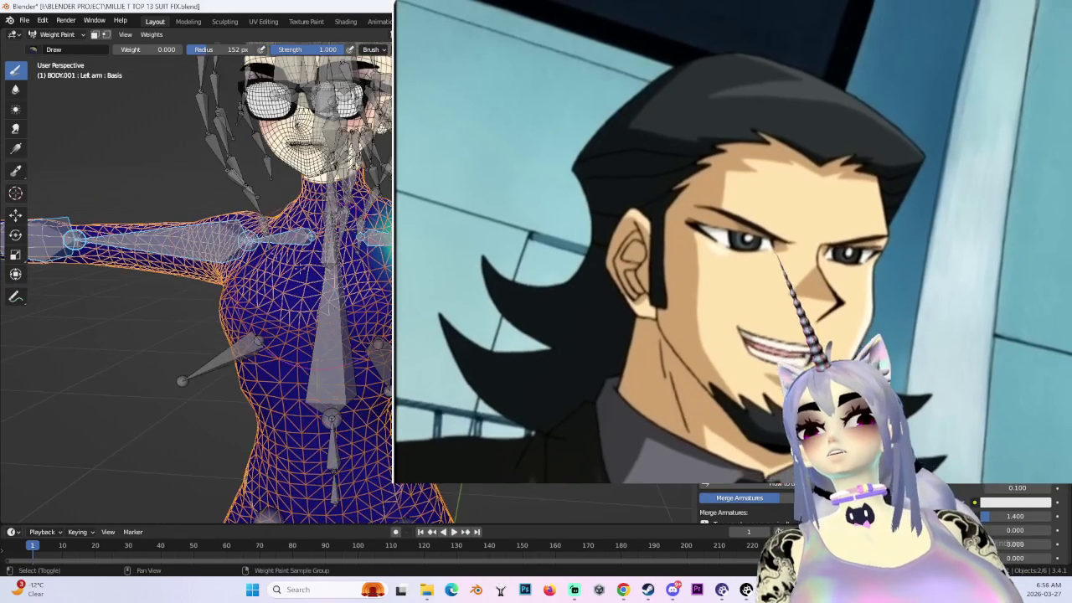
middle_drag(210, 247, 264, 248)
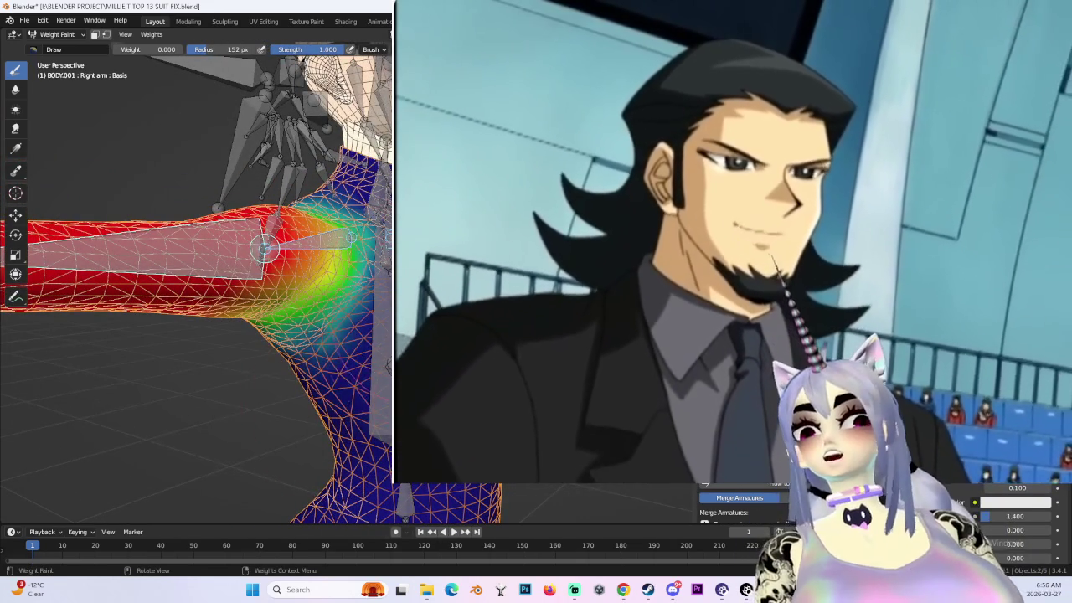
middle_drag(319, 448, 276, 377)
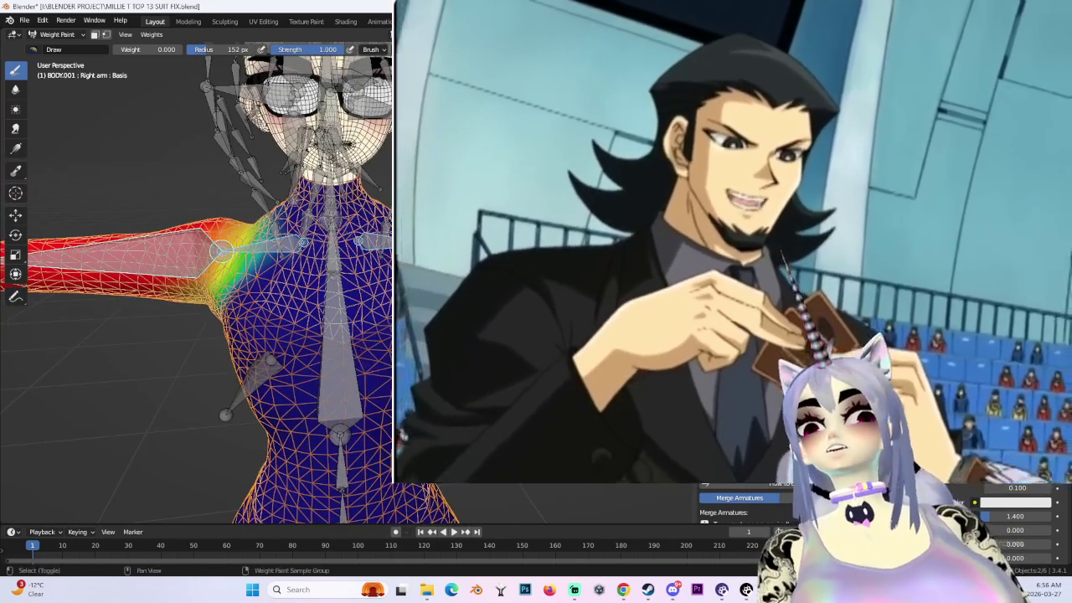
- Alternate between Left arm and Right arm groups while viewing the torso side and hand
ctrl+click(369, 252)
mouse_move(369, 252)
middle_down()
mouse_move(335, 251)
mouse_move(282, 165)
mouse_move(118, 245)
mouse_move(240, 233)
middle_up()
ctrl+click(241, 235)
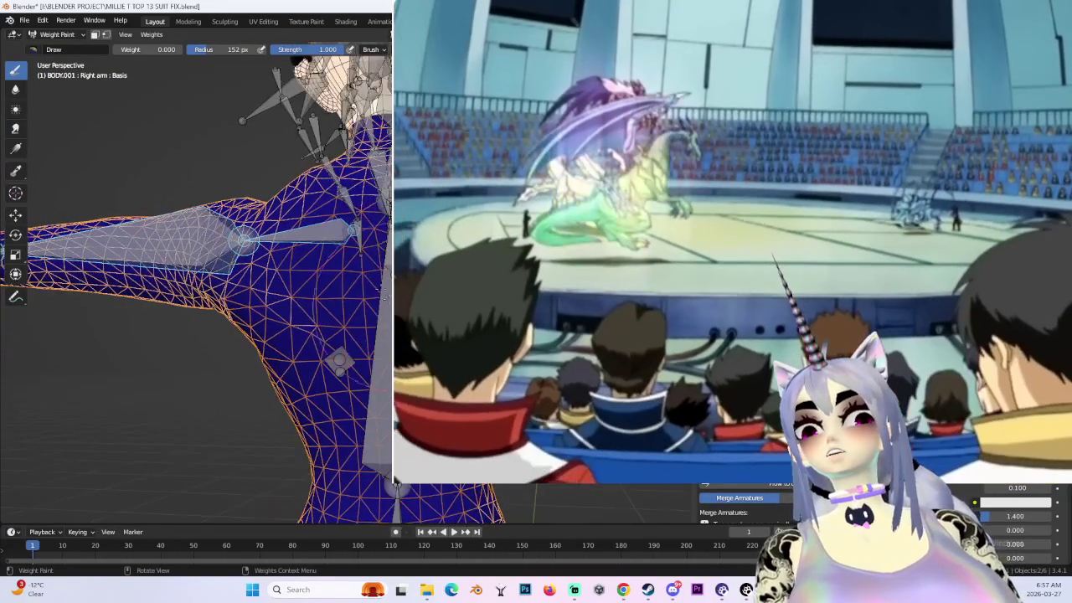
mouse_move(242, 238)
middle_down()
mouse_move(353, 317)
mouse_move(228, 244)
middle_up()
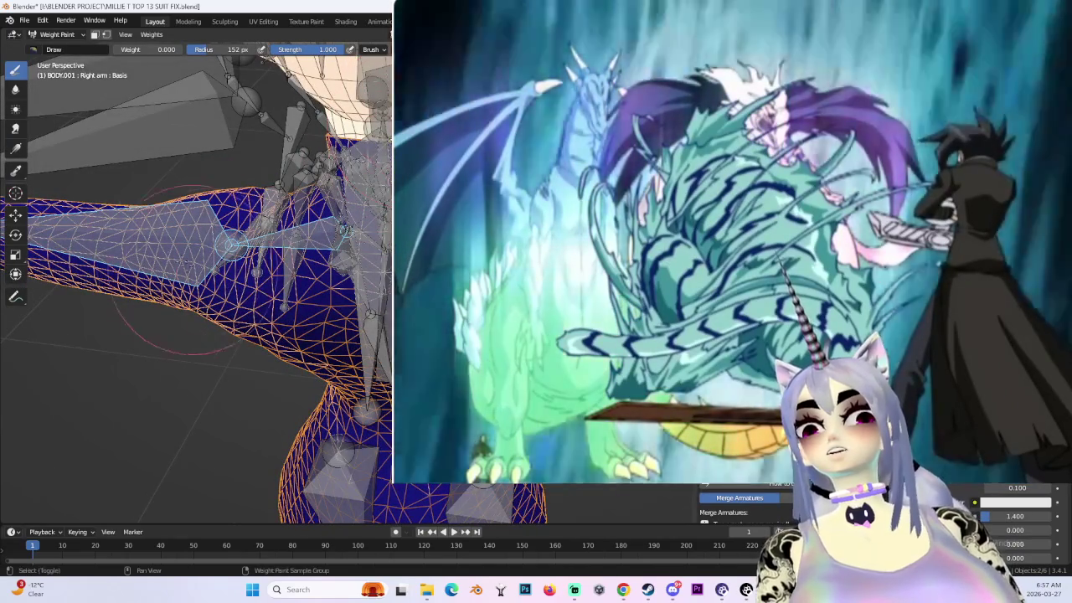
shift+click(195, 285)
mouse_move(194, 285)
middle_down()
mouse_move(233, 261)
mouse_move(227, 191)
middle_up()
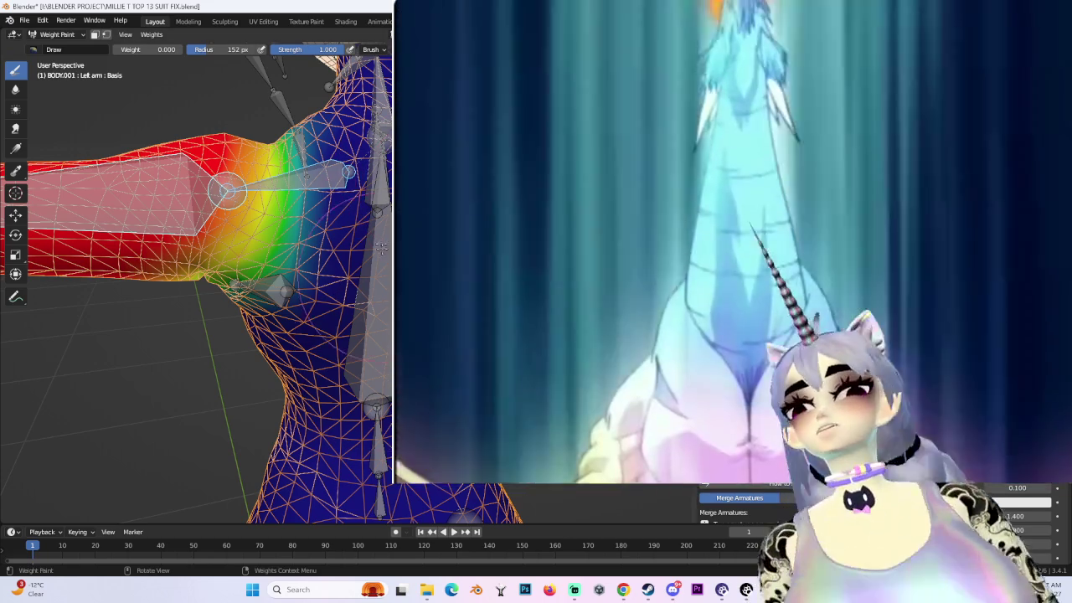
- Display the Left shoulder group's weights and examine them around the shoulder joint
mouse_move(227, 191)
middle_down()
mouse_move(238, 181)
mouse_move(318, 243)
middle_up()
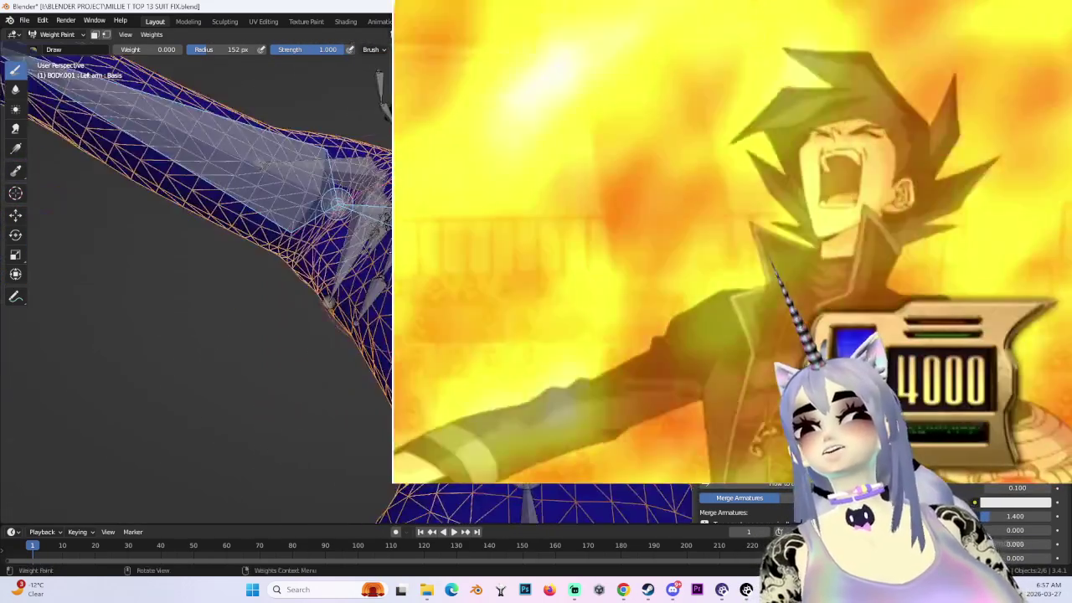
middle_drag(318, 193, 335, 243)
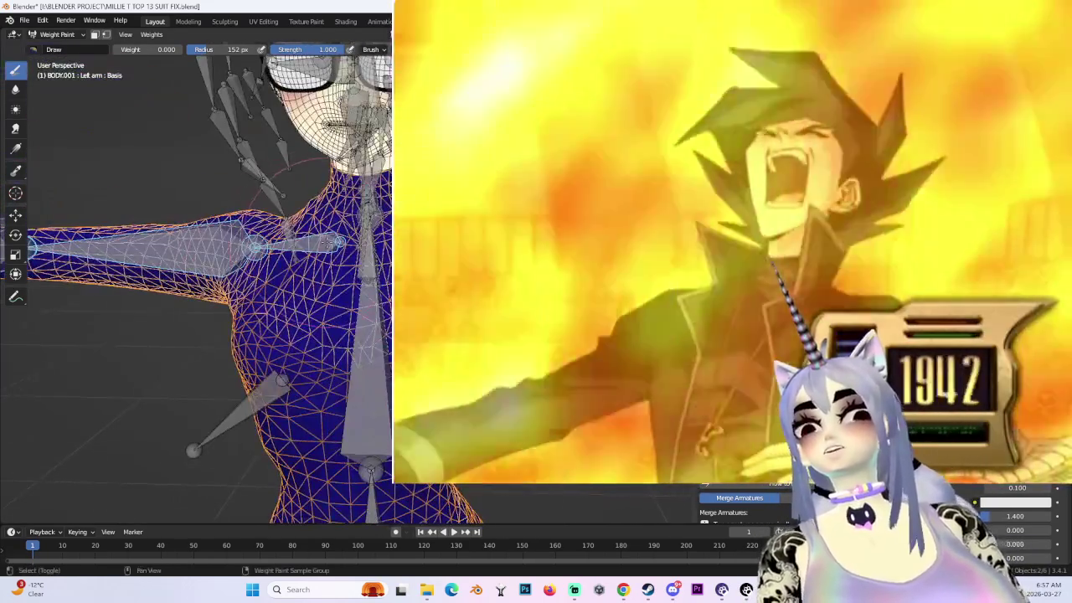
ctrl+click(256, 246)
mouse_move(256, 247)
middle_down()
mouse_move(243, 263)
mouse_move(339, 241)
mouse_move(360, 247)
middle_up()
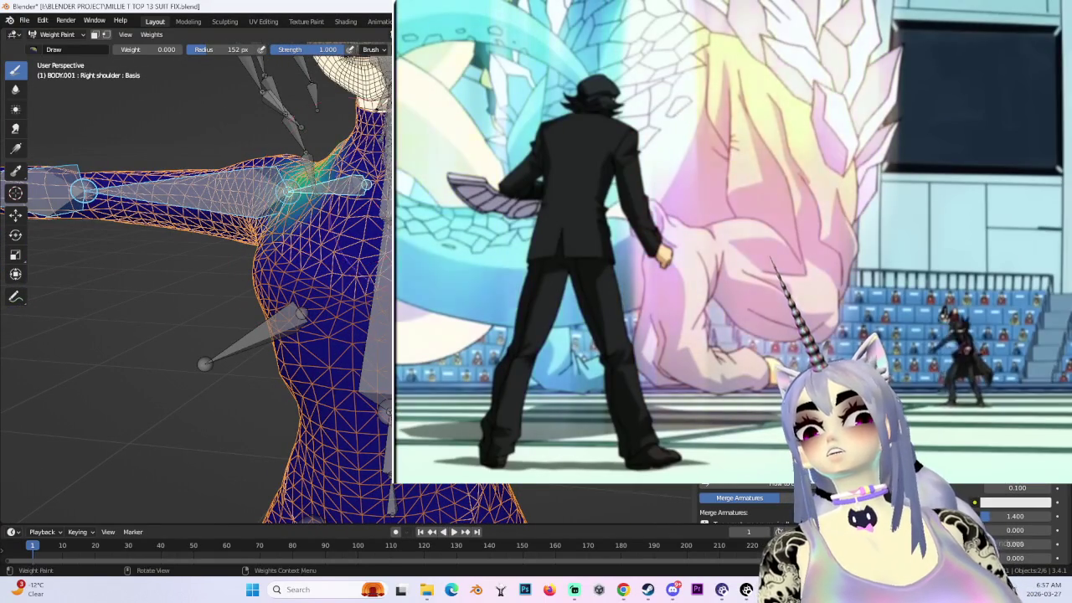
middle_drag(360, 247, 333, 342)
middle_drag(268, 197, 268, 289)
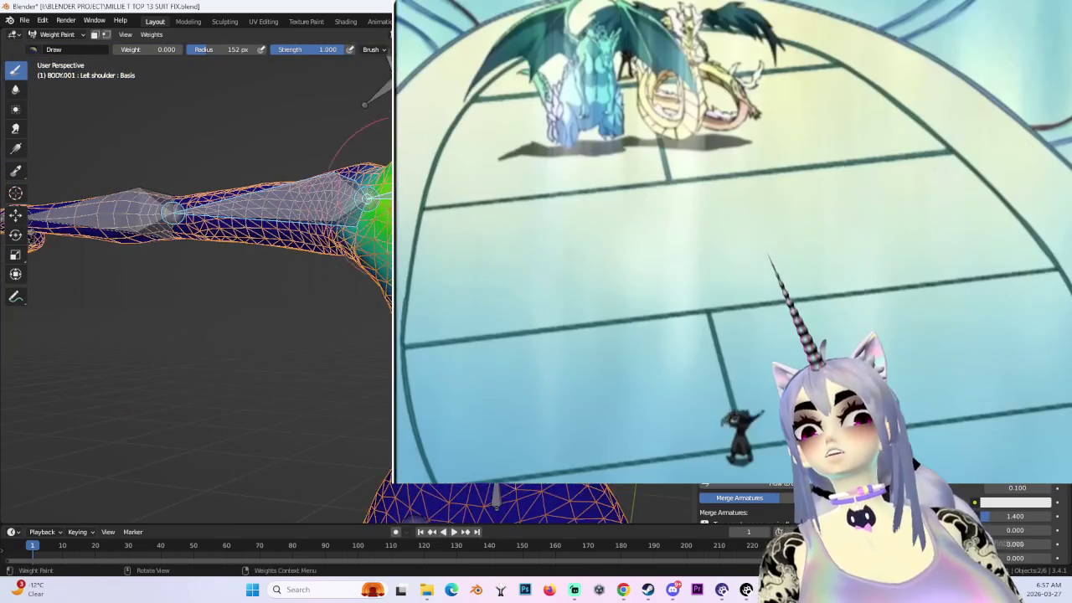
mouse_move(369, 193)
middle_down()
mouse_move(335, 293)
mouse_move(361, 335)
middle_up()
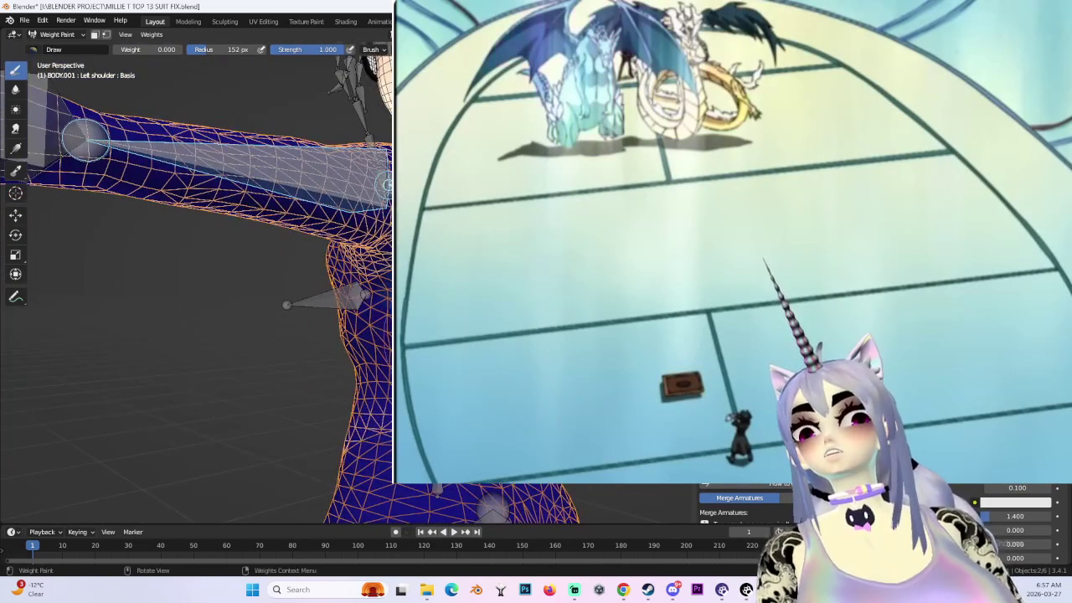
- Reselect the Left shoulder group from a horizontal arm view and edit the brush weight value
mouse_move(87, 139)
middle_down()
mouse_move(47, 225)
mouse_move(50, 264)
mouse_move(67, 182)
middle_up()
mouse_move(351, 298)
middle_down()
mouse_move(360, 344)
mouse_move(368, 309)
middle_up()
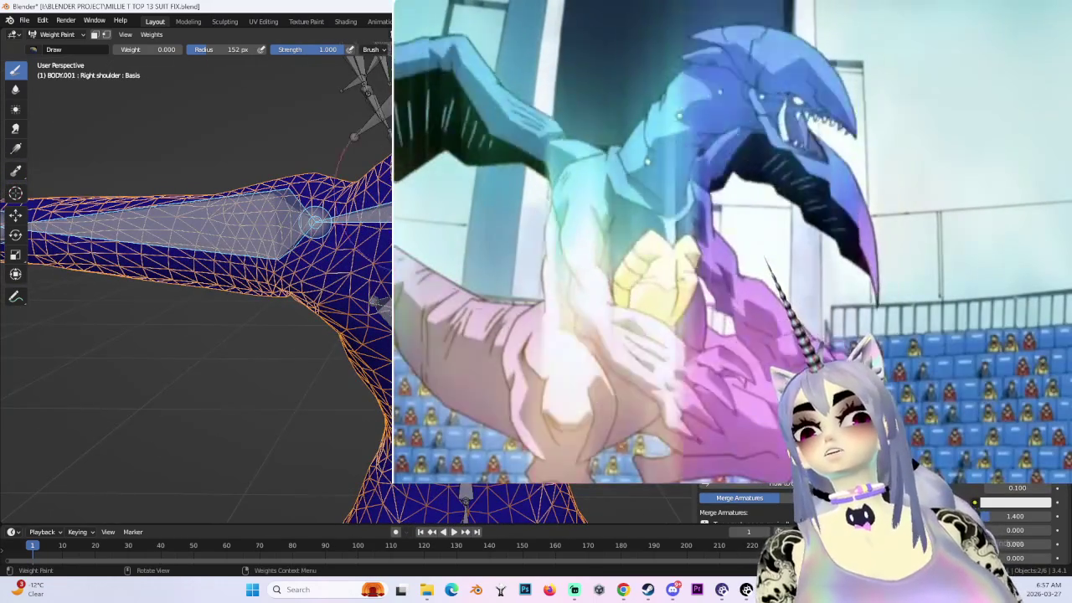
mouse_move(315, 221)
middle_down()
mouse_move(355, 185)
mouse_move(360, 246)
mouse_move(347, 192)
mouse_move(304, 227)
mouse_move(261, 231)
mouse_move(312, 208)
mouse_move(251, 205)
mouse_move(269, 201)
mouse_move(368, 363)
mouse_move(276, 210)
mouse_move(321, 312)
mouse_move(224, 206)
mouse_move(237, 187)
middle_up()
ctrl+click(237, 186)
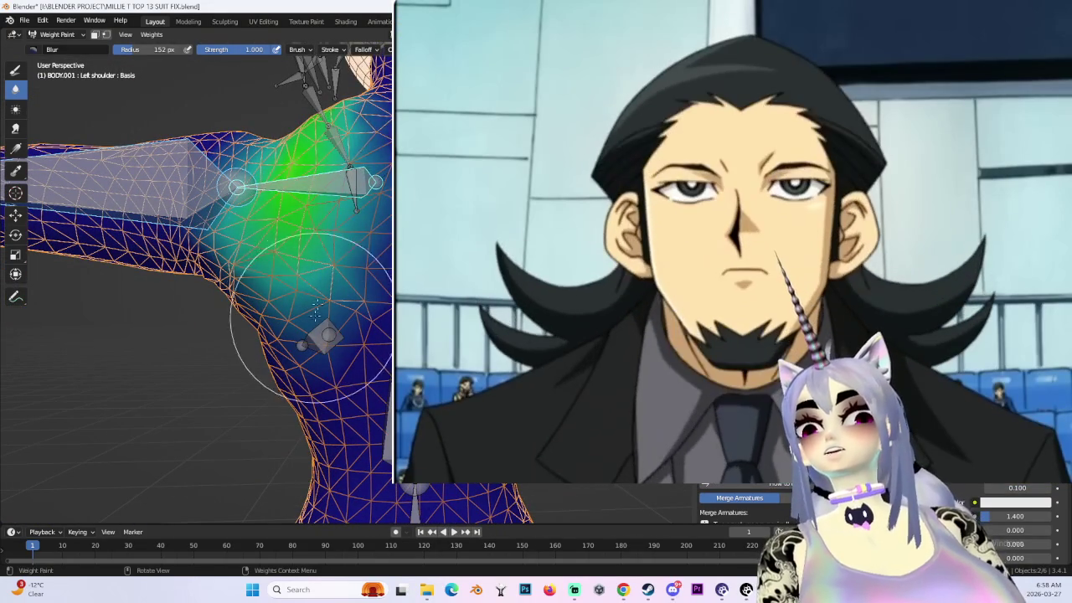
middle_drag(371, 149, 369, 268)
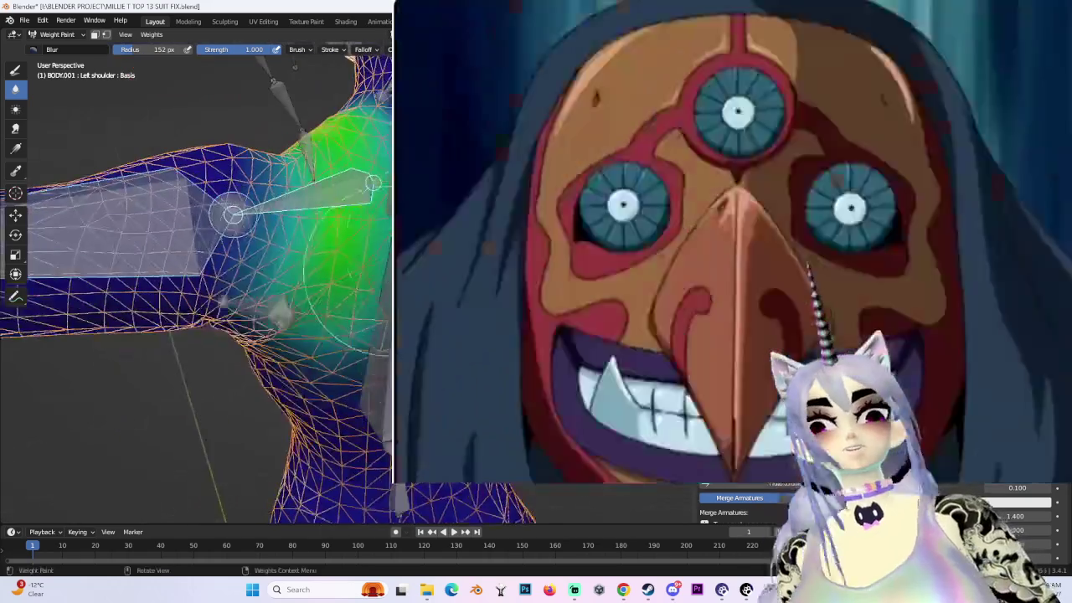
mouse_move(233, 215)
middle_down()
mouse_move(227, 299)
mouse_move(144, 323)
mouse_move(336, 433)
mouse_move(101, 213)
mouse_move(98, 144)
mouse_move(378, 176)
mouse_move(400, 513)
middle_up()
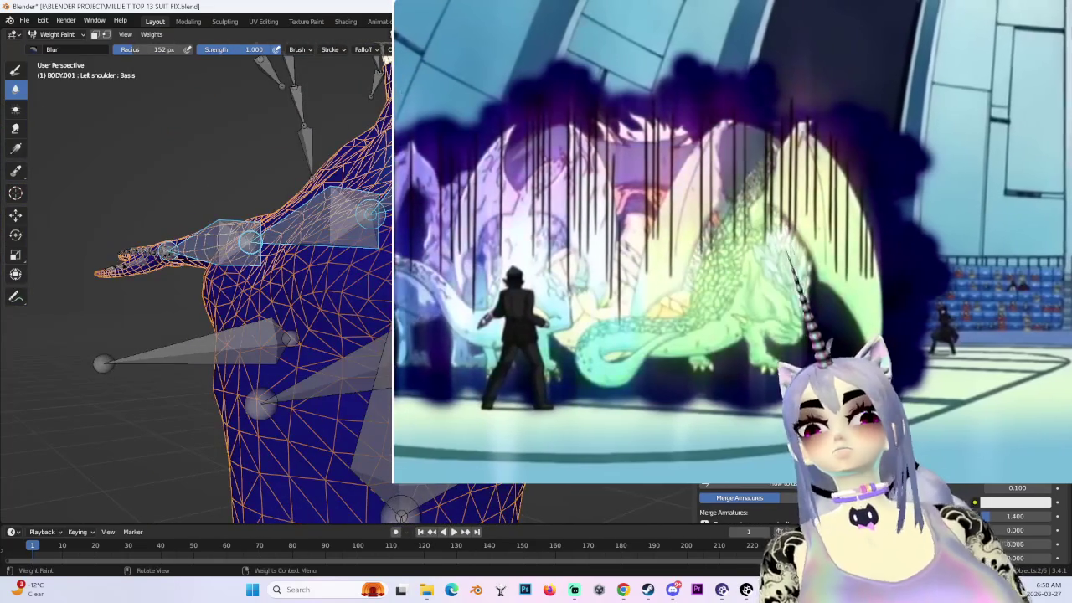
mouse_move(360, 204)
middle_down()
mouse_move(460, 508)
mouse_move(4, 78)
middle_up()
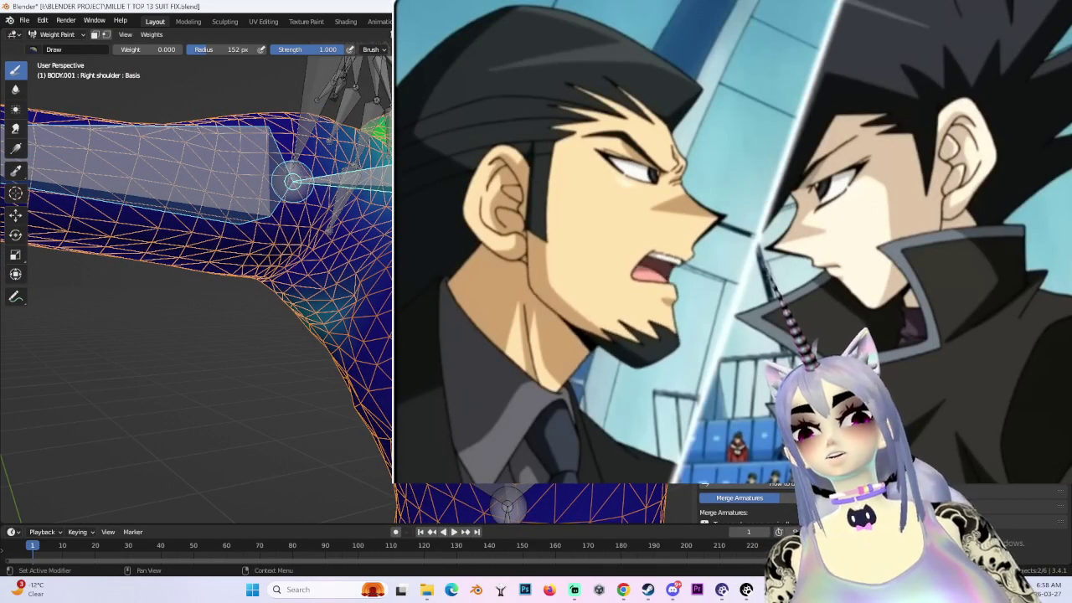
click(146, 49)
- Set the brush weight to 0.100 and work on the shoulder from a close front view
text(0.1)
key(Return)
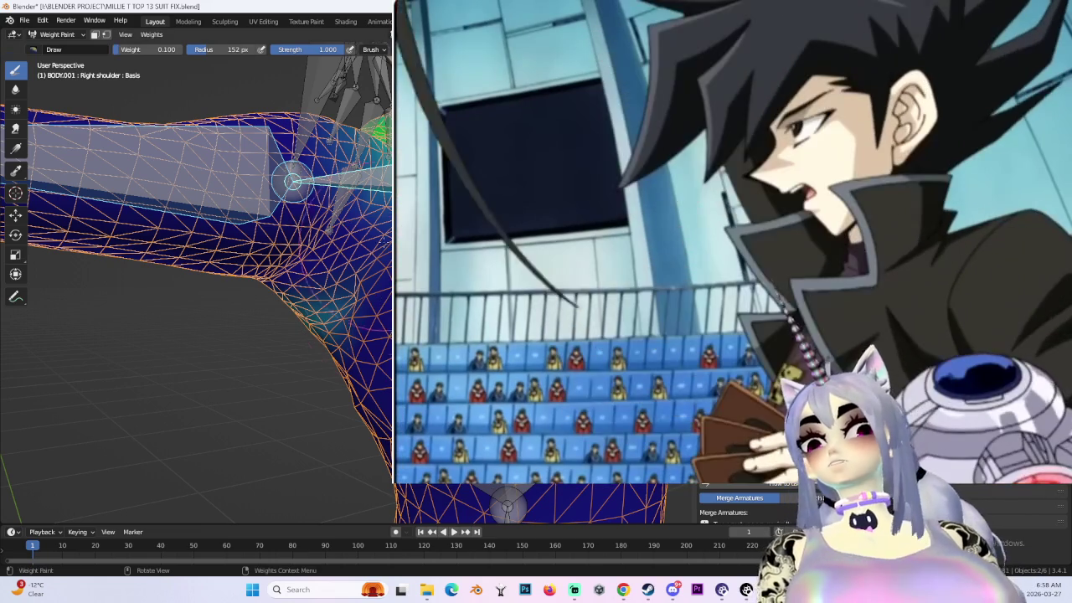
mouse_move(327, 276)
middle_down()
mouse_move(335, 228)
mouse_move(344, 265)
mouse_move(287, 251)
mouse_move(155, 67)
middle_up()
mouse_move(353, 227)
middle_down()
mouse_move(149, 207)
mouse_move(335, 408)
mouse_move(254, 357)
mouse_move(159, 76)
mouse_move(193, 167)
middle_up()
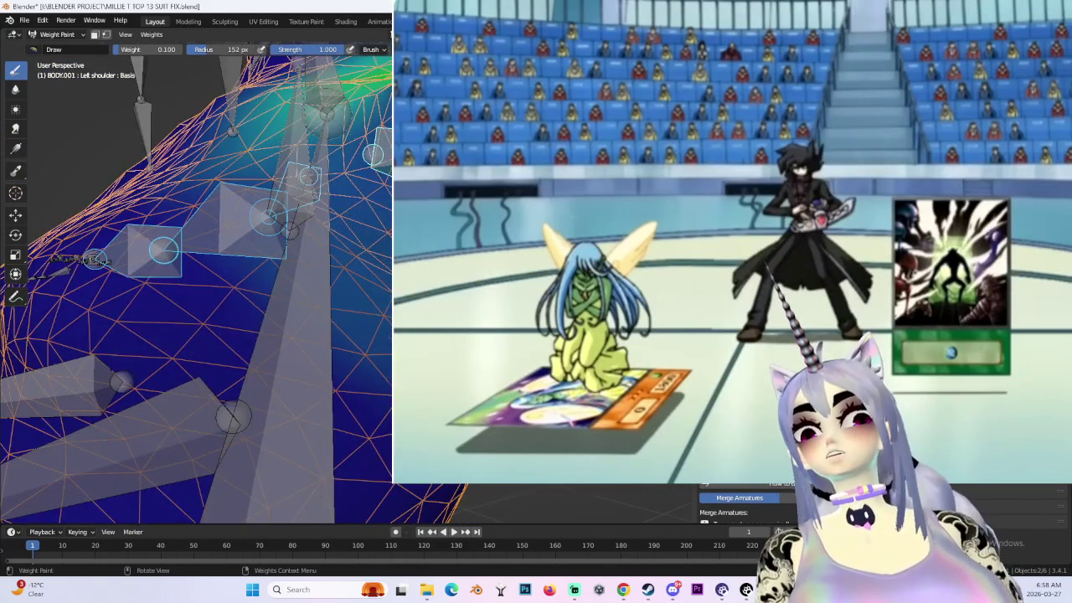
scroll(193, 251, down, 3)
- Review the shoulder from wider front and side views, then put the armature in Pose Mode
mouse_move(193, 251)
middle_down()
mouse_move(251, 222)
mouse_move(209, 57)
middle_up()
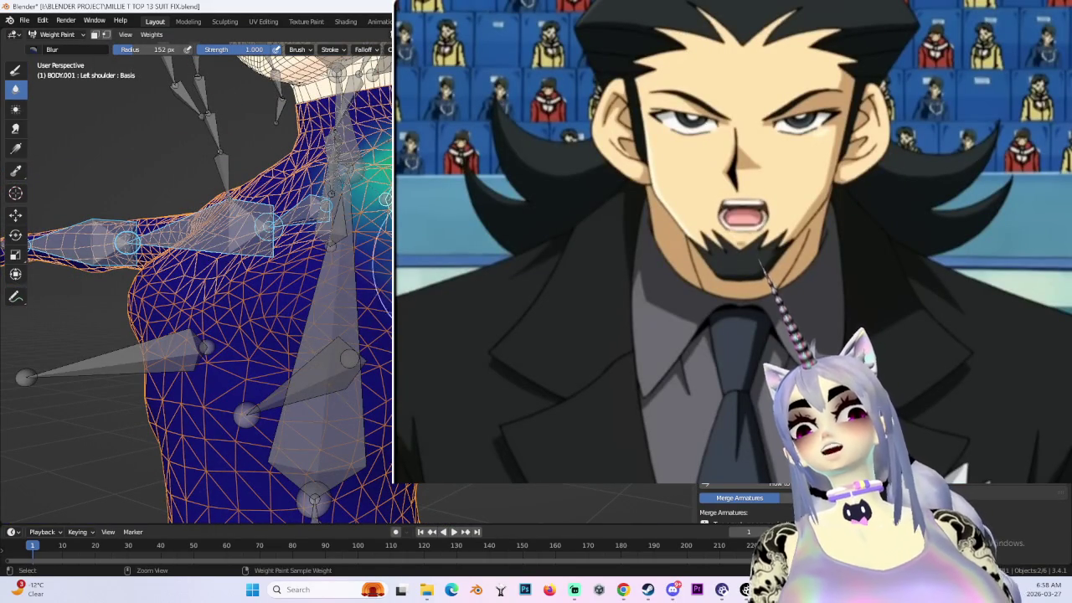
mouse_move(385, 198)
middle_down()
mouse_move(394, 276)
mouse_move(381, 188)
mouse_move(356, 319)
mouse_move(348, 302)
mouse_move(352, 276)
mouse_move(417, 356)
mouse_move(377, 201)
mouse_move(89, 229)
mouse_move(91, 351)
mouse_move(91, 323)
mouse_move(217, 154)
mouse_move(265, 232)
mouse_move(251, 224)
middle_up()
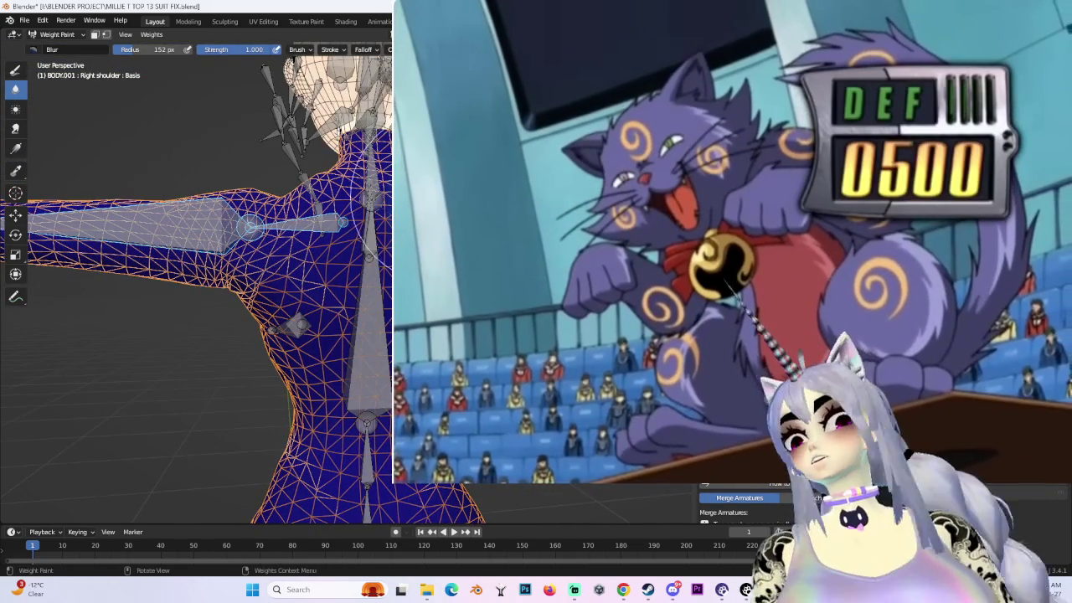
key(ctrl+Tab)
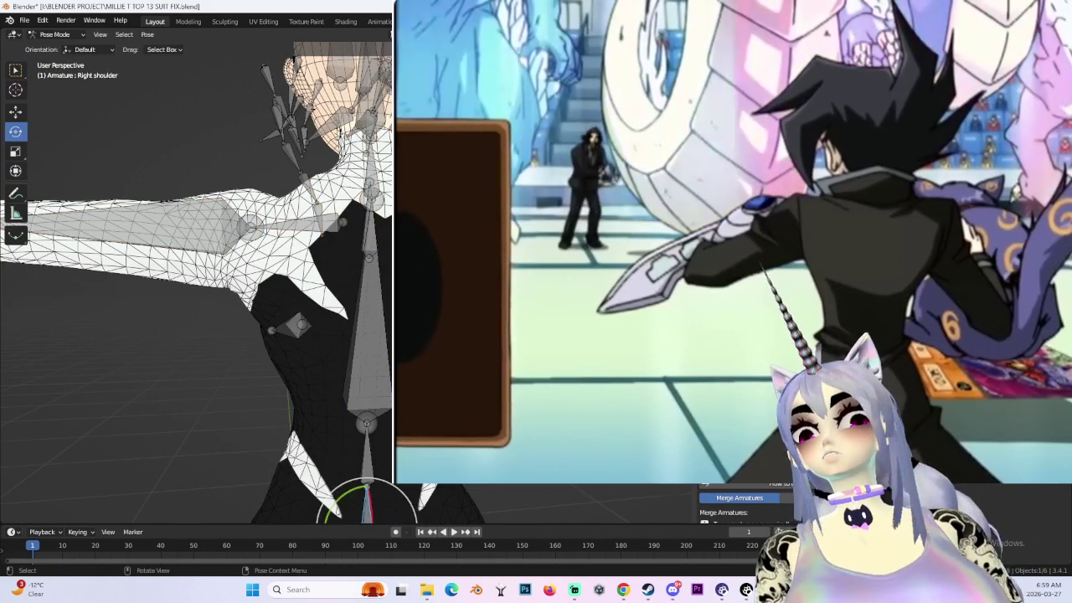
- Test-rotate the right arm bone in front view, then cancel the rotation
key(r)
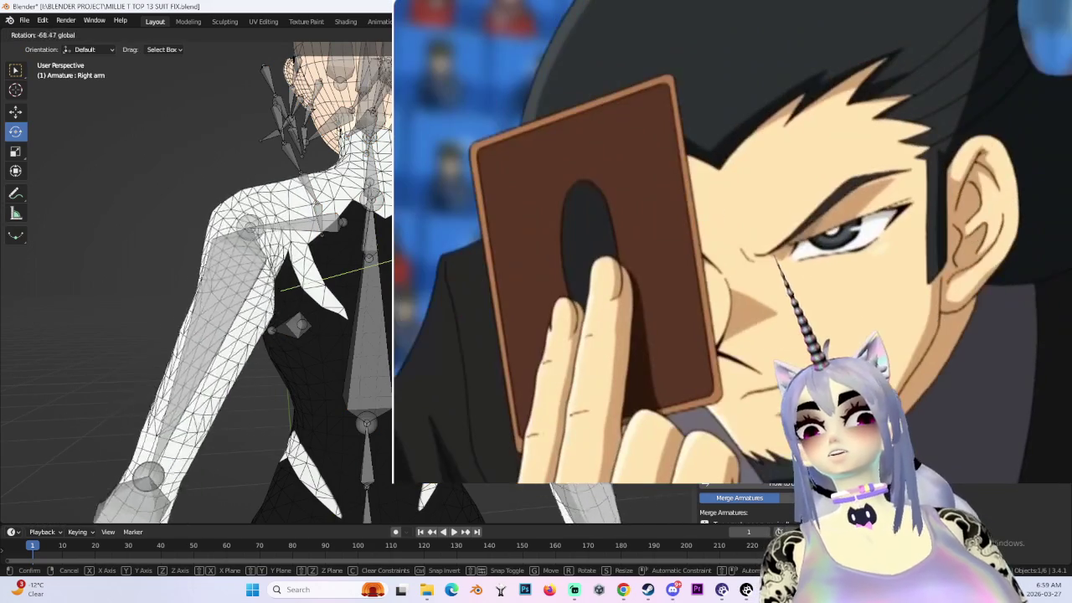
middle_drag(209, 293, 285, 268)
scroll(196, 276, down, 2)
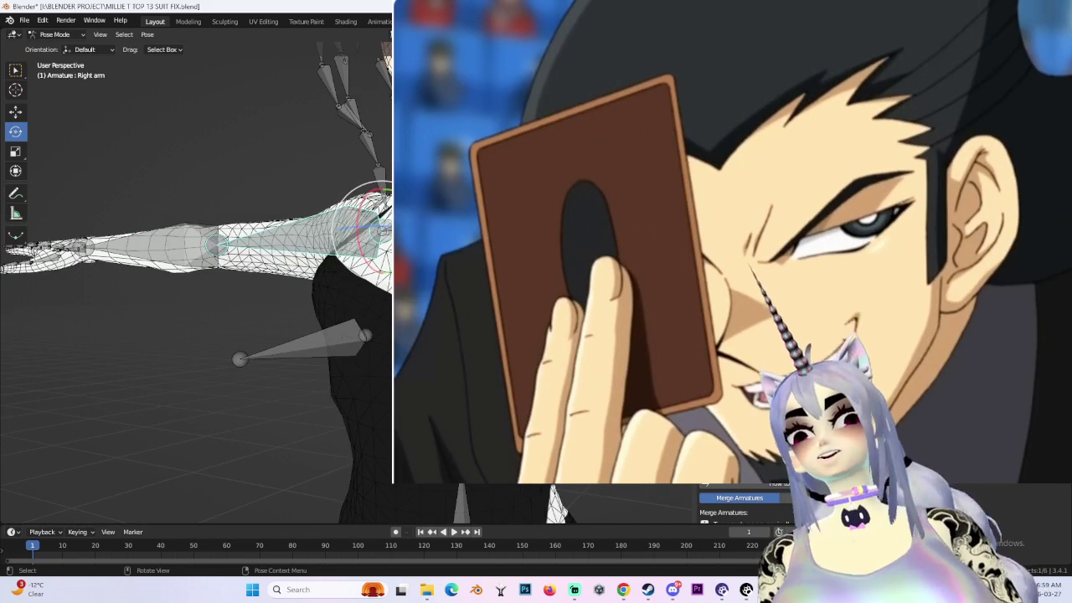
key(KP_1)
key(r)
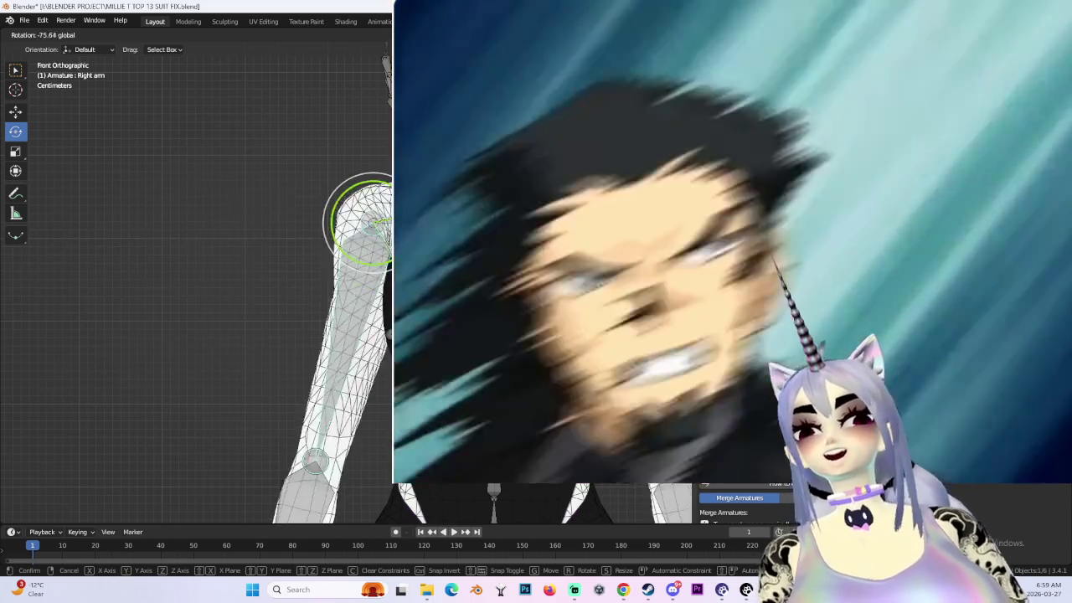
key(Escape)
middle_drag(196, 277, 251, 252)
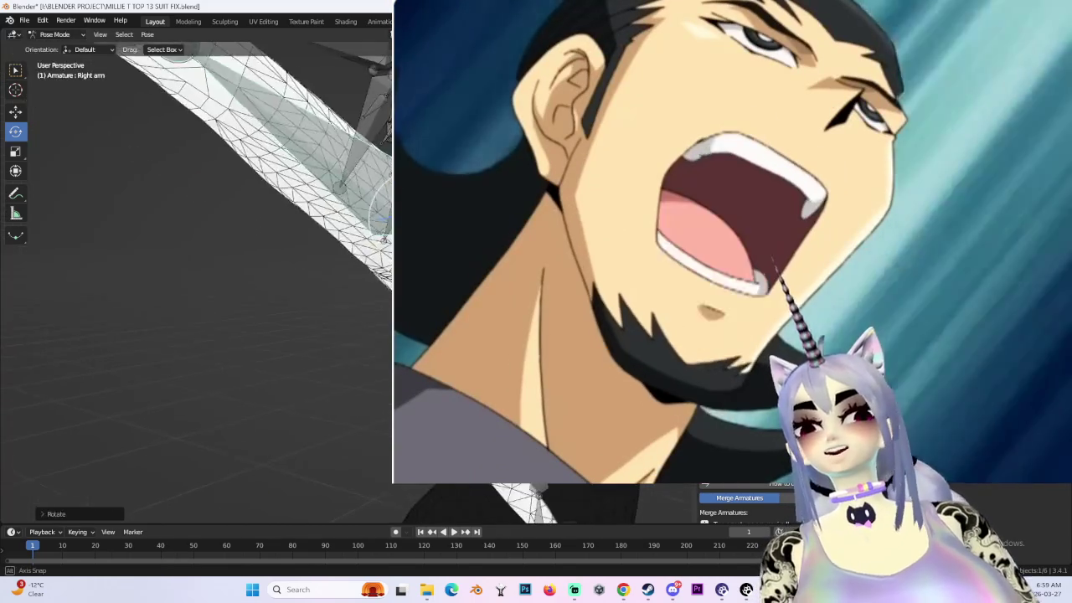
scroll(196, 276, down, 3)
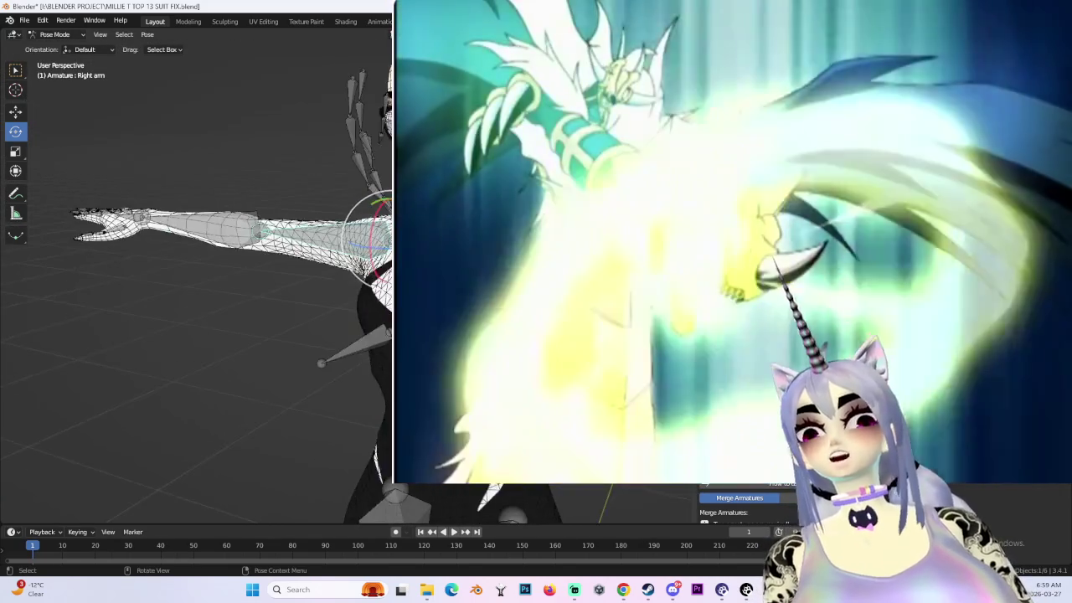
- Swing the left arm bone down until the arm hangs at the side
click(369, 231)
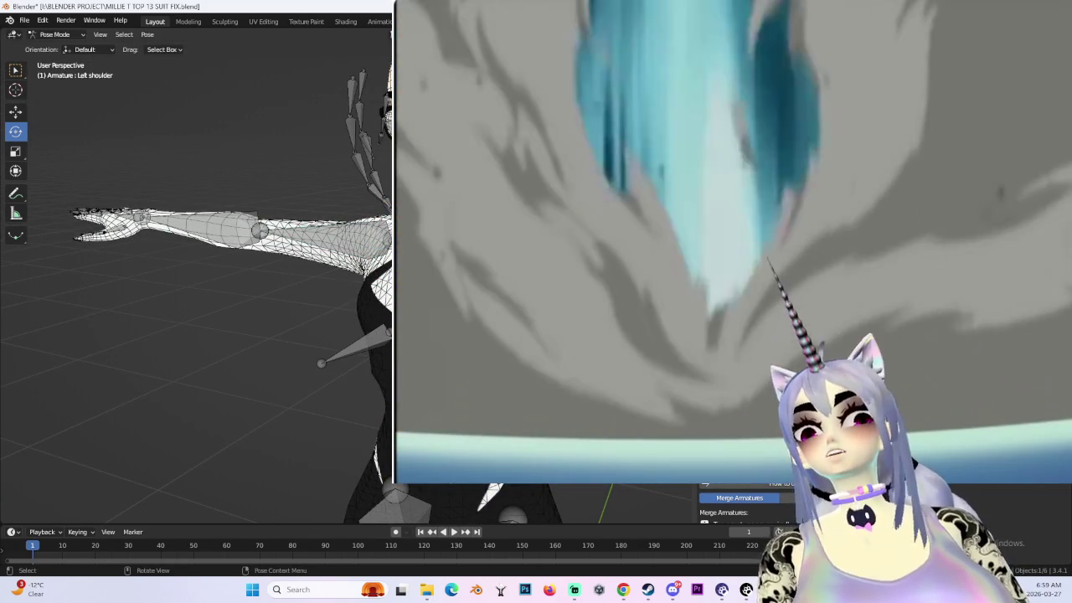
click(318, 228)
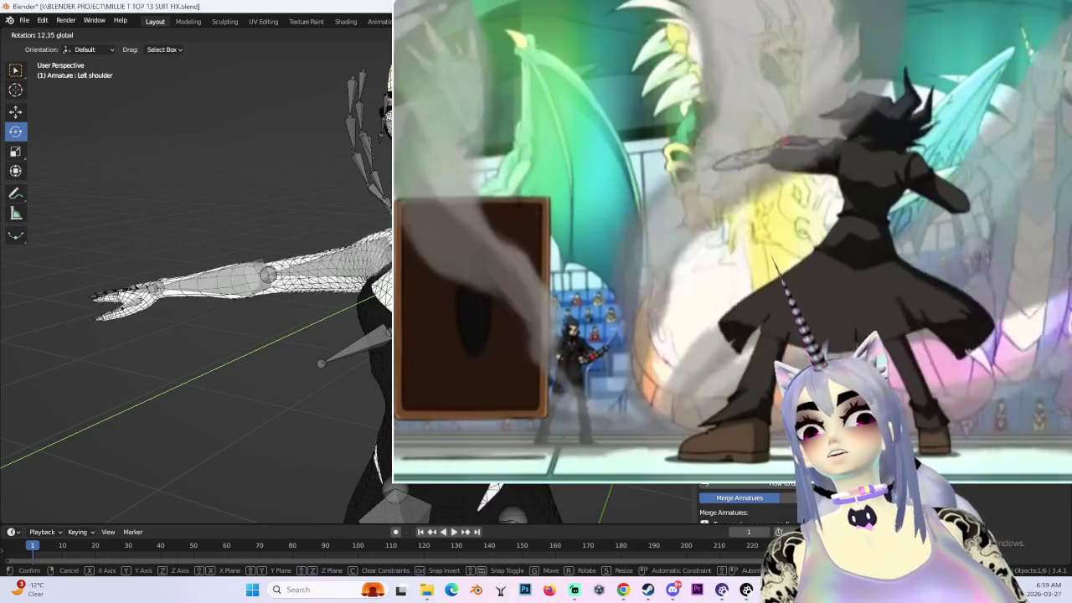
drag(319, 227, 276, 352)
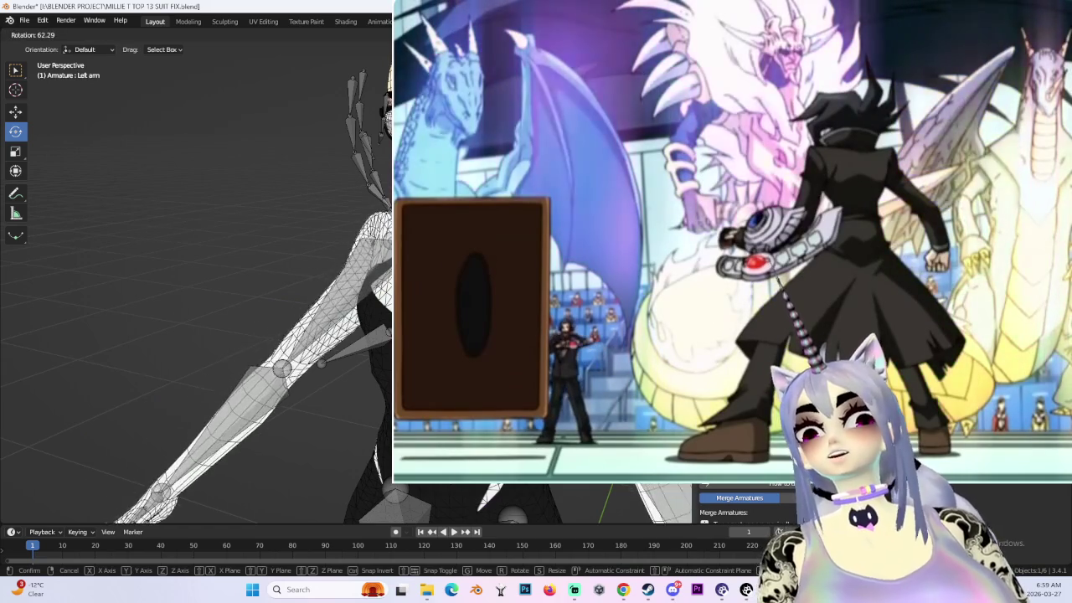
key(ctrl+z)
click(321, 362)
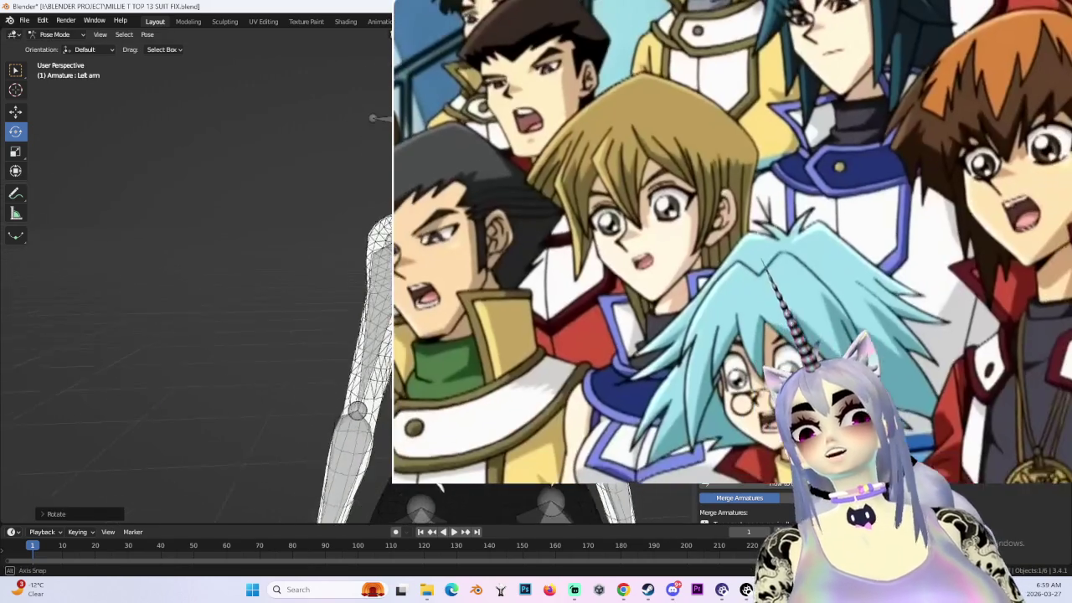
key(KP_1)
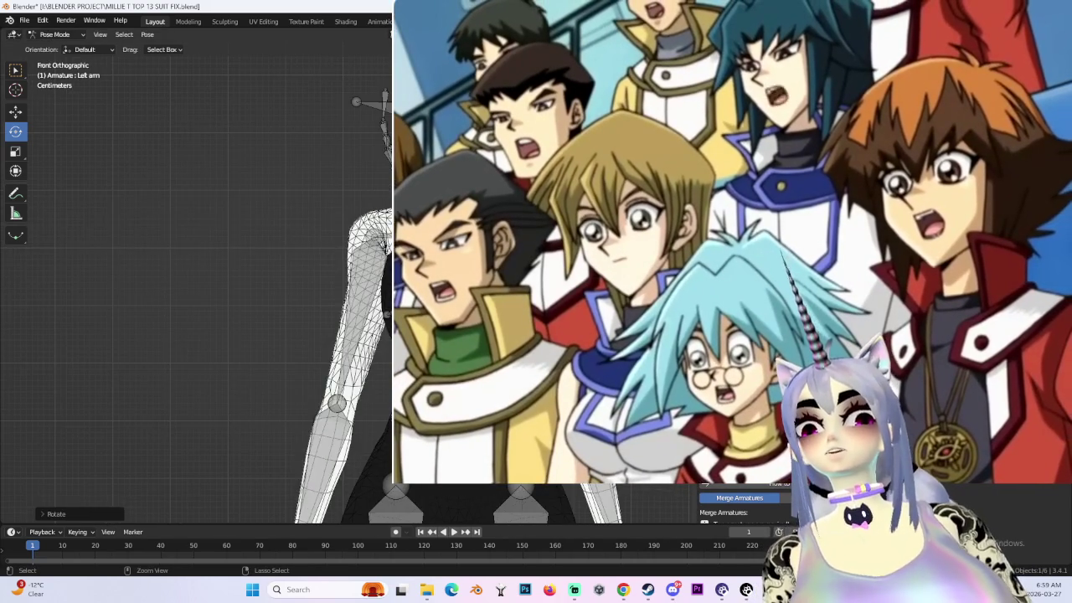
drag(318, 239, 356, 381)
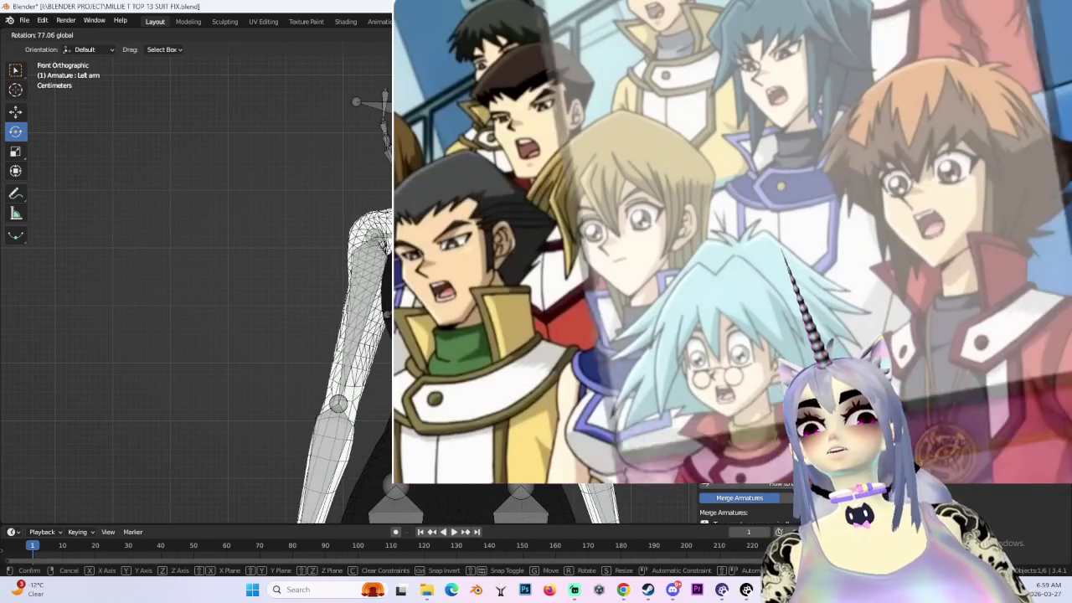
scroll(352, 335, down, 1)
- Return to Object Mode and run Merge Armatures, which reports two armatures are required
key(ctrl+Tab)
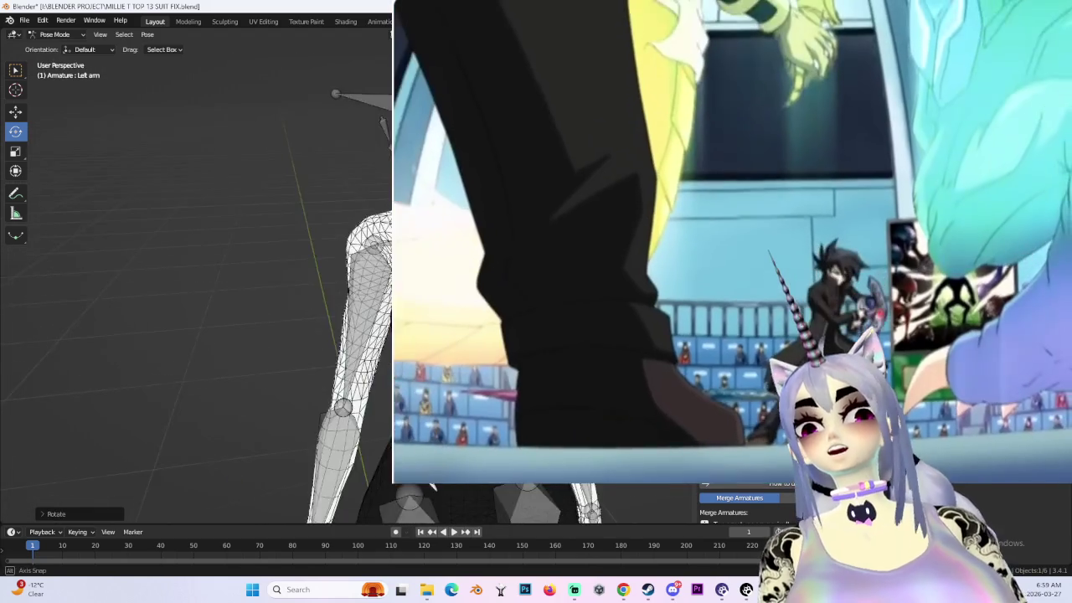
shift+middle_drag(452, 419, 484, 490)
key(Return)
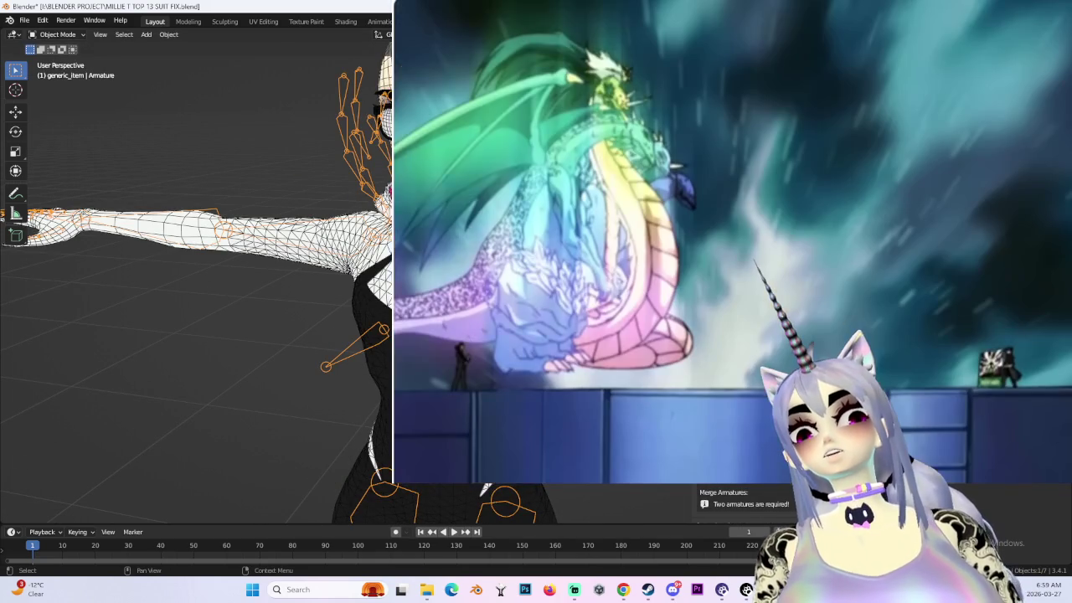
- Rotate the left arm bone in Pose Mode, then return to Object Mode
key(ctrl+Tab)
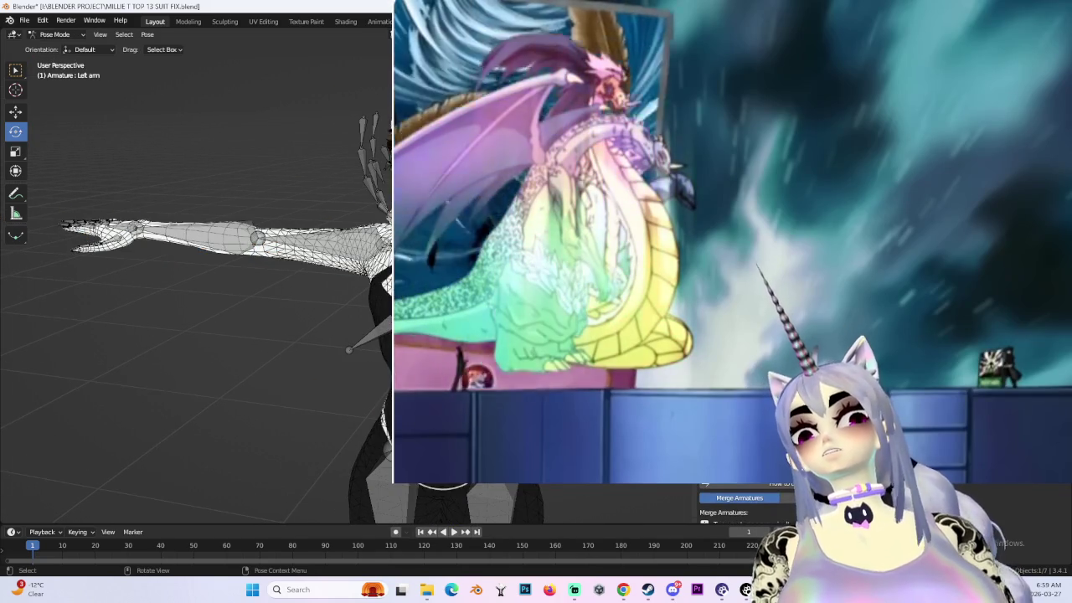
key(r)
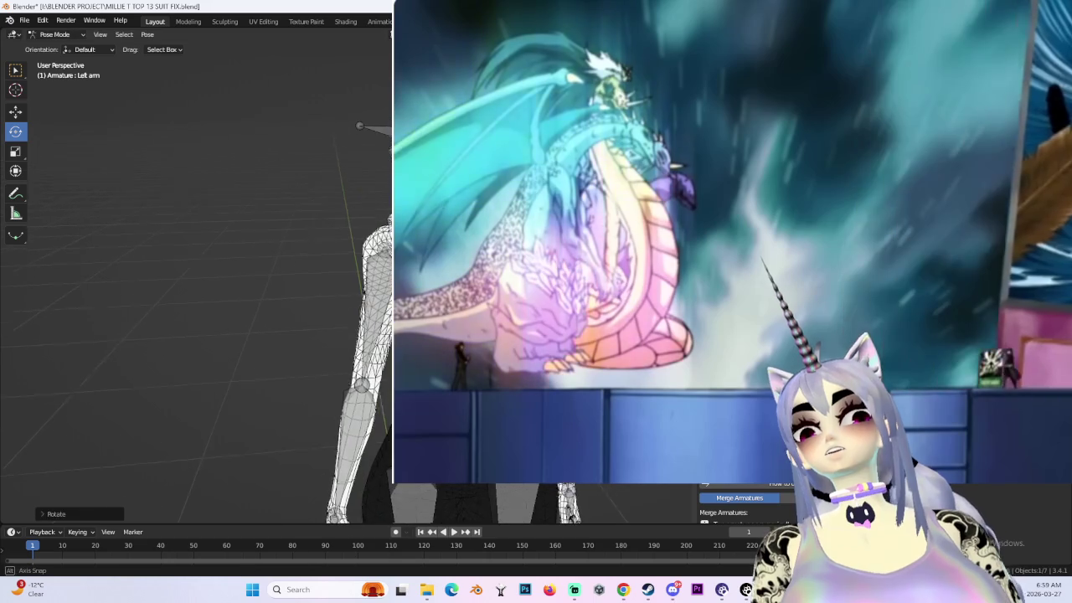
key(Return)
middle_drag(503, 335, 520, 335)
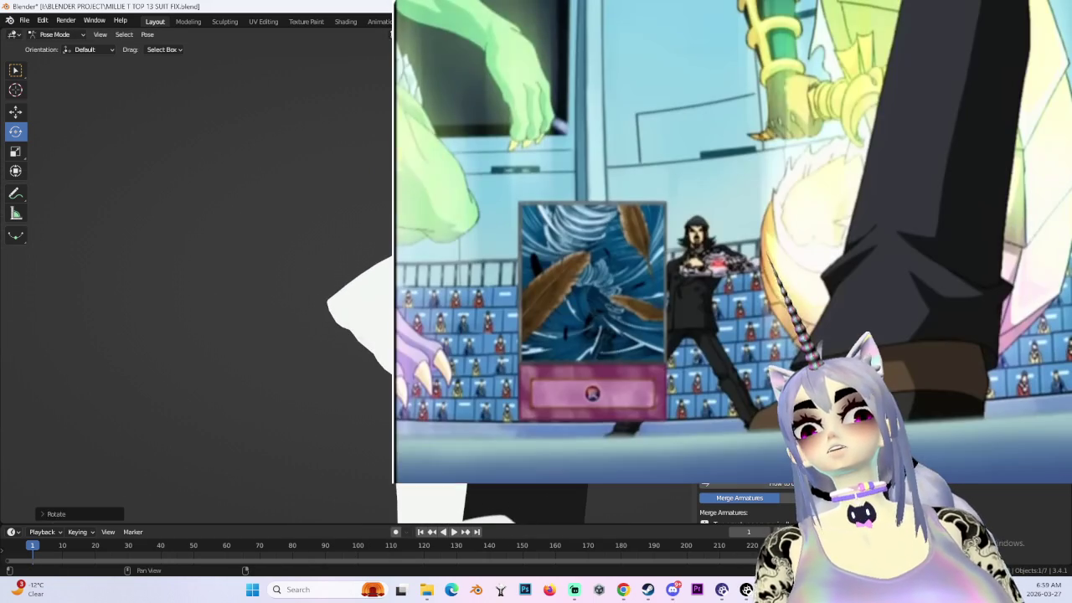
key(ctrl+Tab)
shift+middle_drag(251, 335, 277, 318)
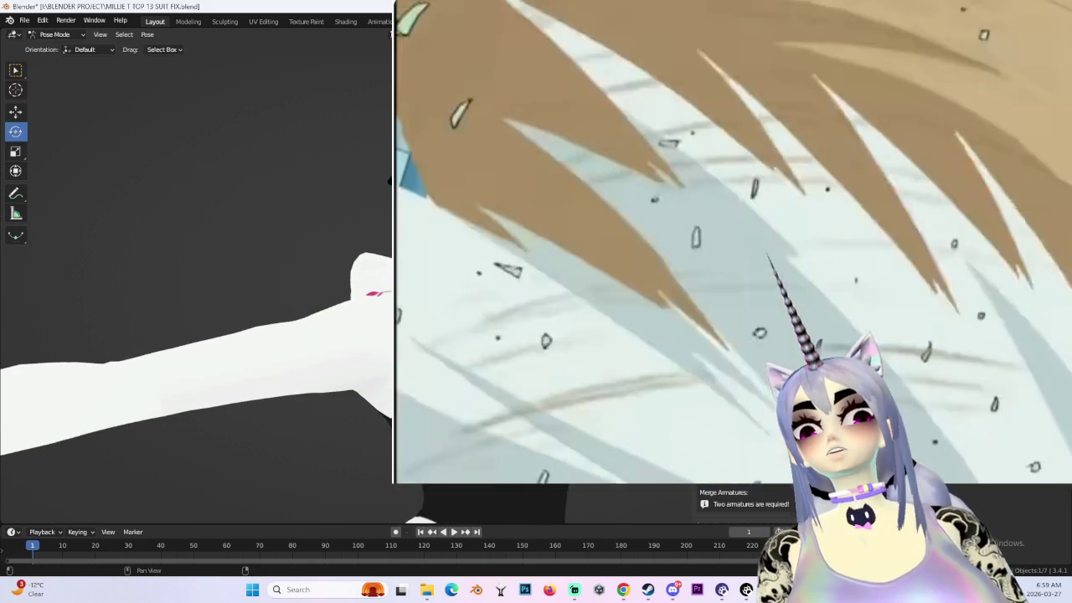
- Turn viewport overlays back on and rotate the neck bone to turn the head
key(shift+alt+z)
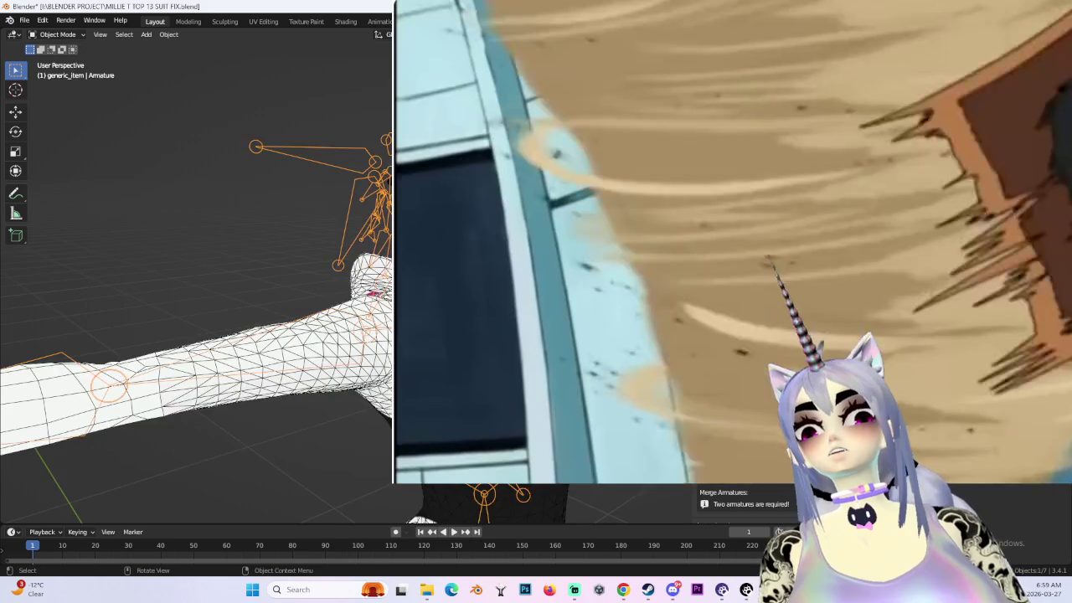
shift+middle_drag(251, 335, 277, 252)
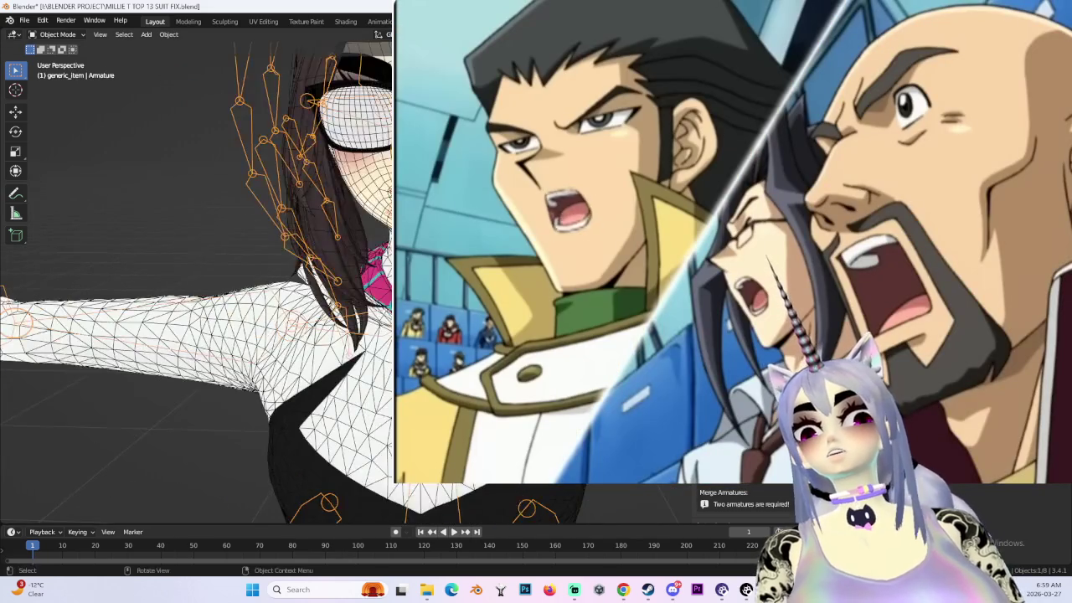
key(ctrl+Tab)
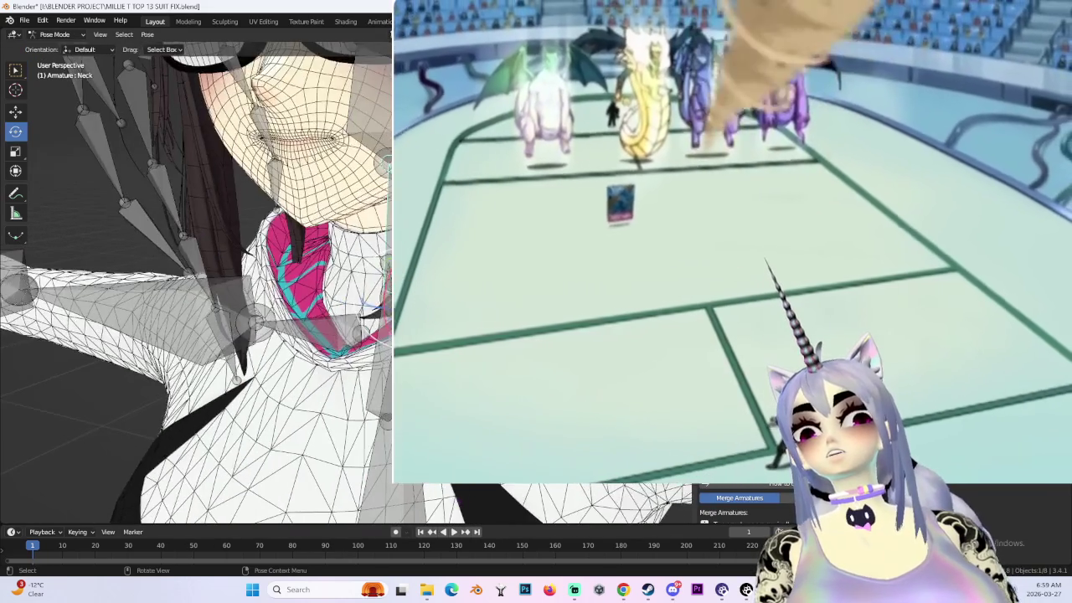
key(r)
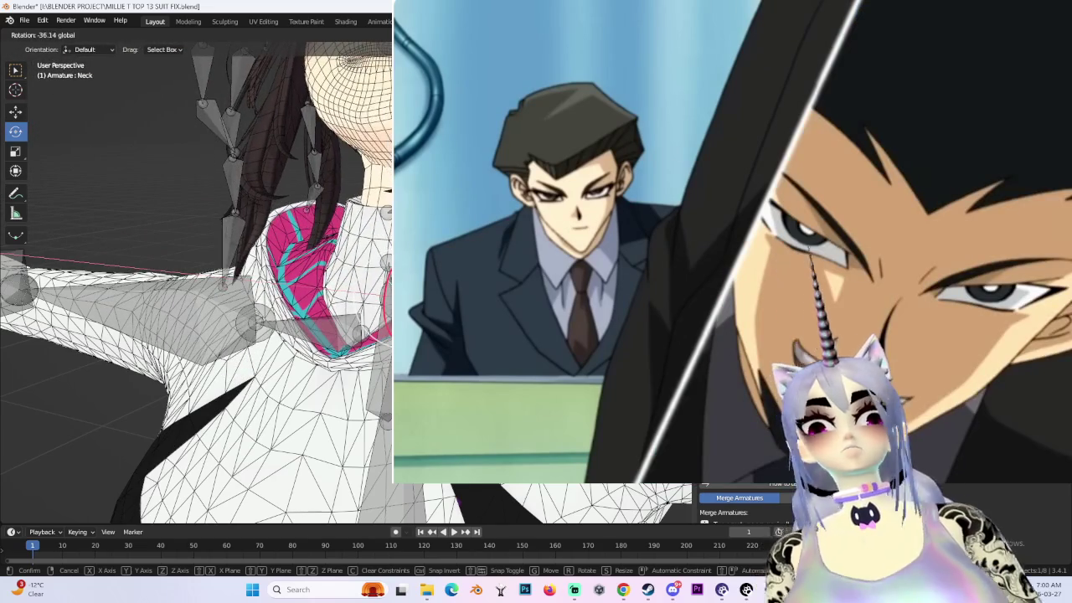
key(Return)
mouse_move(196, 293)
middle_down()
mouse_move(251, 276)
mouse_move(210, 276)
middle_up()
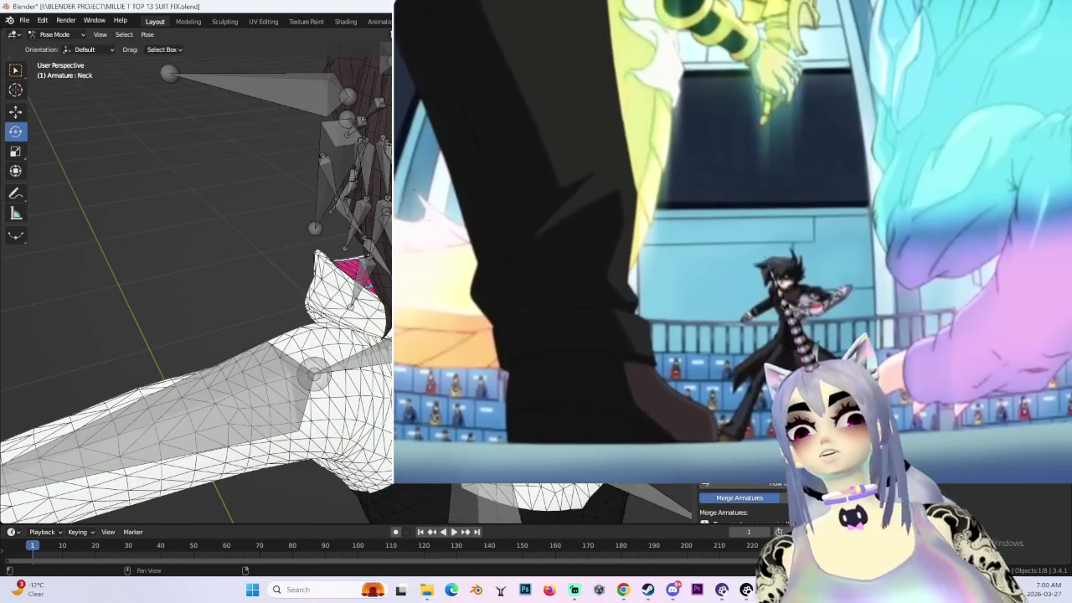
key(ctrl+Tab)
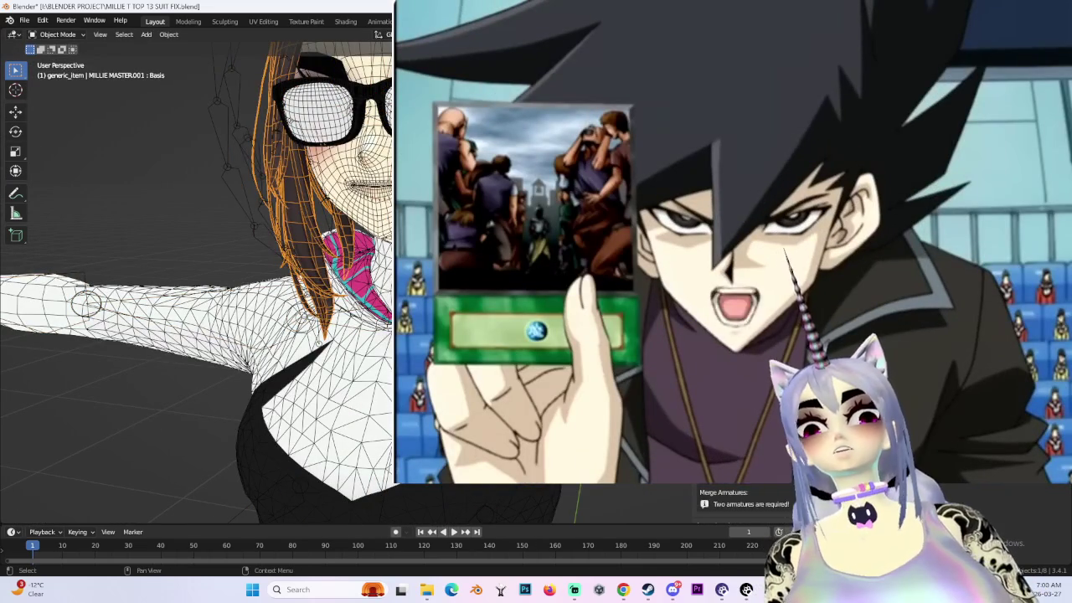
- Select and frame the pink collar, then select the armature
click(356, 268)
key(KP_Decimal)
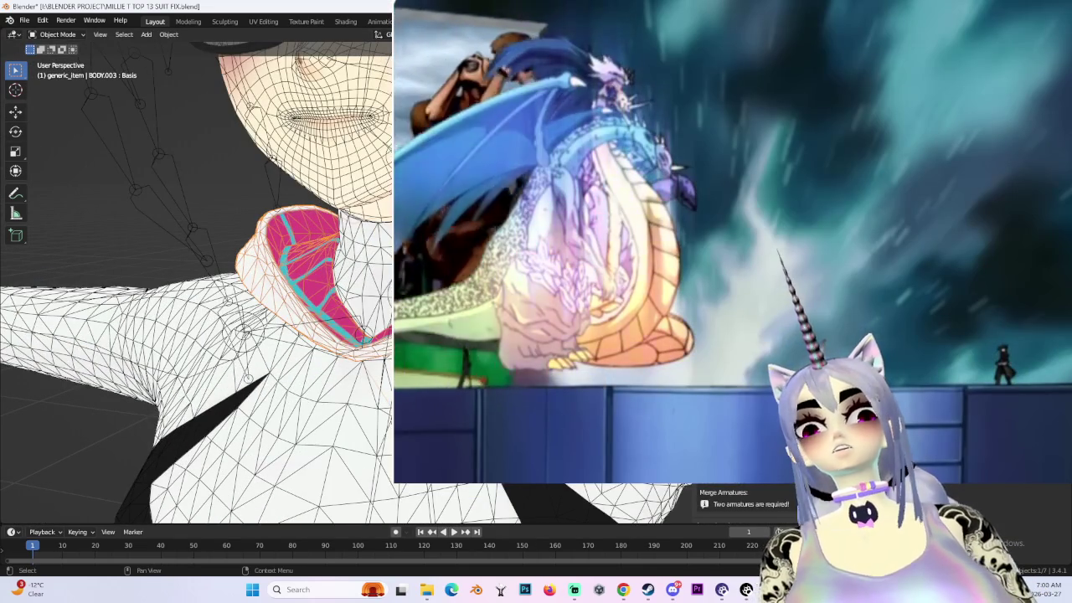
middle_drag(196, 293, 252, 276)
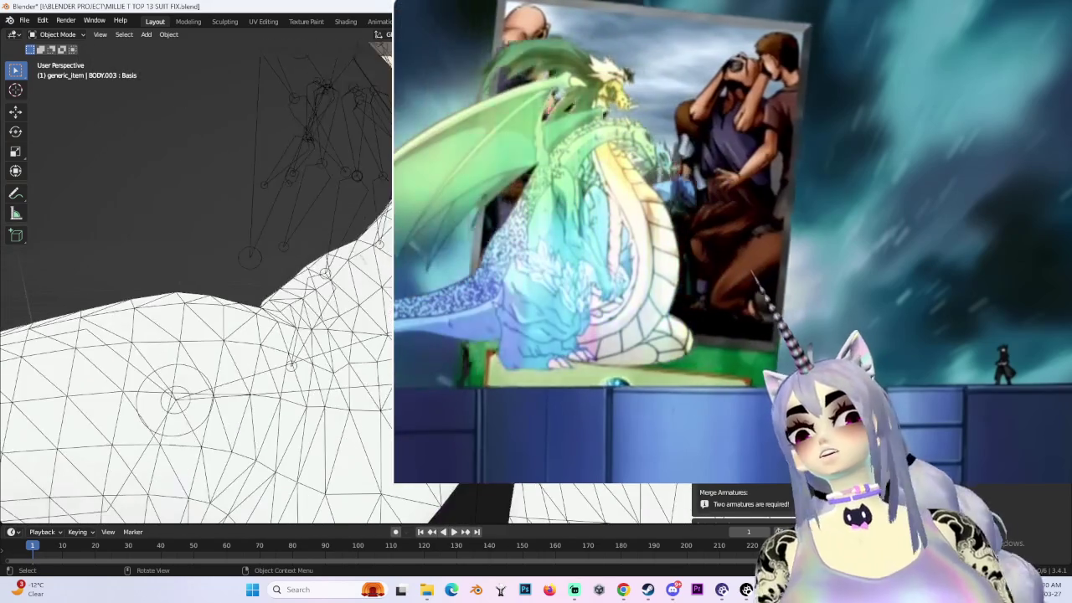
click(323, 88)
middle_drag(196, 293, 251, 277)
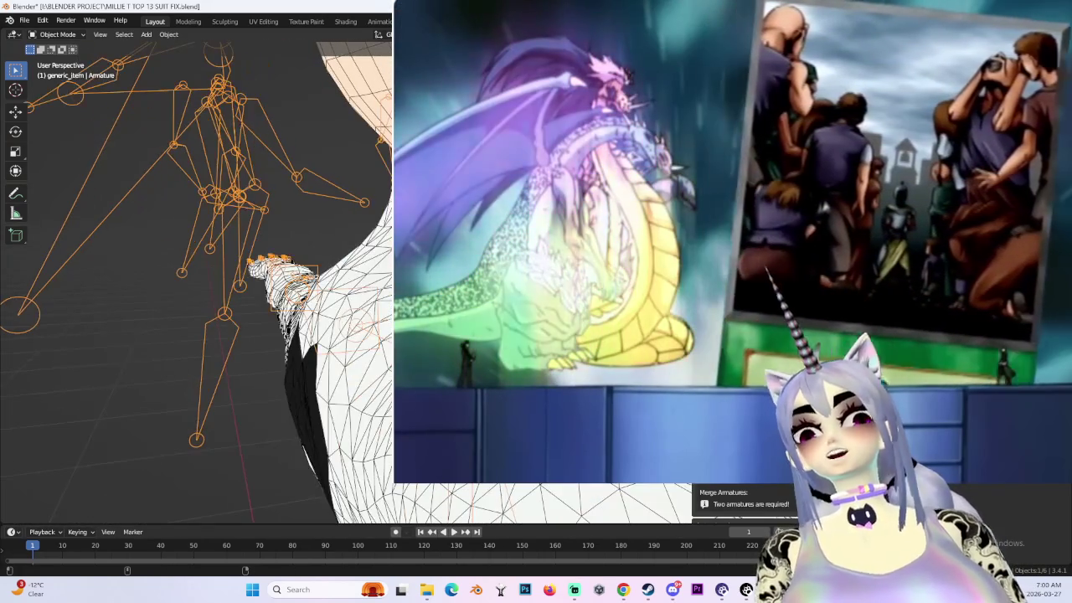
- Select BODY.001 with the armature in left orthographic view and enter Weight Paint
key(ctrl+KP_3)
click(343, 394)
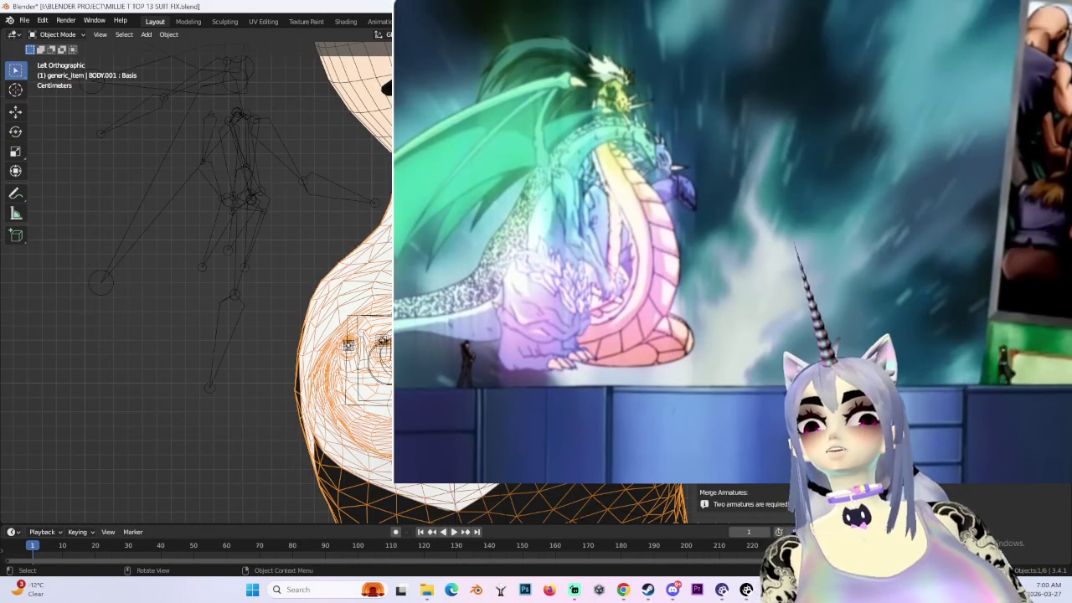
key(ctrl+z)
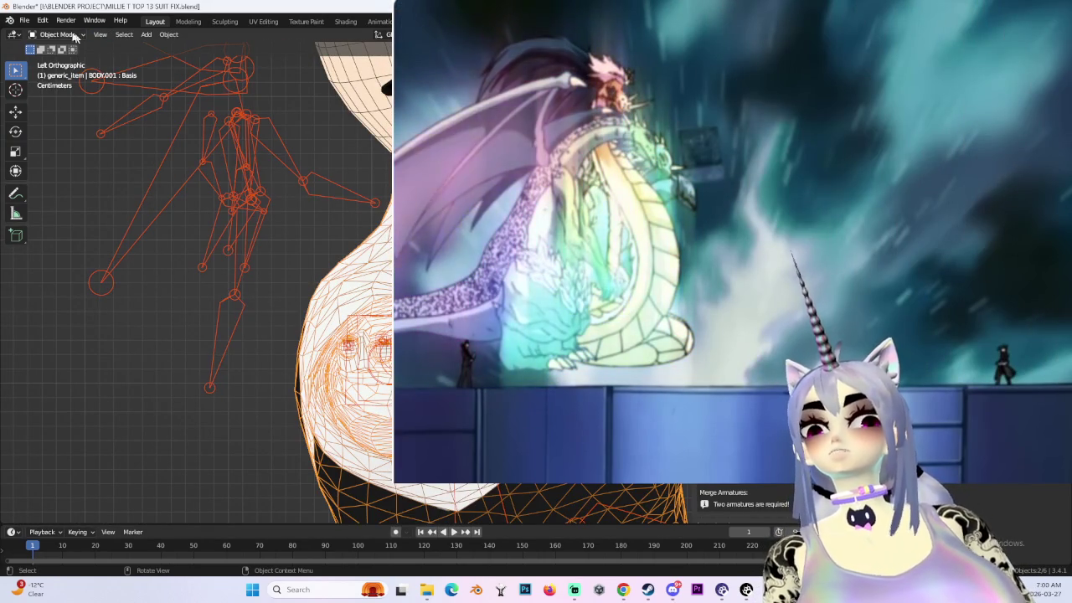
click(60, 96)
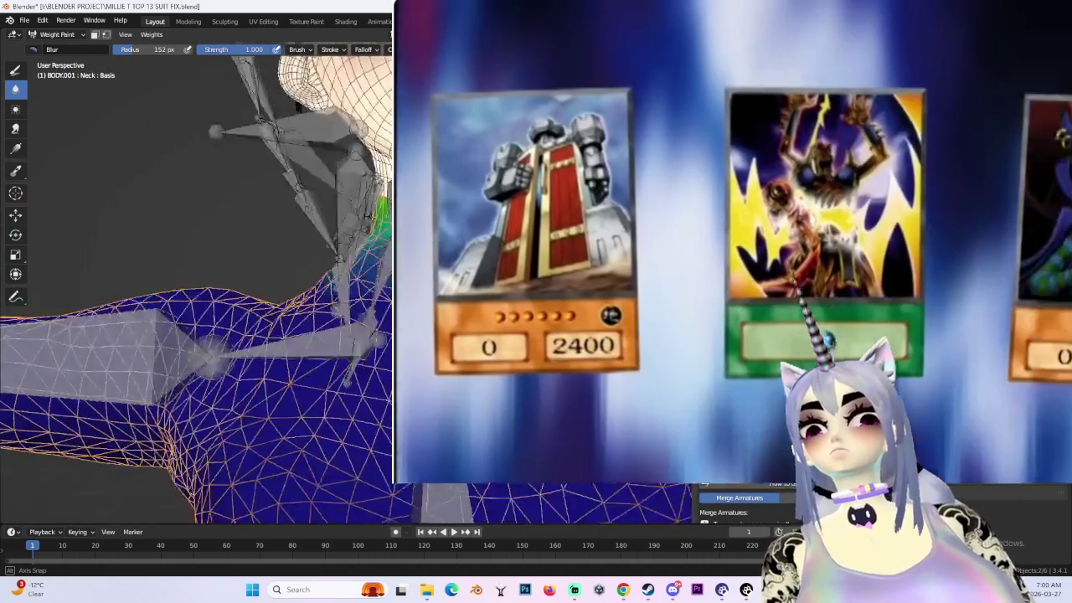
- Orbit around BODY.001's neck and shoulders to inspect the Neck bone's painted weights
mouse_move(197, 277)
middle_down()
mouse_move(218, 251)
mouse_move(209, 268)
mouse_move(252, 241)
middle_up()
scroll(197, 276, up, 5)
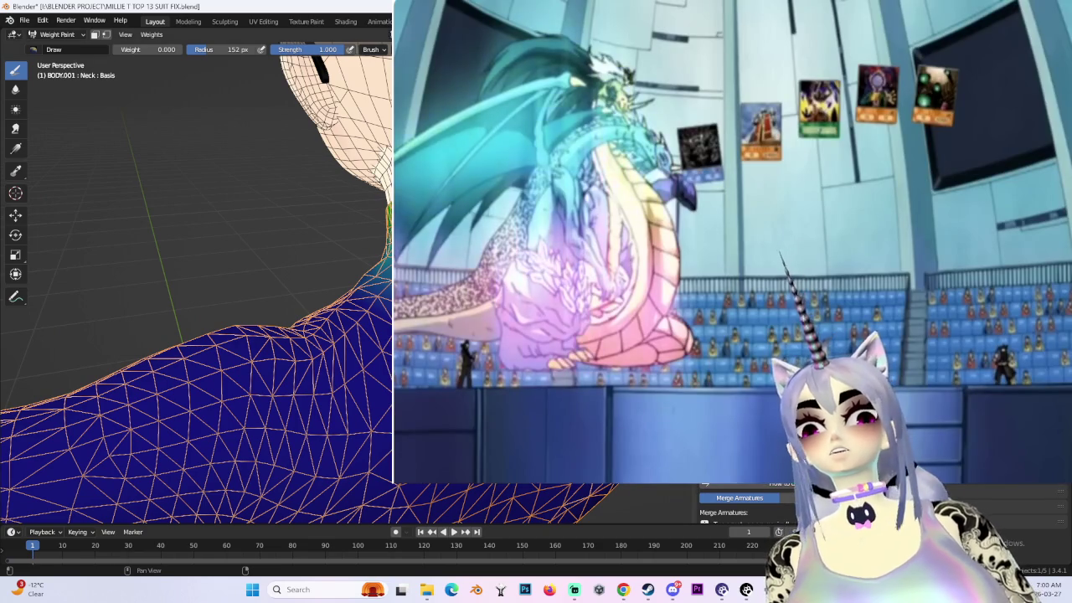
middle_drag(251, 241, 268, 226)
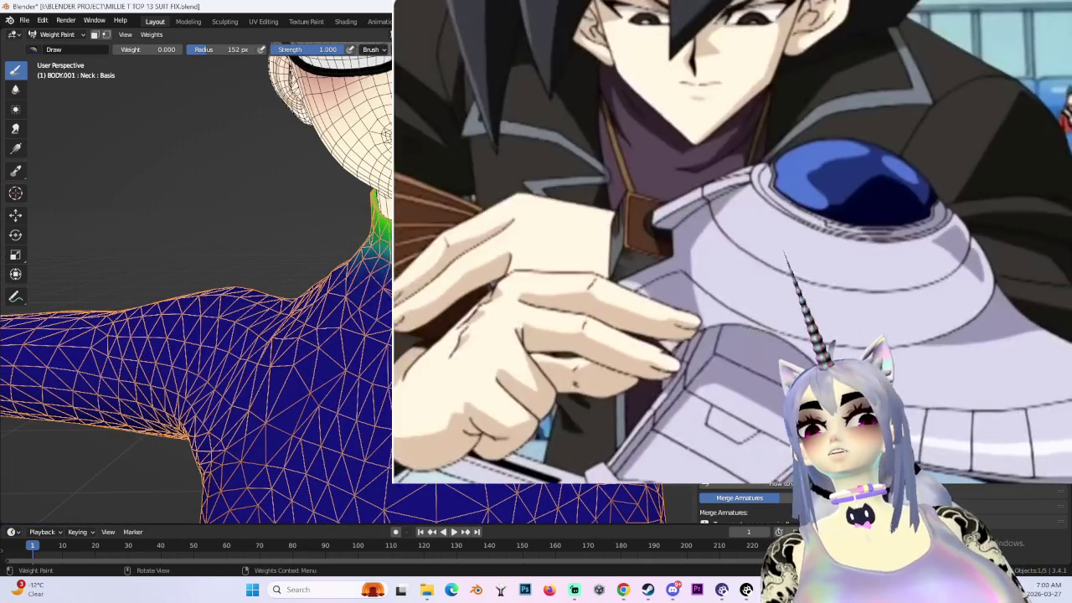
middle_drag(276, 285, 302, 277)
mouse_move(251, 251)
middle_down()
mouse_move(285, 235)
mouse_move(301, 268)
mouse_move(343, 289)
middle_up()
mouse_move(381, 251)
middle_down()
mouse_move(263, 226)
mouse_move(368, 218)
middle_up()
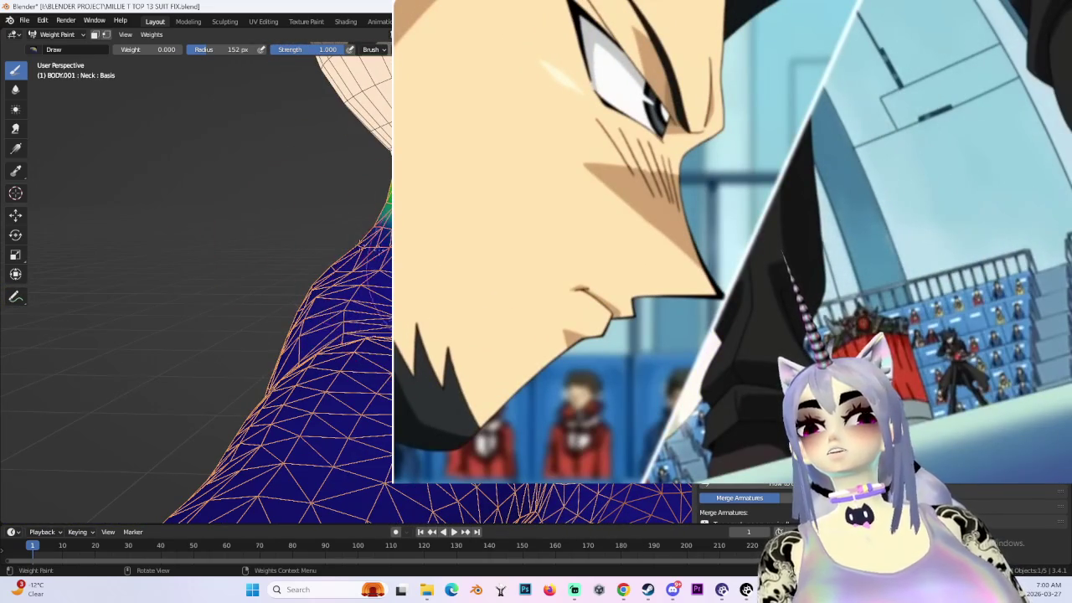
mouse_move(386, 285)
middle_down()
mouse_move(335, 268)
mouse_move(335, 252)
mouse_move(310, 255)
middle_up()
middle_drag(382, 259, 369, 227)
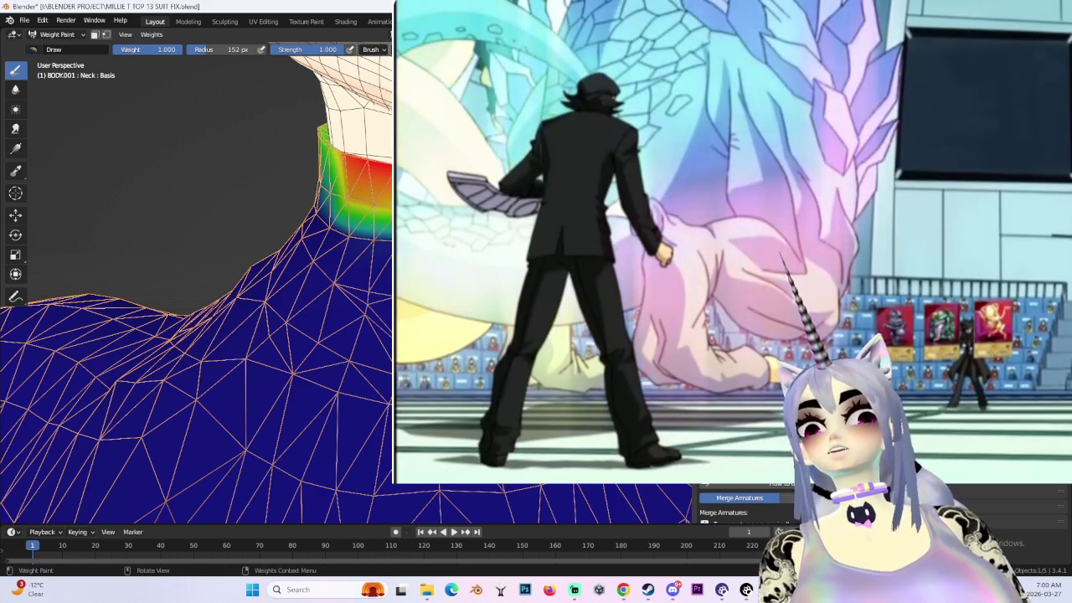
mouse_move(368, 172)
middle_down()
mouse_move(340, 188)
mouse_move(364, 180)
mouse_move(343, 201)
mouse_move(358, 230)
mouse_move(354, 189)
middle_up()
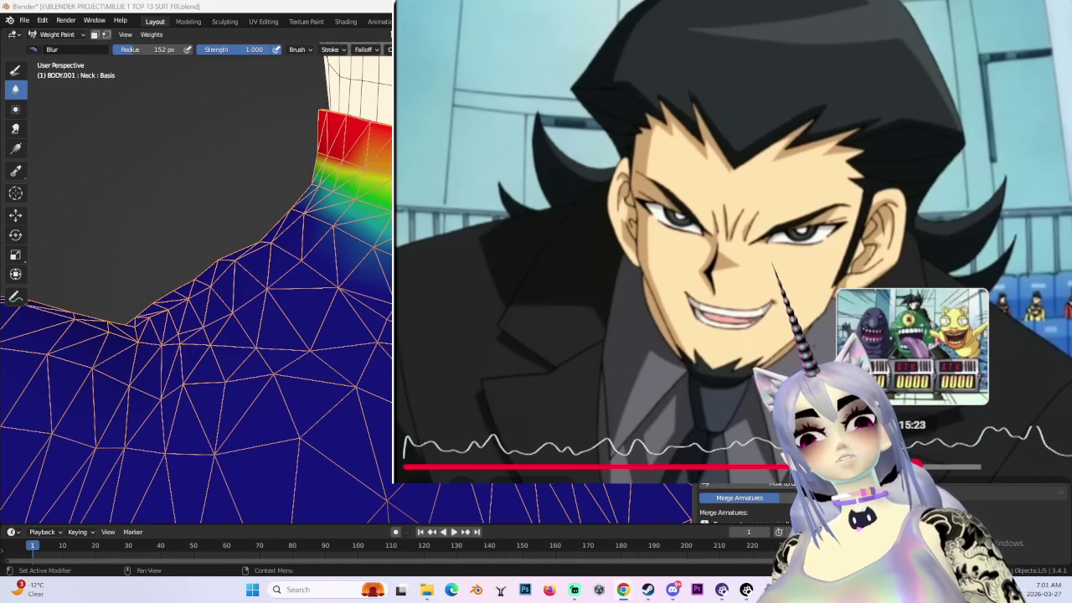
- Adjust the brush settings and orbit around the neck mesh and arm
click(913, 465)
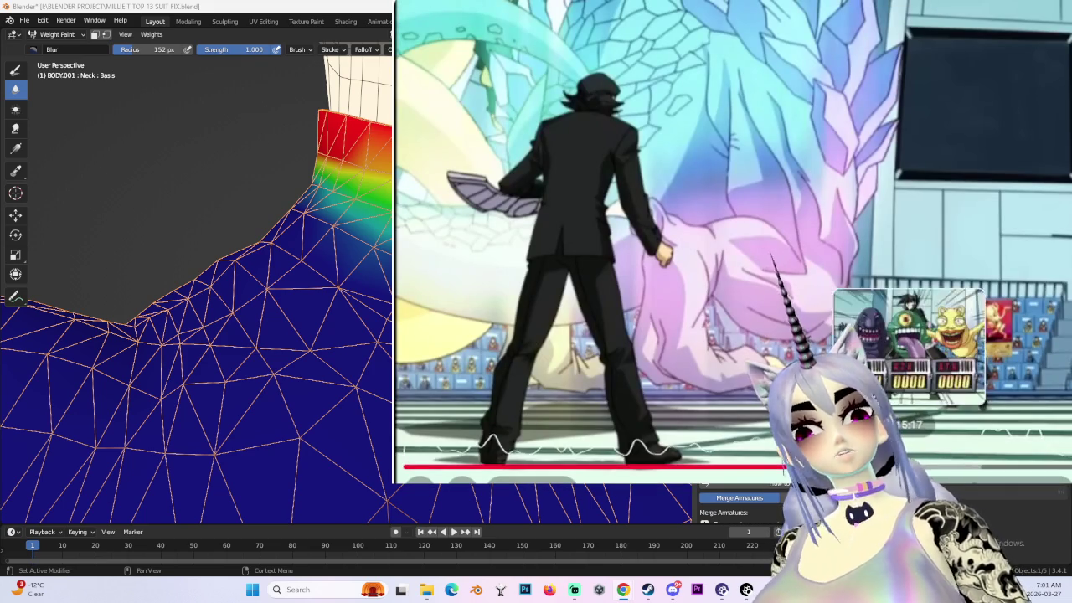
click(909, 466)
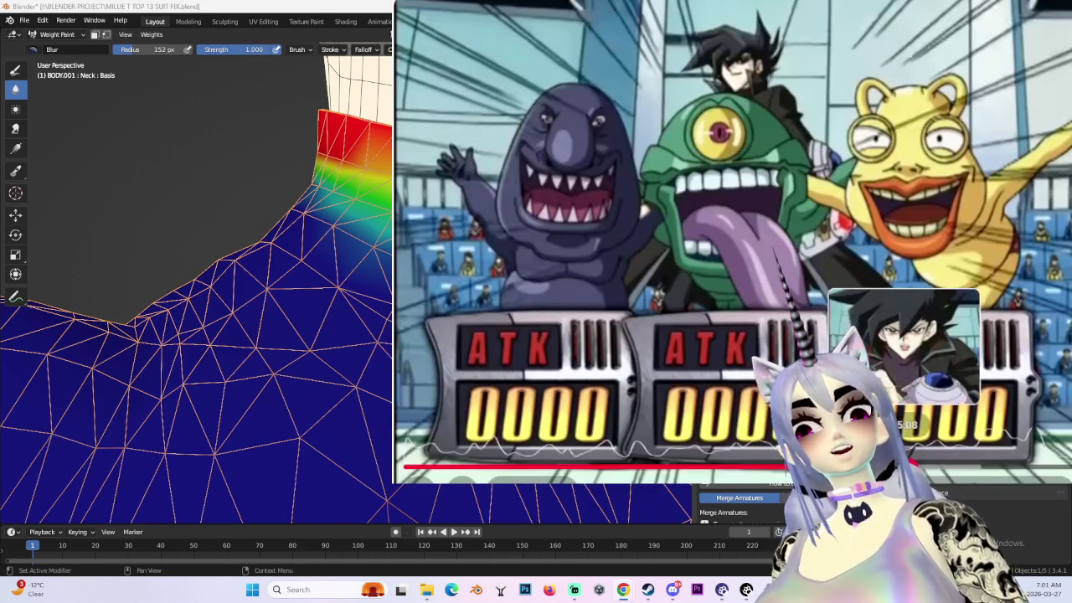
click(905, 466)
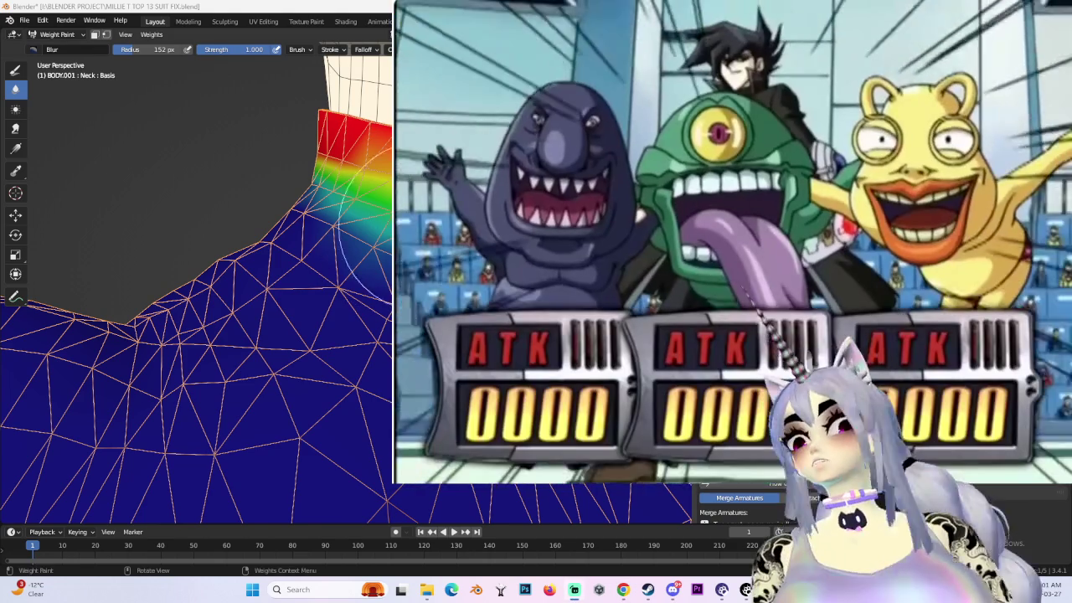
mouse_move(369, 252)
middle_down()
mouse_move(360, 277)
mouse_move(371, 298)
middle_up()
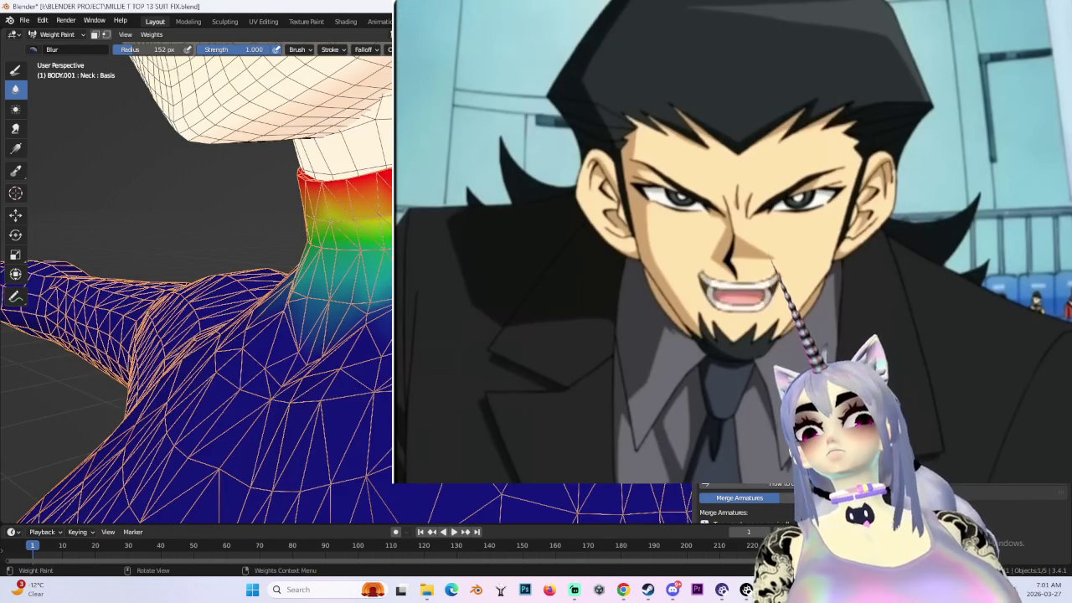
middle_drag(251, 293, 264, 335)
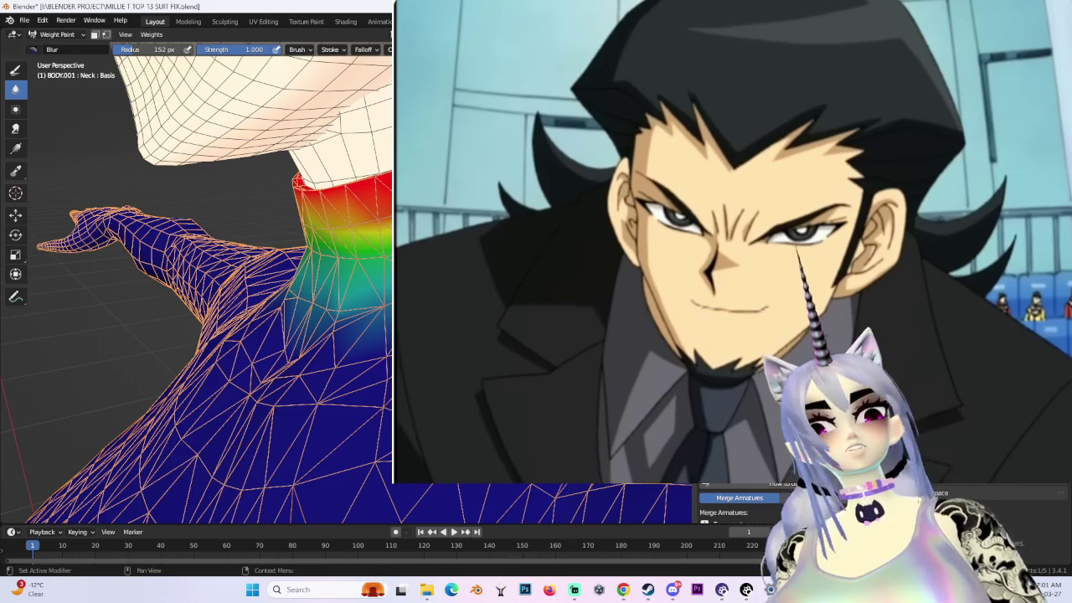
mouse_move(368, 218)
middle_down()
mouse_move(375, 184)
mouse_move(335, 243)
mouse_move(352, 276)
middle_up()
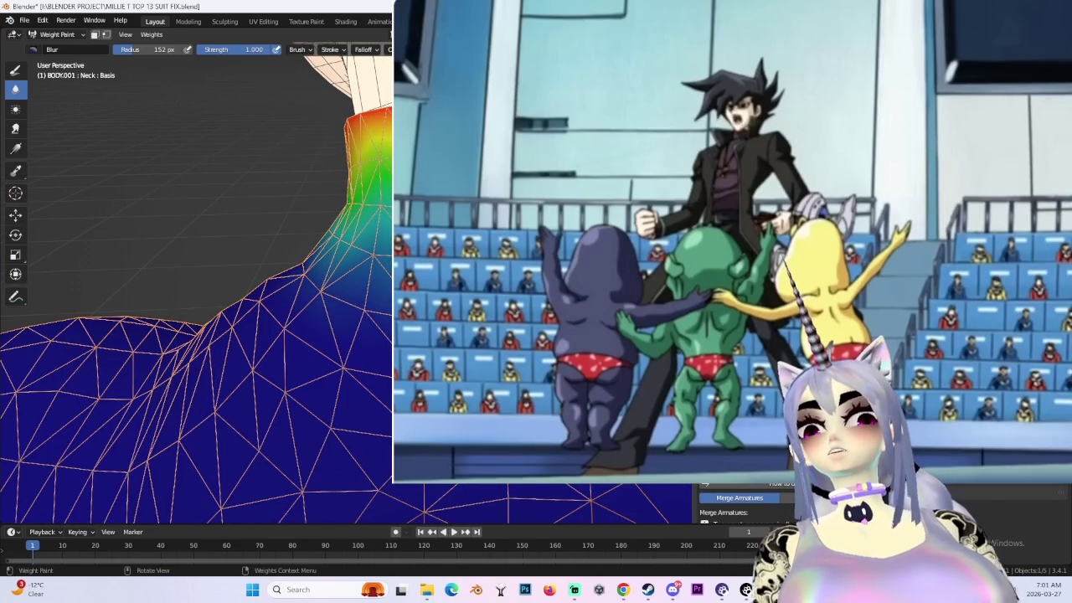
middle_drag(369, 252, 364, 260)
- Zoom in close and orbit to inspect the Neck weights at the shoulder
middle_drag(255, 243, 243, 251)
scroll(329, 358, up, 4)
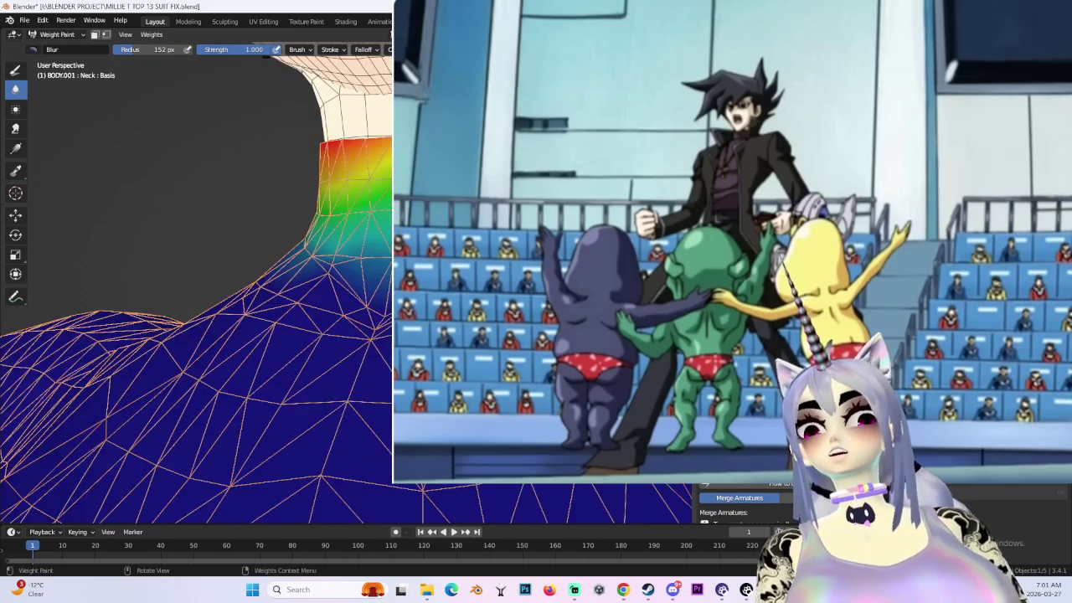
middle_drag(328, 358, 268, 285)
middle_drag(358, 261, 327, 235)
middle_drag(251, 293, 235, 276)
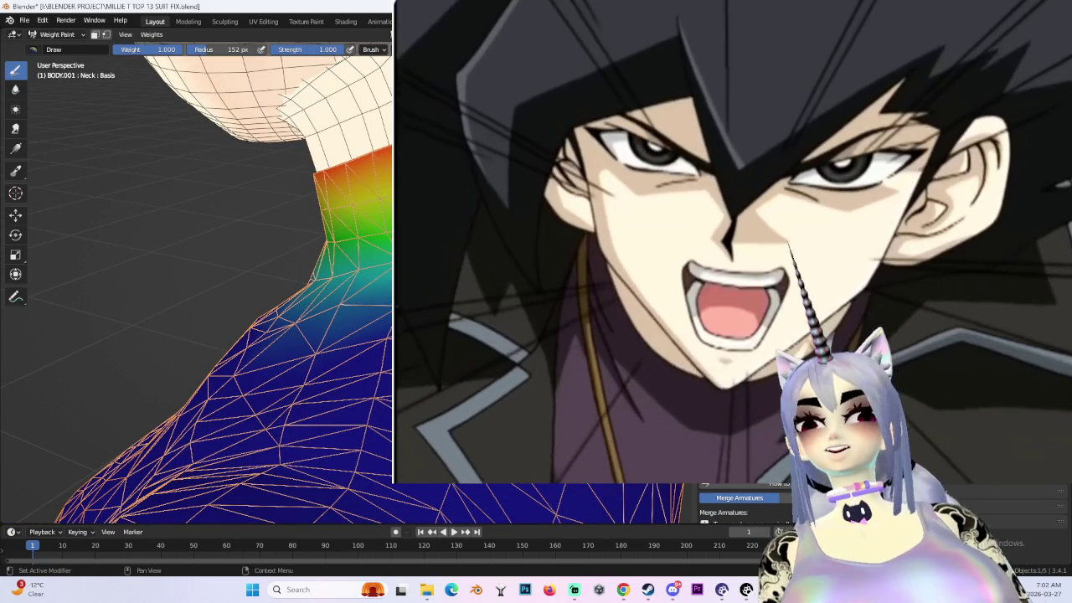
middle_drag(209, 293, 235, 280)
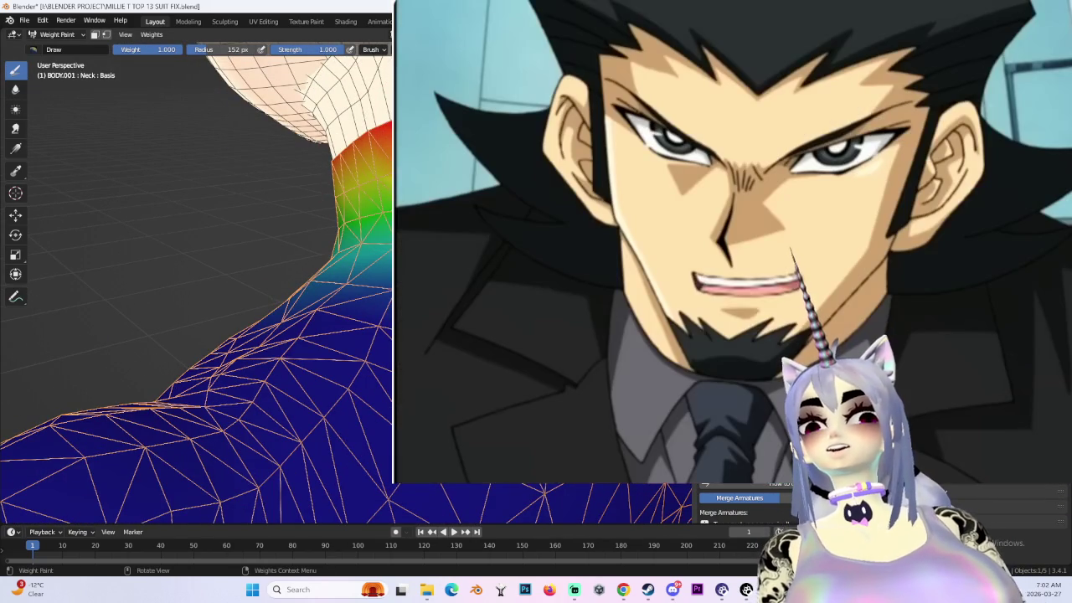
mouse_move(347, 108)
middle_down()
mouse_move(319, 134)
mouse_move(369, 125)
mouse_move(379, 139)
mouse_move(339, 201)
mouse_move(52, 111)
middle_up()
- Use the Blur brush to smooth the Neck weight gradient across the neck–shoulder transition
click(14, 89)
middle_drag(168, 210, 240, 224)
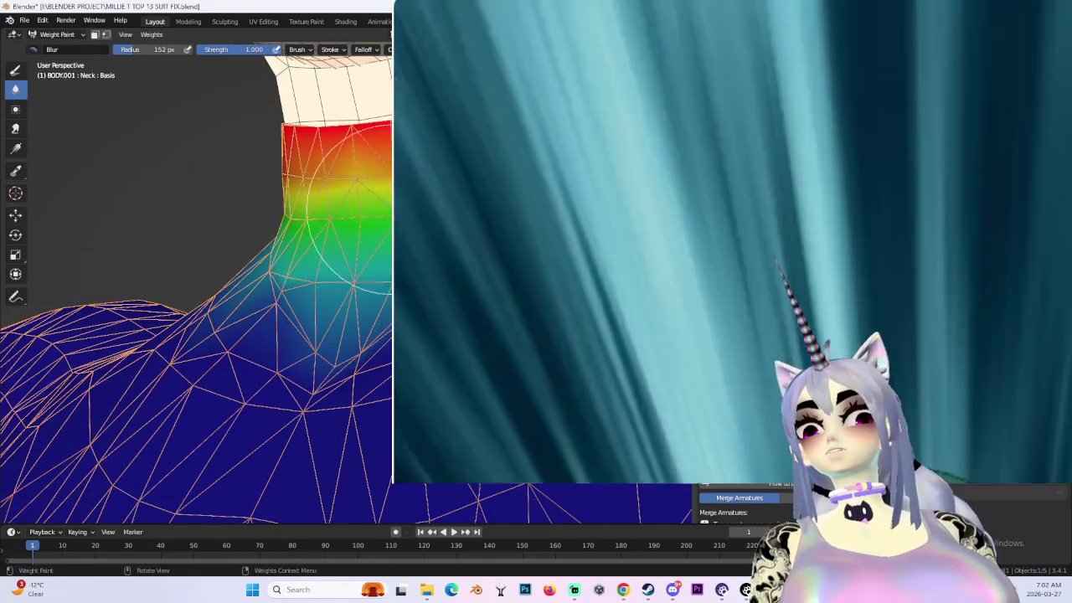
middle_drag(352, 210, 277, 180)
mouse_move(351, 151)
middle_down()
mouse_move(390, 165)
mouse_move(361, 168)
mouse_move(377, 176)
middle_up()
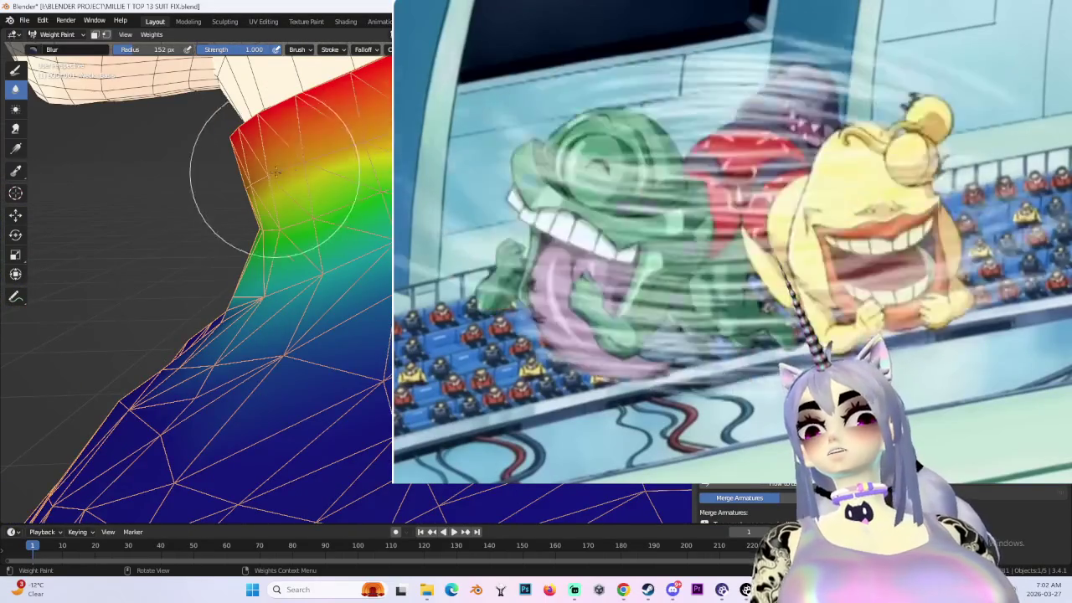
middle_drag(275, 172, 431, 159)
middle_drag(352, 170, 381, 201)
mouse_move(390, 272)
middle_down()
mouse_move(418, 251)
mouse_move(394, 239)
middle_up()
- Zoom out and switch to Pose Mode to test the neck weights
scroll(335, 306, down, 2)
scroll(335, 305, down, 2)
scroll(335, 306, down, 2)
scroll(335, 305, down, 2)
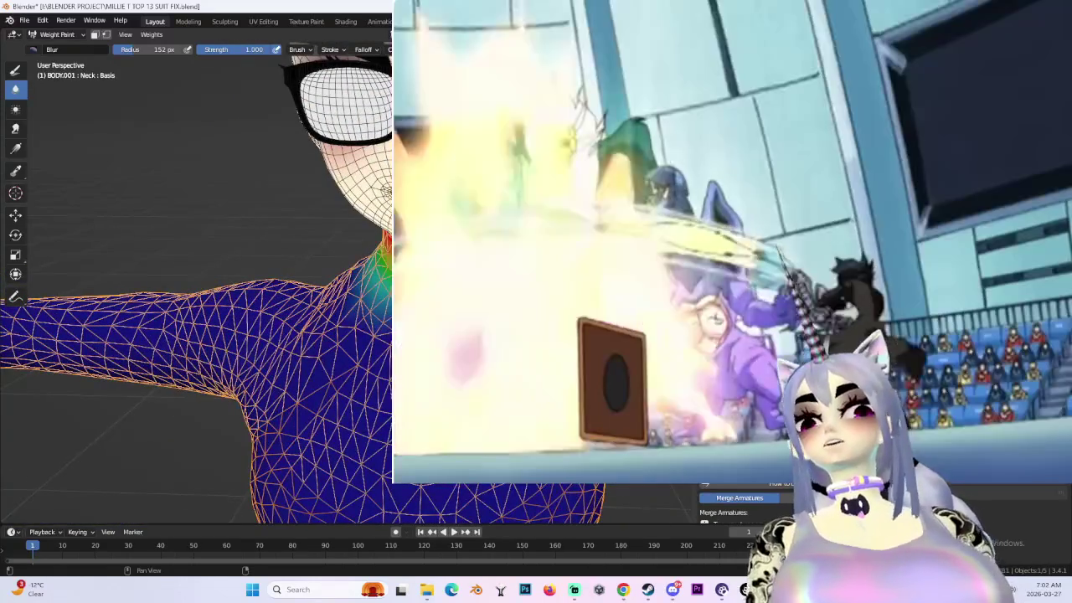
key(ctrl+Tab)
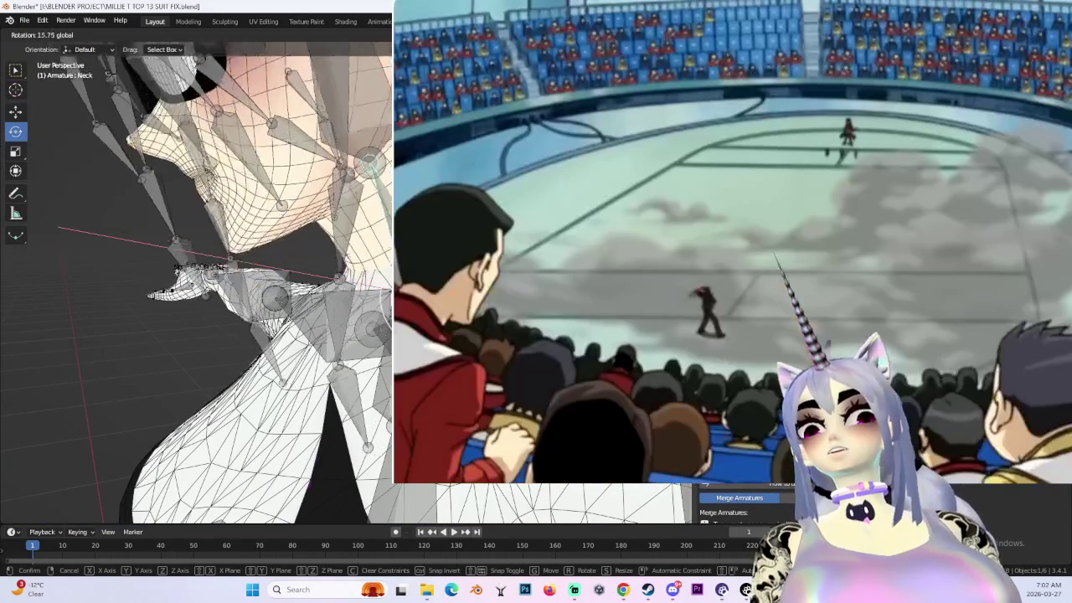
- Confirm the Neck bone test rotation and return to Object Mode
key(Return)
middle_drag(201, 293, 251, 276)
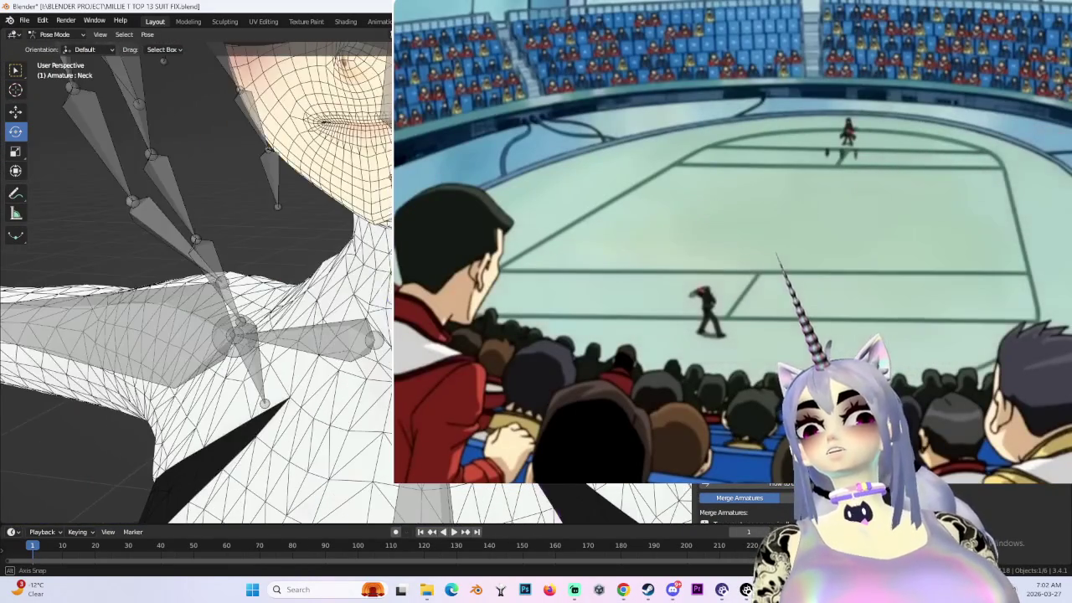
click(62, 47)
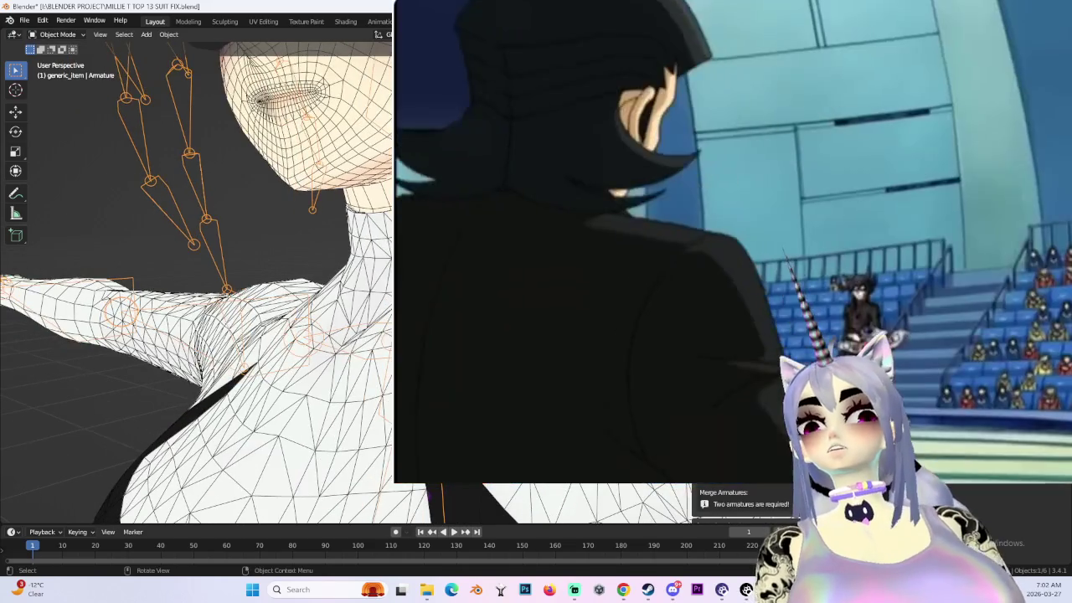
shift+middle_drag(201, 293, 209, 306)
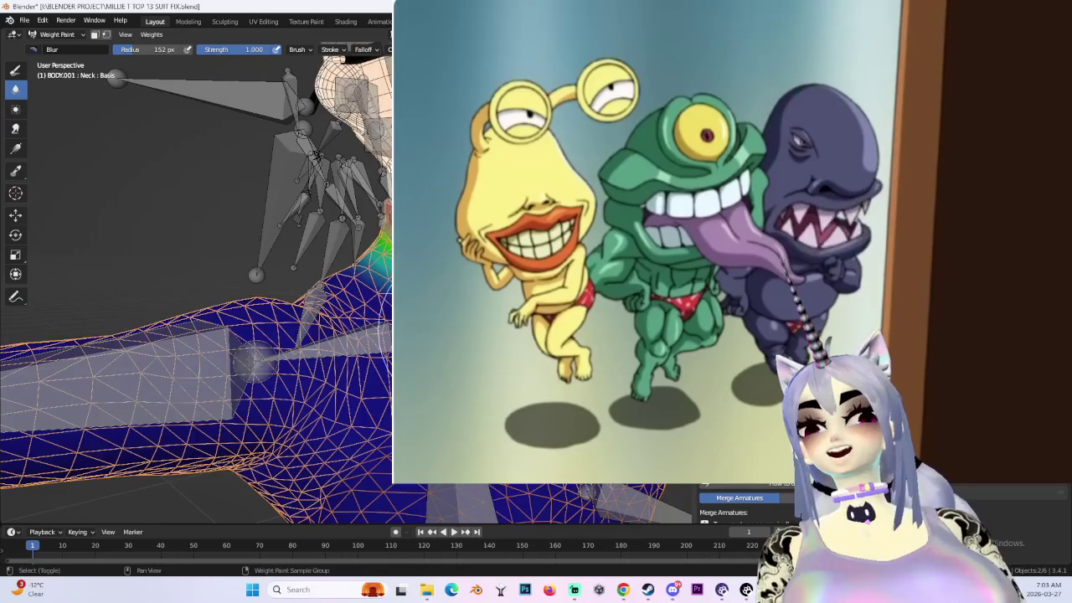
- Pan and orbit around the chest, shoulder and arm to review the Chest group weights
shift+middle_drag(201, 352, 213, 276)
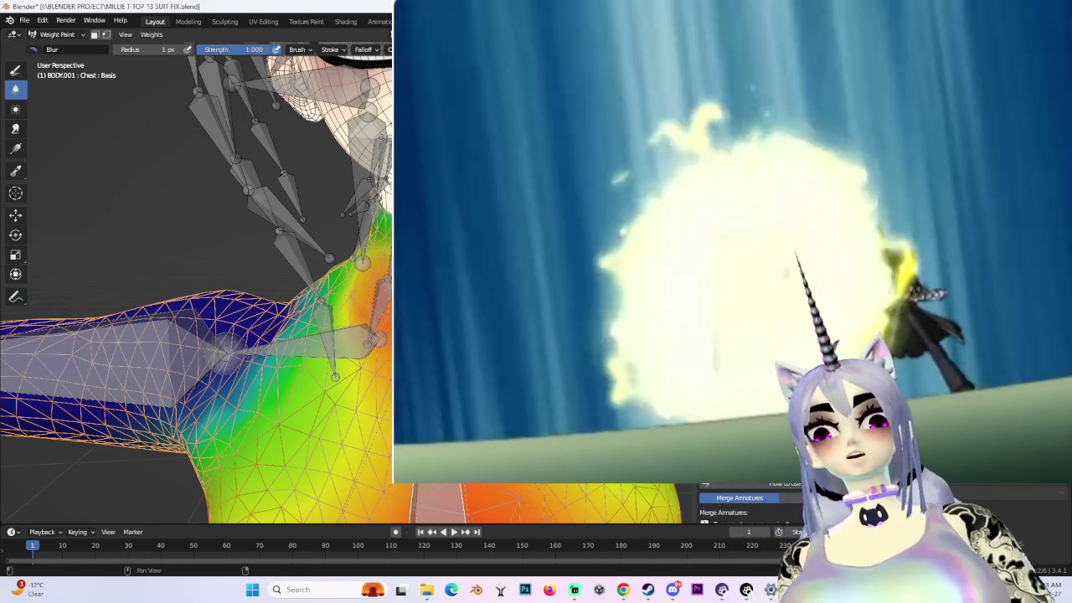
middle_drag(201, 318, 344, 243)
middle_drag(33, 77, 50, 83)
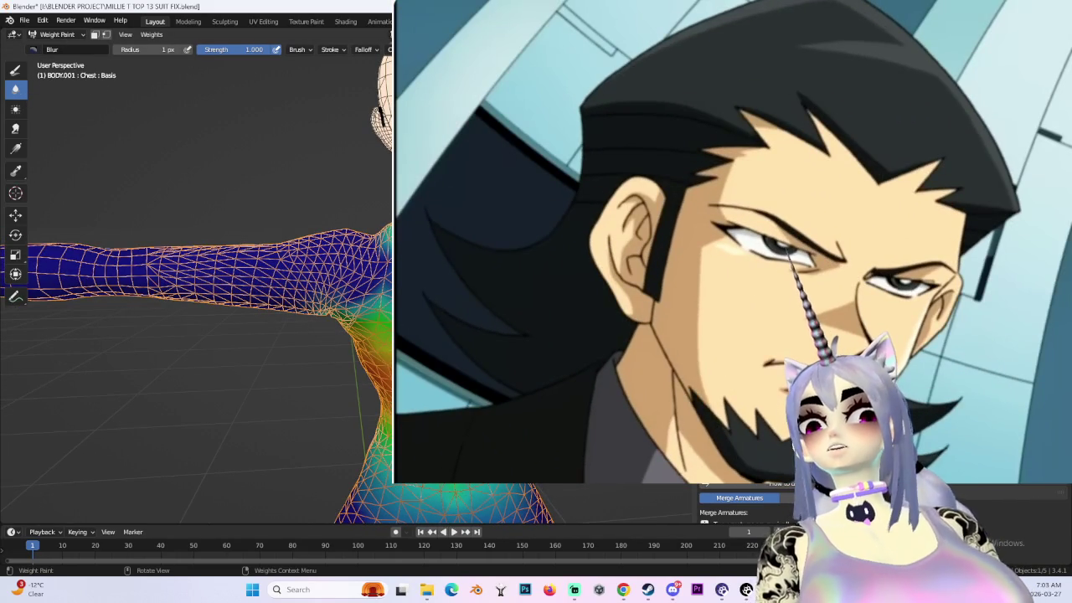
mouse_move(209, 335)
middle_down()
mouse_move(226, 326)
mouse_move(227, 285)
mouse_move(242, 276)
mouse_move(218, 289)
mouse_move(227, 285)
middle_up()
scroll(210, 293, down, 3)
scroll(210, 293, up, 3)
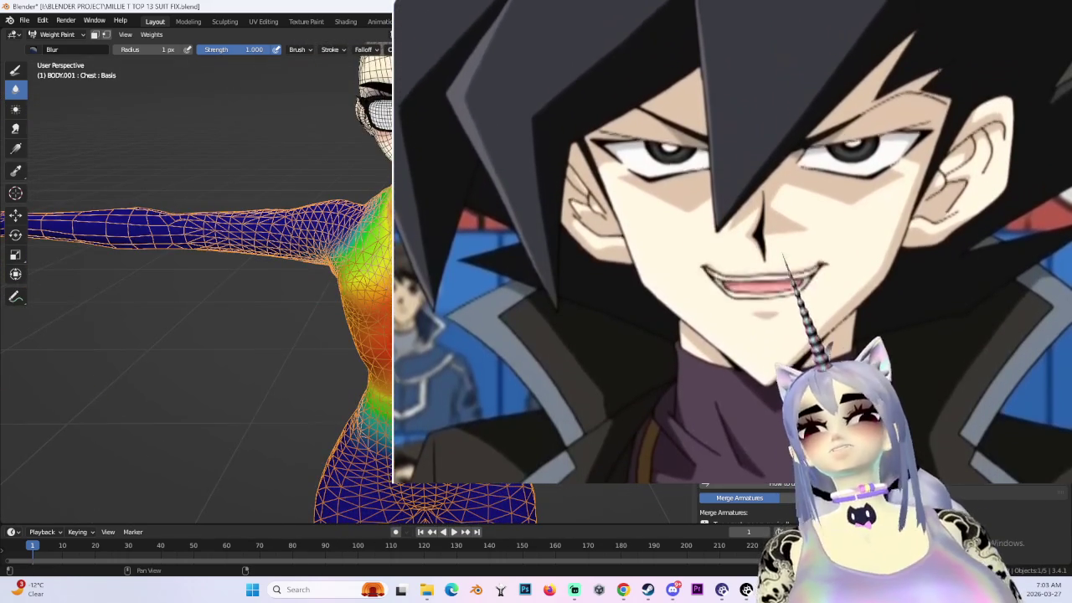
click(57, 34)
- Select BODY.001 in Object Mode and put it back into Weight Paint mode
click(68, 52)
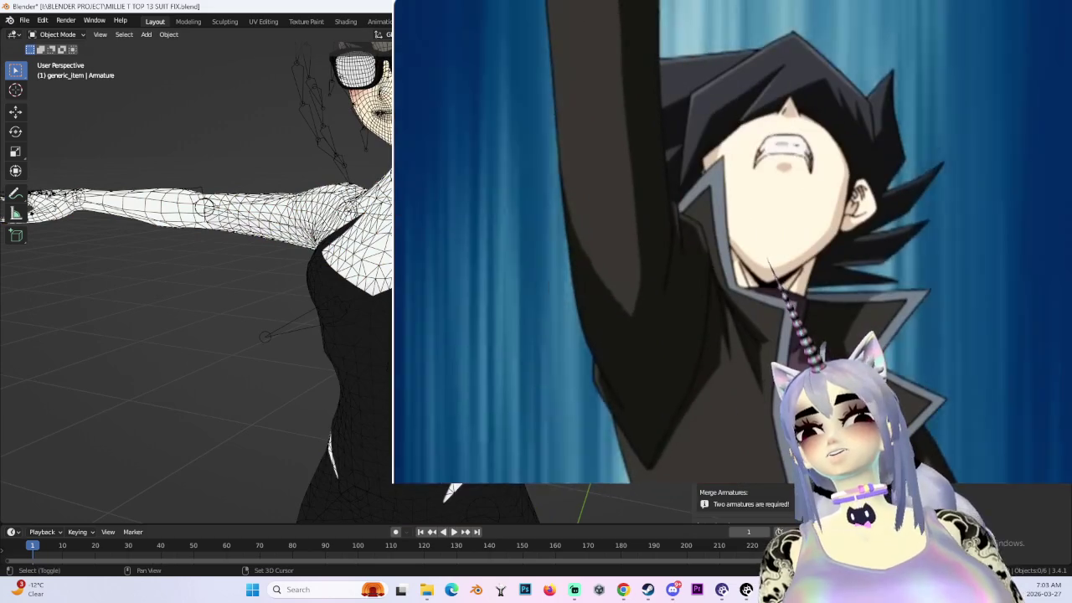
click(344, 361)
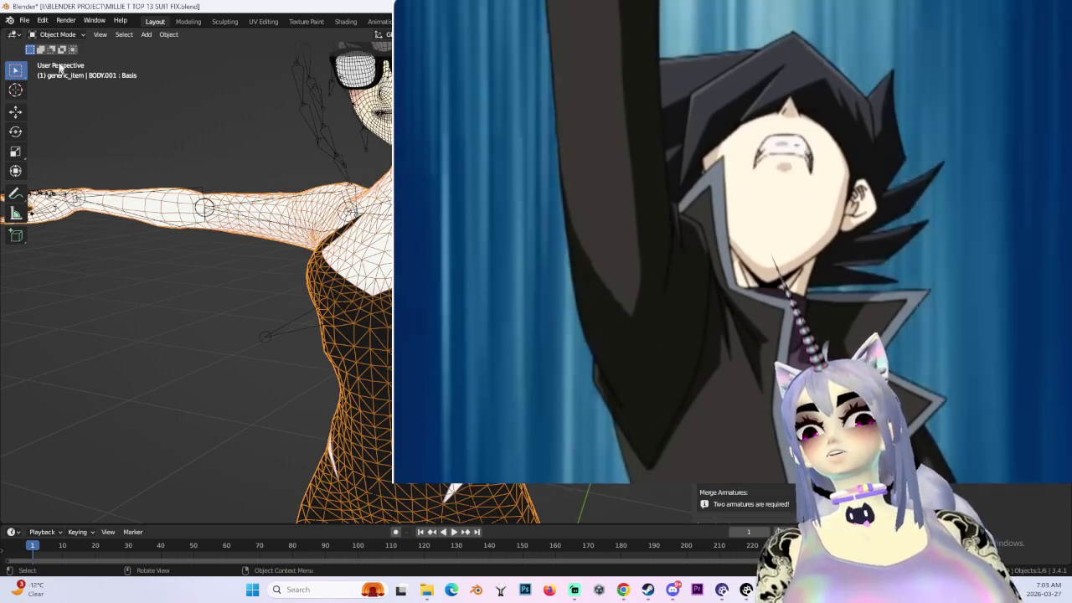
click(57, 34)
click(63, 96)
scroll(197, 276, up, 2)
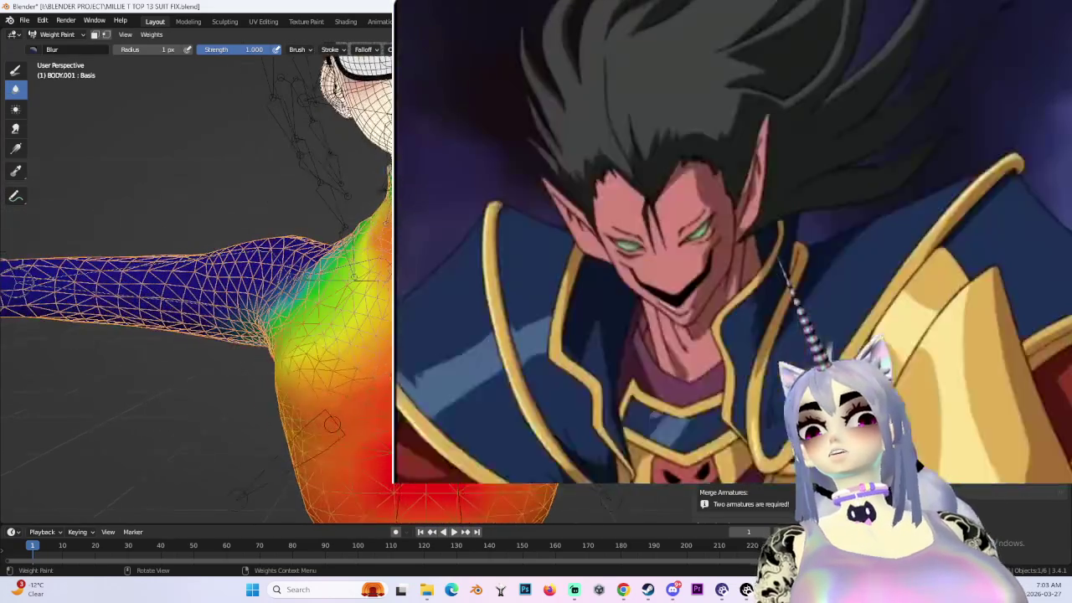
scroll(343, 385, up, 2)
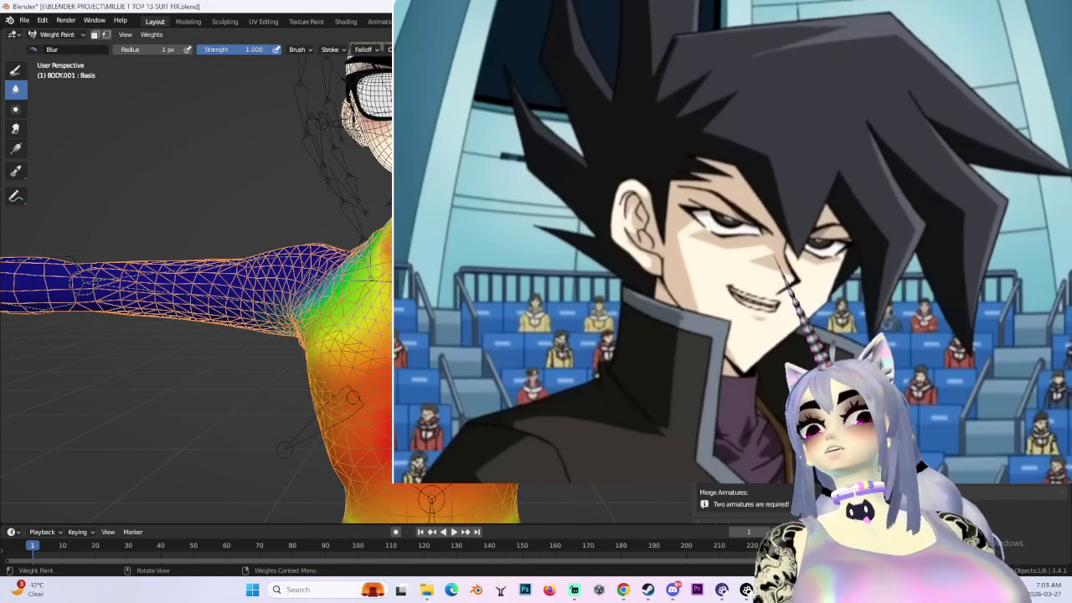
- Set the paint weight to 0, enlarge the brush, and paint over the arm and shoulder
middle_drag(354, 398, 344, 385)
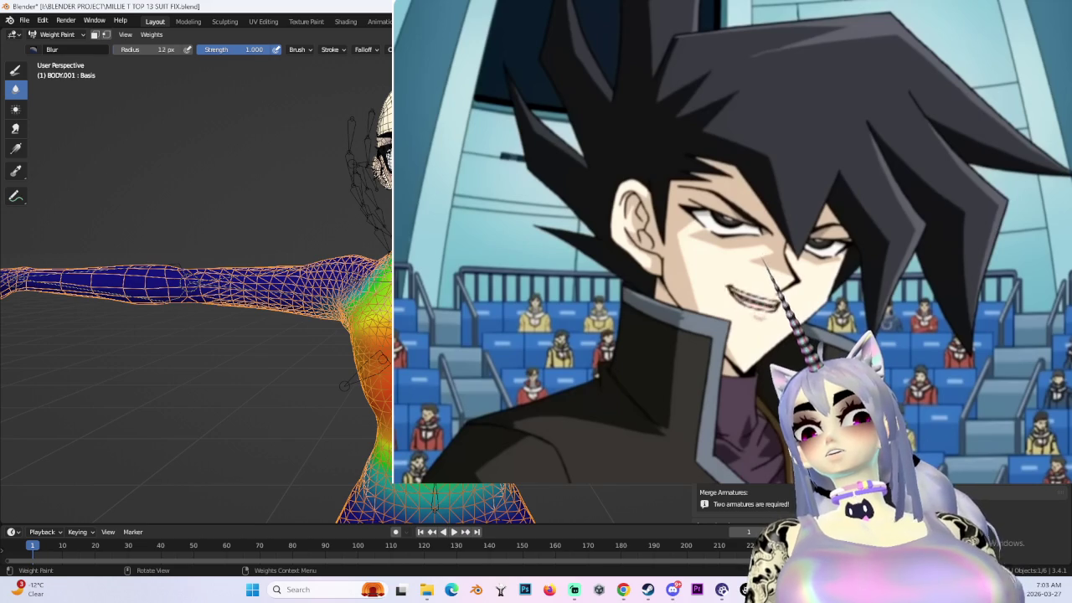
middle_drag(345, 385, 354, 398)
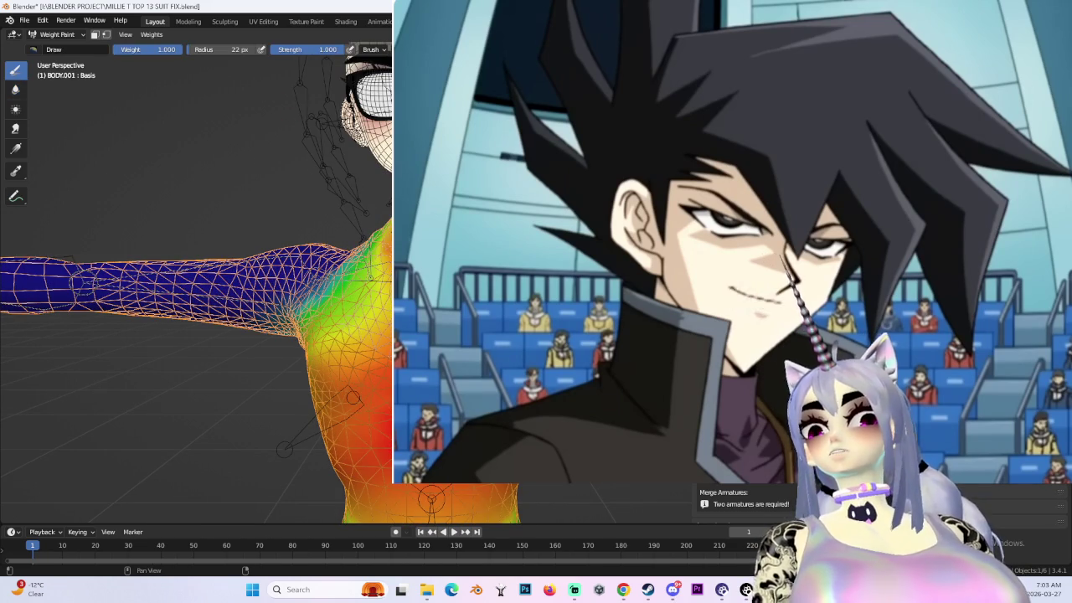
key(ctrl+BackSpace)
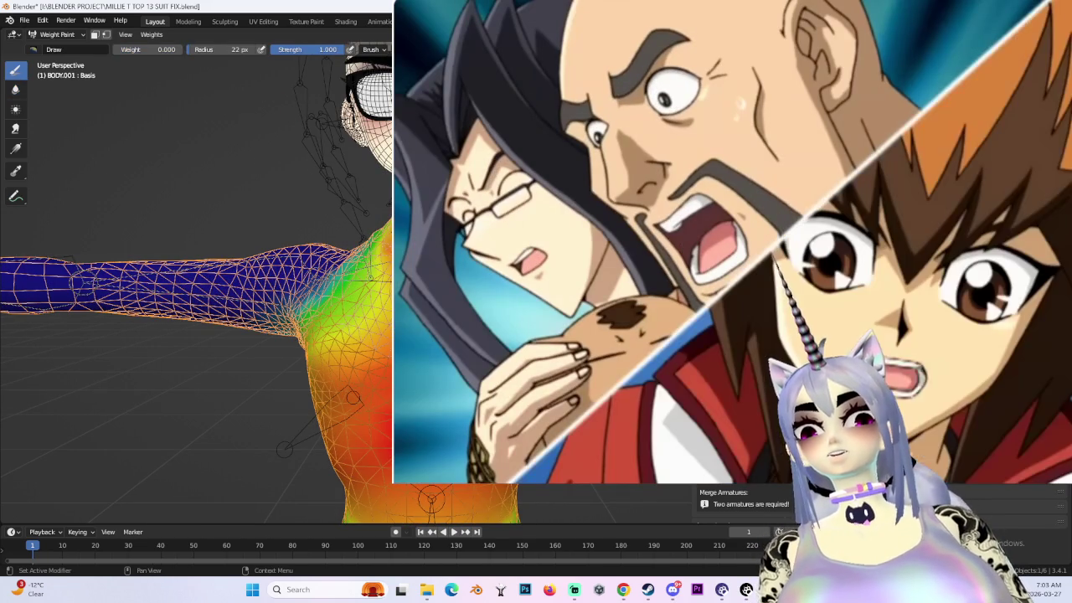
key(bracketright)
key(bracketright)
key(bracketright)
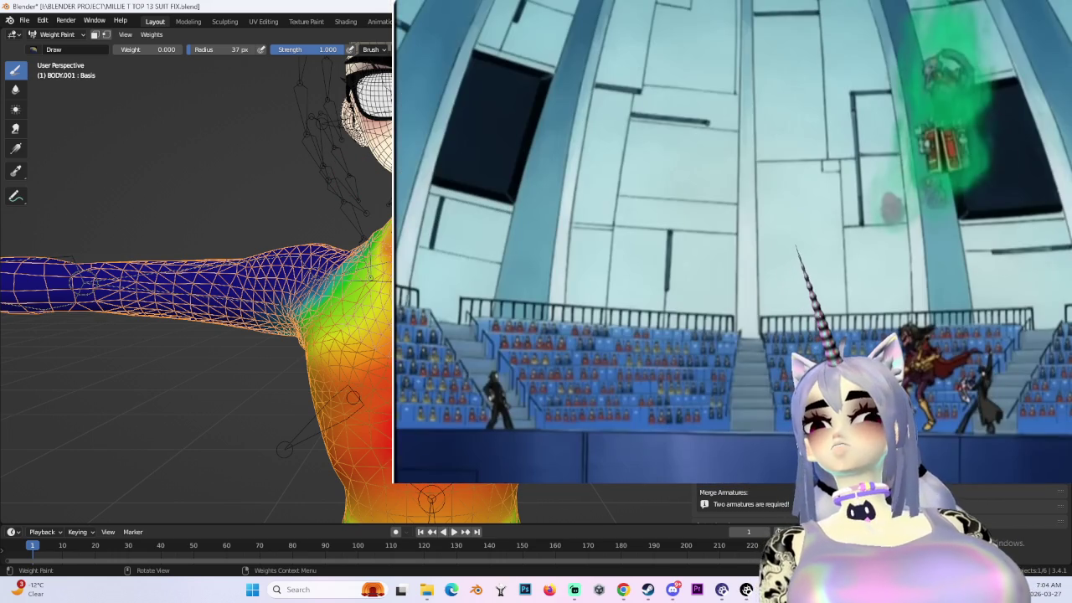
key(KP_1)
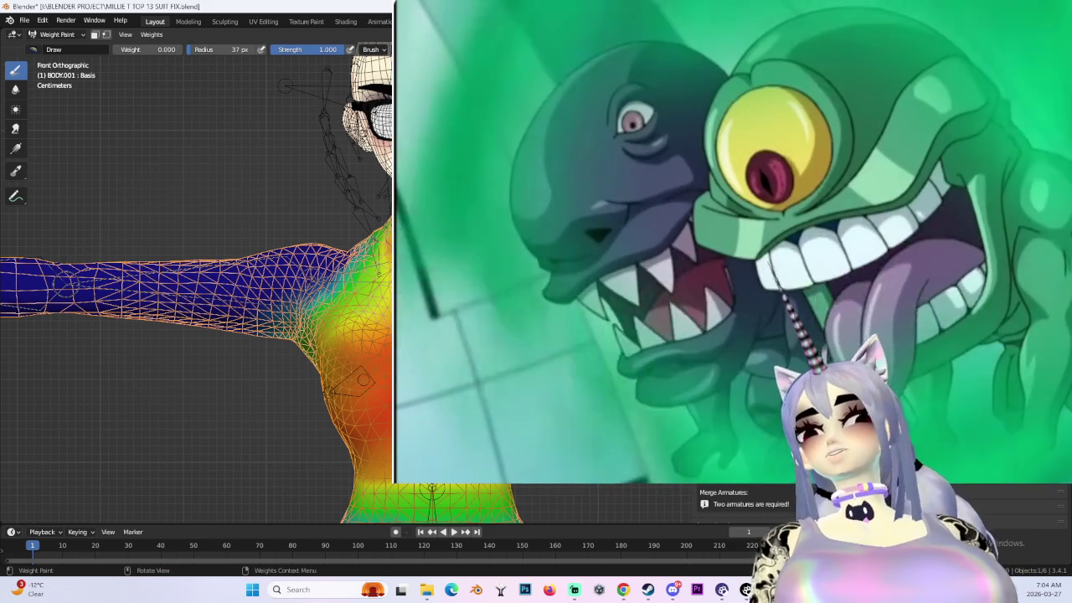
shift+middle_drag(197, 285, 206, 327)
scroll(197, 285, up, 3)
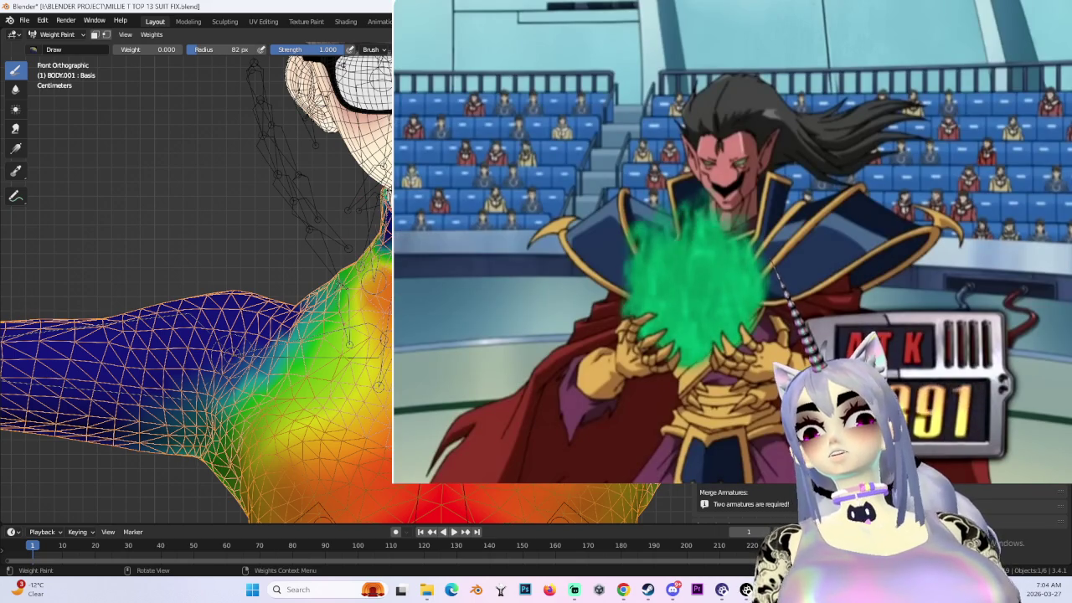
middle_drag(347, 283, 394, 269)
middle_drag(251, 293, 318, 260)
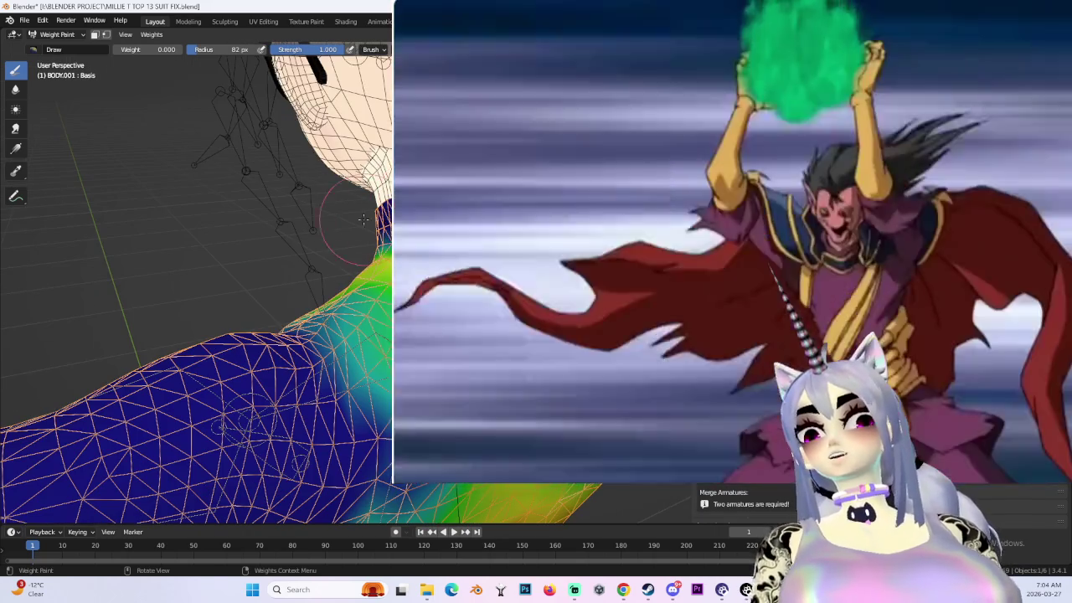
middle_drag(363, 219, 368, 251)
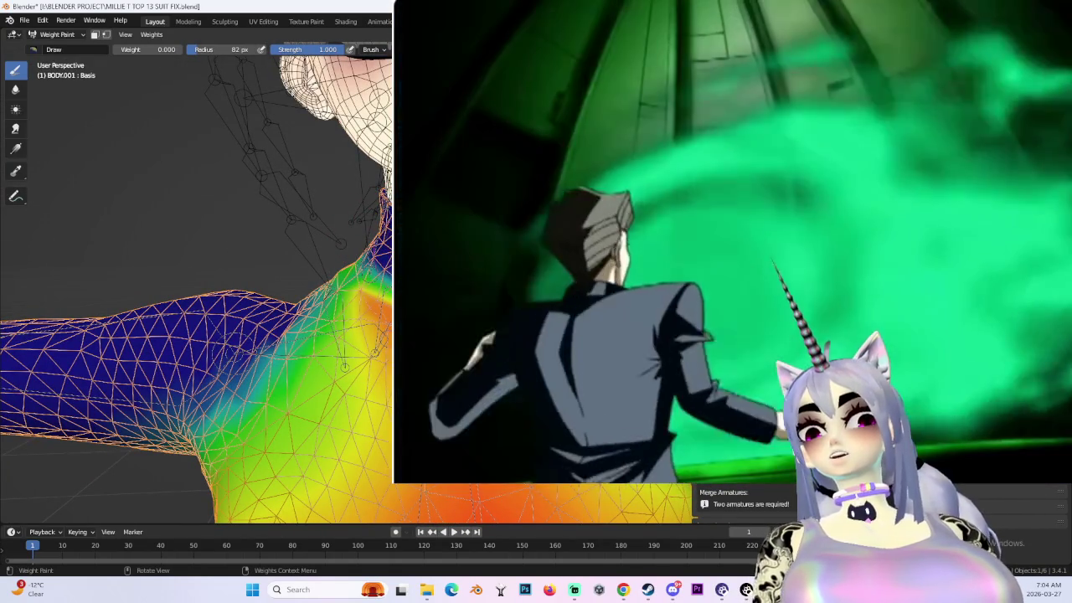
mouse_move(344, 365)
middle_down()
mouse_move(365, 452)
mouse_move(254, 159)
middle_up()
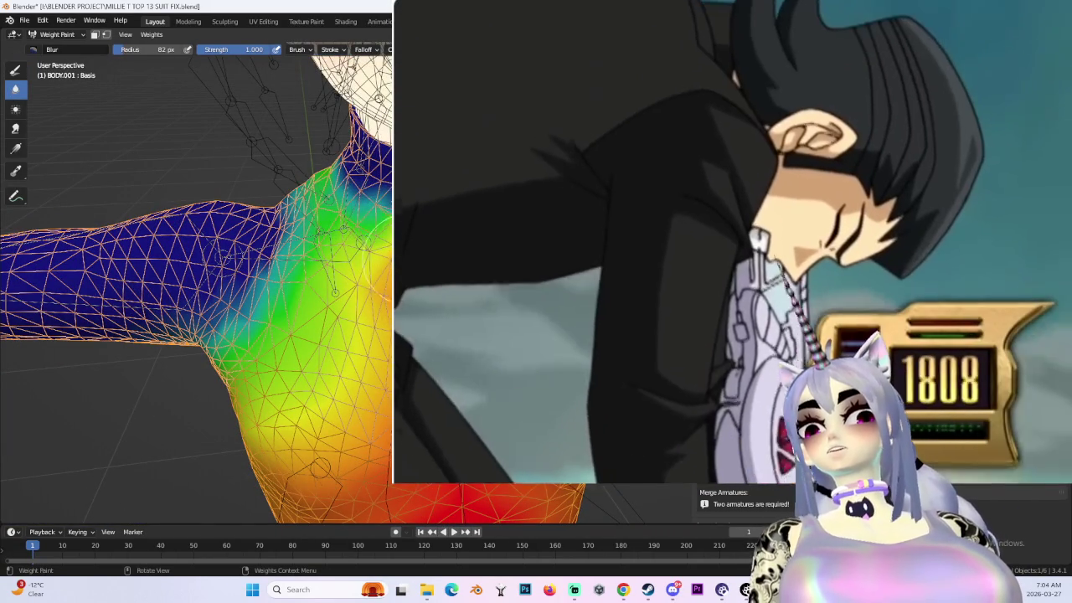
- Blur the shoulder and chest weights, orbiting to check the gradient, then enter Pose Mode
middle_drag(320, 467, 347, 163)
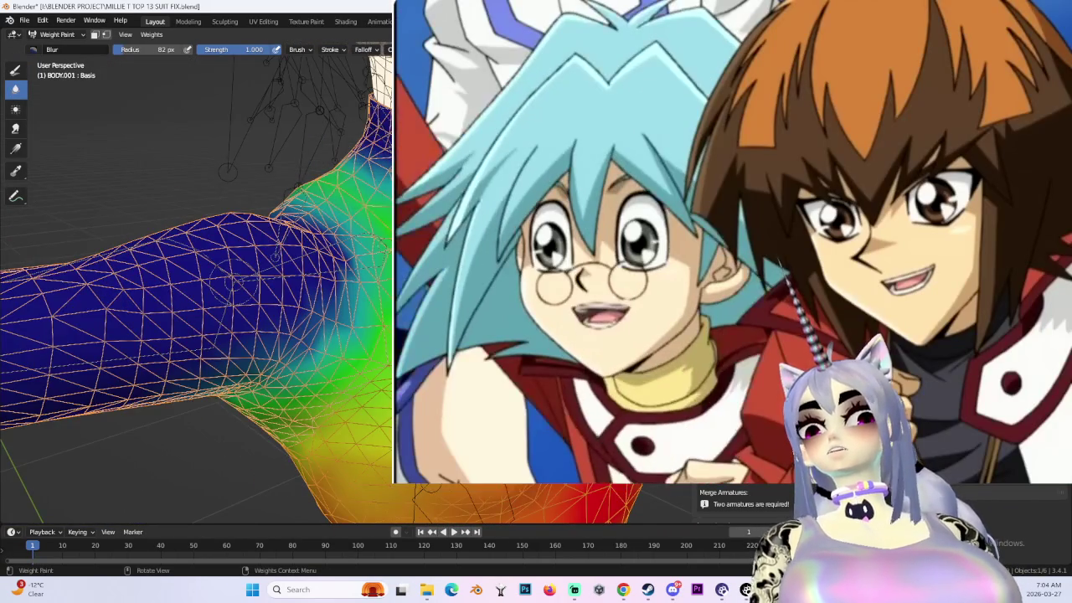
mouse_move(238, 283)
middle_down()
mouse_move(302, 167)
mouse_move(138, 244)
mouse_move(389, 51)
middle_up()
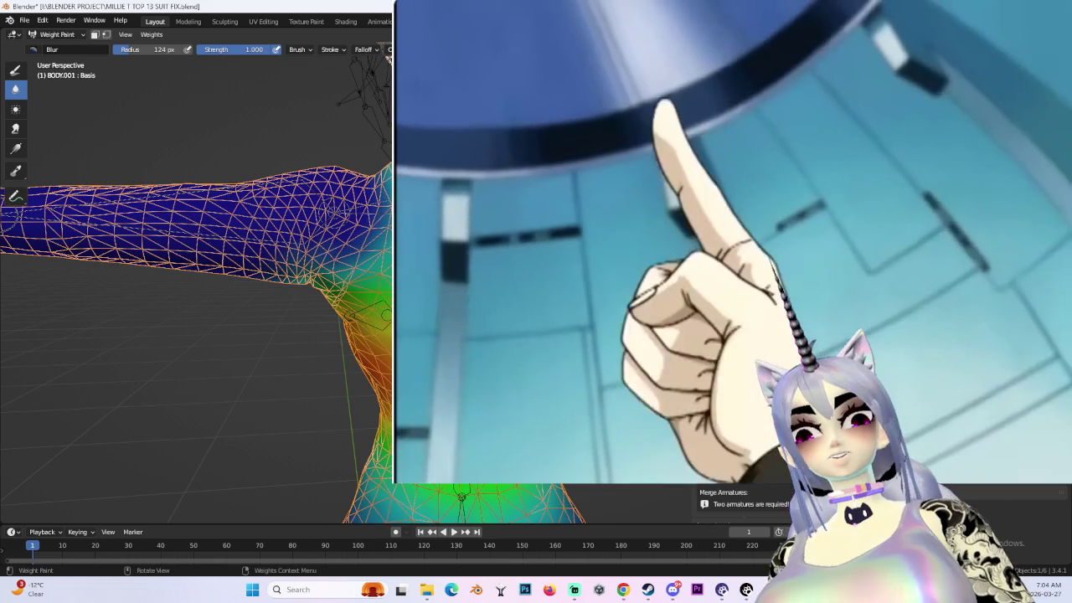
mouse_move(389, 50)
middle_down()
mouse_move(359, 204)
mouse_move(382, 322)
mouse_move(372, 402)
mouse_move(380, 234)
middle_up()
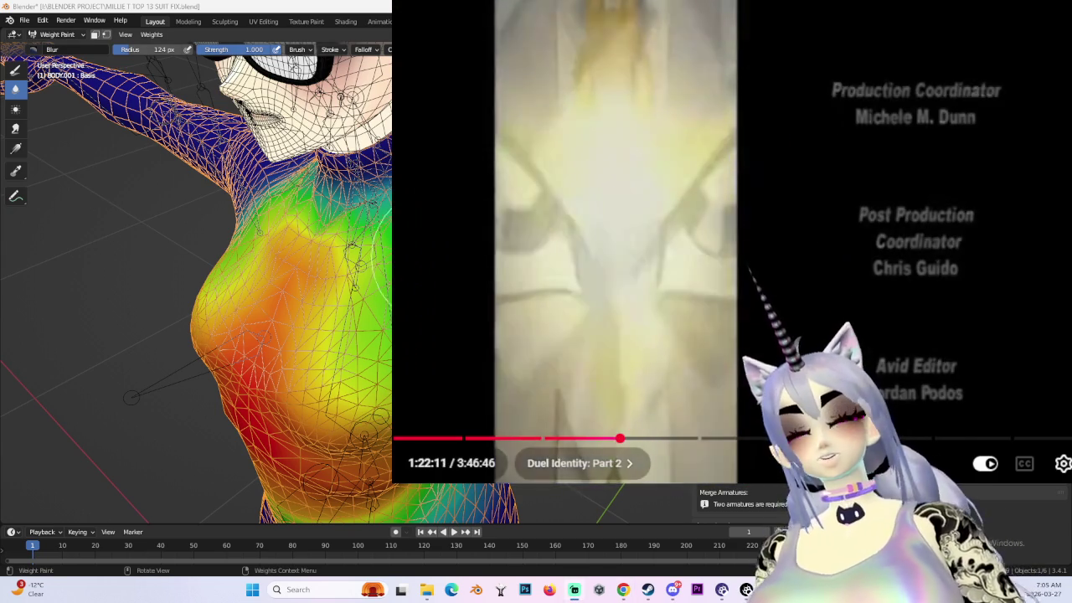
middle_drag(251, 251, 352, 234)
mouse_move(251, 251)
middle_down()
mouse_move(318, 251)
mouse_move(351, 318)
mouse_move(394, 360)
mouse_move(355, 331)
mouse_move(377, 314)
mouse_move(352, 301)
middle_up()
key(ctrl+Tab)
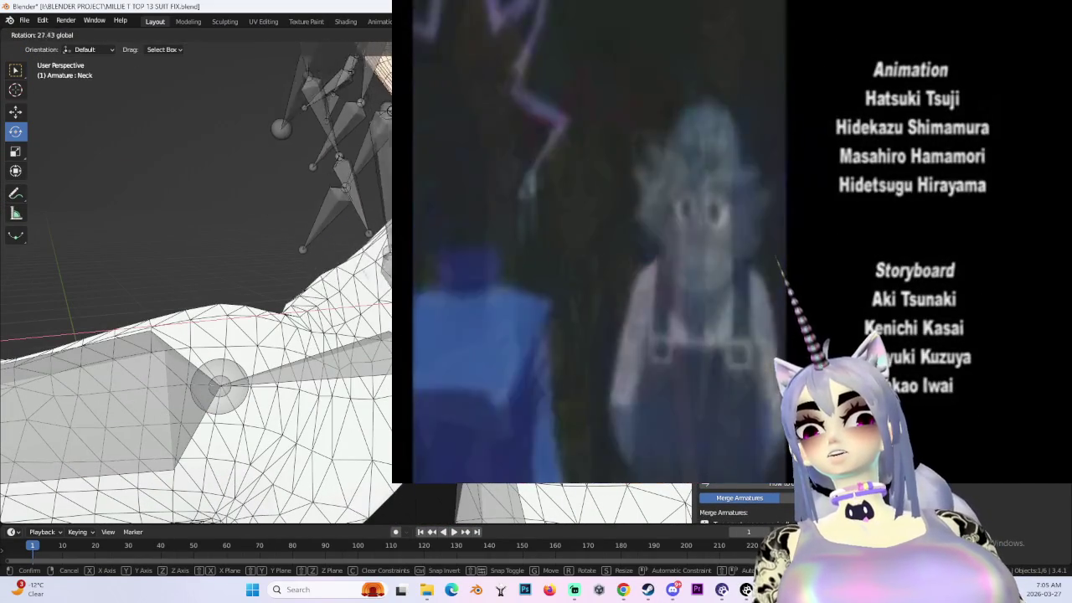
- Finish the Neck bone test rotation, attempt Merge Armatures, and switch to side view
key(Return)
middle_drag(352, 301, 289, 304)
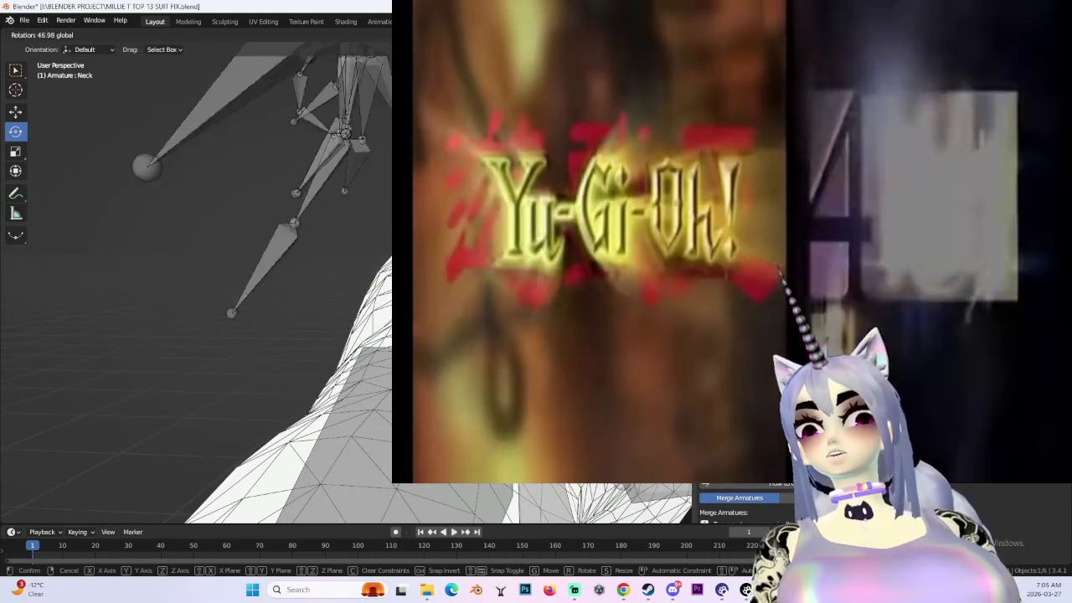
key(Return)
mouse_move(289, 304)
middle_down()
mouse_move(260, 306)
mouse_move(247, 326)
mouse_move(376, 277)
middle_up()
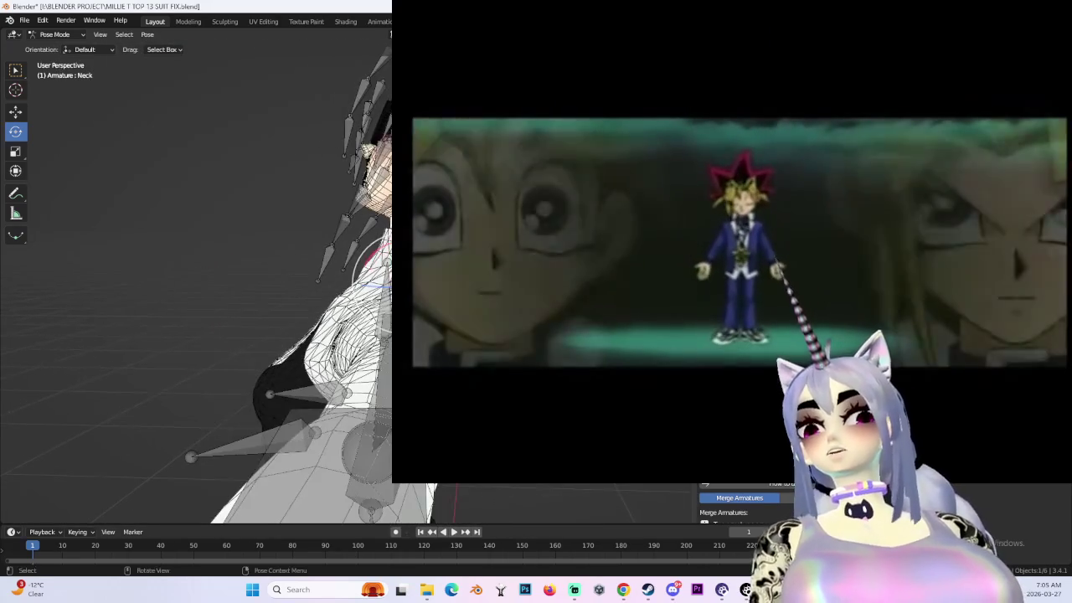
click(739, 497)
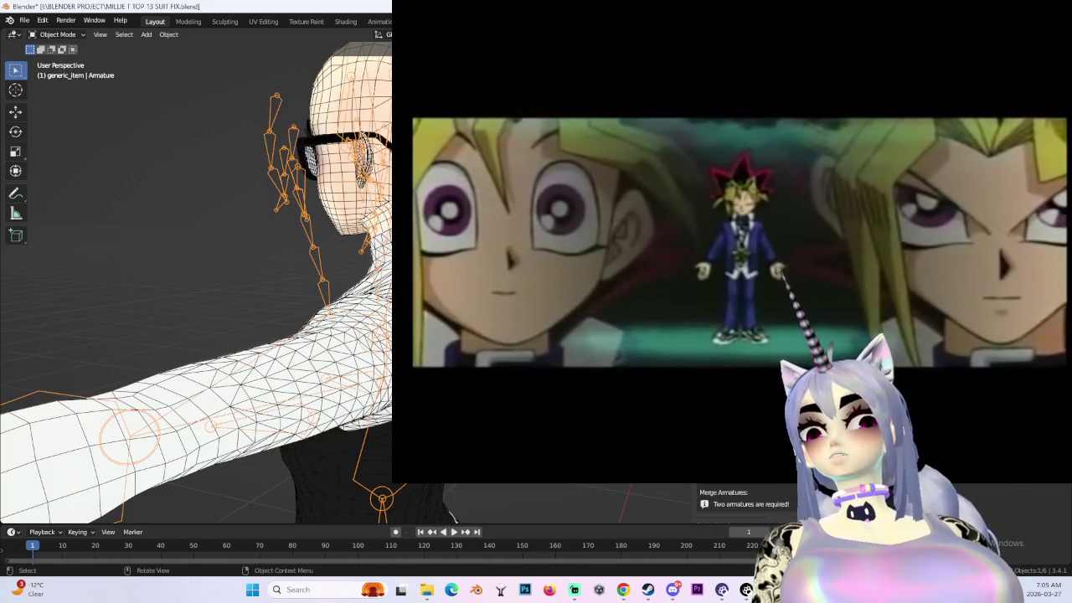
key(KP_3)
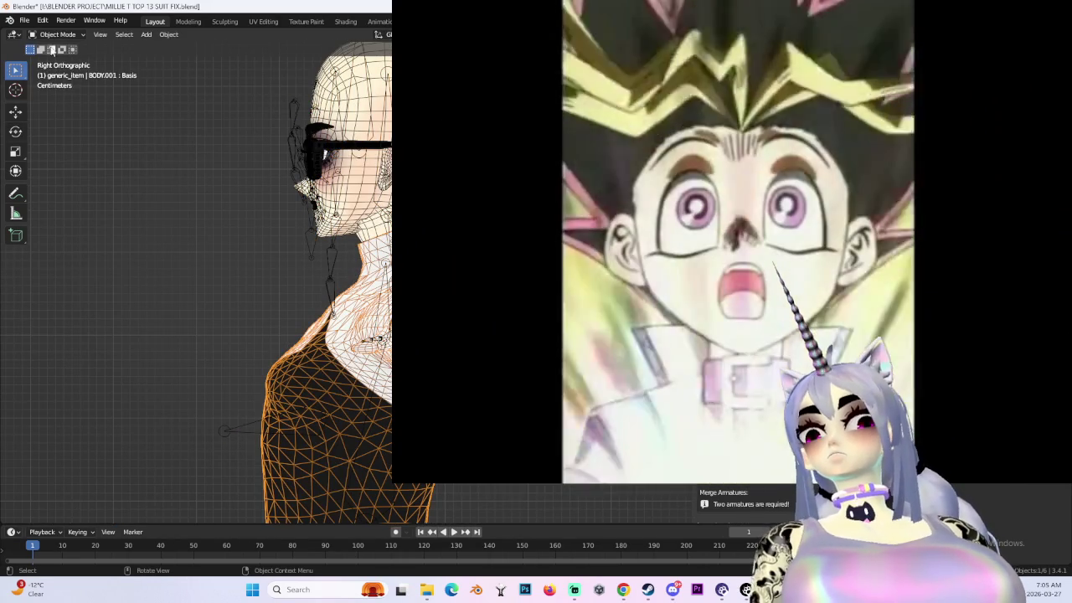
- Switch BODY.001 to Sculpt Mode and orbit to an angled view of the arm
click(56, 34)
click(51, 67)
mouse_move(291, 385)
middle_down()
mouse_move(319, 380)
mouse_move(306, 365)
mouse_move(282, 400)
middle_up()
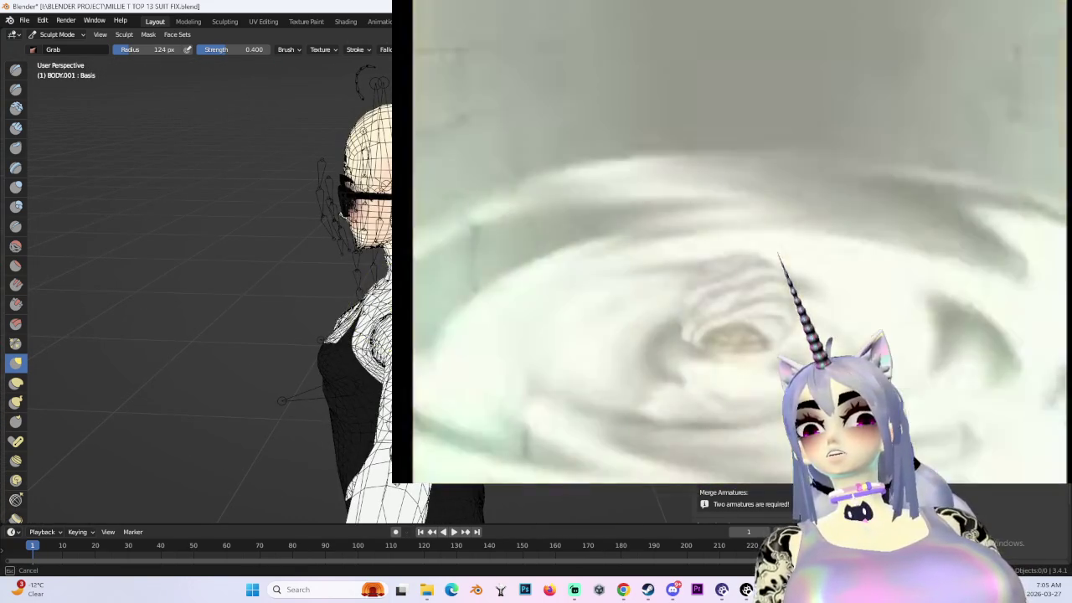
middle_drag(282, 400, 457, 486)
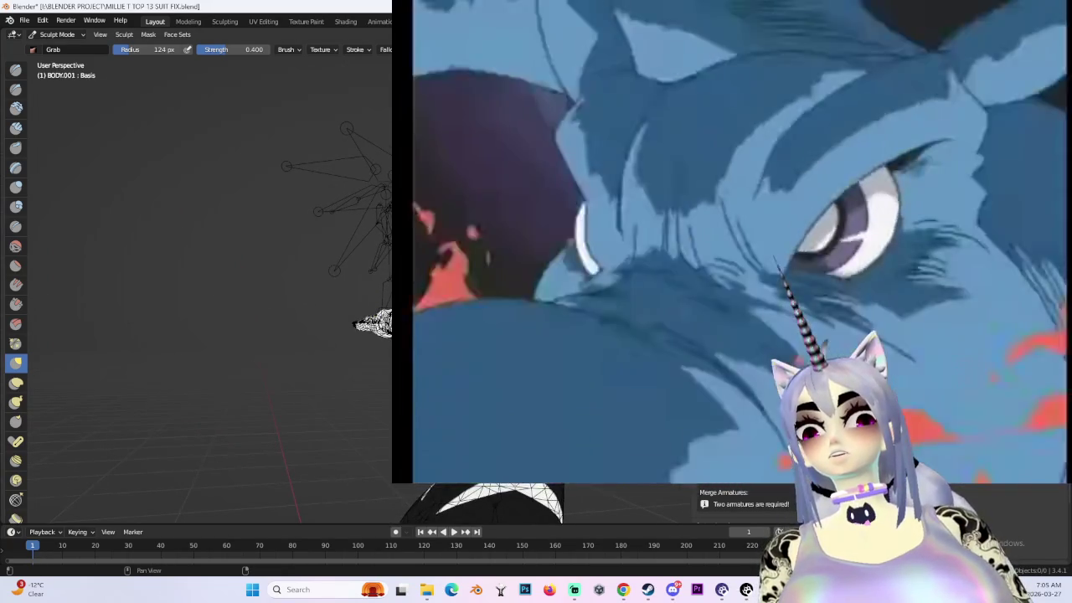
scroll(216, 359, up, 5)
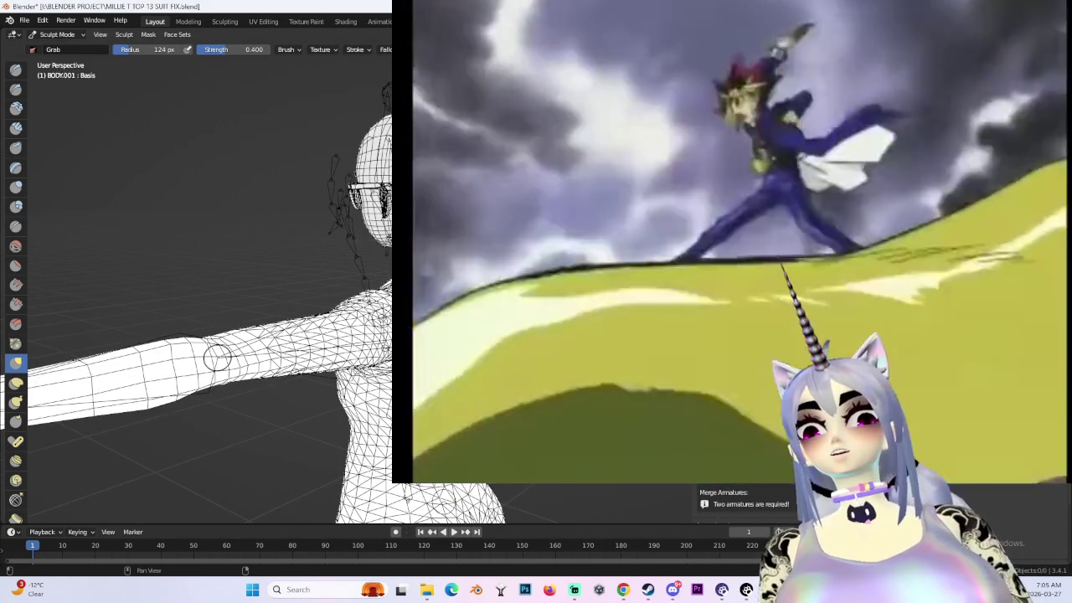
mouse_move(216, 358)
middle_down()
mouse_move(271, 382)
mouse_move(209, 304)
mouse_move(232, 419)
mouse_move(246, 251)
mouse_move(175, 299)
mouse_move(134, 388)
mouse_move(183, 371)
mouse_move(73, 352)
mouse_move(57, 328)
mouse_move(213, 326)
mouse_move(76, 268)
mouse_move(149, 286)
mouse_move(132, 276)
mouse_move(359, 268)
mouse_move(232, 233)
mouse_move(137, 277)
middle_up()
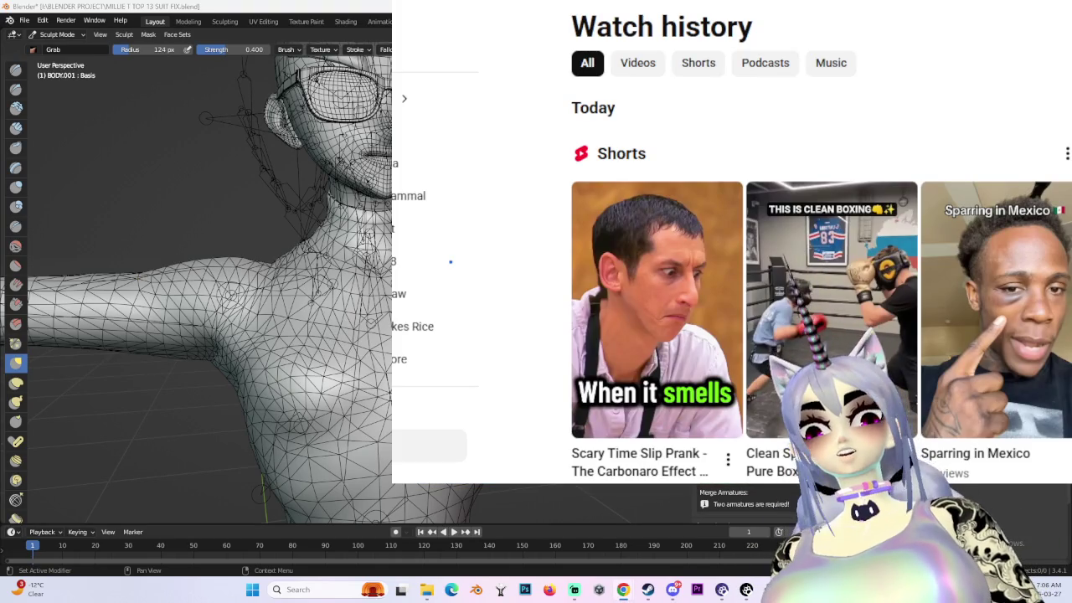
- Search the video site for 'yugioh bike'
key(slash)
text(yugioh )
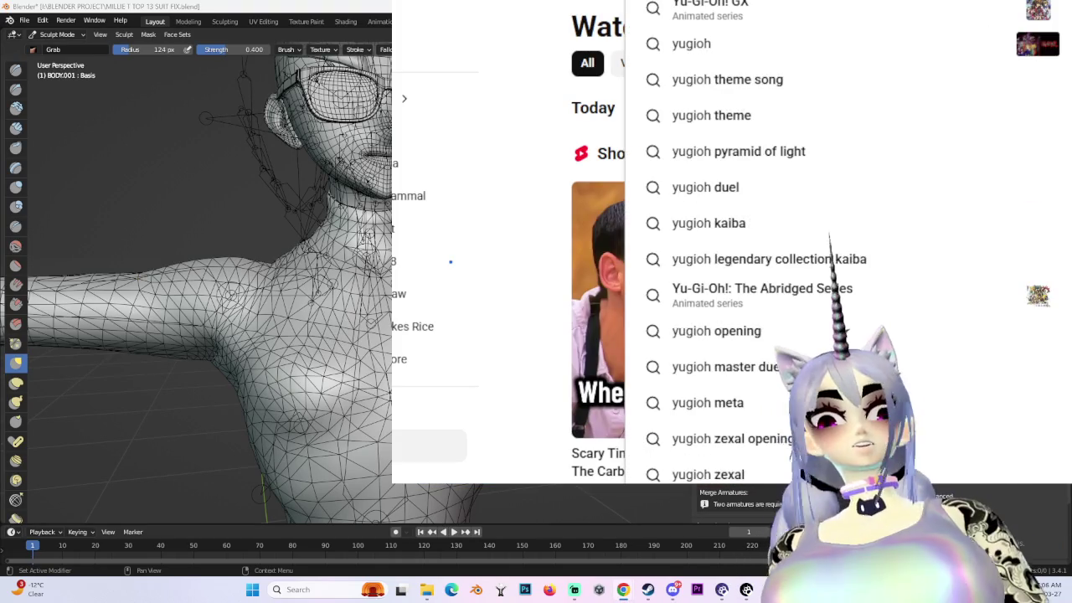
text(bike)
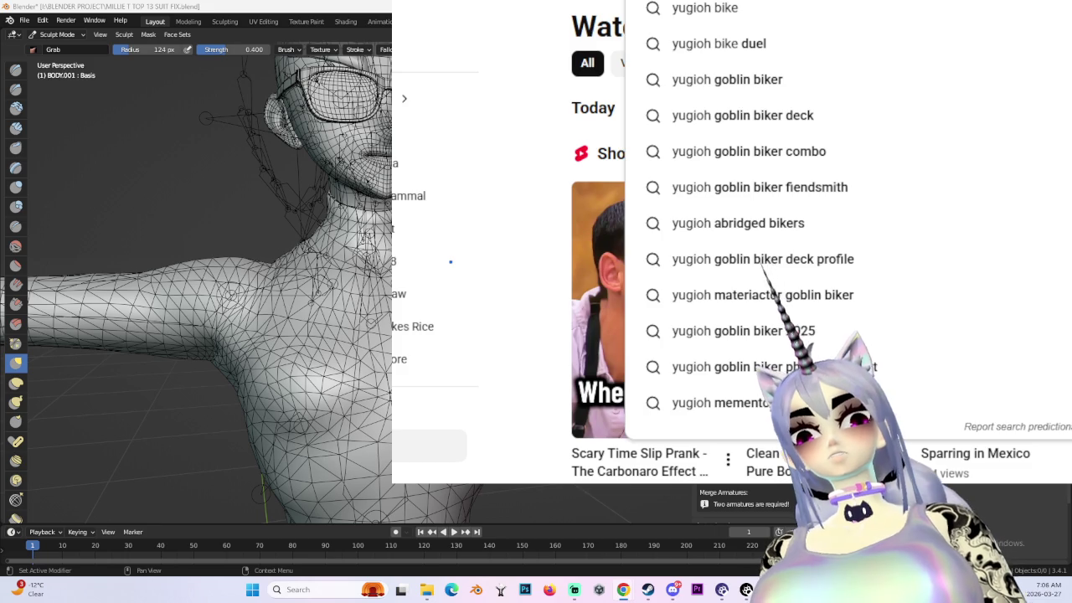
key(Return)
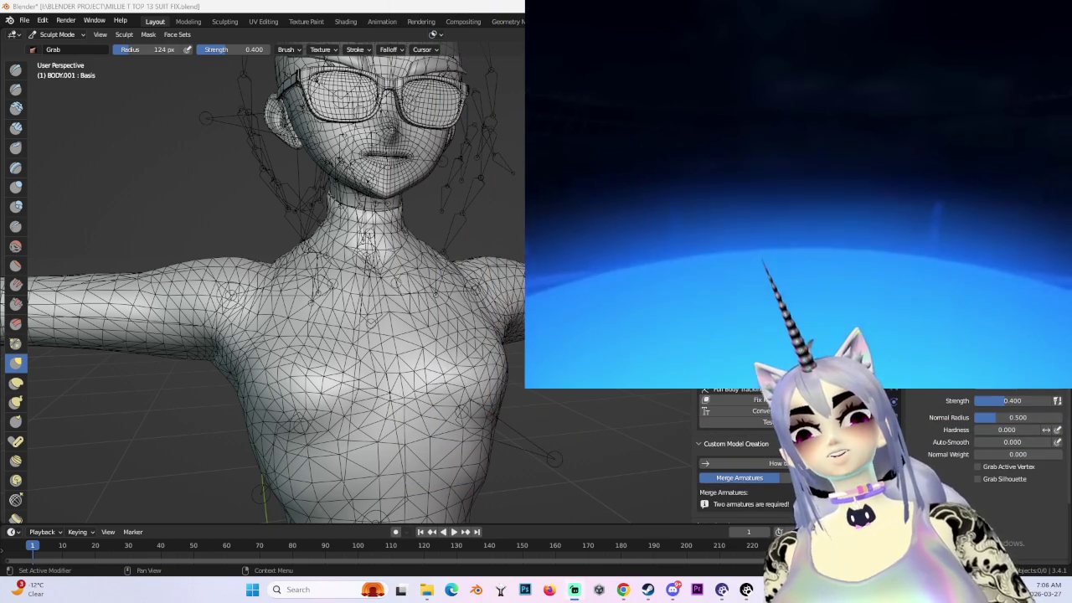
scroll(490, 268, down, 4)
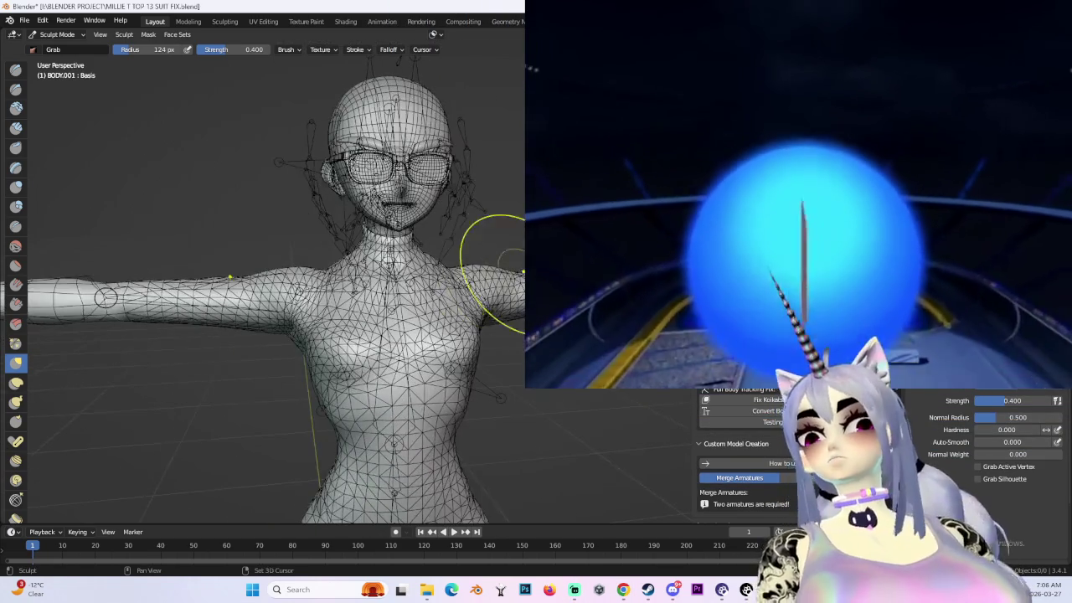
key(KP_1)
scroll(288, 276, up, 4)
scroll(288, 276, up, 3)
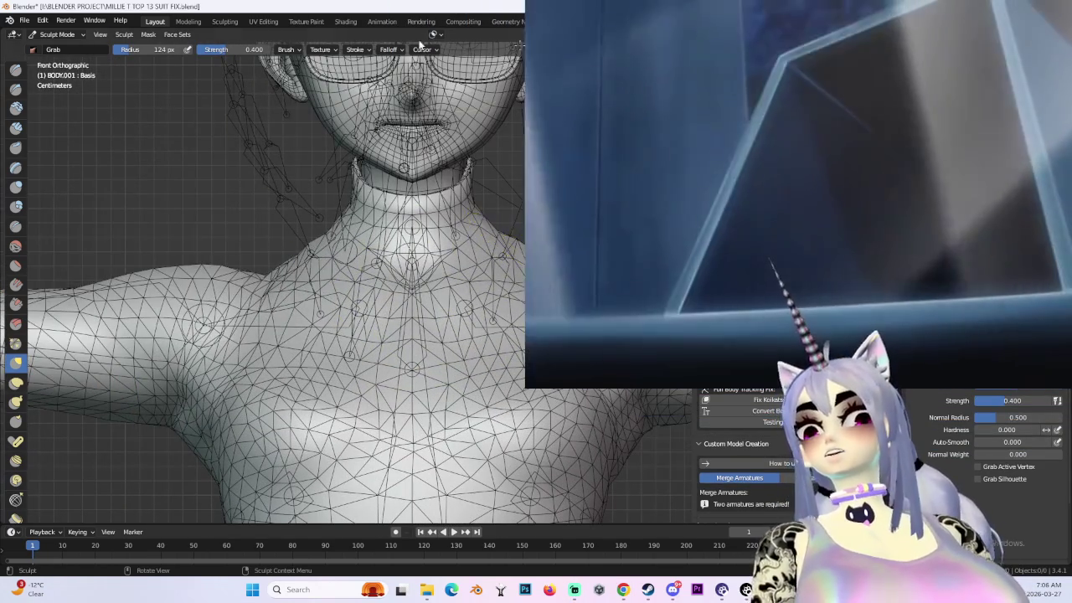
scroll(517, 238, up, 2)
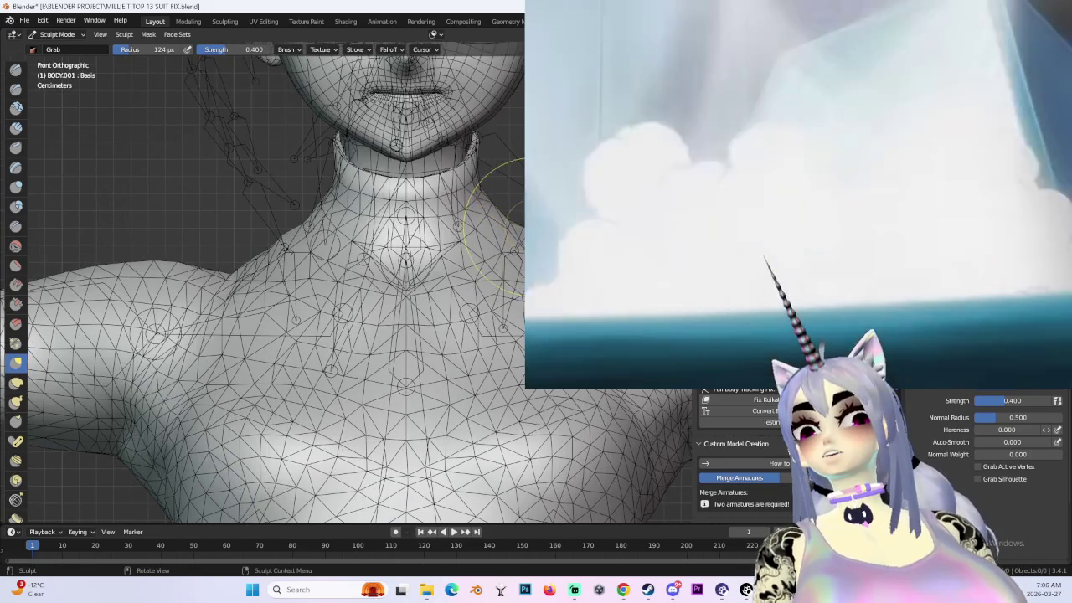
scroll(519, 226, down, 2)
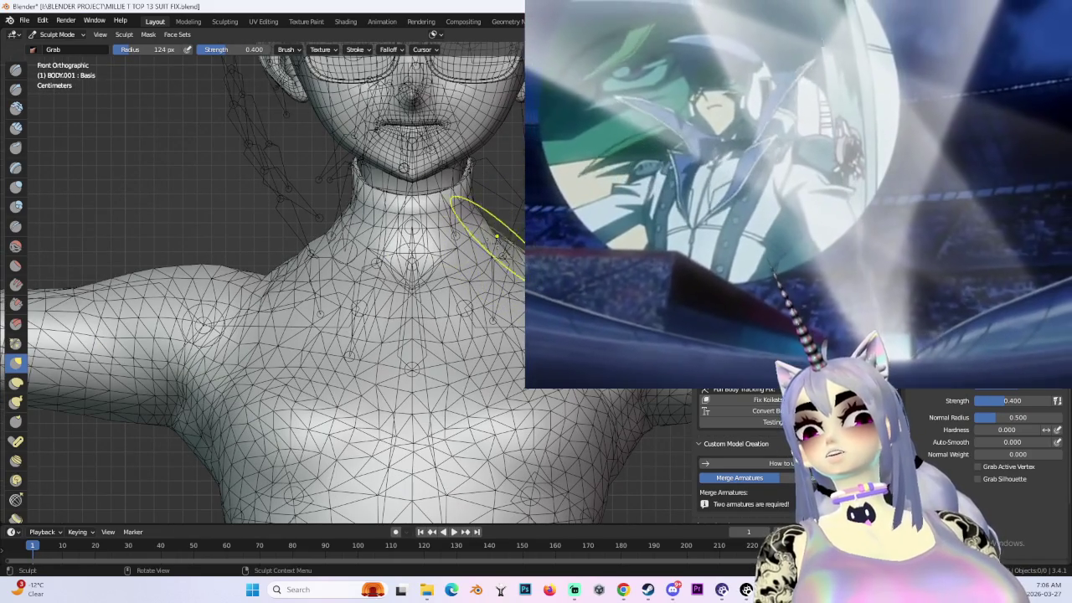
scroll(509, 244, up, 3)
scroll(395, 293, down, 1)
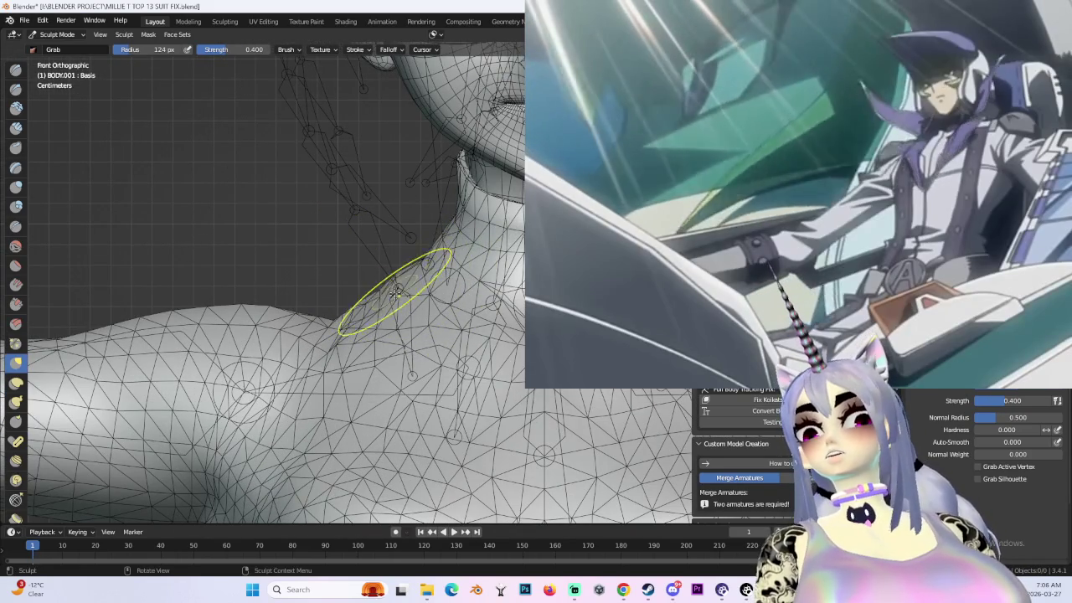
mouse_move(402, 310)
middle_down()
mouse_move(424, 282)
mouse_move(457, 311)
mouse_move(284, 299)
middle_up()
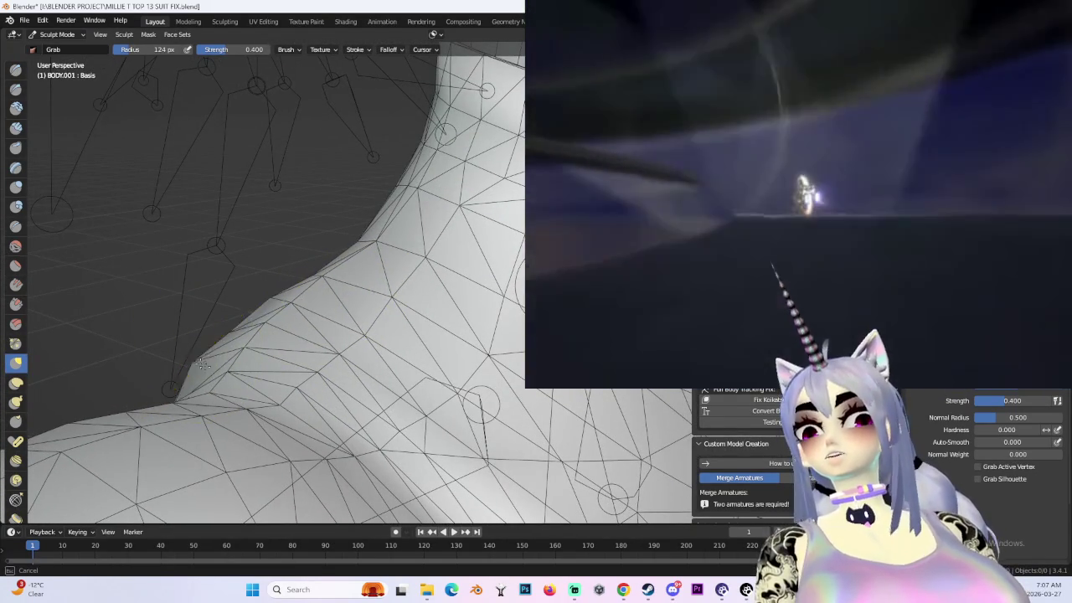
mouse_move(202, 362)
middle_down()
mouse_move(359, 335)
mouse_move(467, 287)
middle_up()
scroll(359, 335, down, 5)
scroll(467, 287, up, 4)
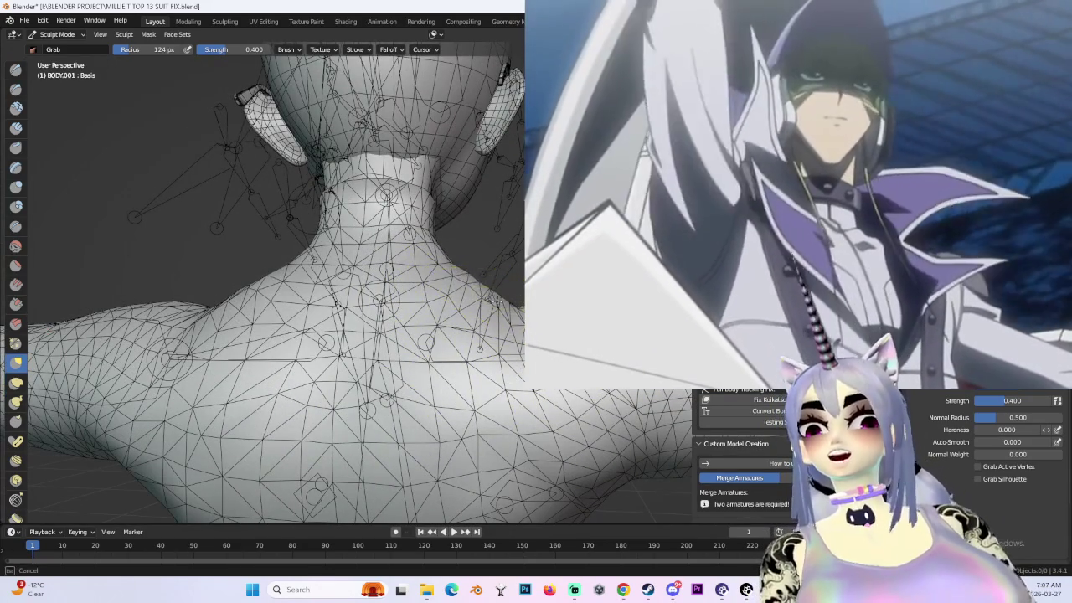
middle_drag(467, 274, 465, 243)
scroll(465, 242, down, 2)
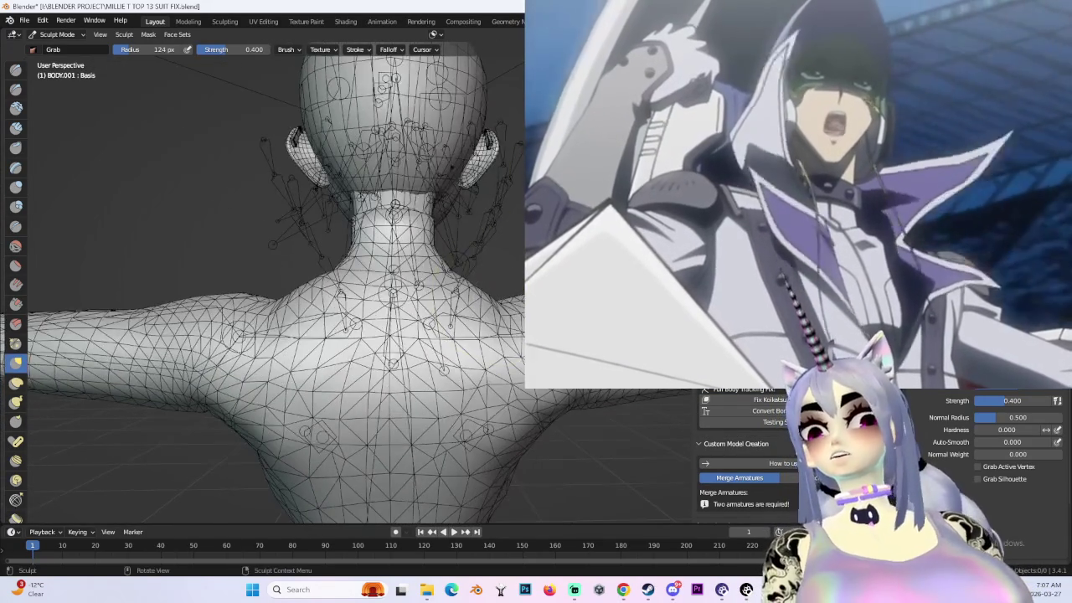
key(ctrl+KP_1)
scroll(532, 188, down, 2)
scroll(532, 188, down, 2)
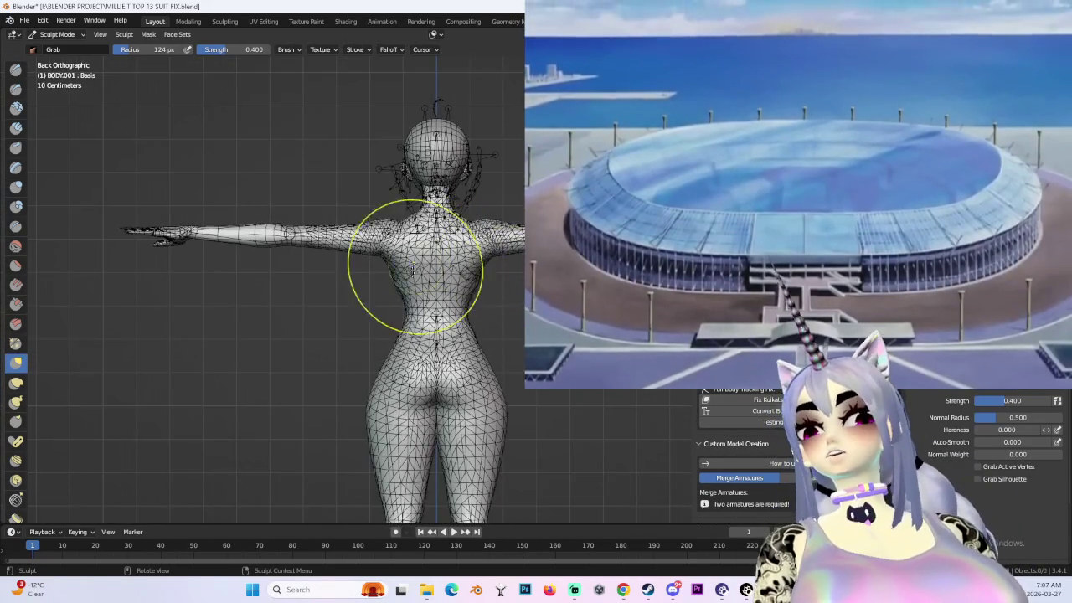
middle_drag(419, 275, 252, 276)
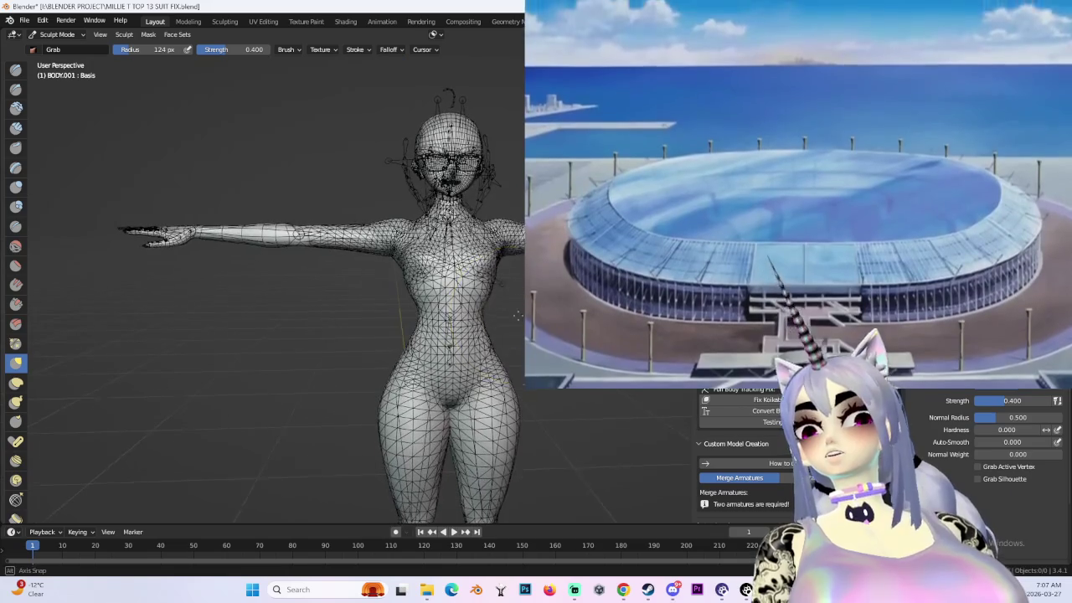
key(ctrl+KP_1)
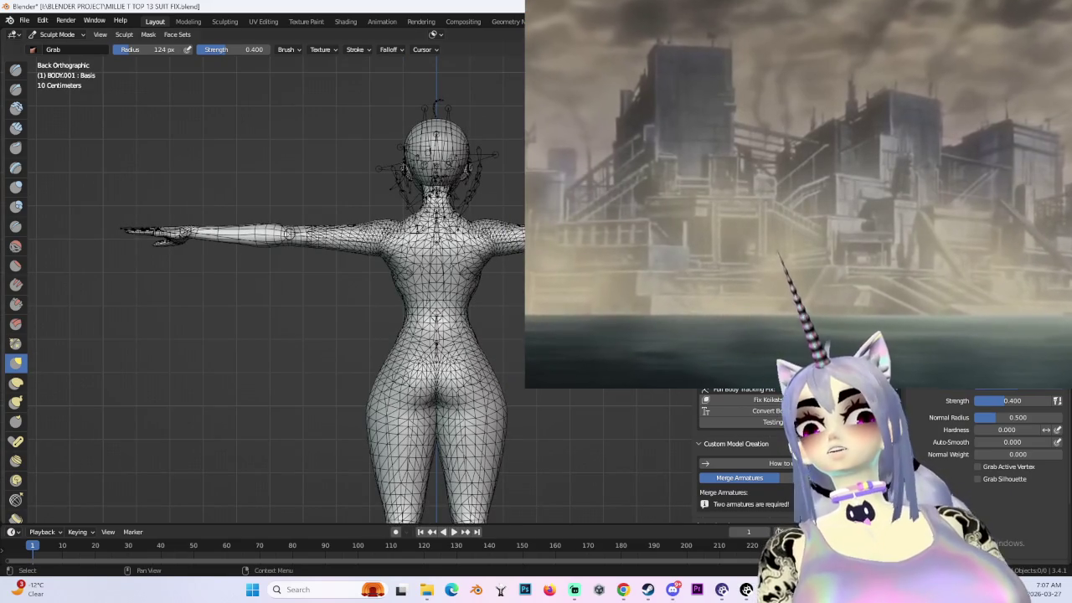
scroll(511, 226, up, 2)
middle_drag(495, 168, 503, 210)
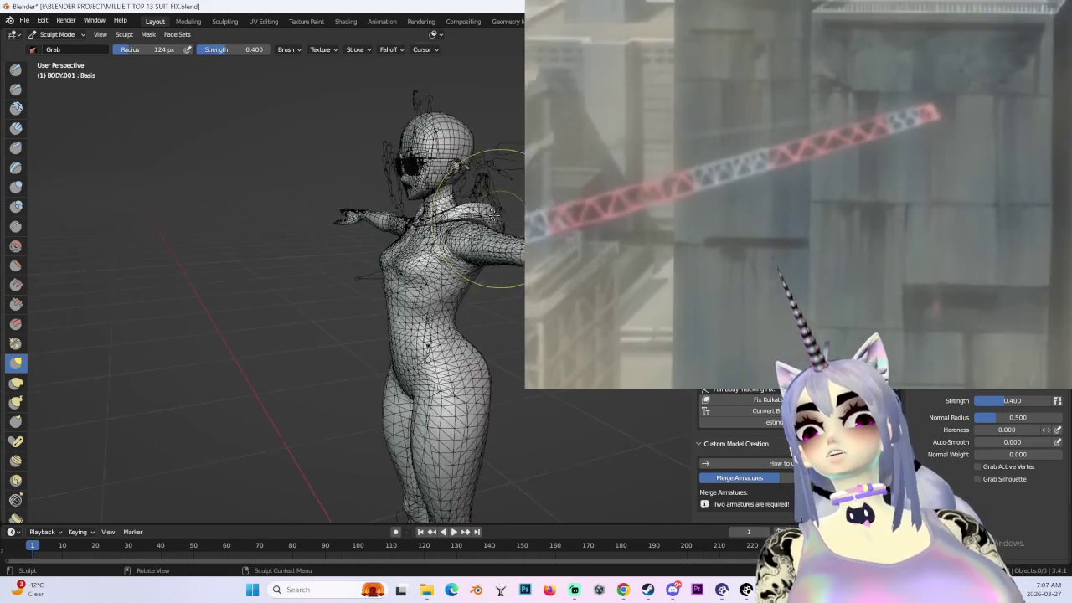
scroll(511, 226, up, 2)
- Return the body to Object Mode, bring back the hair, and preview the model with materials
click(57, 34)
click(59, 48)
key(shift+alt+z)
middle_drag(494, 192, 536, 201)
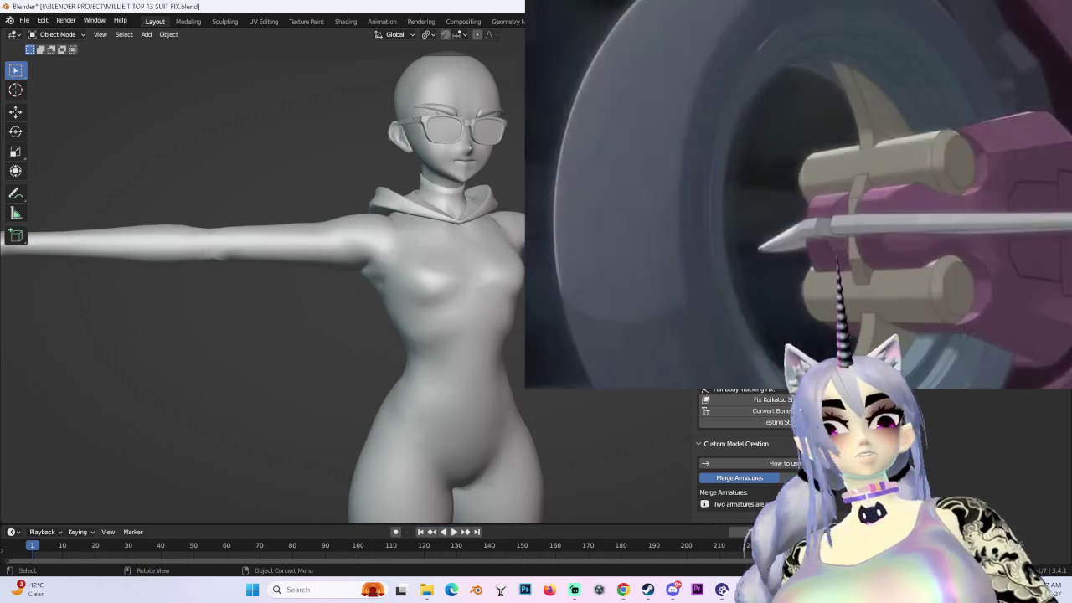
key(ctrl+v)
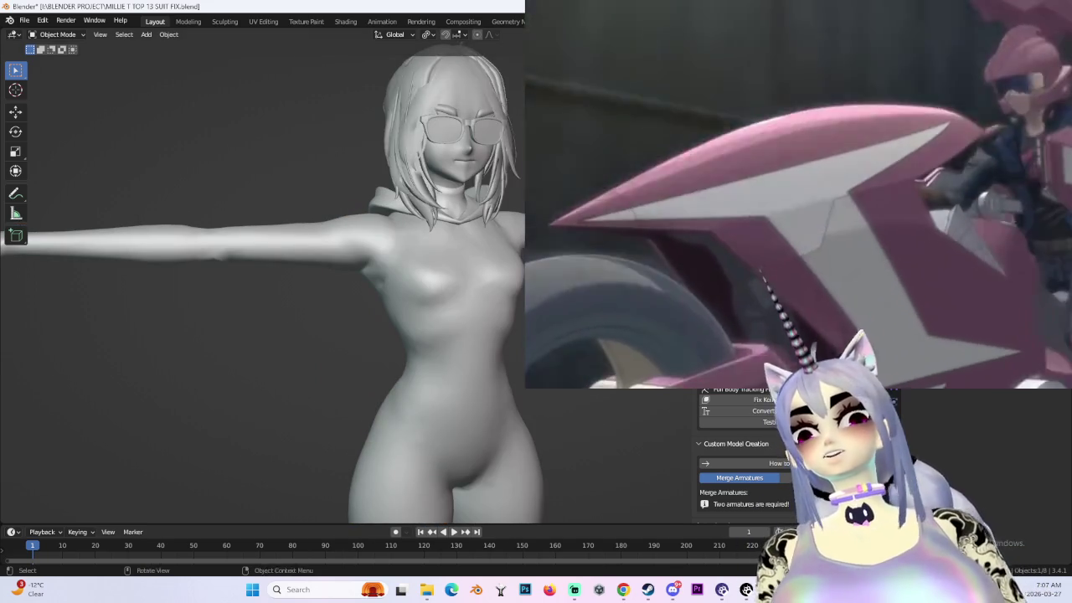
middle_drag(536, 201, 553, 209)
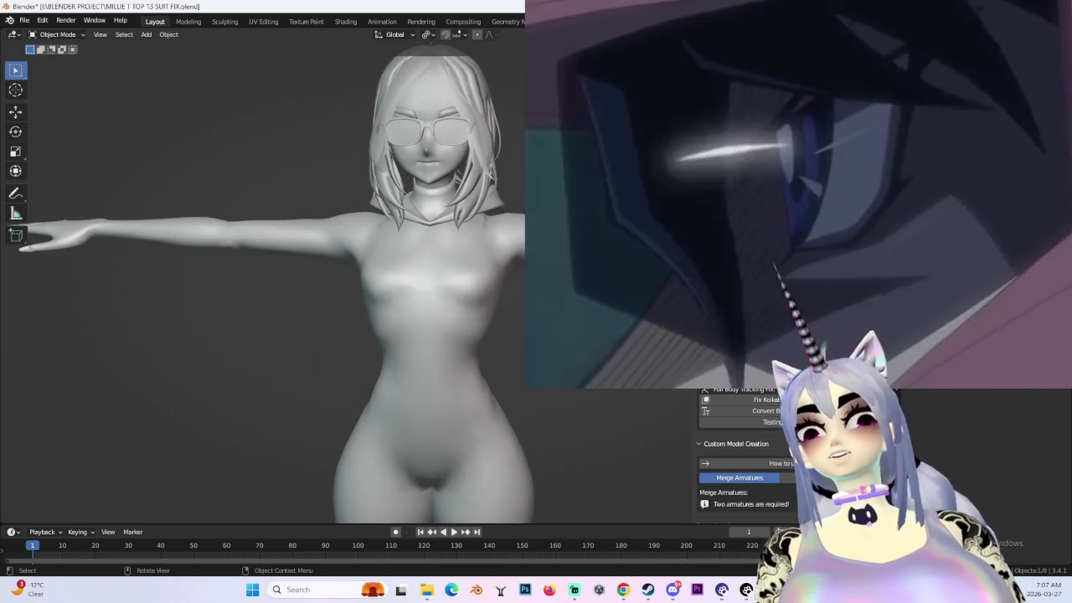
key(z)
mouse_move(545, 218)
middle_down()
mouse_move(471, 236)
mouse_move(528, 236)
middle_up()
- In Pose Mode, test-rotate the left arm bone, then undo the rotation
key(ctrl+Tab)
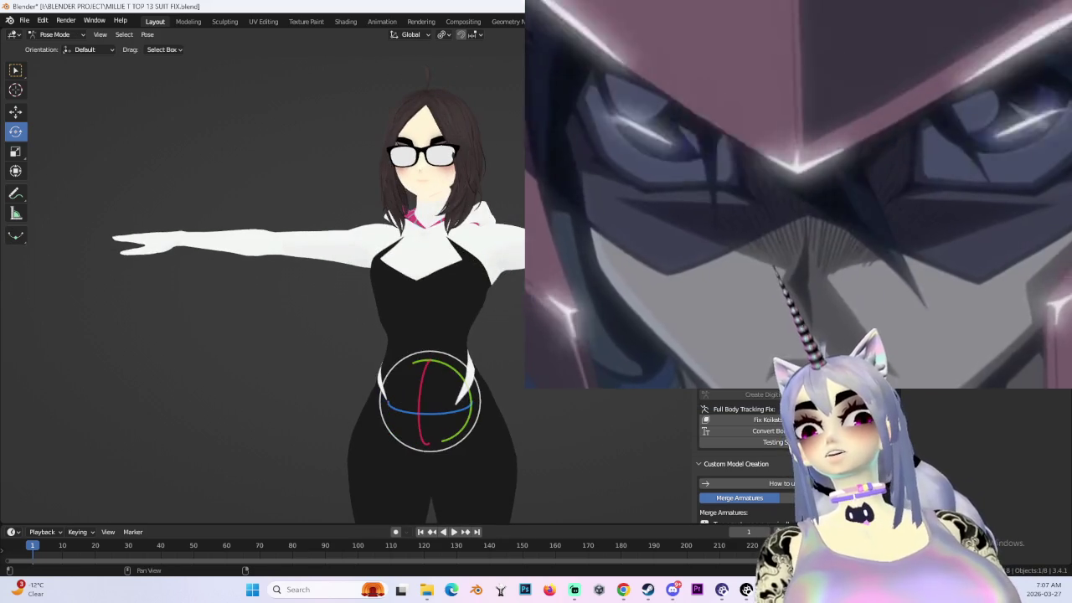
key(shift+alt+z)
key(r)
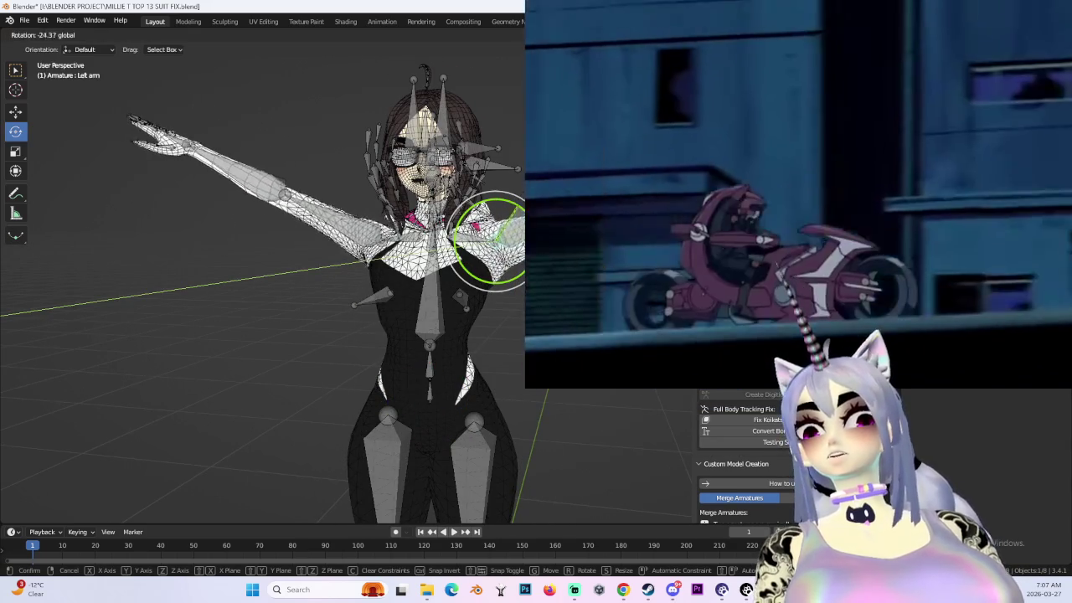
click(490, 241)
middle_drag(490, 241, 469, 252)
scroll(473, 248, up, 5)
scroll(469, 252, up, 3)
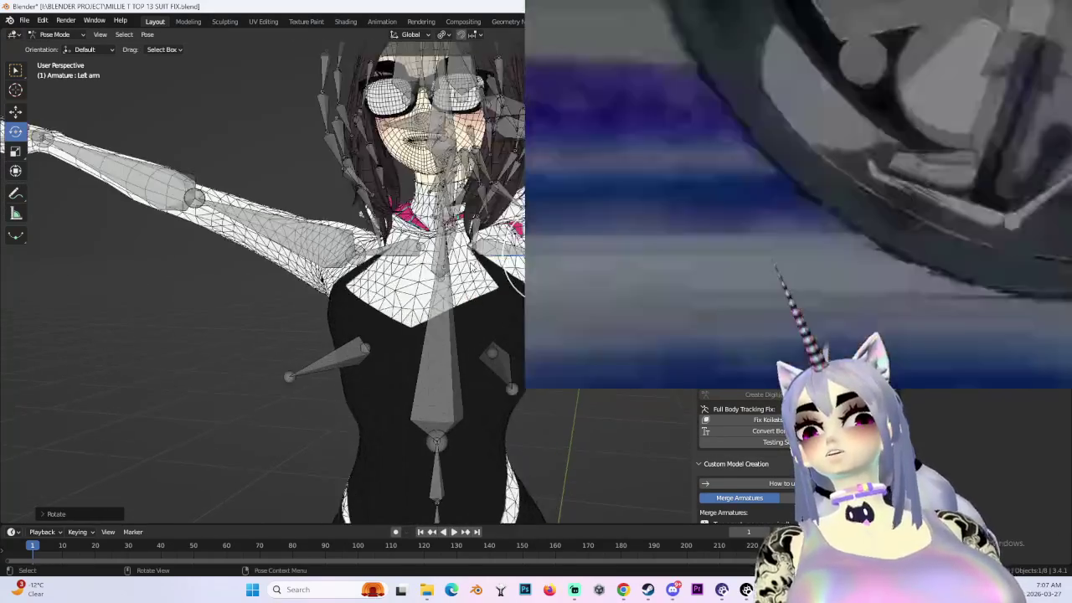
key(ctrl+z)
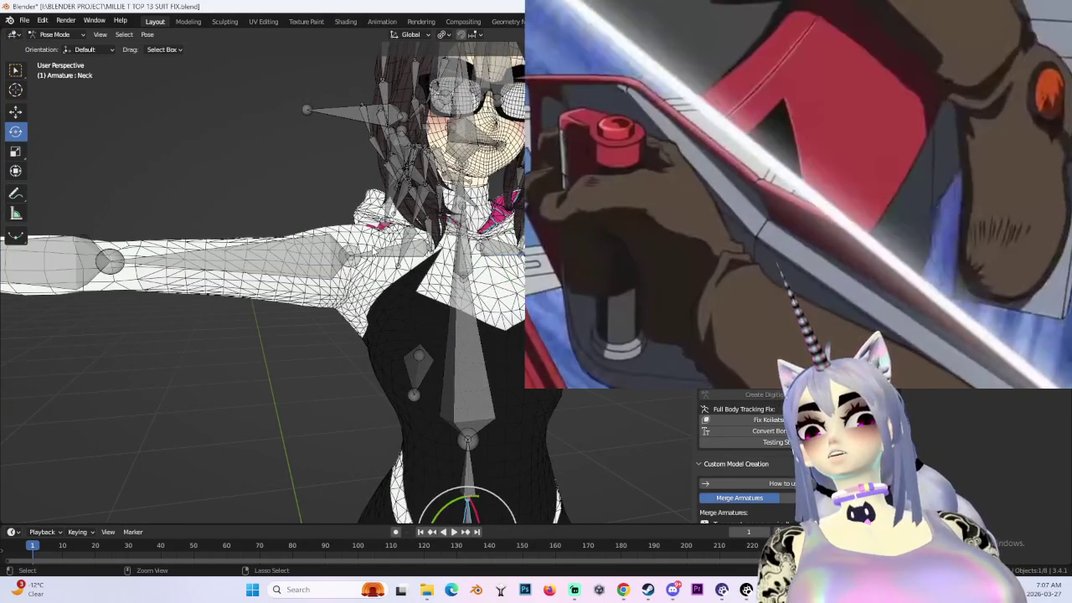
key(ctrl+z)
key(ctrl+shift+z)
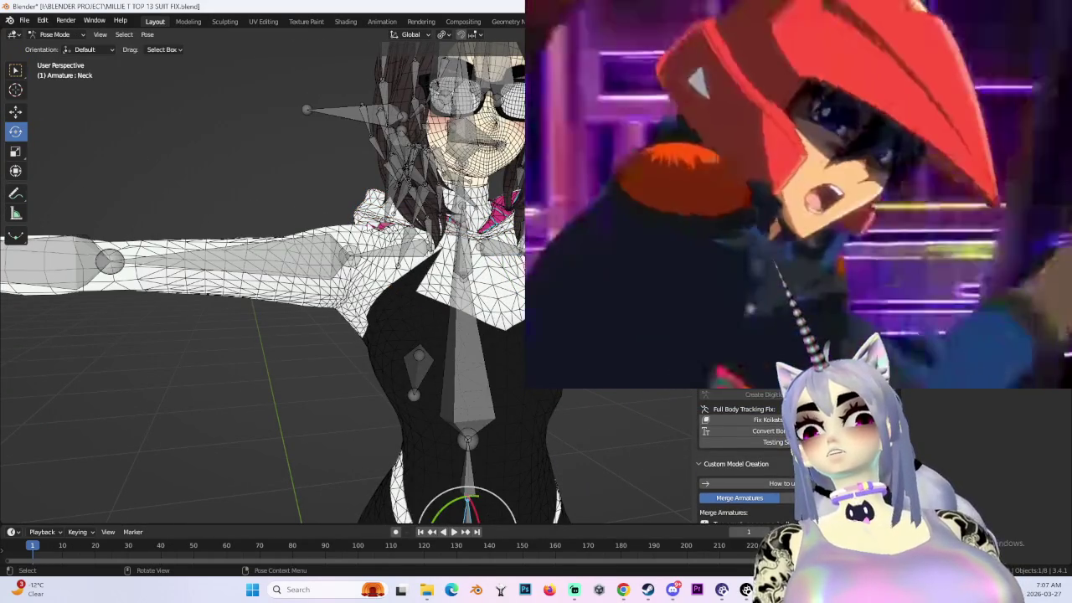
- Rotate a bone to test how the mesh bends, then return to Object Mode
mouse_move(335, 210)
mouse_down()
mouse_move(291, 239)
mouse_move(285, 228)
mouse_up()
mouse_move(285, 228)
middle_down()
mouse_move(426, 304)
mouse_move(407, 214)
middle_up()
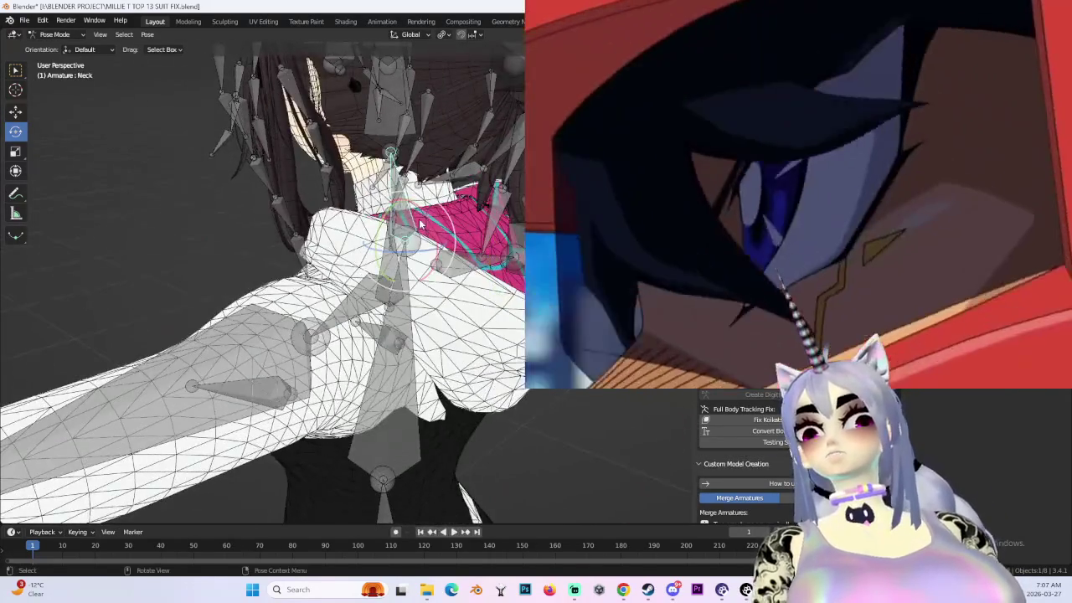
drag(421, 224, 427, 220)
middle_drag(427, 220, 444, 213)
key(ctrl+Tab)
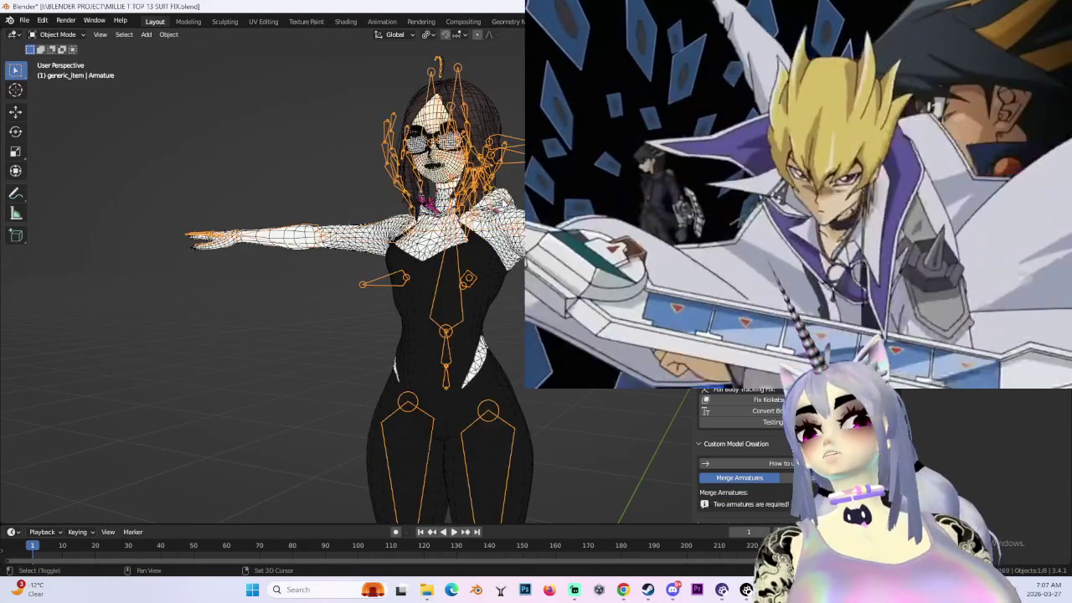
- Switch to front view and select the body mesh BODY.001
scroll(444, 213, up, 3)
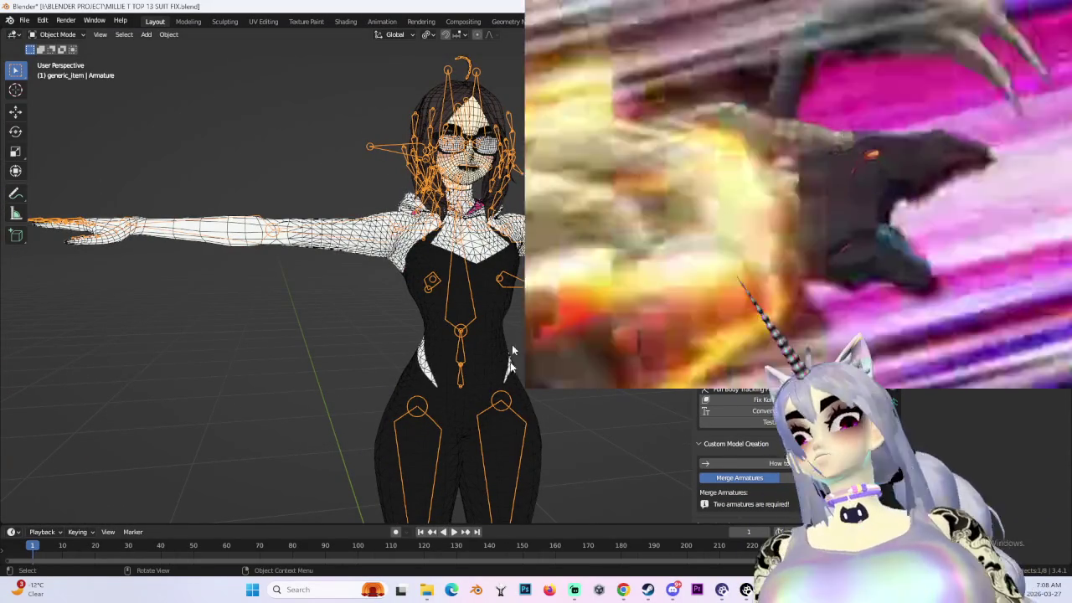
middle_drag(513, 351, 494, 356)
key(KP_1)
click(456, 352)
click(456, 142)
scroll(438, 298, down, 2)
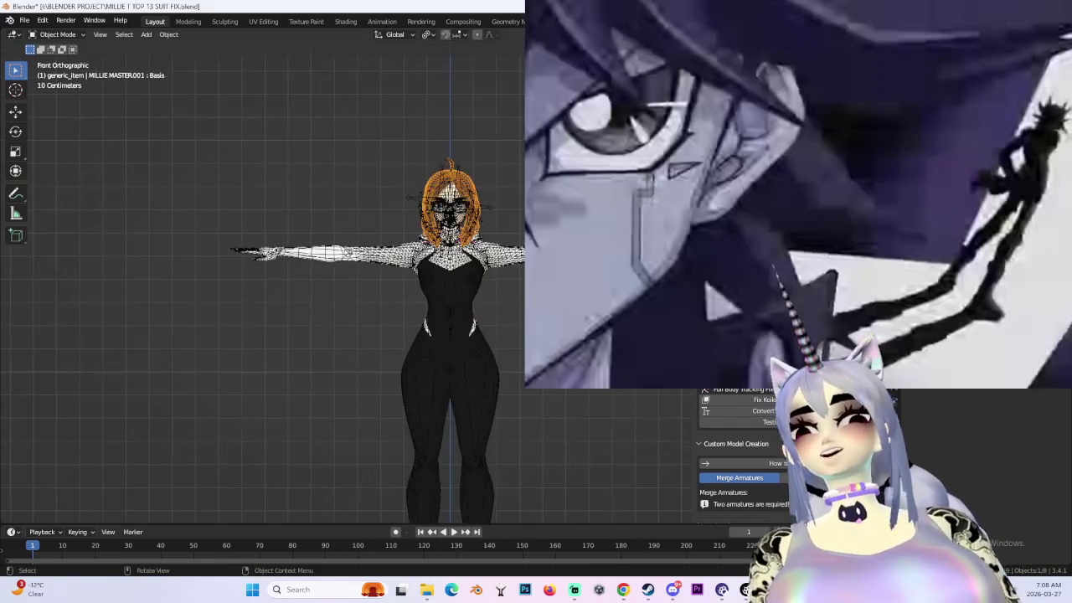
click(452, 352)
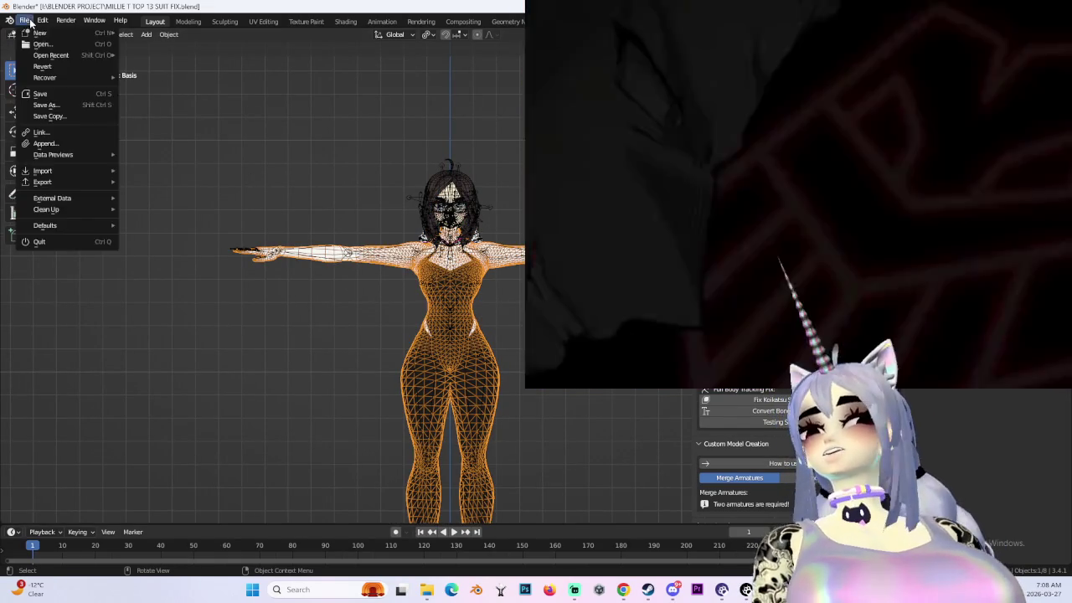
- Save as MILLIE T TOP 14 SUIT FIX.blend, then select all the character's meshes
click(27, 20)
click(46, 105)
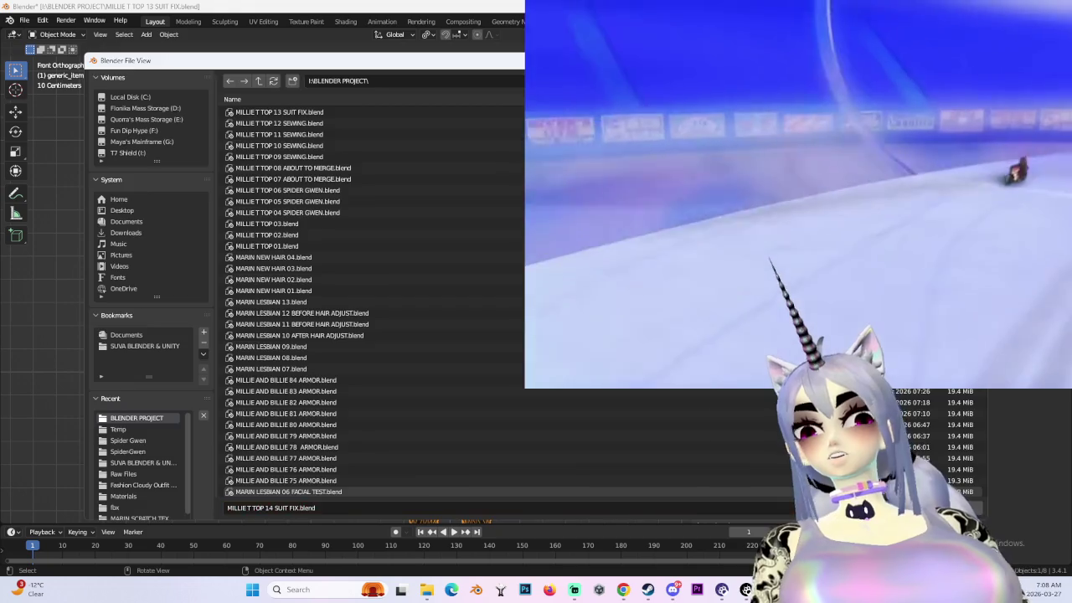
key(Return)
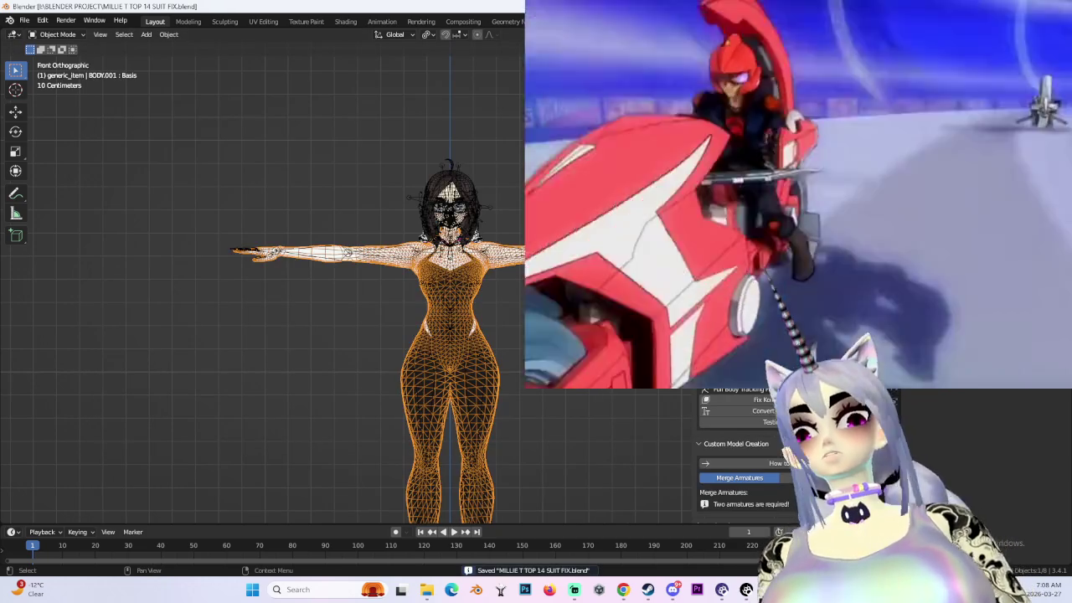
click(450, 209)
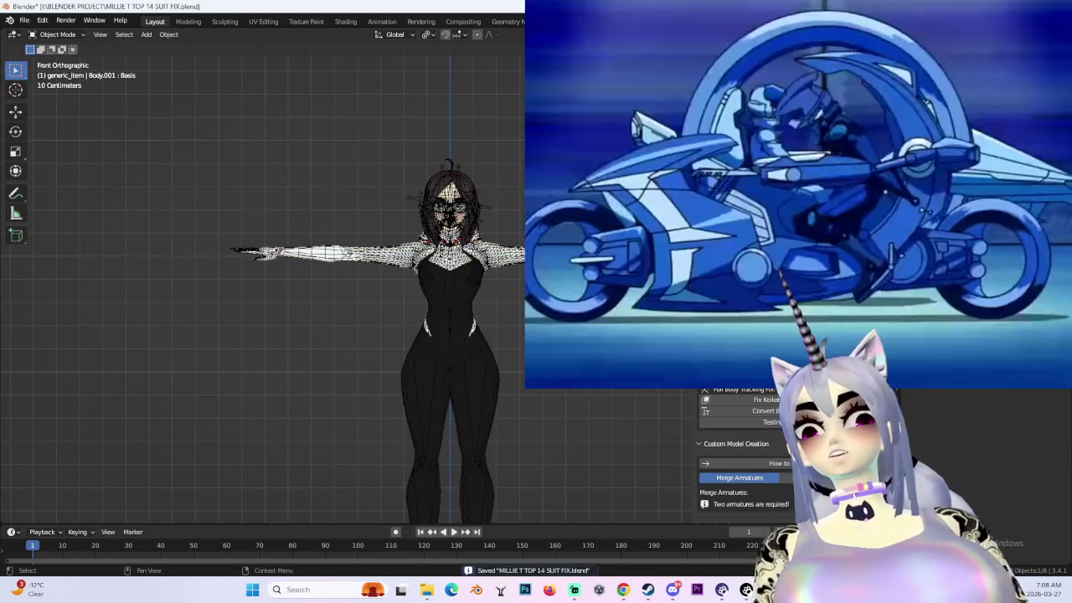
click(450, 377)
click(450, 188)
key(a)
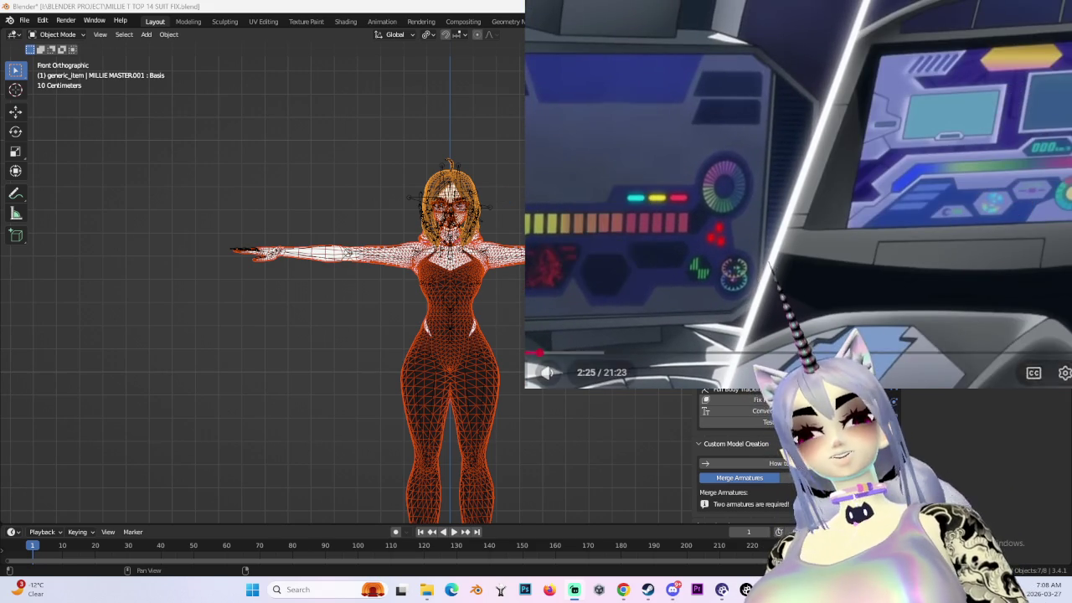
- Join the selected meshes into one Body object and view it shaded without overlays
key(ctrl+j)
scroll(444, 261, up, 3)
scroll(444, 262, up, 3)
scroll(457, 257, down, 1)
scroll(457, 256, down, 2)
key(shift+z)
key(shift+alt+z)
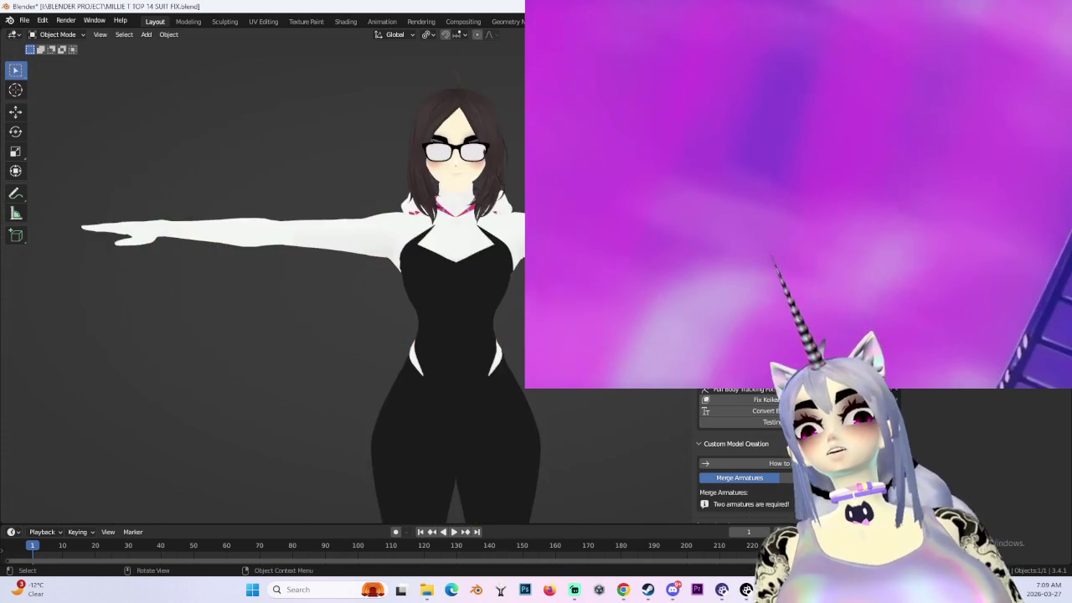
middle_drag(376, 293, 293, 284)
mouse_move(515, 258)
middle_down()
mouse_move(444, 277)
mouse_move(373, 265)
mouse_move(500, 261)
mouse_move(497, 223)
middle_up()
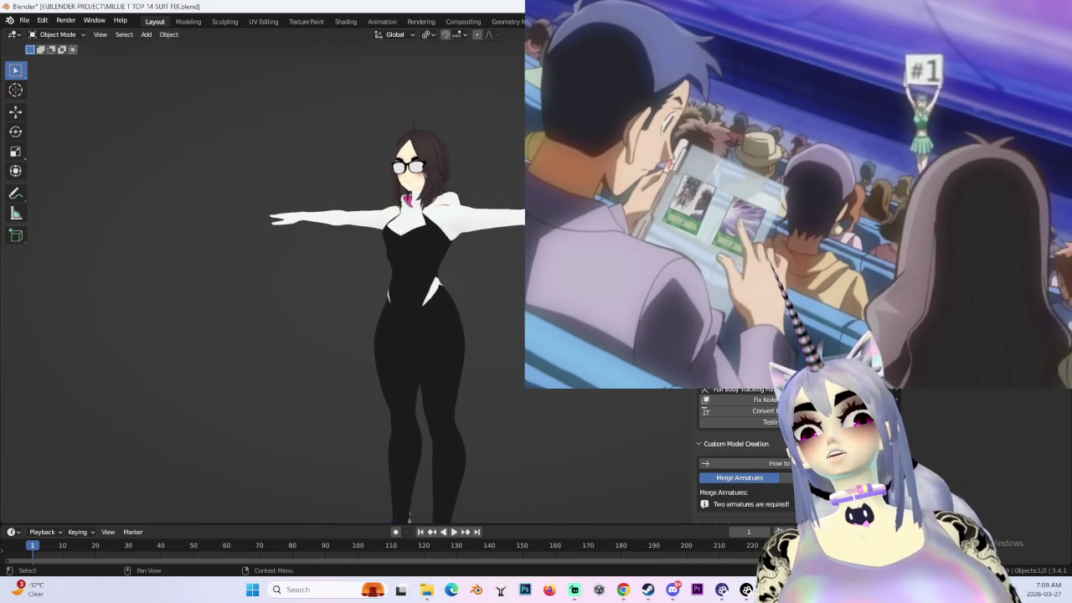
scroll(500, 204, up, 3)
scroll(499, 205, up, 2)
- Restore overlays, enter Pose Mode, and rotate the Spine and Chest bones to twist the upper body
key(shift+alt+z)
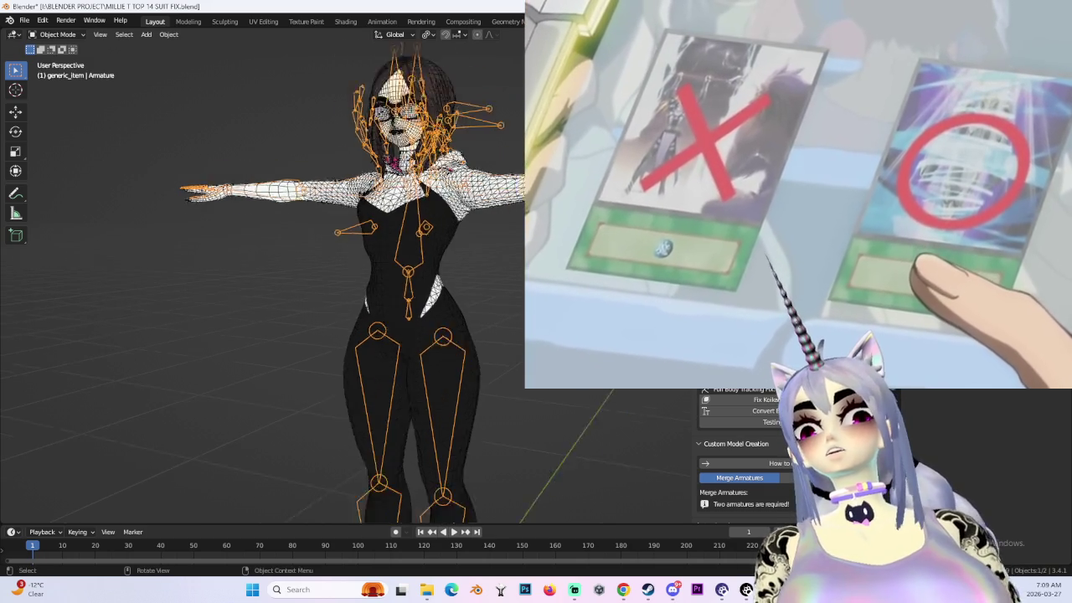
key(ctrl+Tab)
scroll(402, 285, down, 2)
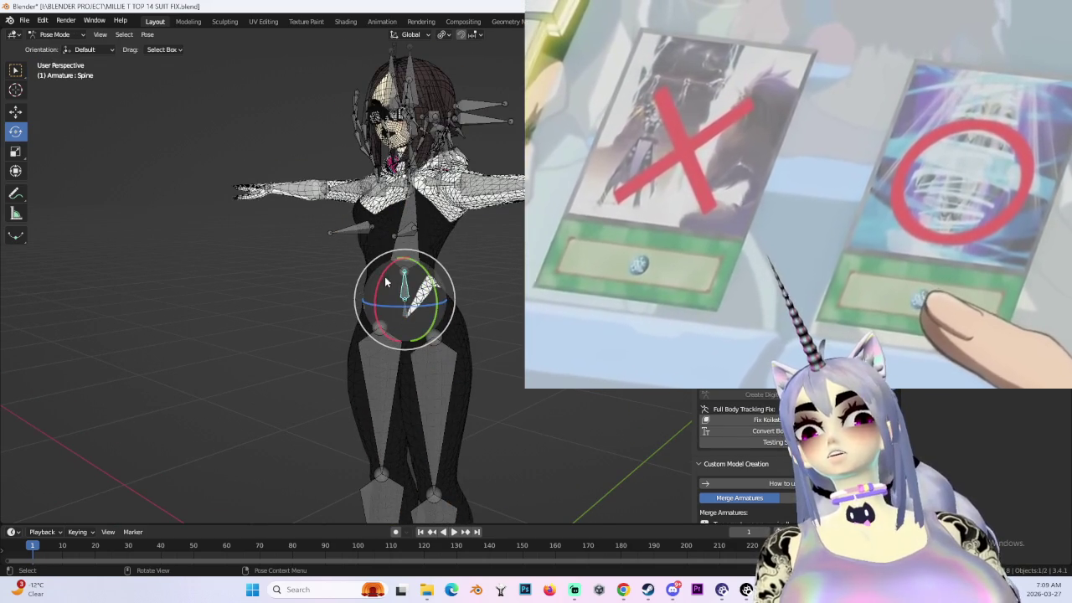
drag(389, 284, 416, 242)
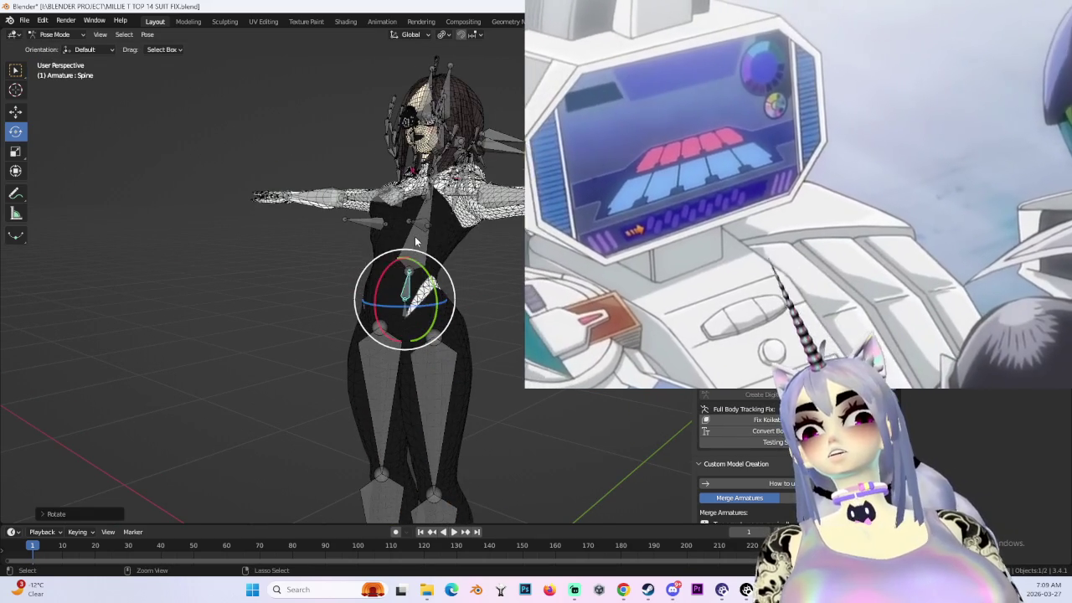
click(404, 252)
mouse_move(387, 277)
mouse_down()
mouse_move(419, 314)
mouse_move(394, 276)
mouse_up()
mouse_move(394, 277)
middle_down()
mouse_move(409, 260)
mouse_move(429, 274)
middle_up()
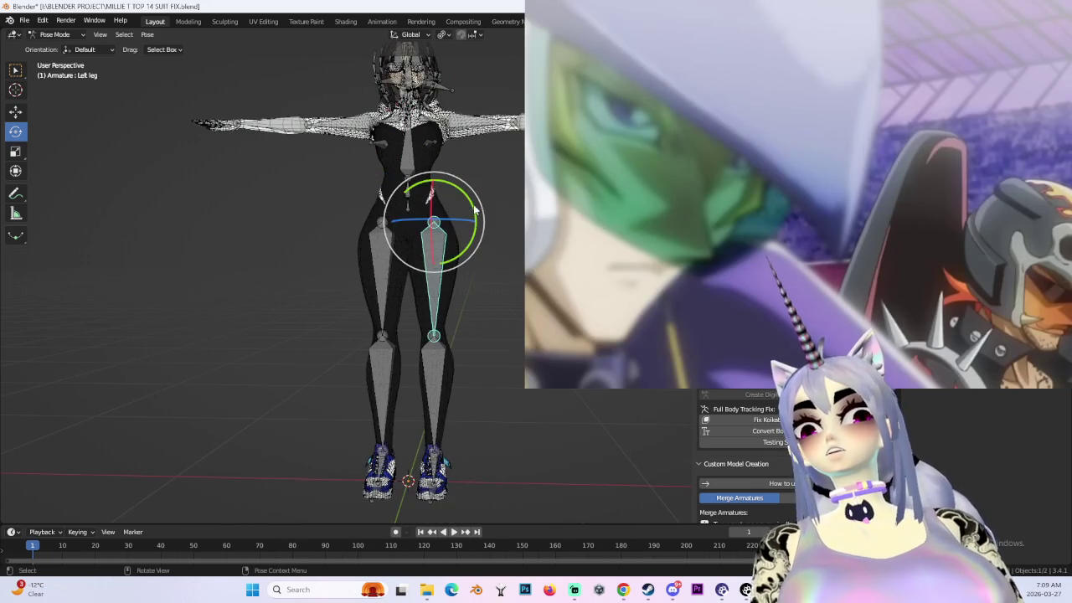
- Test-rotate a leg bone twice and undo it, keeping the legs straight
drag(475, 210, 452, 243)
middle_drag(452, 243, 469, 260)
key(ctrl+z)
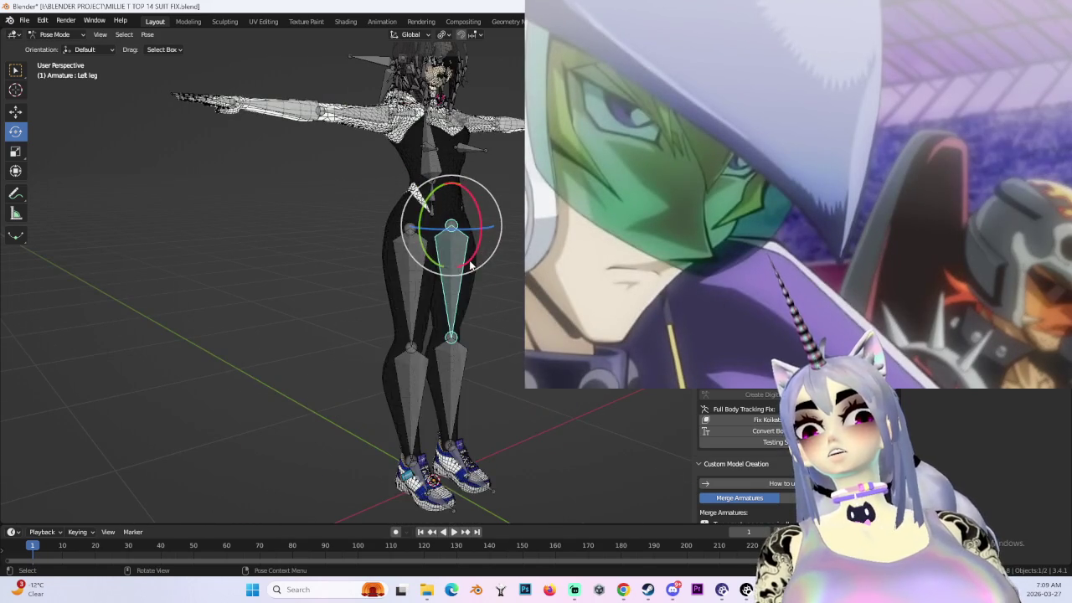
drag(471, 265, 511, 277)
key(ctrl+z)
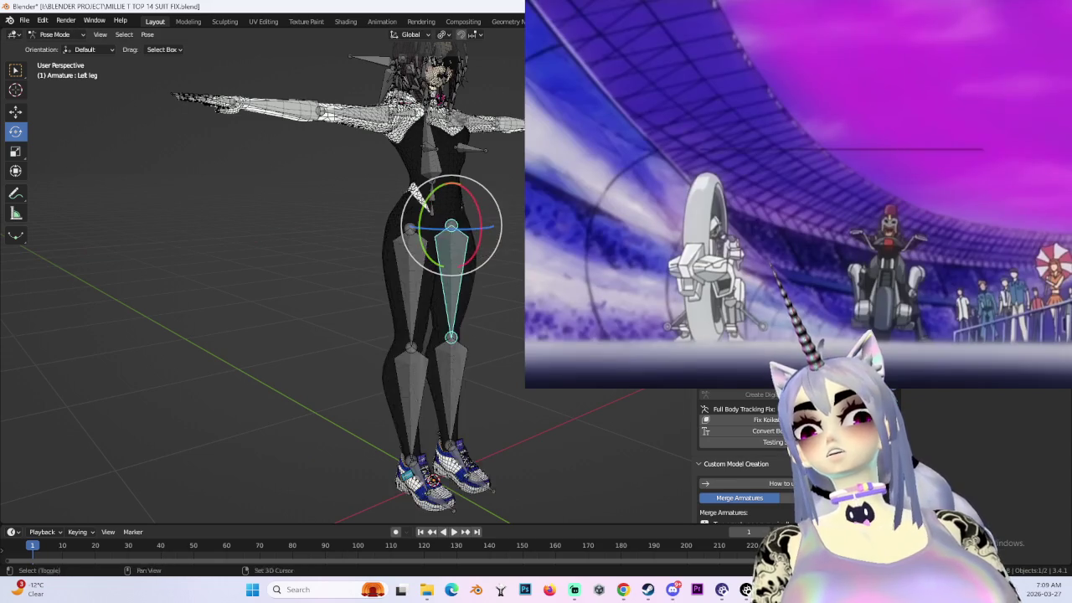
middle_drag(453, 251, 435, 268)
- Rotate the left arm bone downward and check the bending mesh from the front with x-ray off
click(469, 234)
mouse_move(502, 217)
mouse_down()
mouse_move(495, 252)
mouse_move(511, 260)
mouse_up()
middle_drag(511, 260, 517, 268)
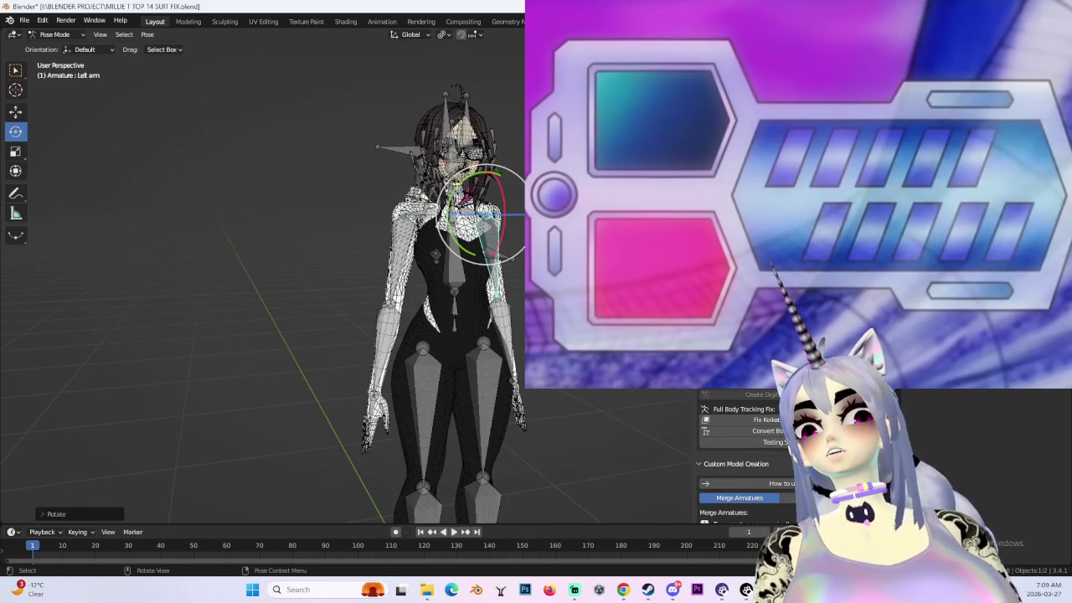
key(KP_1)
scroll(469, 252, up, 2)
scroll(469, 252, up, 2)
scroll(469, 251, up, 1)
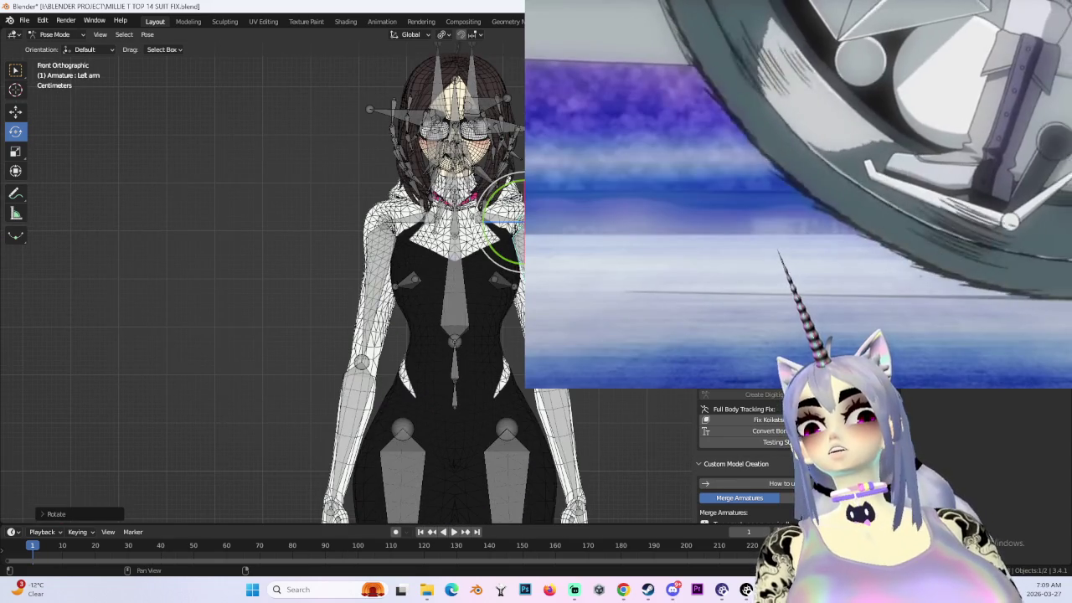
scroll(517, 251, down, 3)
key(alt+z)
middle_drag(516, 252, 526, 249)
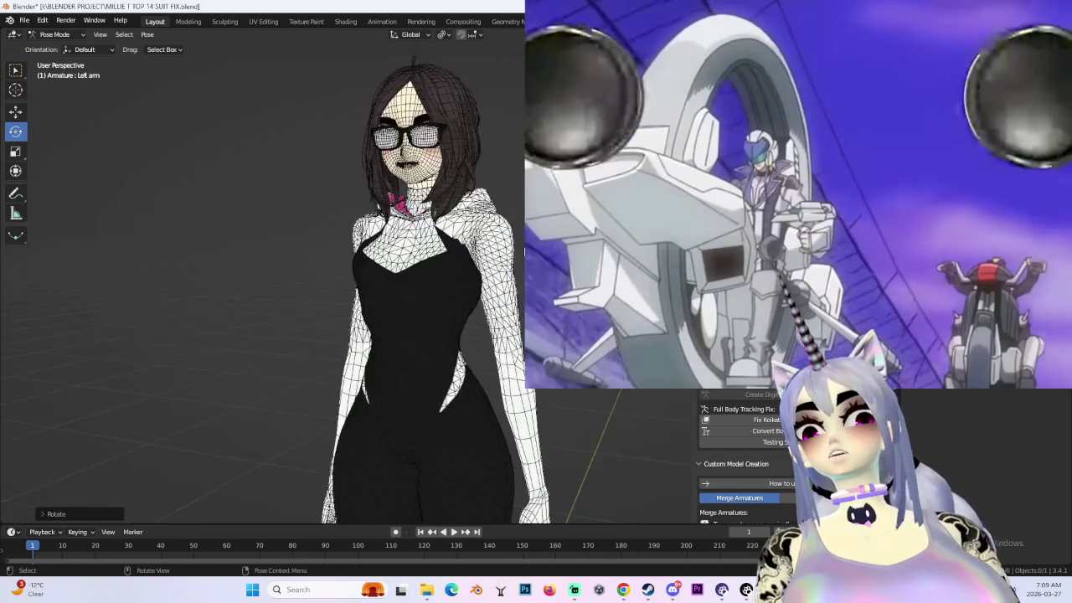
scroll(520, 251, down, 2)
scroll(511, 253, down, 2)
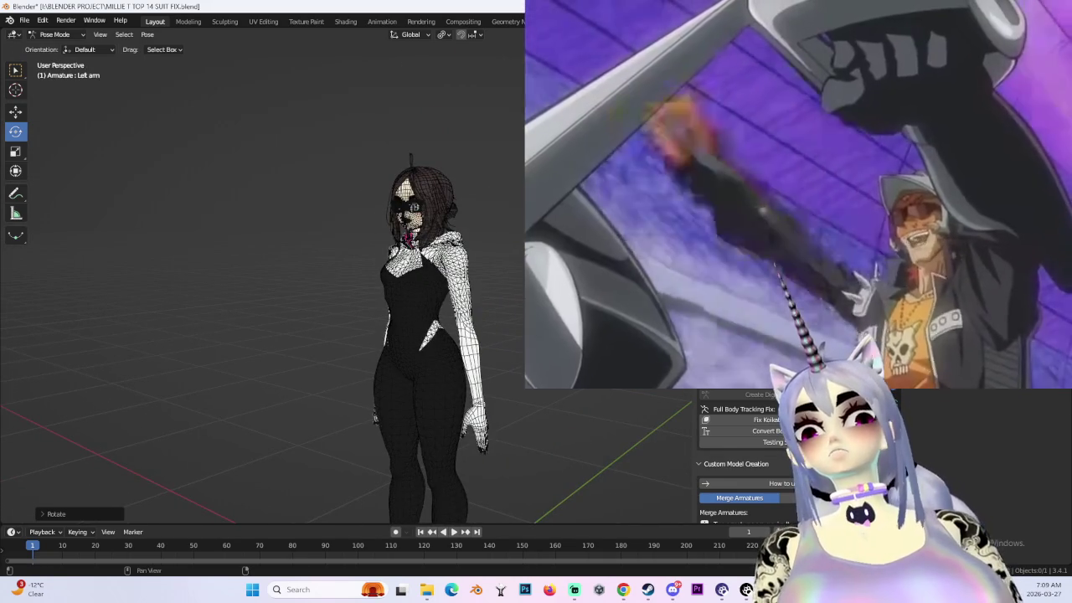
- Orbit to a frontal view of the T-posed model and hide overlays to show its materials
scroll(389, 293, up, 3)
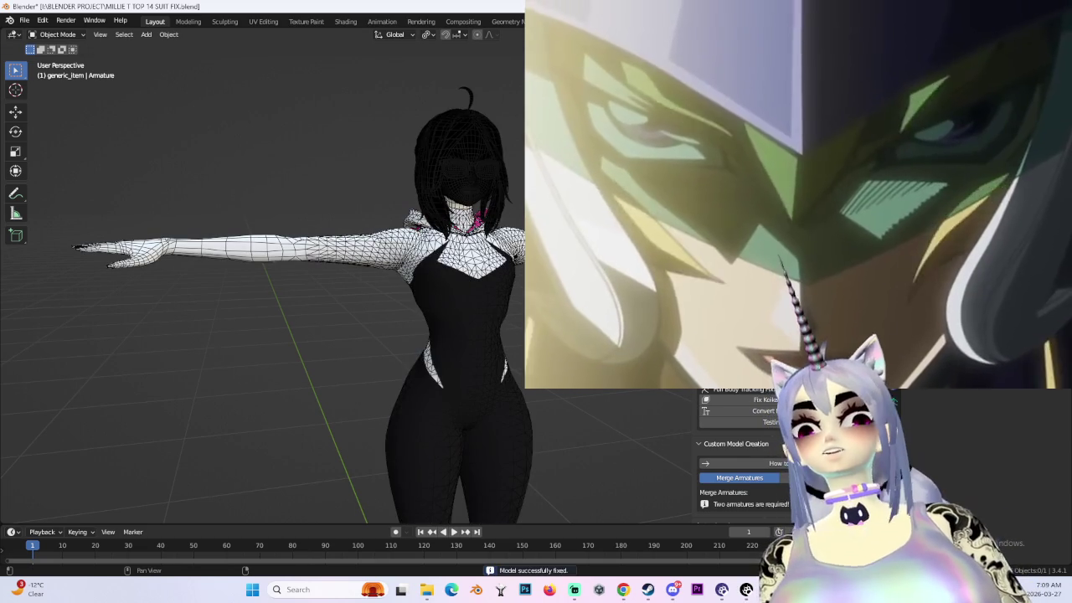
middle_drag(518, 273, 574, 314)
key(shift+alt+z)
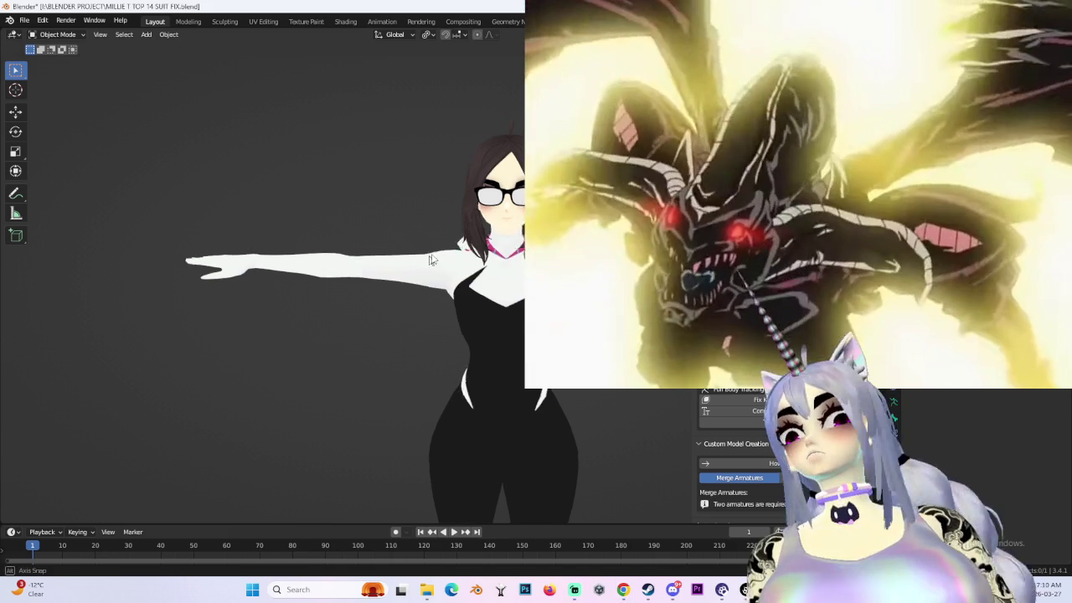
- Save the file as version 15 (MILLIE T TOP 15 SUIT FIX.blend), then confirm the Cats FBX export
middle_drag(433, 256, 402, 251)
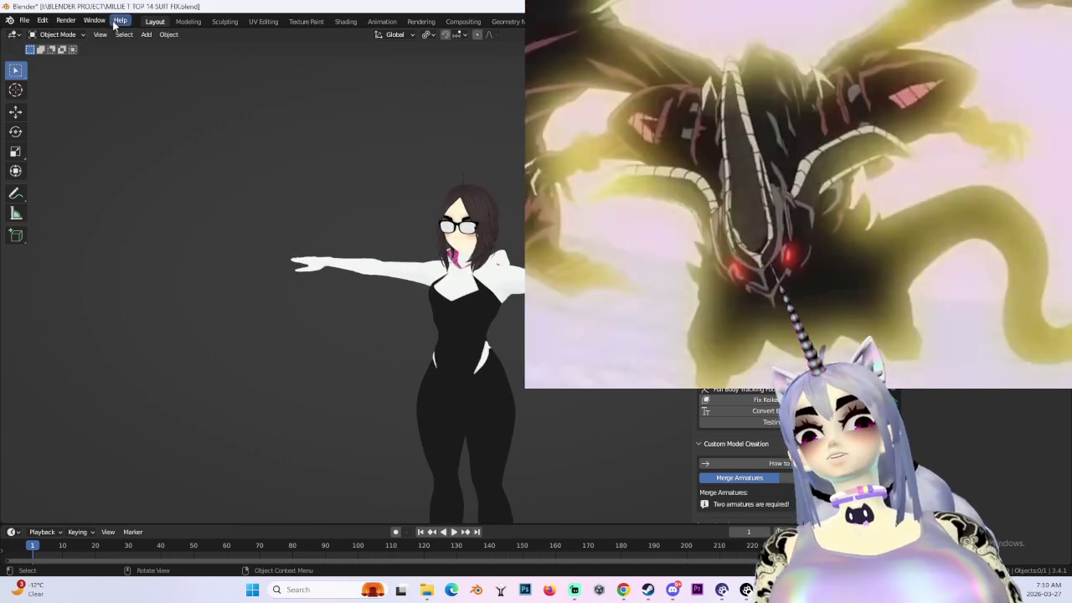
click(25, 19)
click(54, 112)
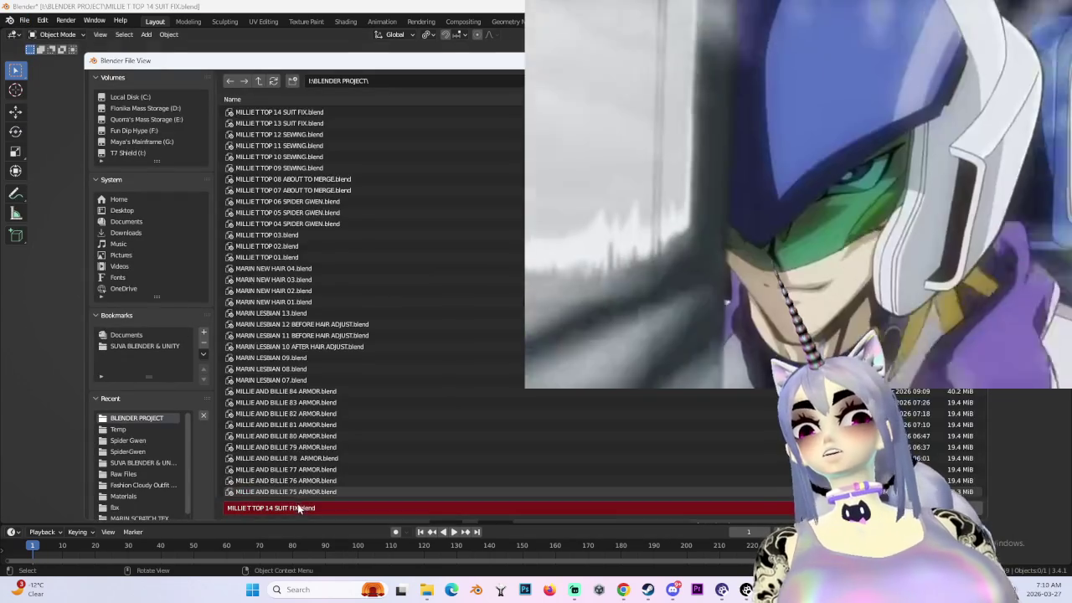
text(5)
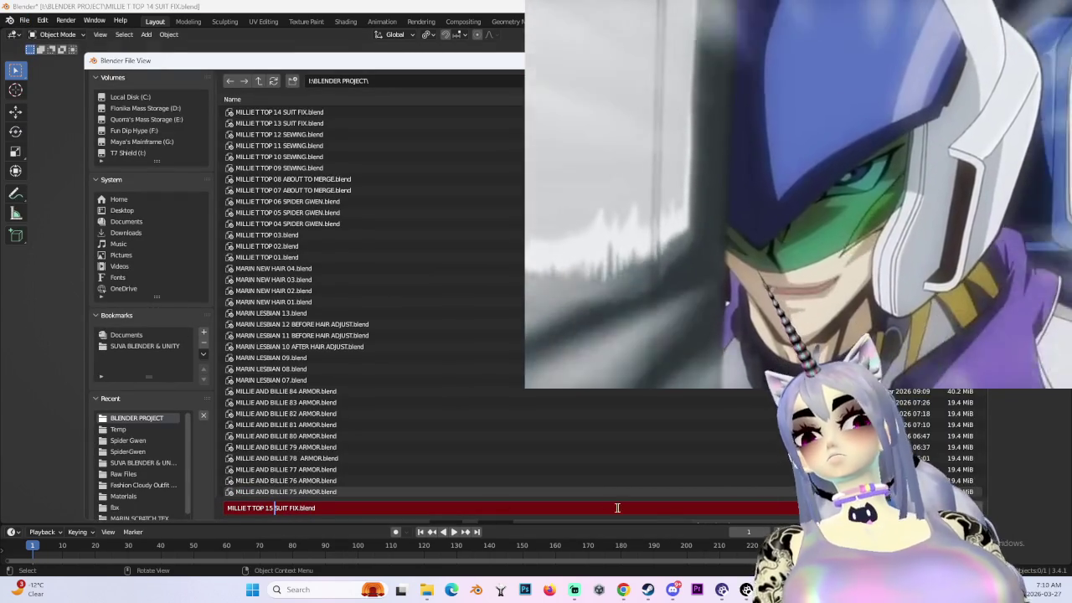
key(Return)
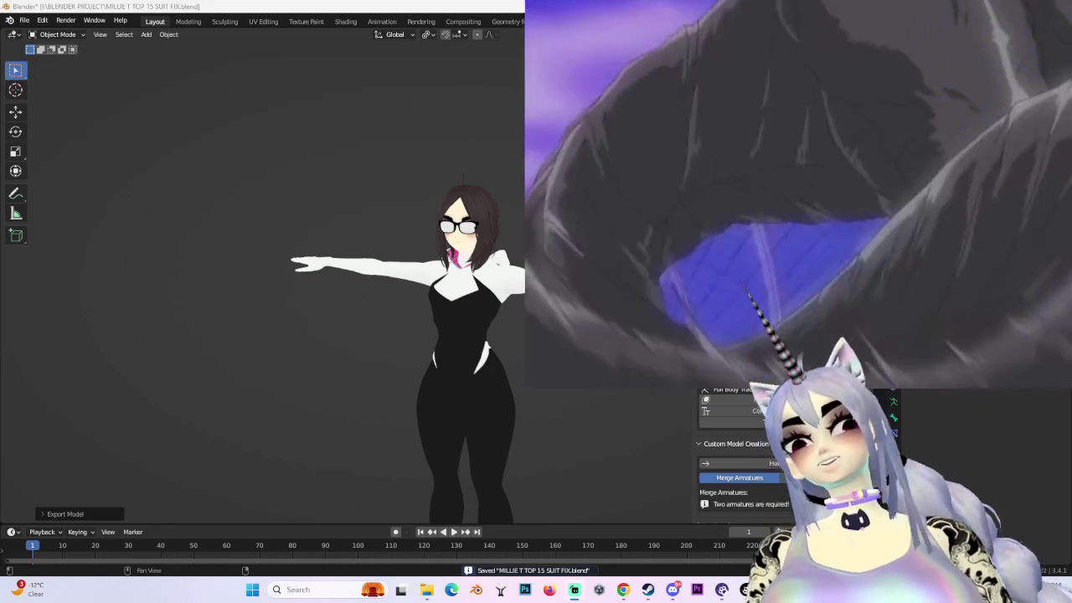
click(796, 360)
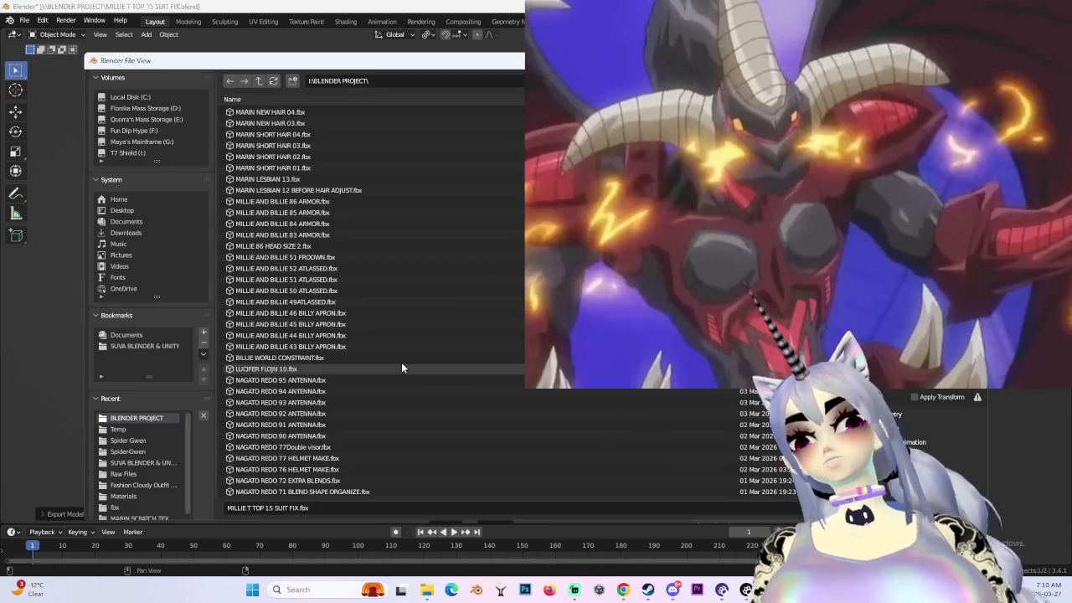
key(Return)
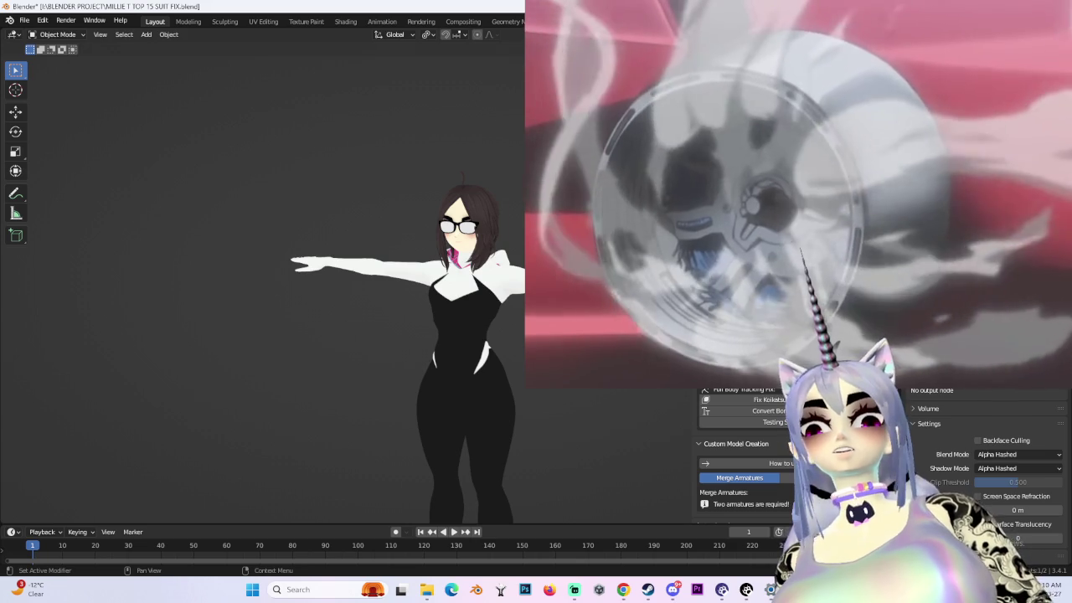
- Switch the Body to Edit Mode and orbit around the model
click(54, 34)
click(57, 60)
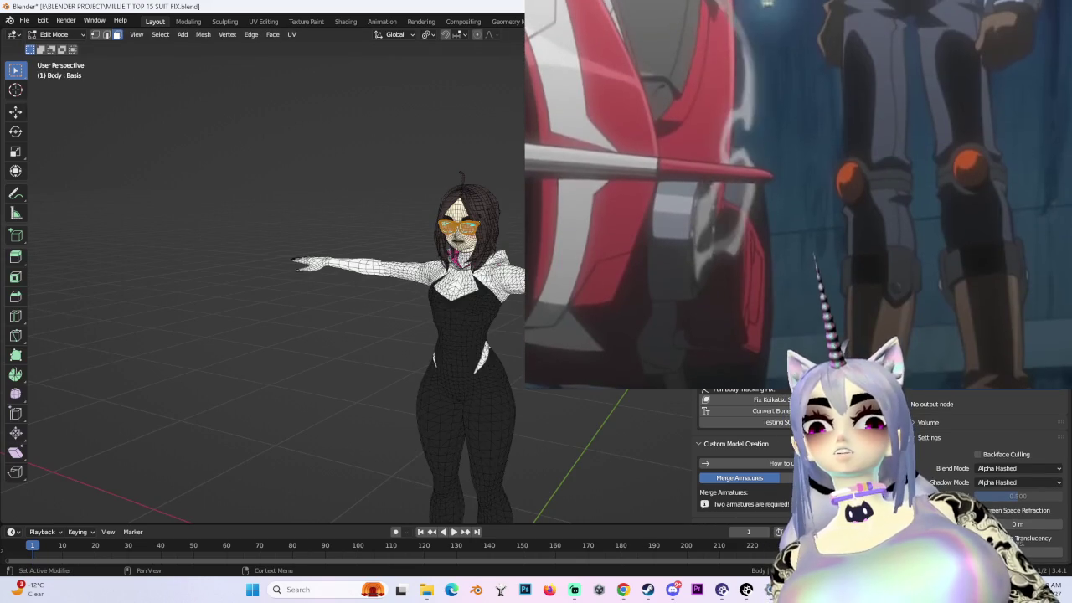
middle_drag(377, 335, 352, 335)
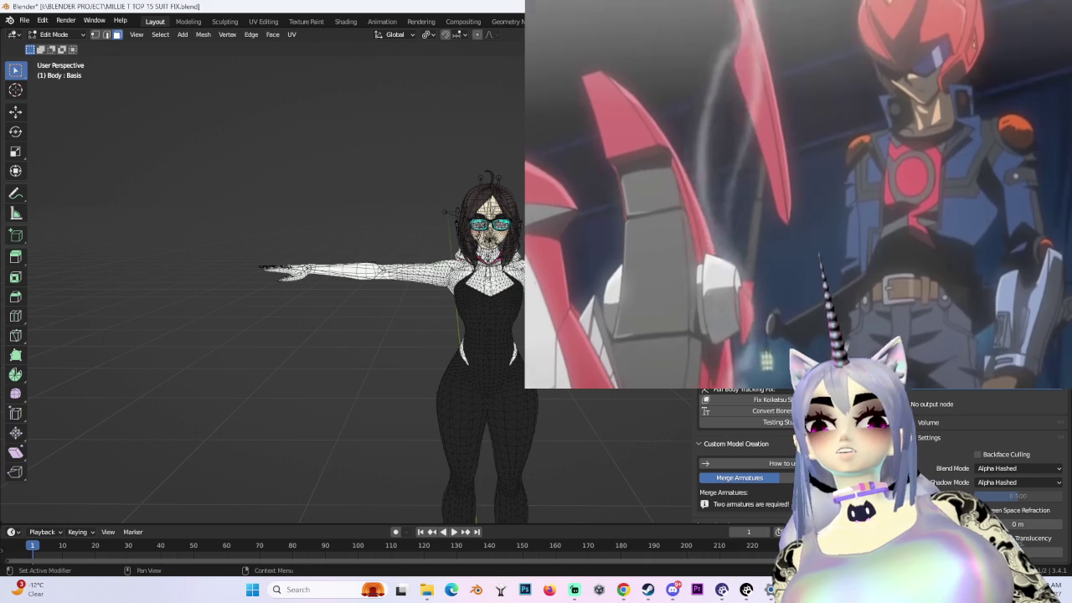
middle_drag(377, 335, 352, 335)
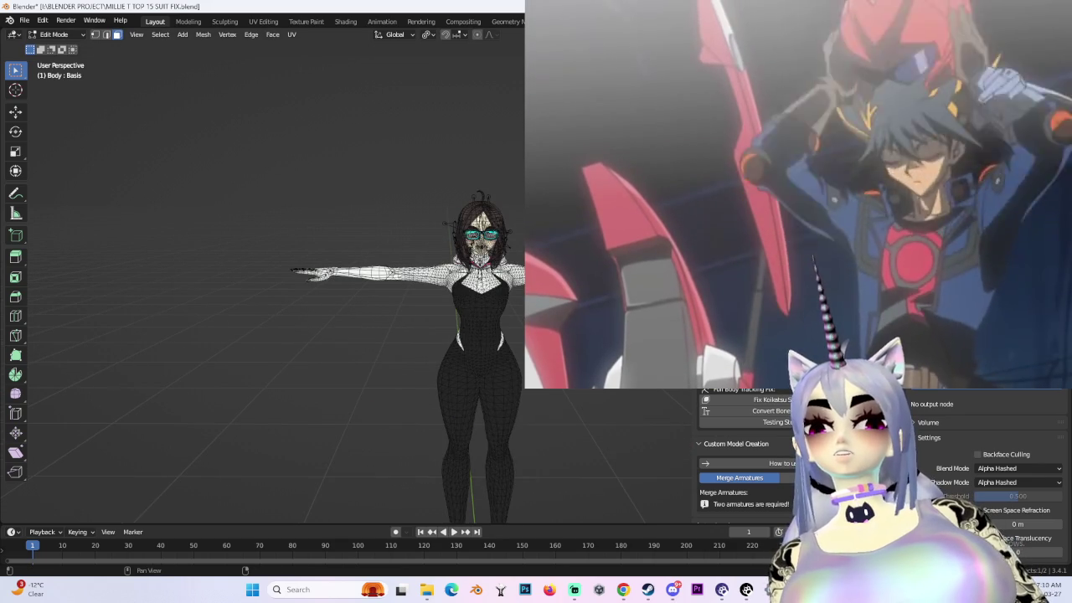
scroll(623, 421, down, 2)
scroll(623, 421, down, 3)
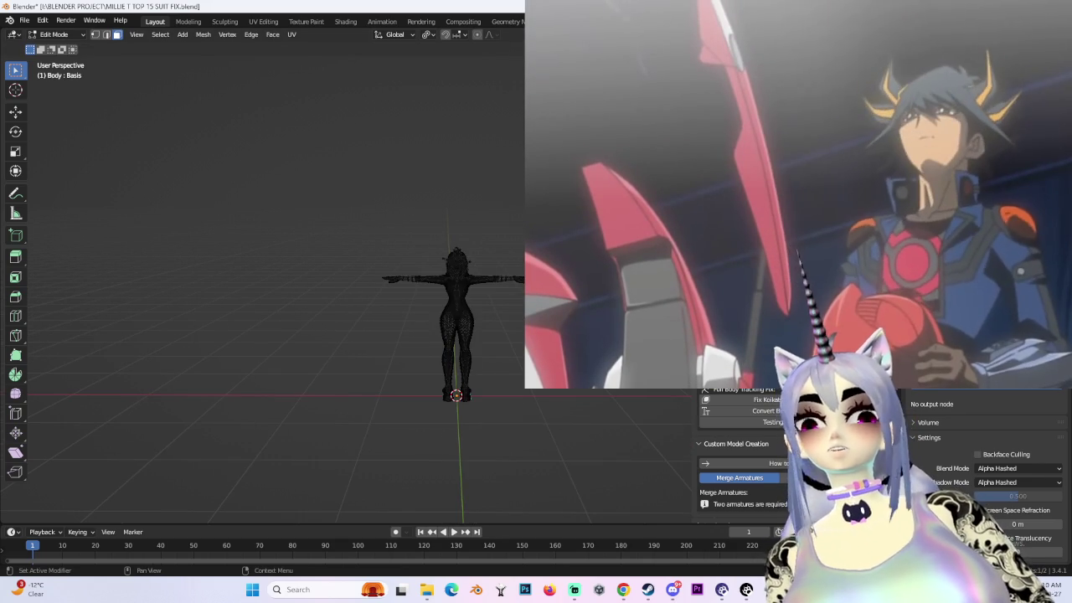
scroll(469, 388, up, 4)
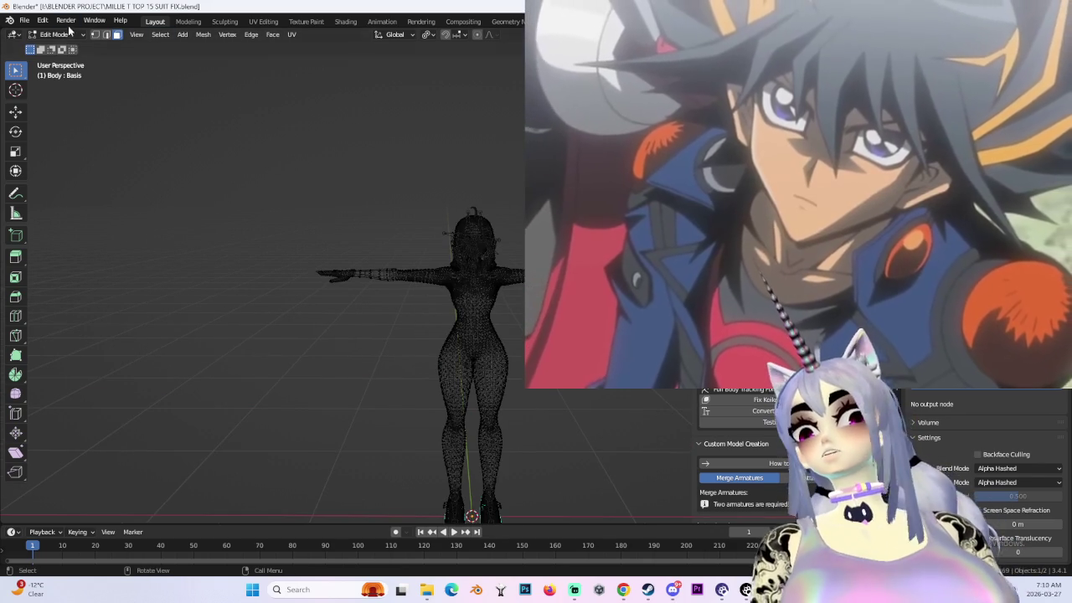
- Return the Body to Object Mode, deselect everything, and minimise Blender to the desktop
click(55, 34)
click(72, 49)
key(alt+a)
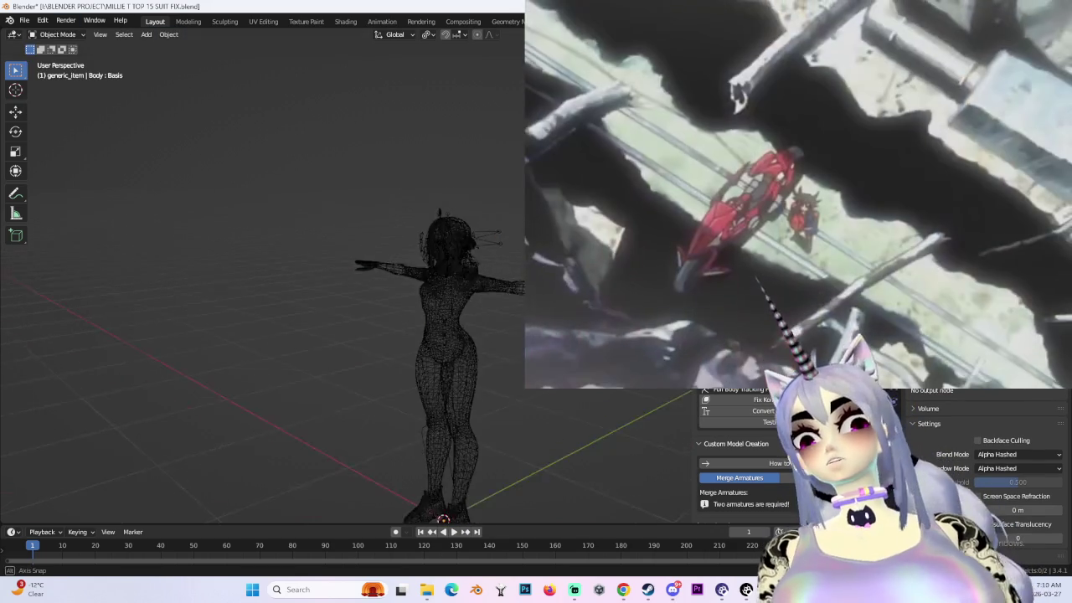
middle_drag(377, 335, 402, 318)
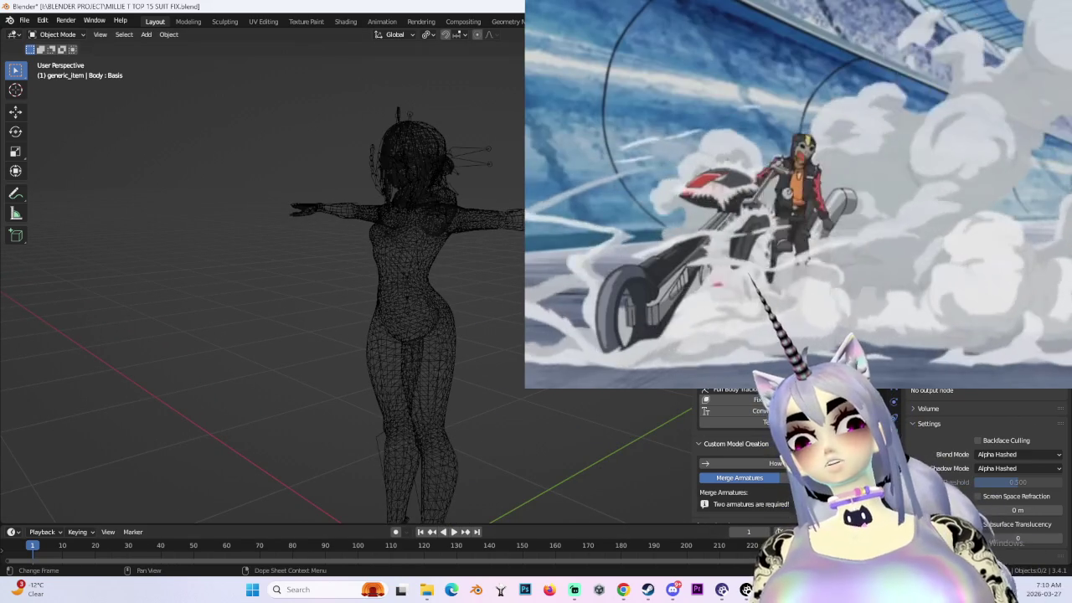
key(super+d)
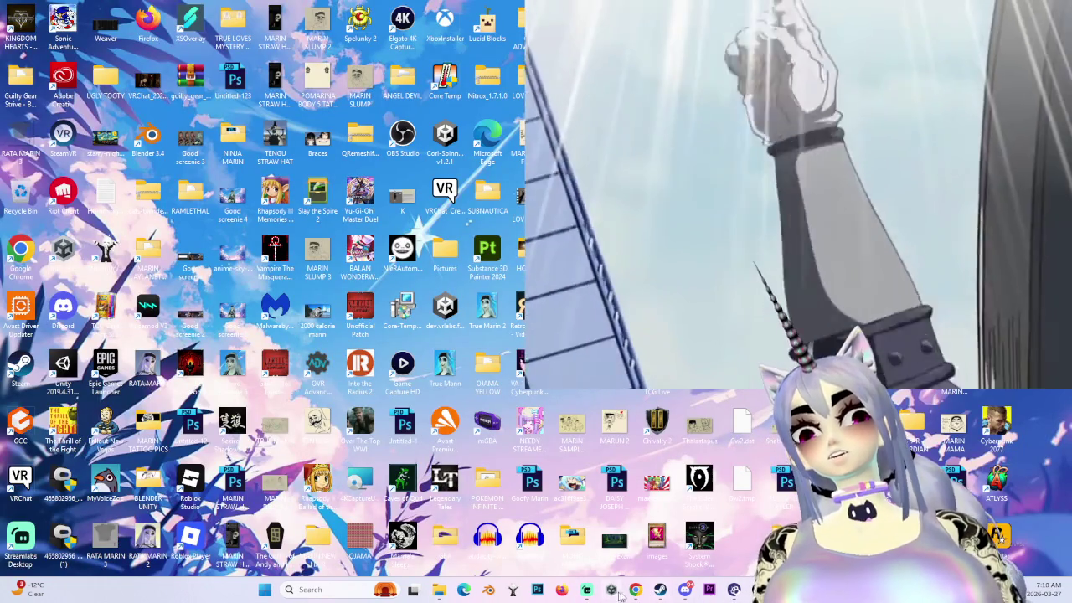
- Open Unity Hub, shift its window right, then minimise it to reveal the GIAMA 2 project
click(615, 590)
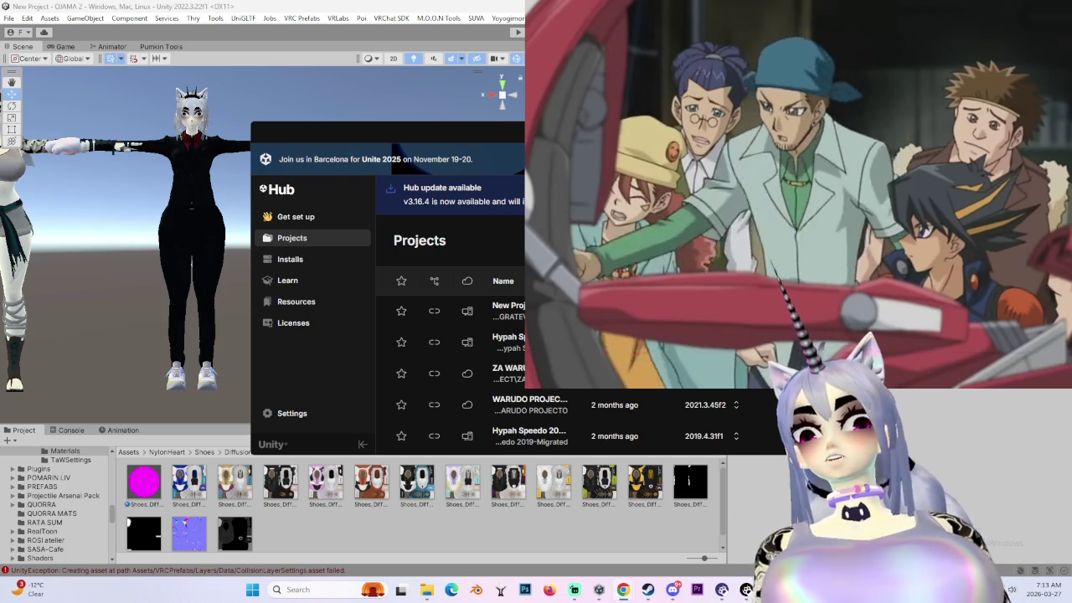
mouse_move(353, 144)
mouse_down()
mouse_move(779, 144)
mouse_move(505, 144)
mouse_up()
click(599, 590)
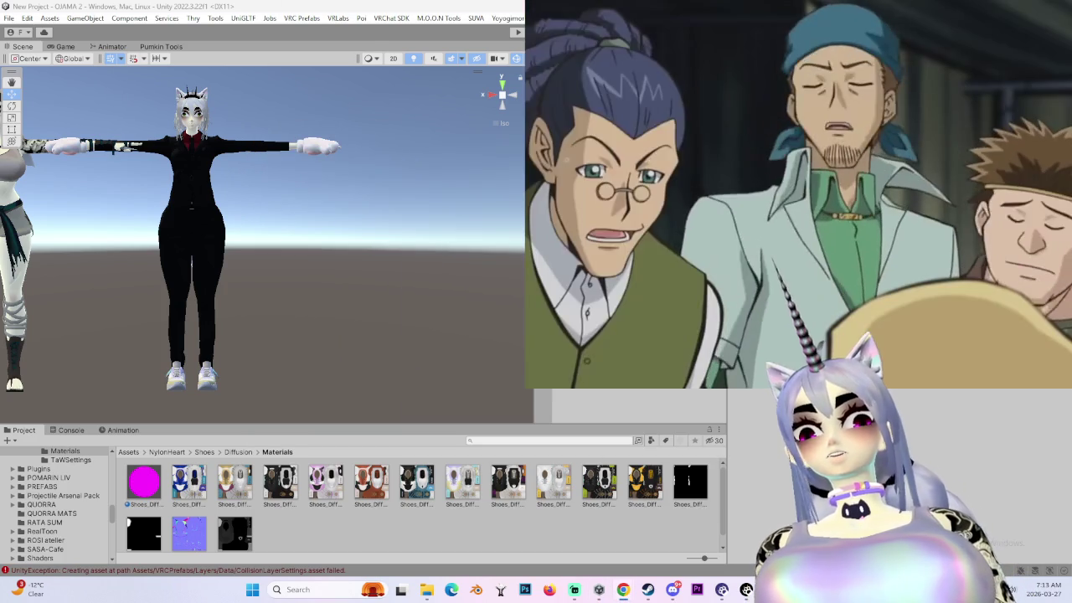
- In Unity, select the hair-change avatar and jump to the MILLIE asset folder
scroll(624, 402, down, 3)
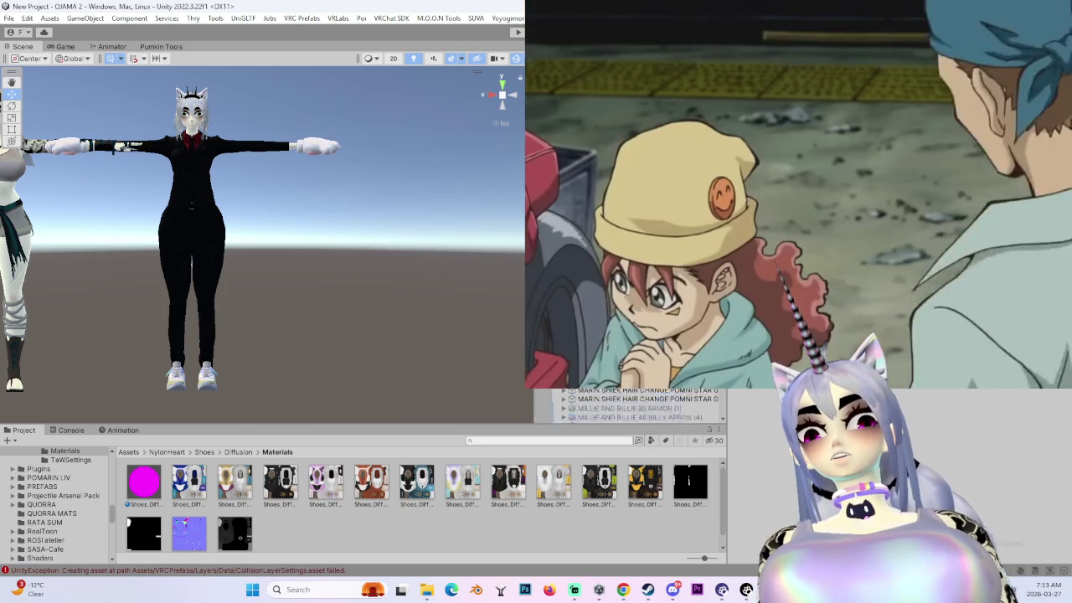
scroll(624, 402, down, 3)
click(620, 409)
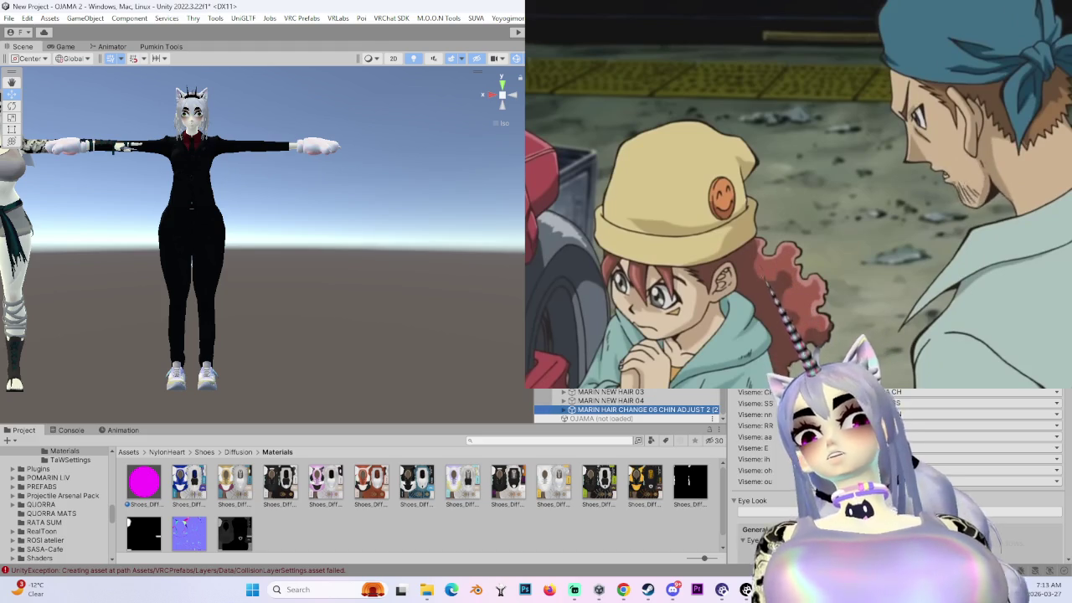
click(589, 492)
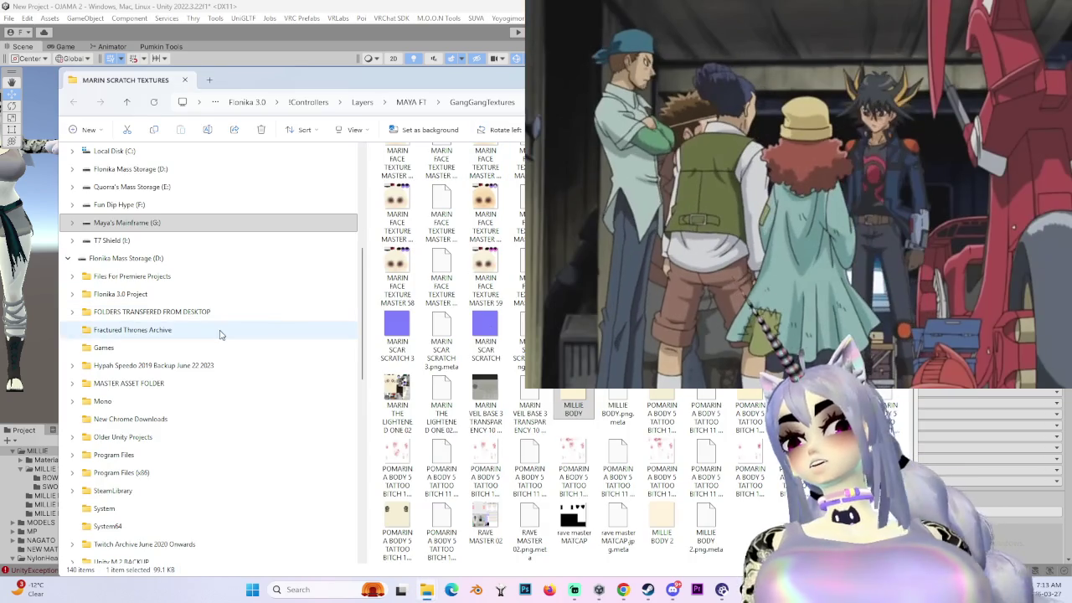
- Open the BLENDER PROJECT folder from Explorer's Quick access and start the FBX export
scroll(190, 316, up, 3)
scroll(159, 335, up, 3)
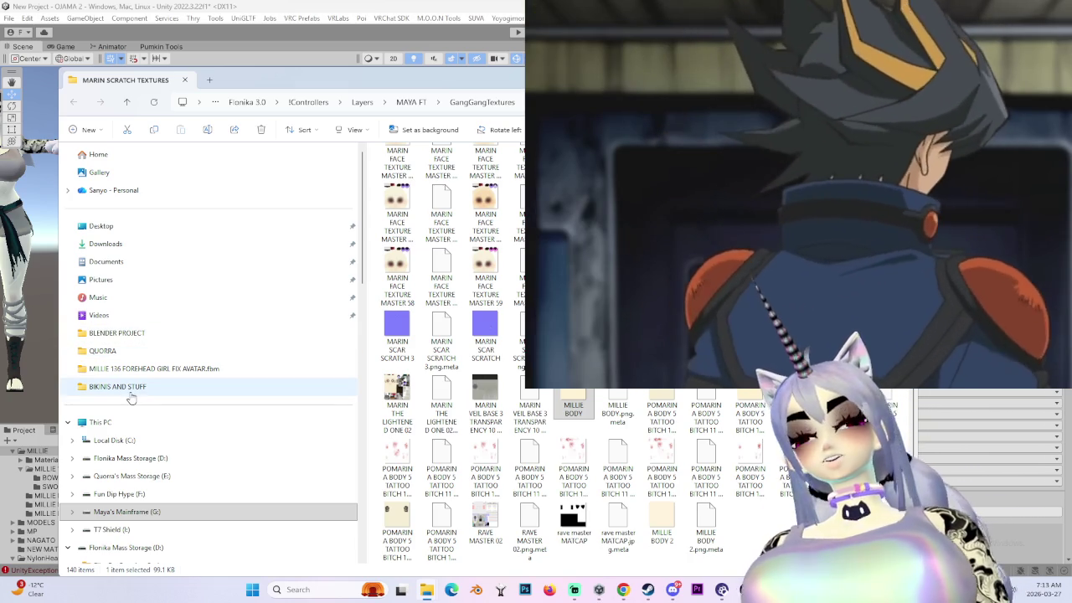
click(179, 336)
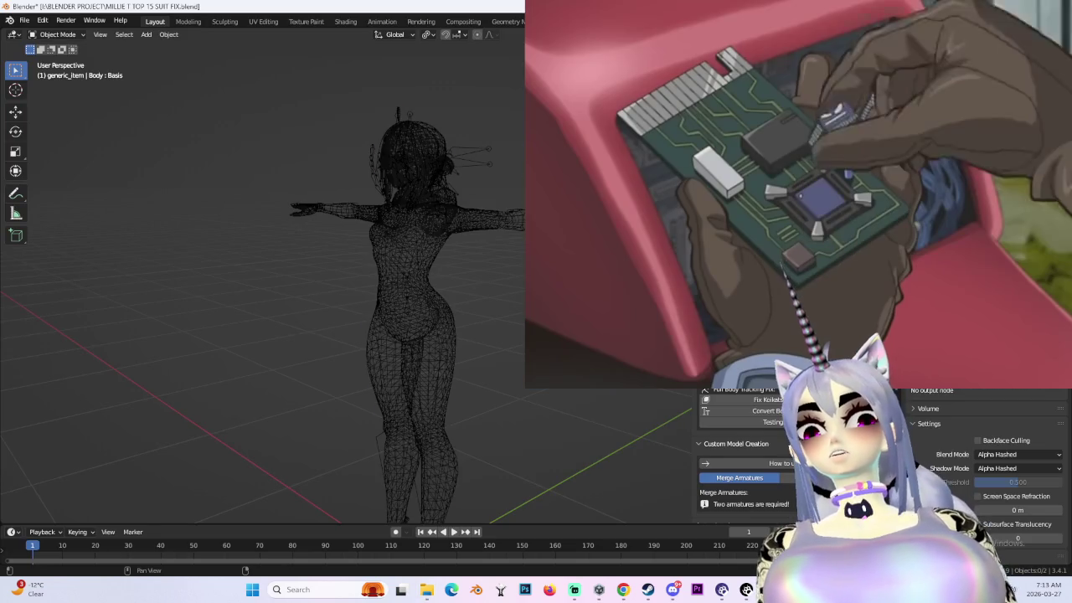
click(837, 84)
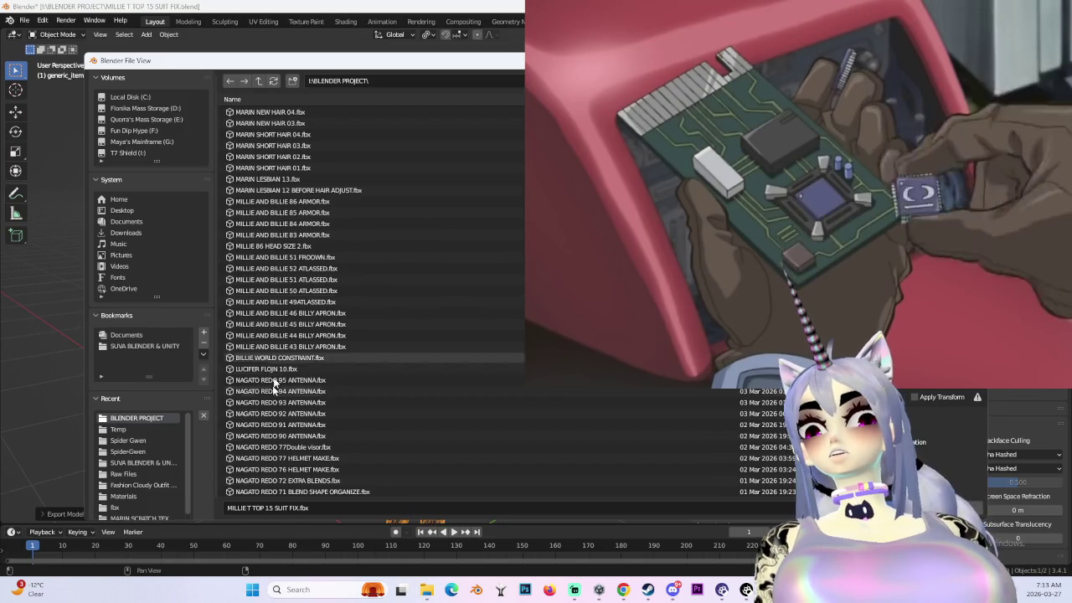
- Confirm saving MILLIE T TOP 15 SUIT FIX.fbx into I:\BLENDER PROJECT
key(Return)
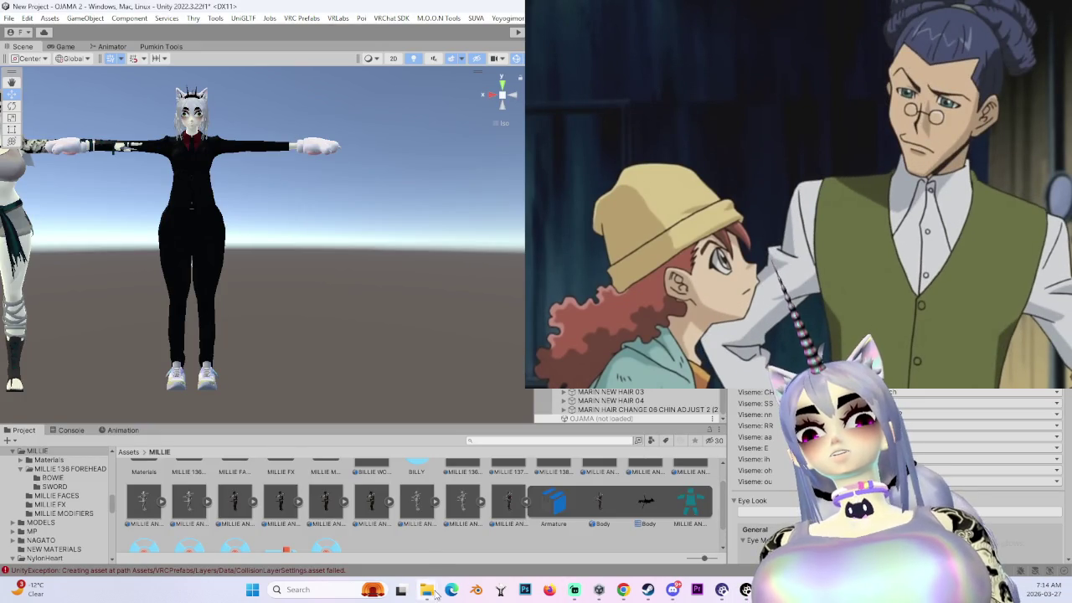
mouse_move(426, 590)
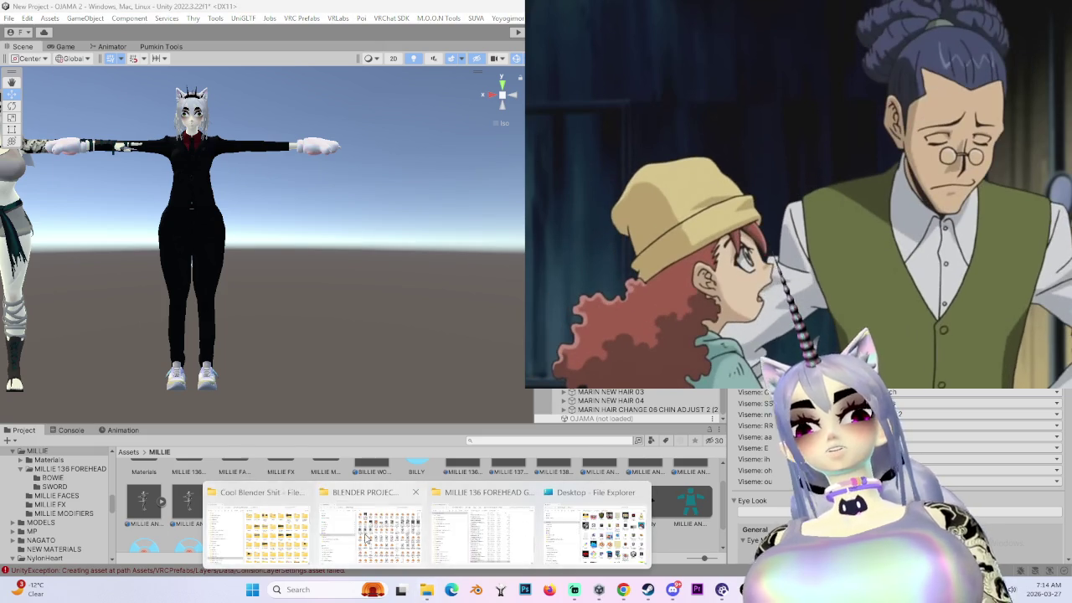
- Refresh the BLENDER PROJECT folder to list the new FBX, move Explorer aside, and return to Unity
click(366, 536)
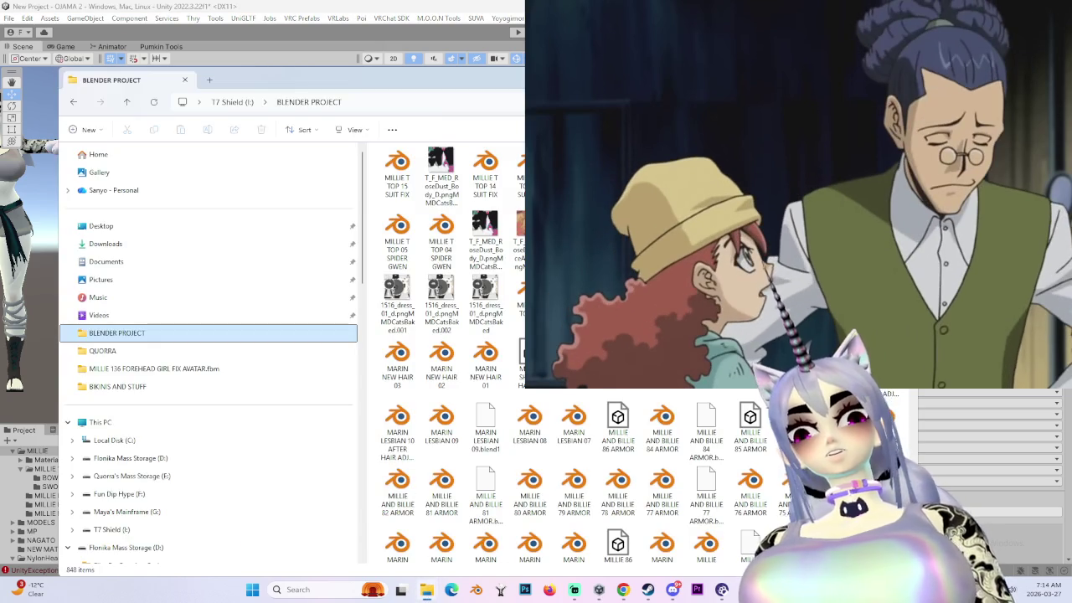
click(390, 213)
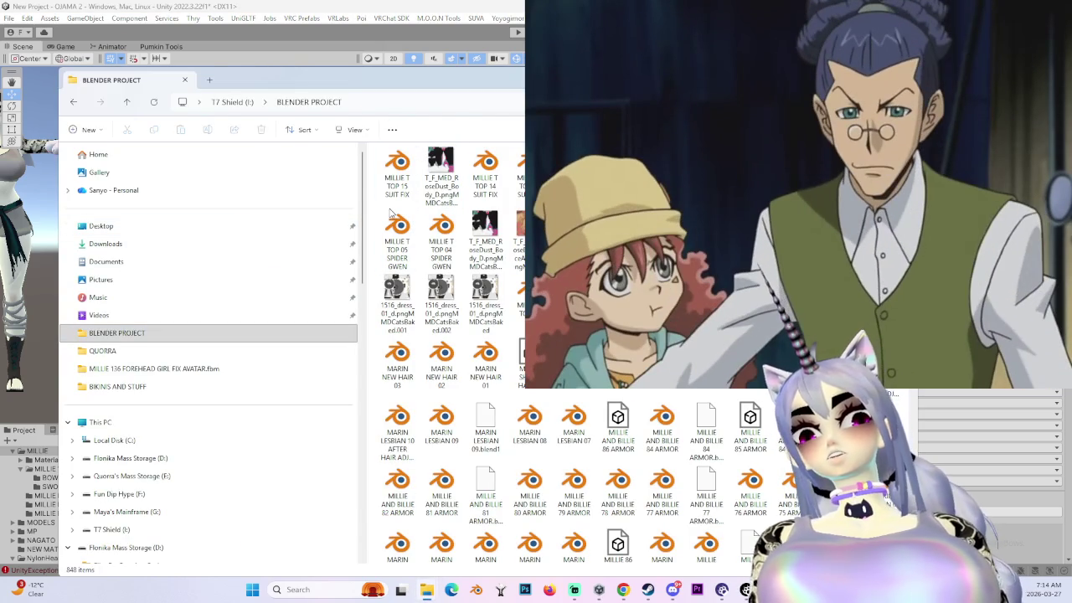
right_click(392, 218)
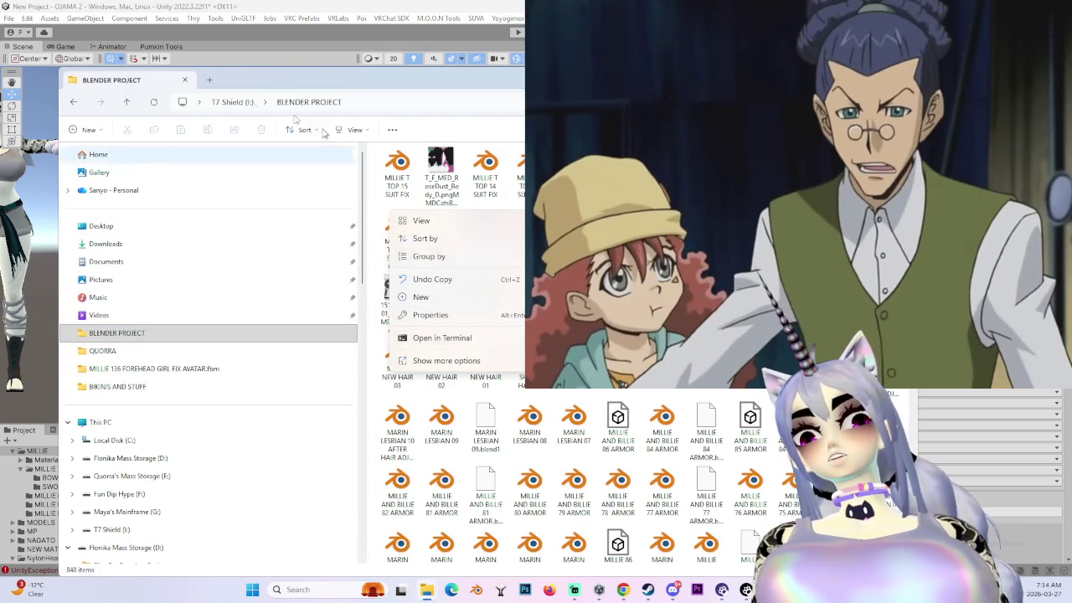
click(81, 107)
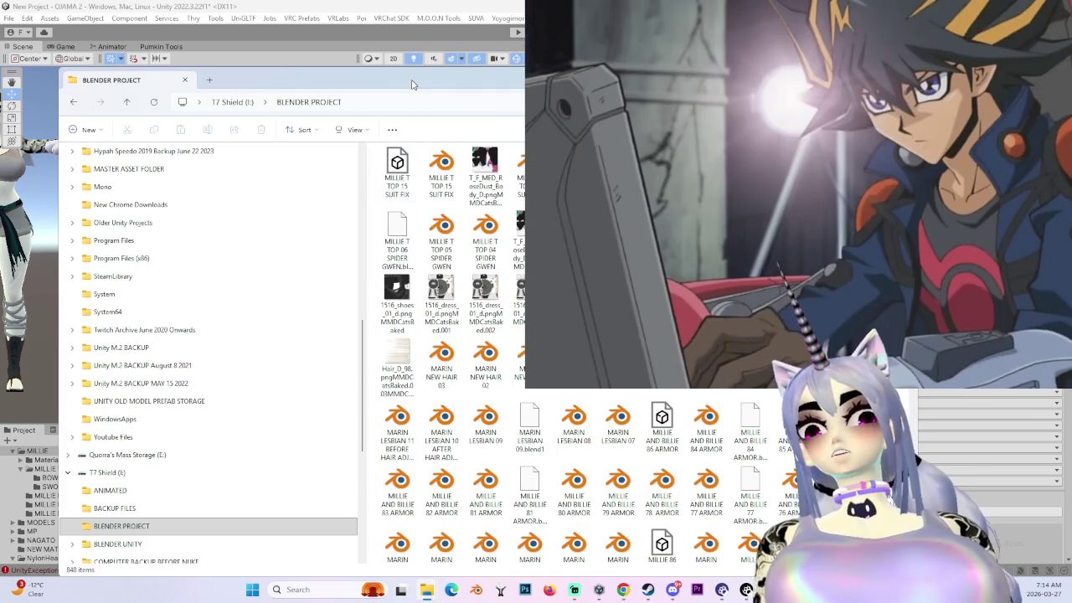
drag(412, 84, 806, 99)
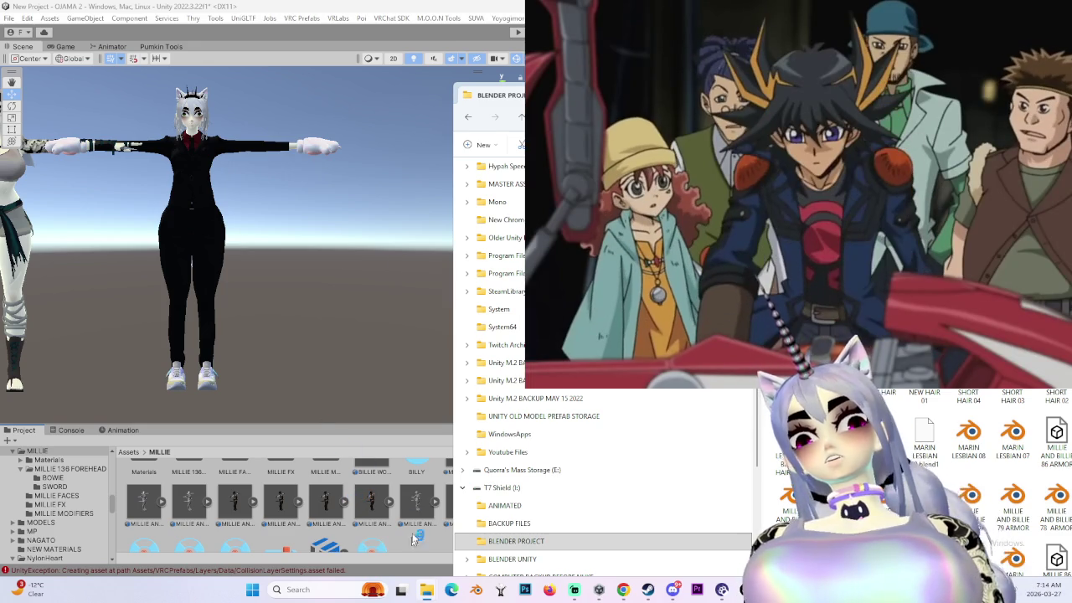
click(377, 501)
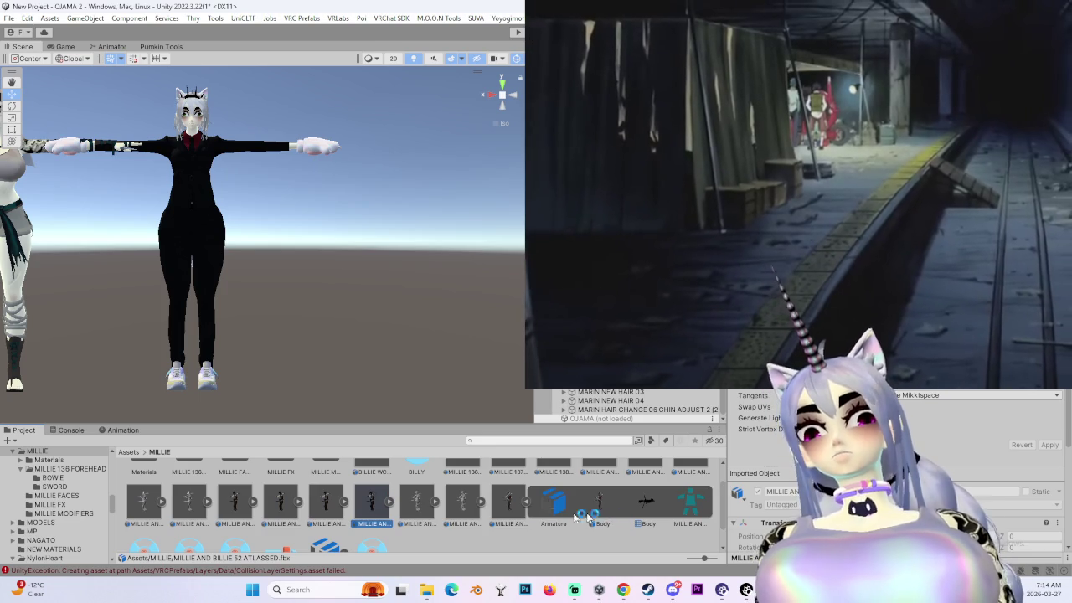
- Select the MILLIE T TOP 15 SUIT FIX.fbx asset in the Project window
scroll(469, 513, up, 1)
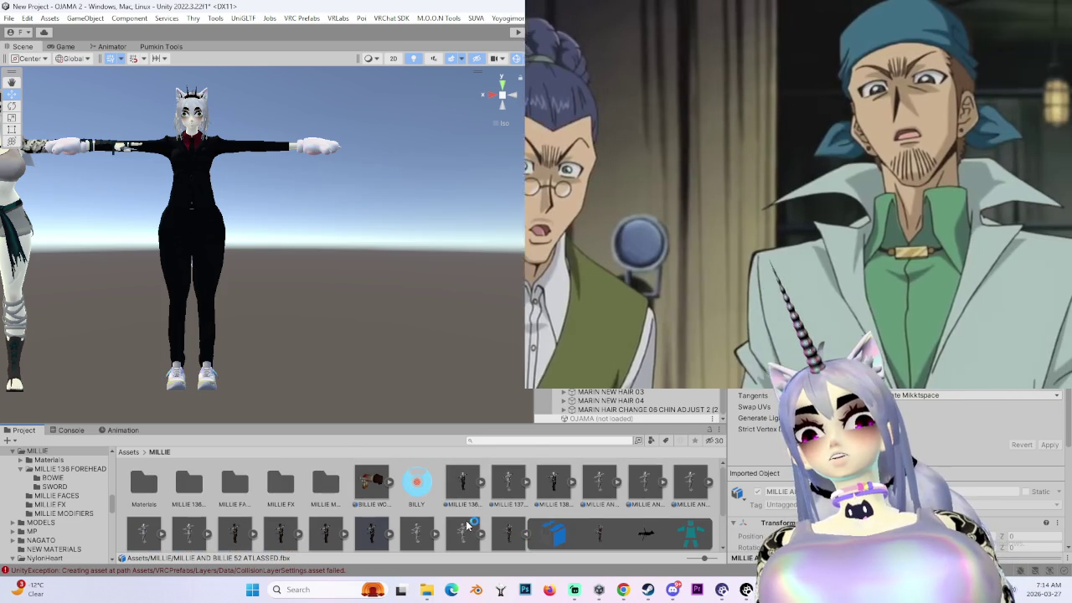
scroll(456, 509, down, 1)
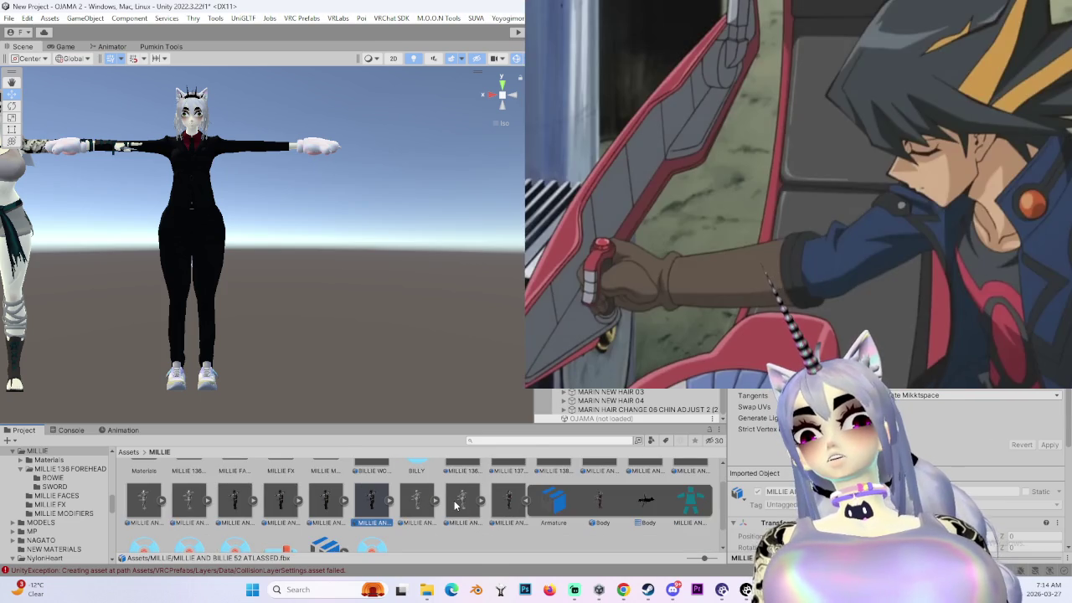
scroll(457, 505, up, 1)
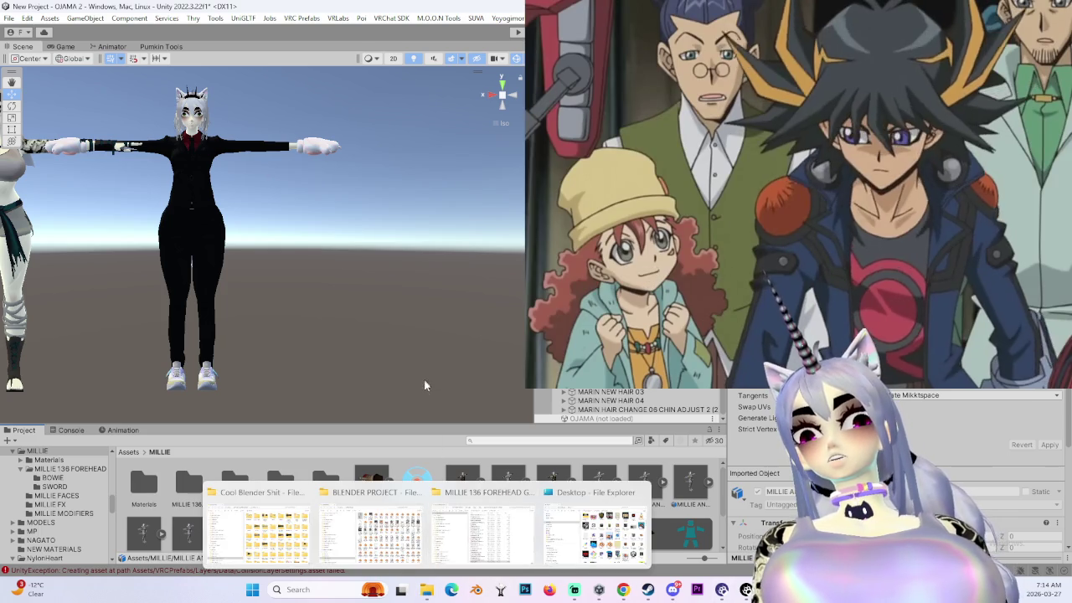
scroll(506, 486, down, 1)
click(325, 520)
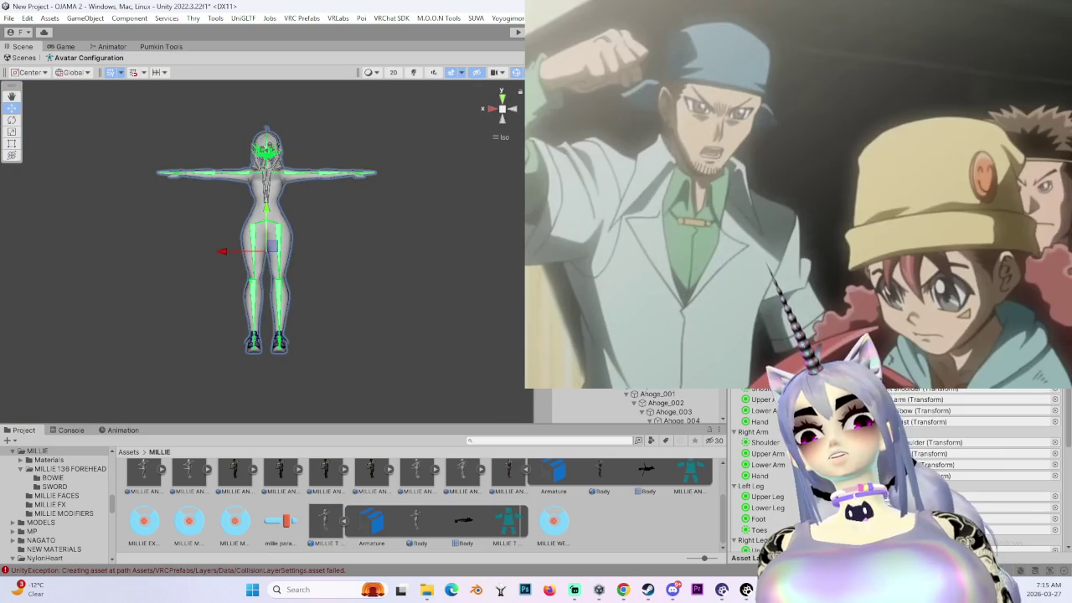
click(1055, 530)
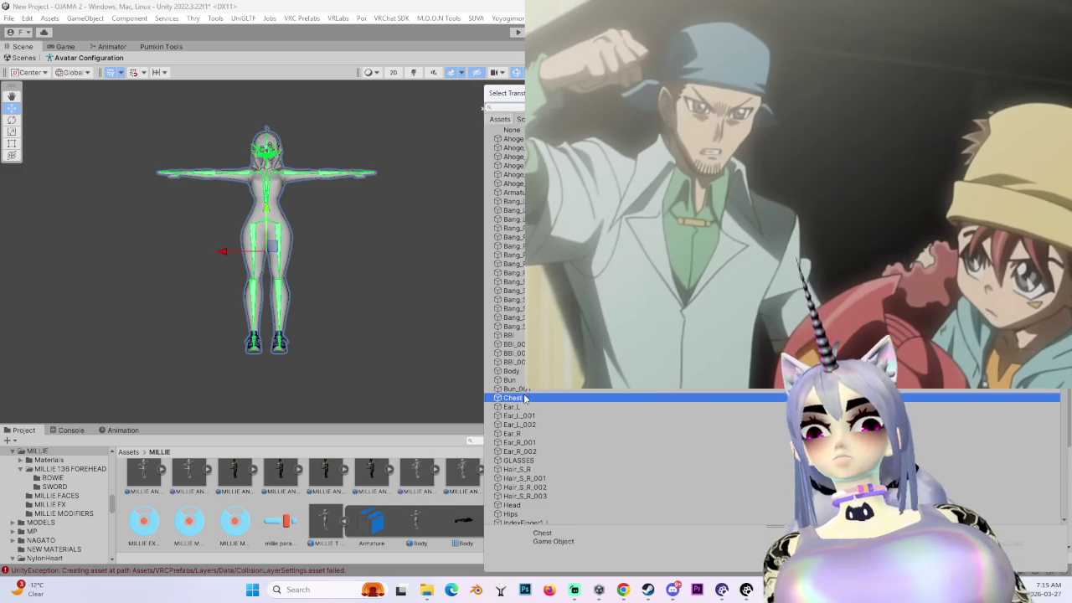
double_click(525, 397)
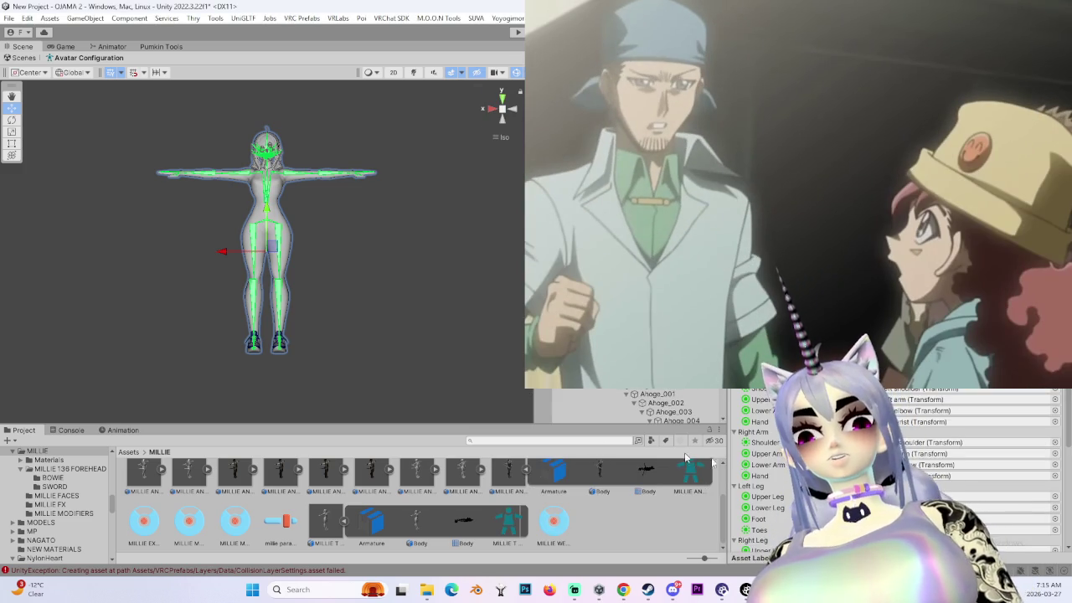
scroll(896, 469, down, 3)
scroll(897, 469, down, 2)
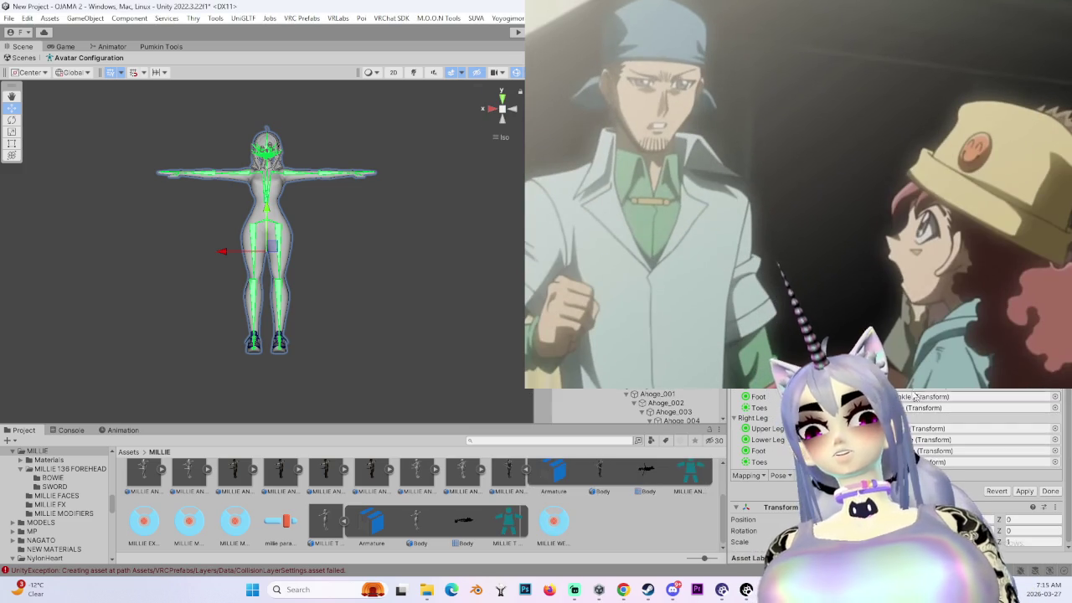
click(268, 149)
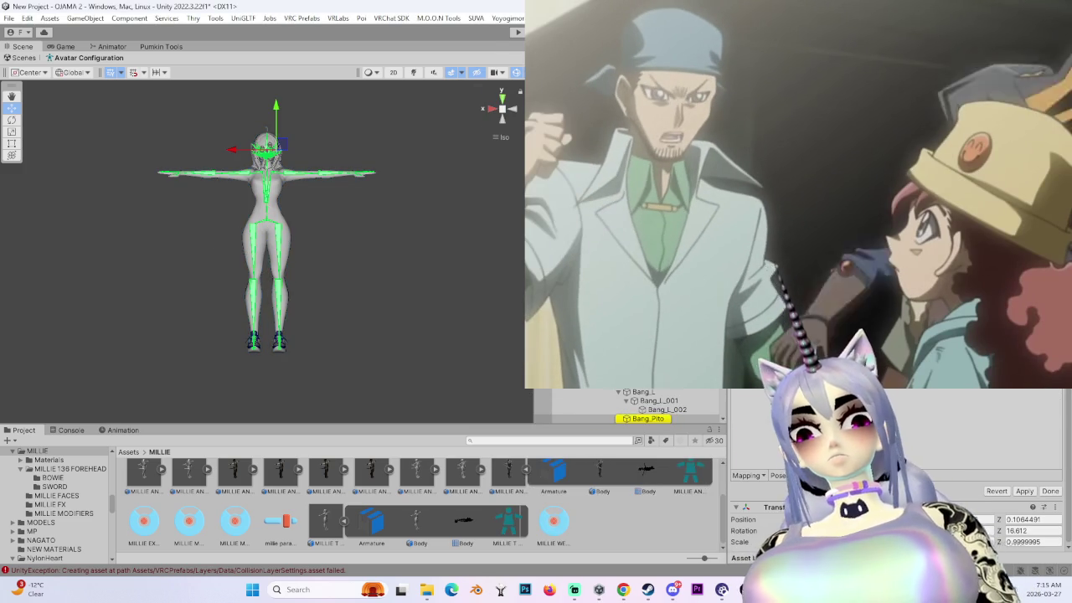
key(Escape)
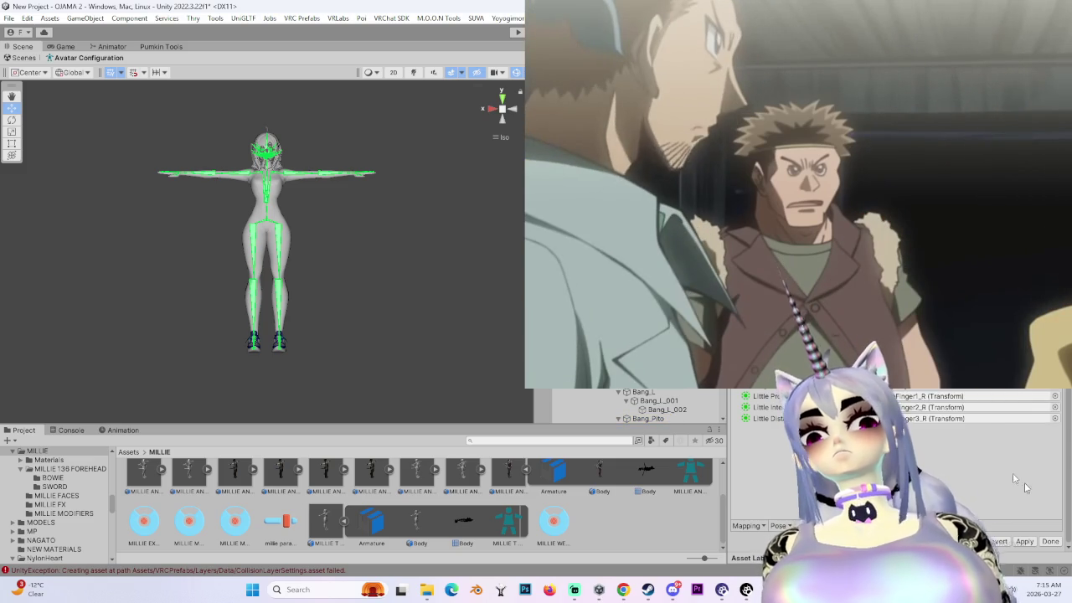
click(368, 173)
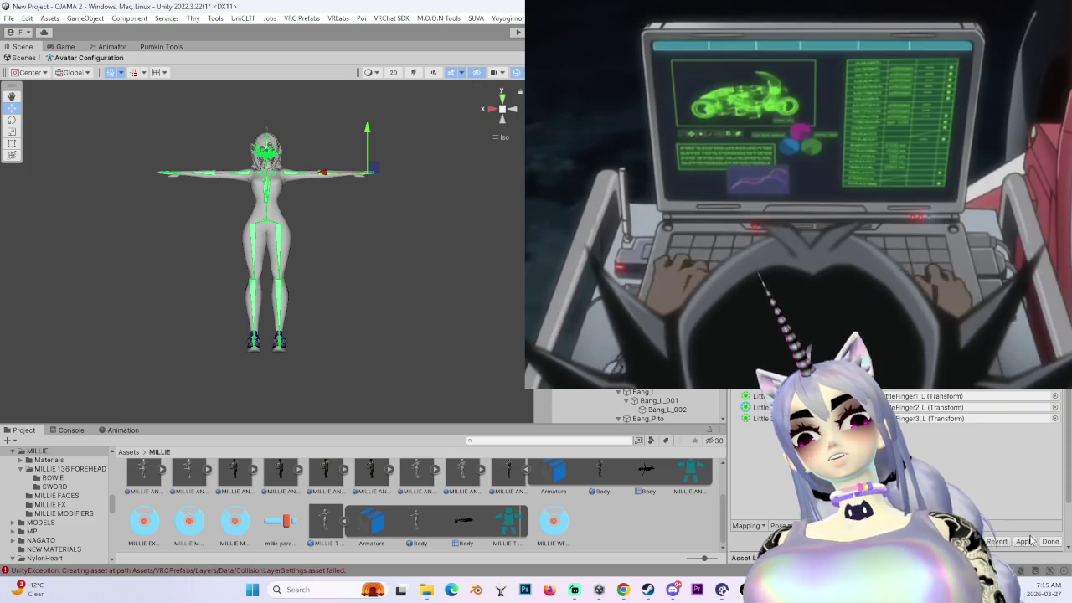
click(1025, 541)
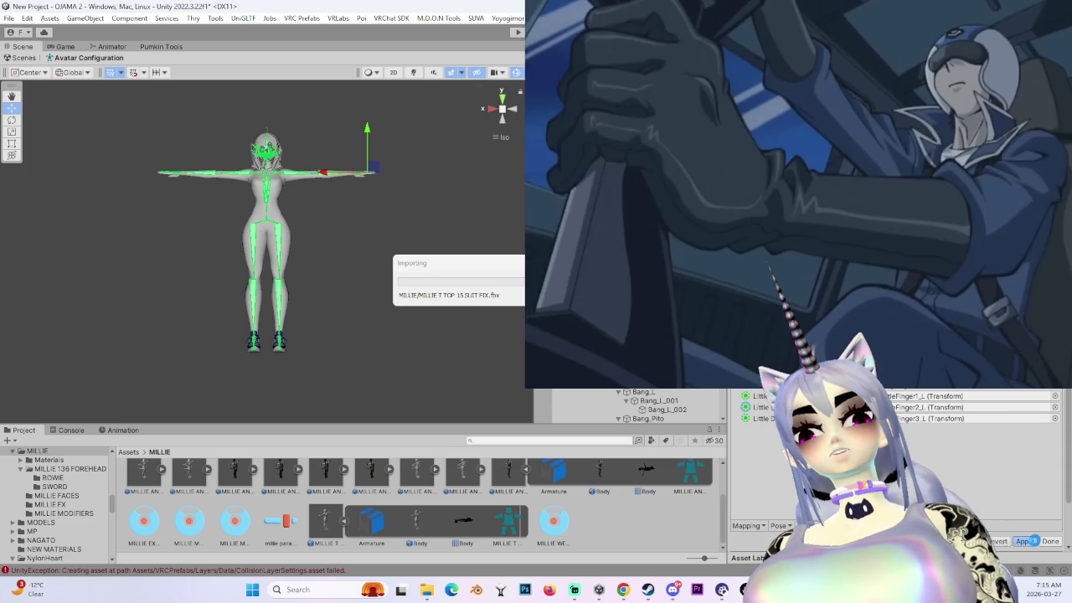
mouse_move(796, 251)
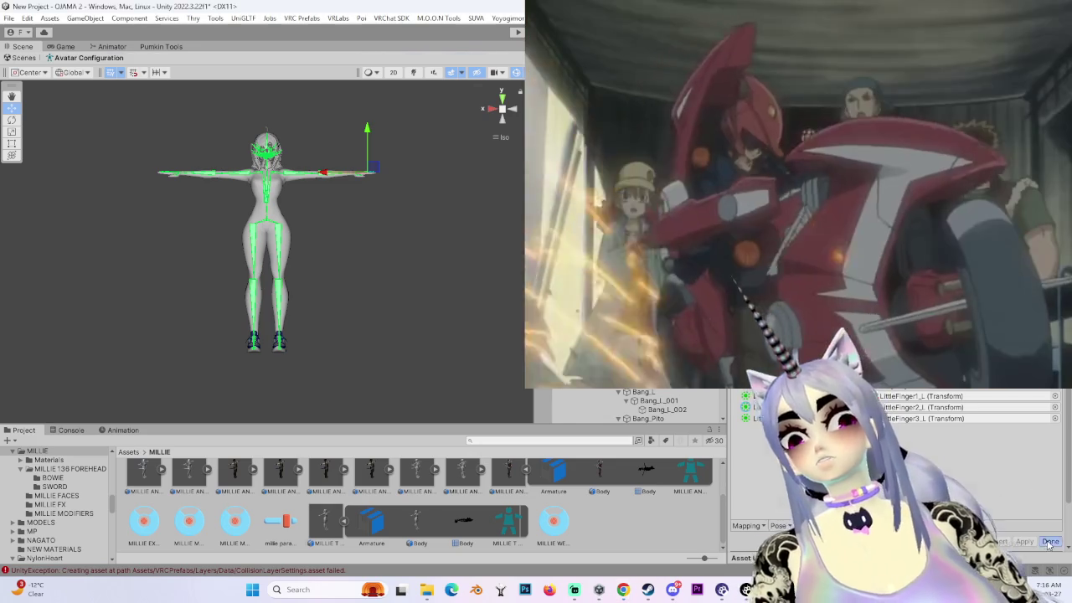
- Finish the avatar configuration and drop the MILLIE T TOP 15 SUIT FIX model into the scene, framed
click(1048, 543)
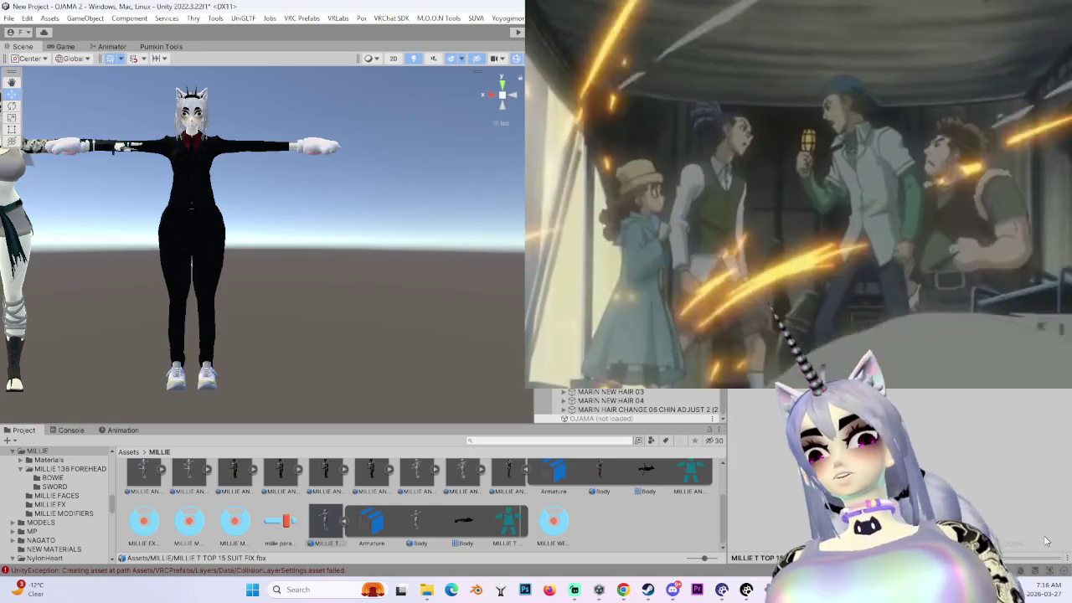
mouse_move(321, 525)
mouse_down()
mouse_move(645, 430)
mouse_move(552, 525)
mouse_up()
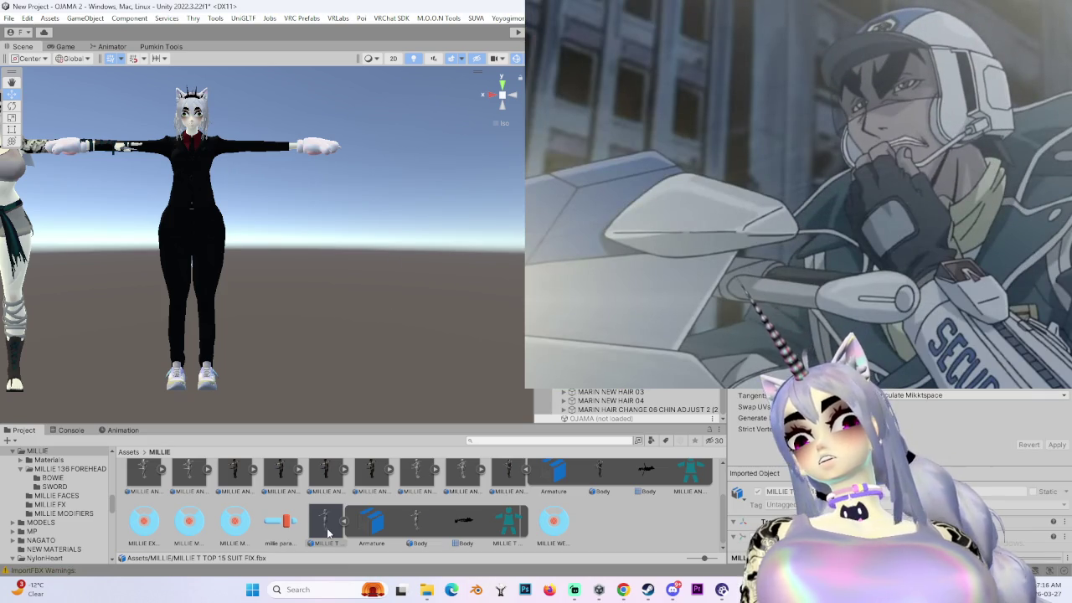
drag(328, 534, 338, 424)
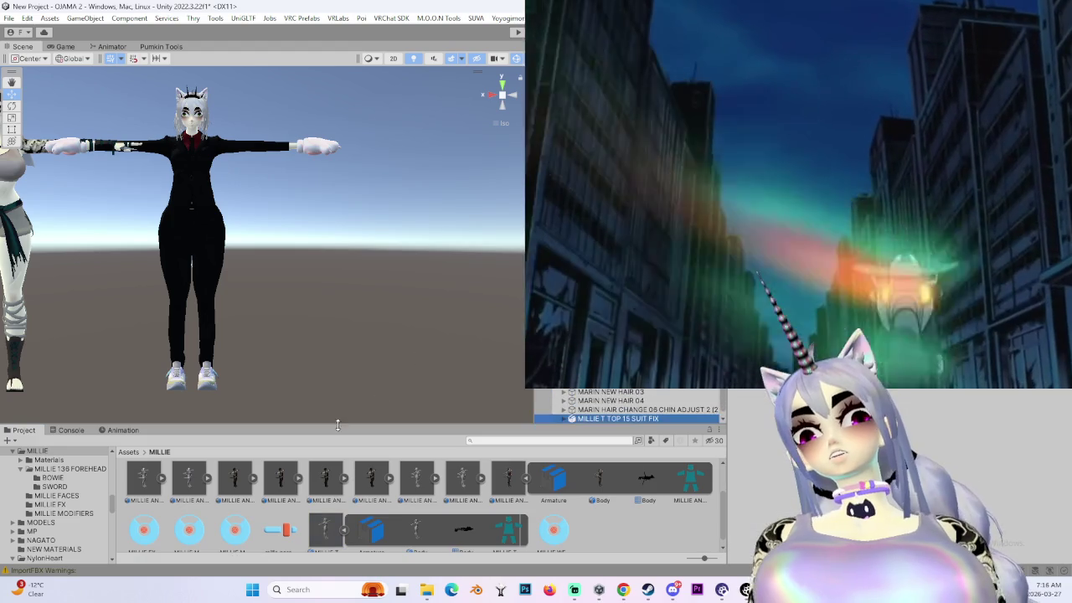
key(f)
- Orbit around the new white model and open Pumkin's Avatar Tools with it as the avatar
mouse_move(447, 310)
alt+mouse_down()
mouse_move(230, 268)
mouse_move(365, 252)
alt+mouse_up()
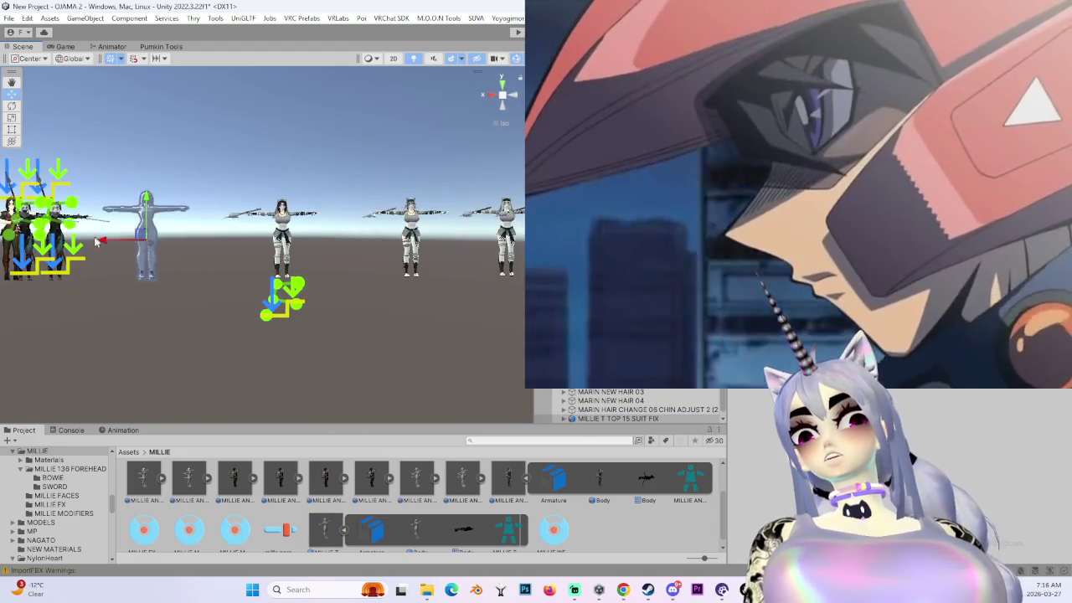
mouse_move(364, 253)
alt+mouse_down()
mouse_move(358, 367)
mouse_move(333, 306)
alt+mouse_up()
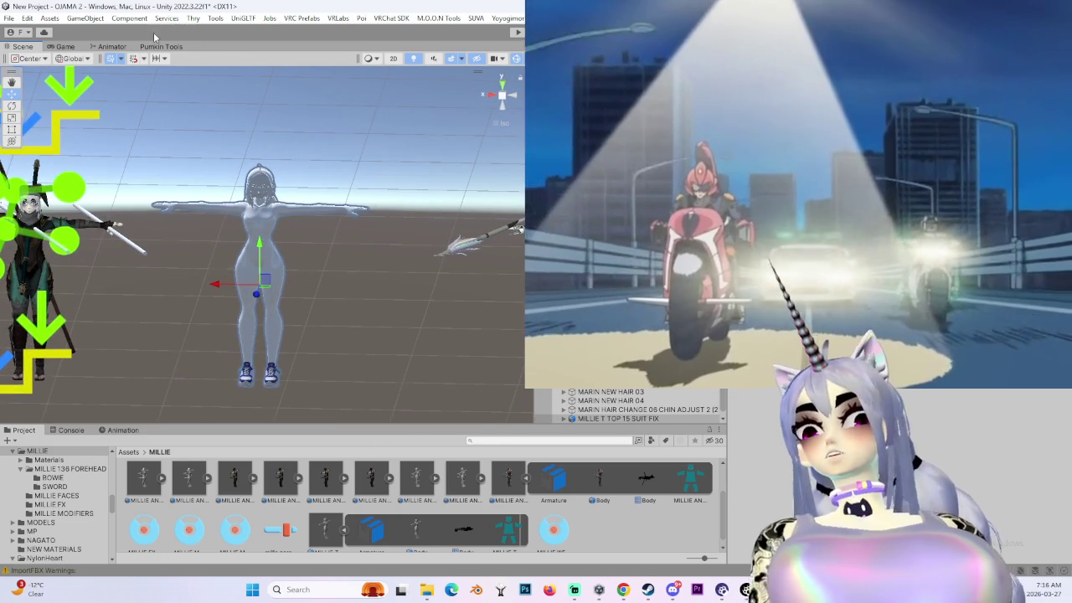
click(162, 47)
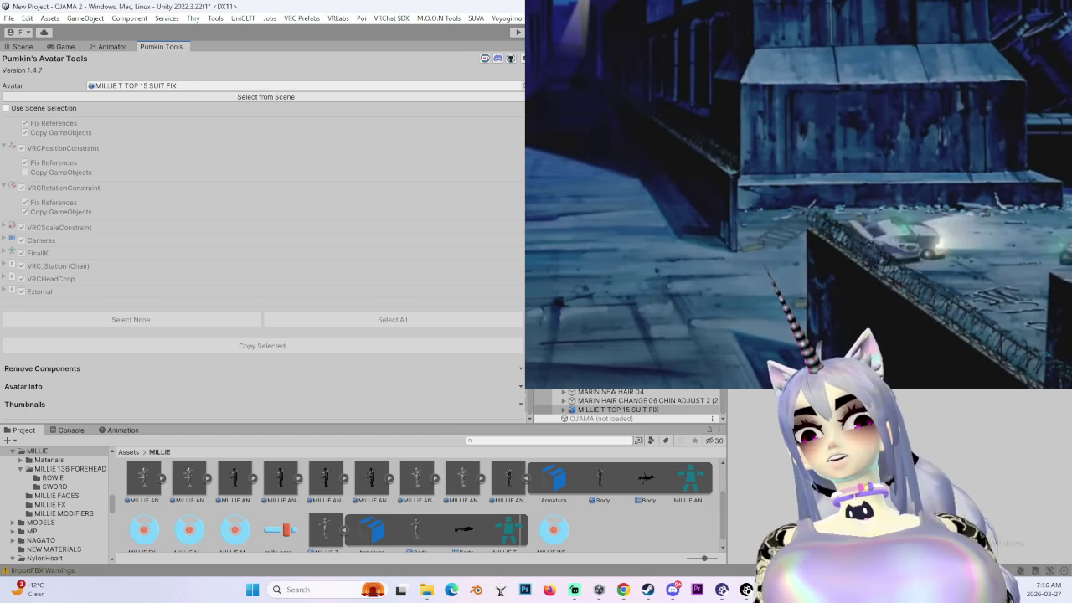
- Review the component list, then copy the selected components from MILLIE AND BILLIE 51 FROWN onto MILLIE T TOP 15 SUIT FIX
scroll(628, 406, up, 3)
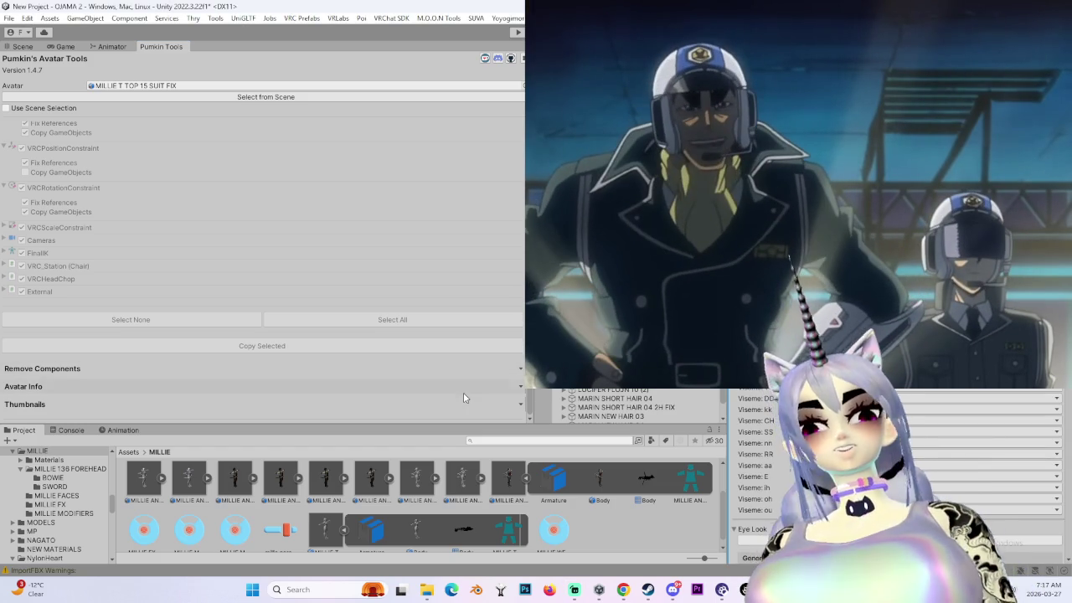
scroll(194, 317, up, 2)
scroll(193, 316, up, 3)
scroll(199, 210, up, 3)
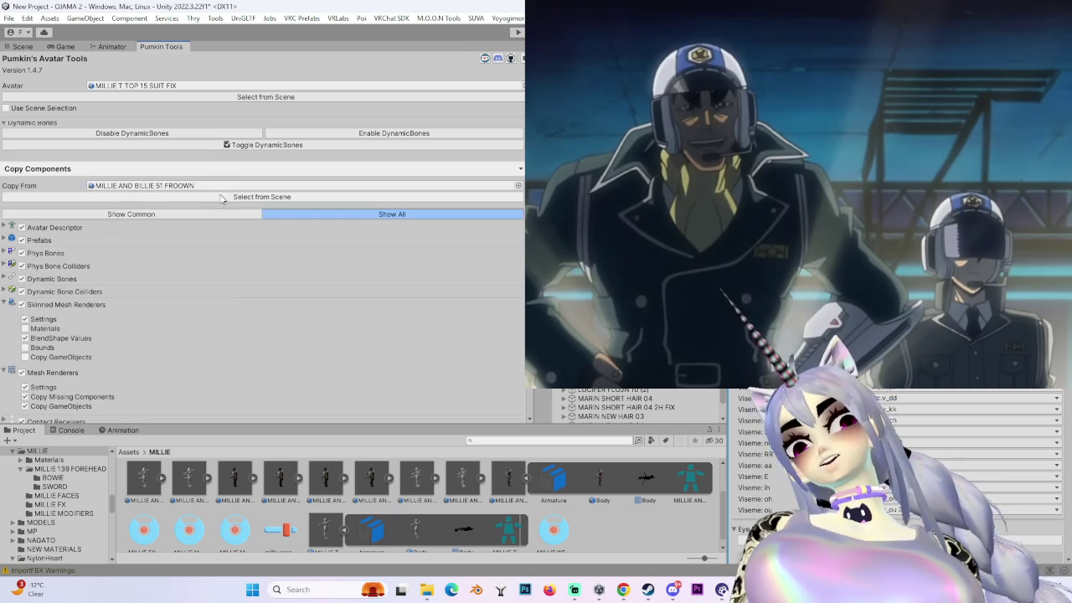
scroll(192, 323, down, 3)
scroll(191, 321, down, 3)
scroll(189, 325, down, 2)
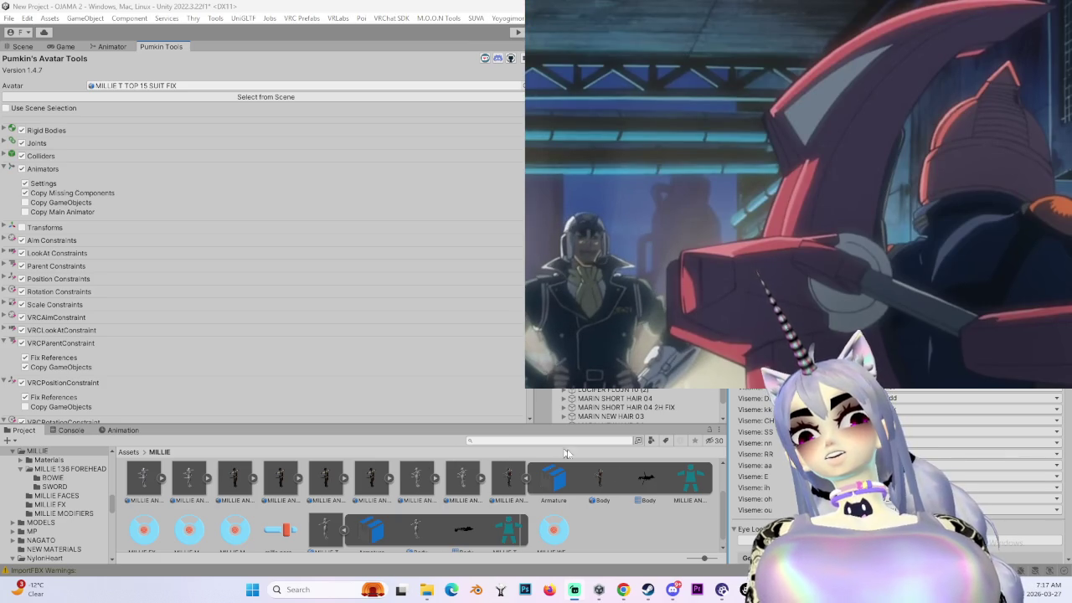
scroll(192, 355, up, 2)
scroll(192, 355, up, 3)
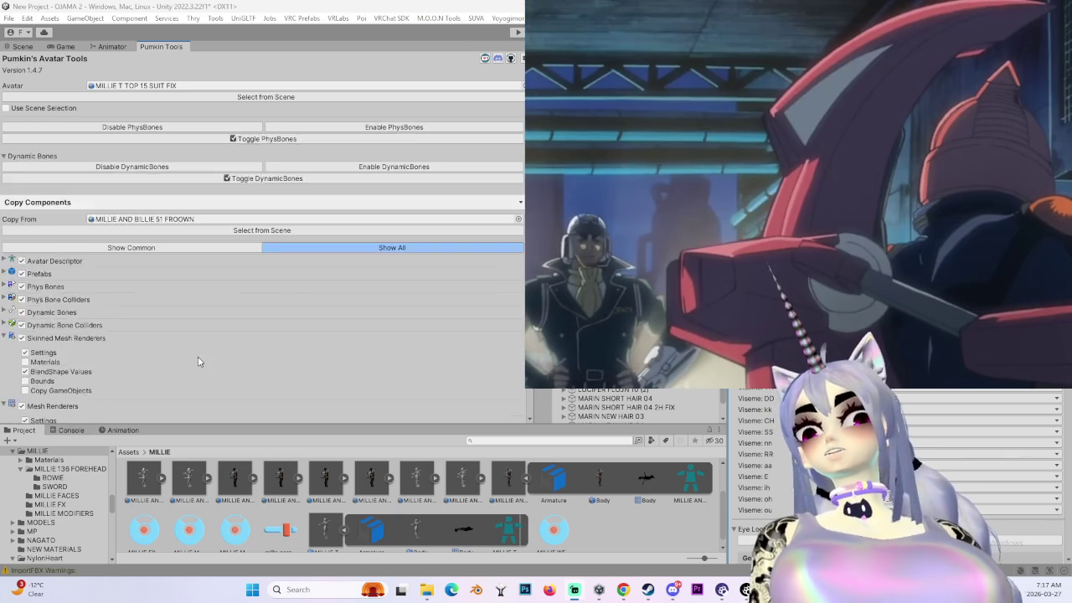
scroll(236, 416, up, 5)
scroll(241, 400, down, 5)
scroll(251, 381, down, 3)
scroll(255, 368, down, 5)
click(256, 346)
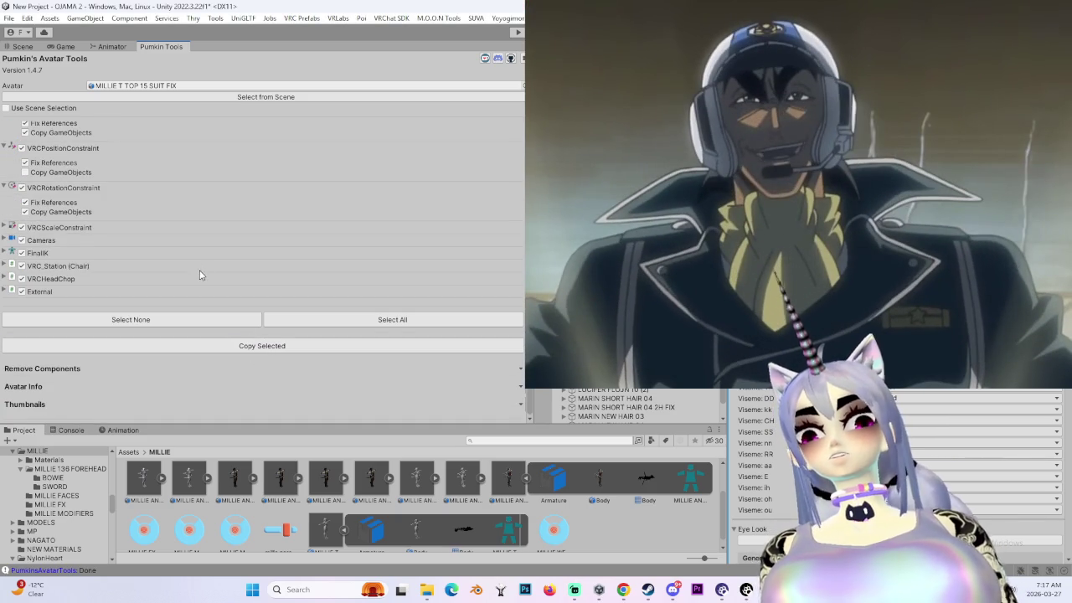
- Back in the Scene, unpack the MILLIE T TOP 15 SUIT FIX prefab, accepting the VRCFury warning
click(24, 47)
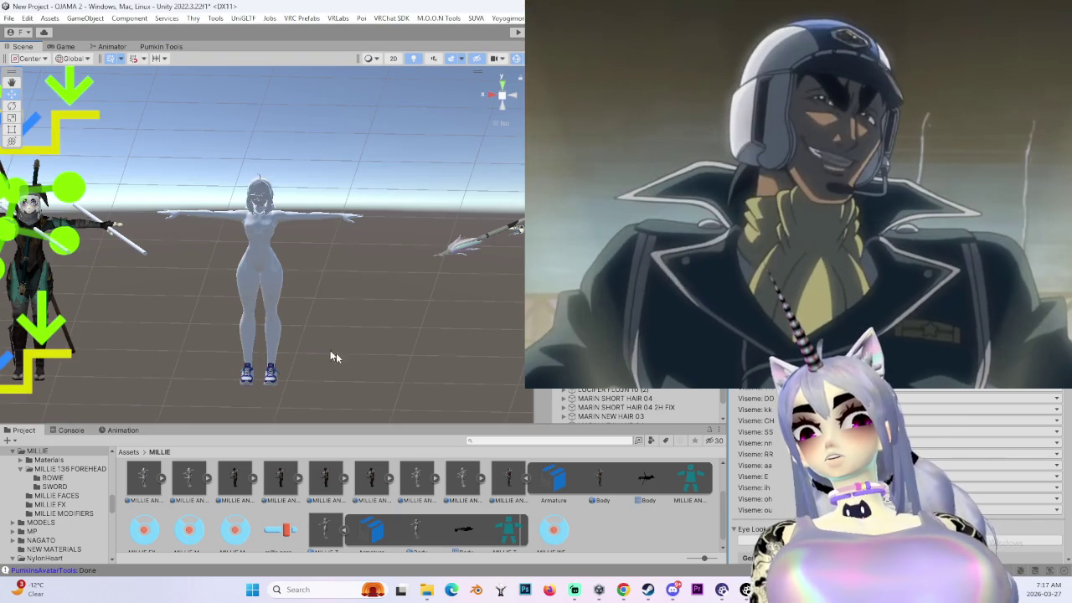
key(f)
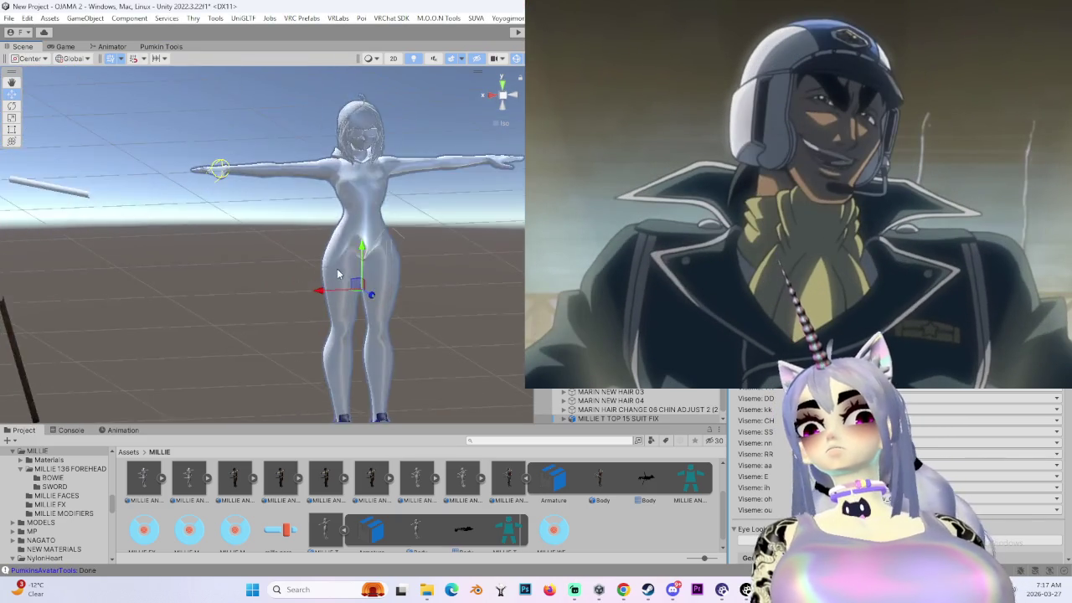
right_click(586, 409)
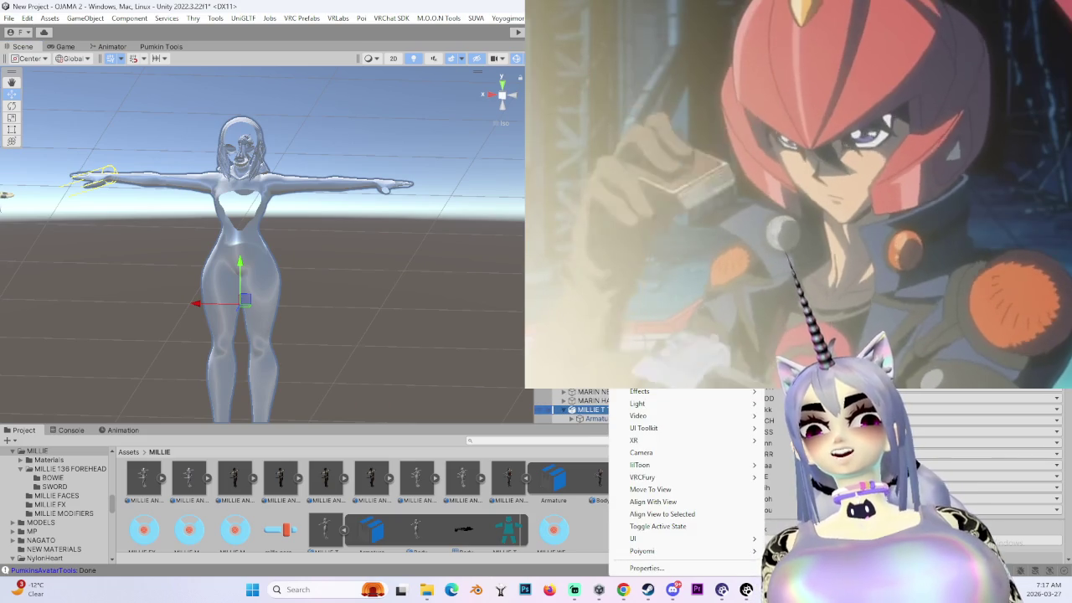
click(670, 285)
click(502, 352)
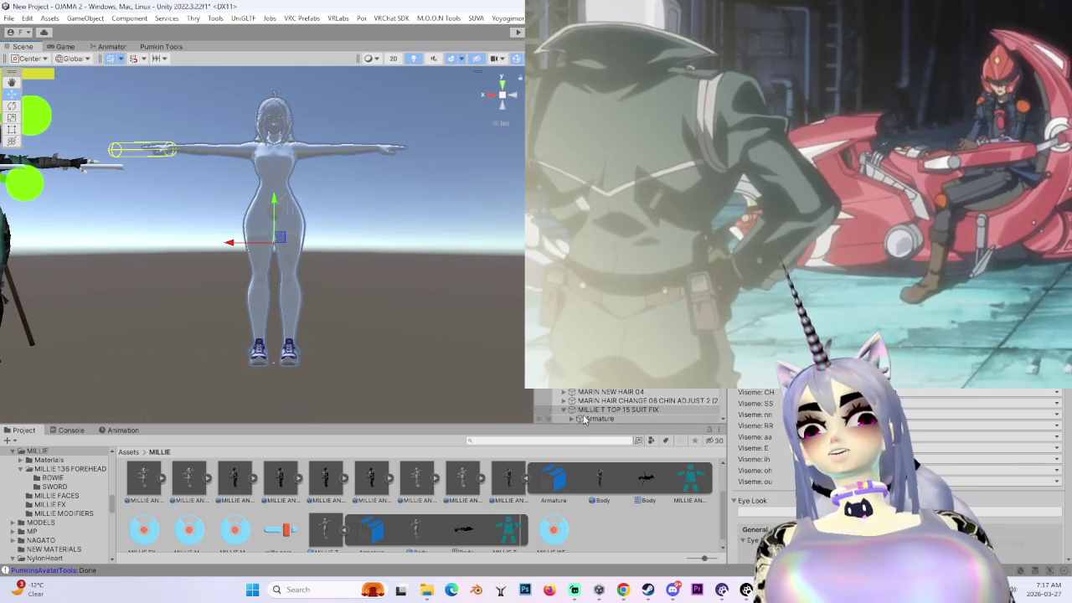
- Select the avatar's Body mesh to show its materials and frame the avatar
click(633, 409)
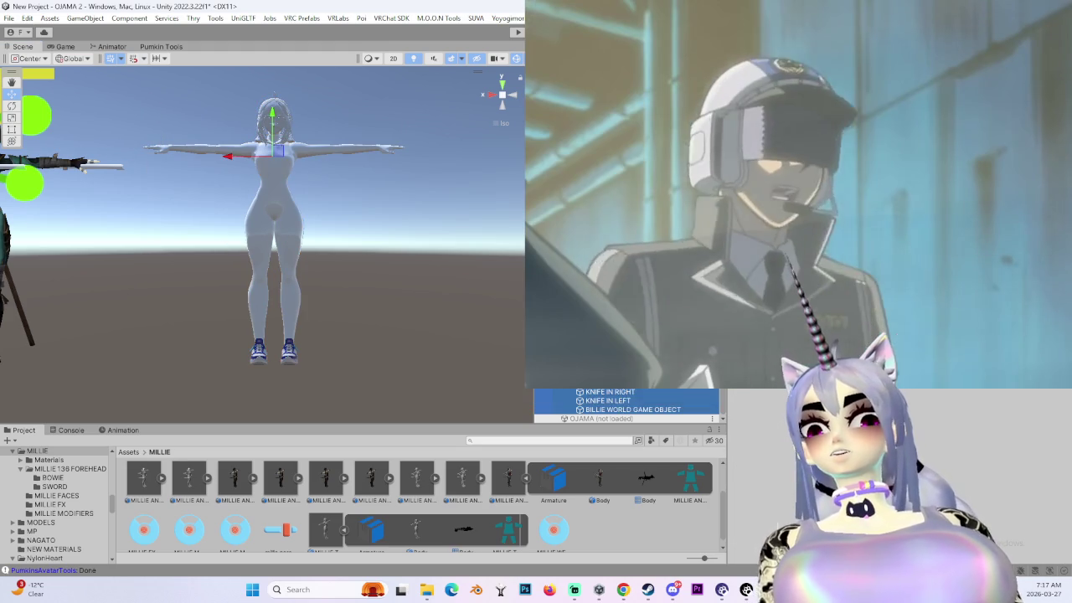
right_click(765, 391)
click(621, 393)
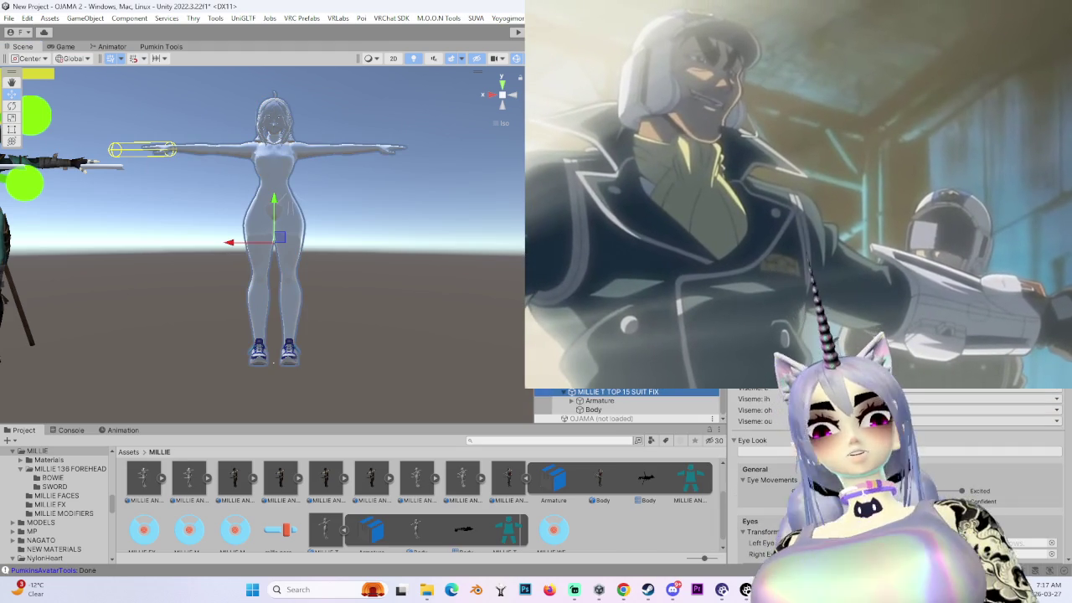
middle_drag(386, 251, 386, 346)
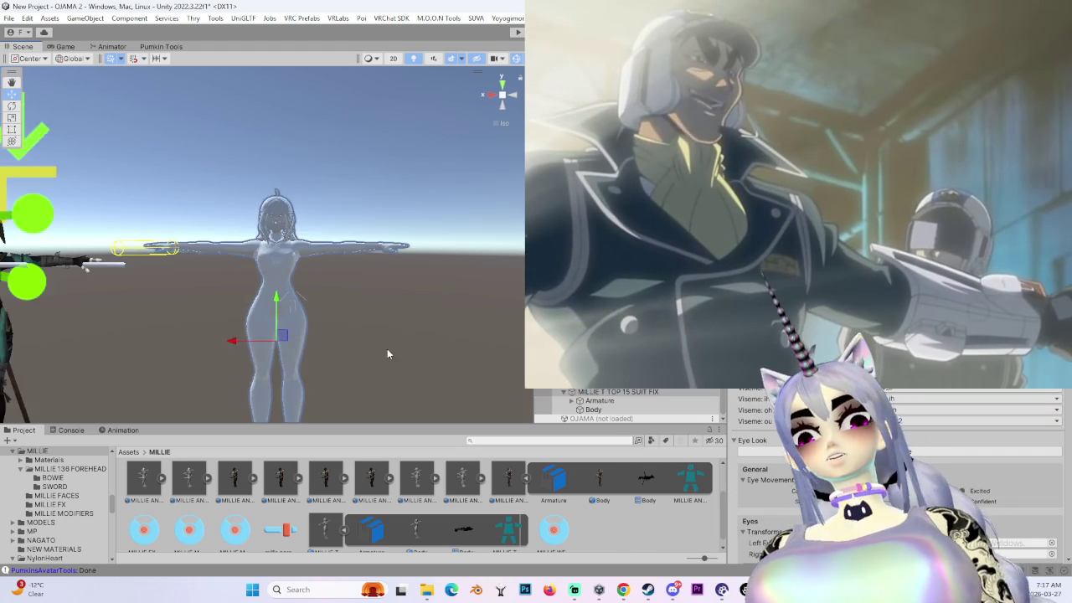
scroll(402, 333, down, 10)
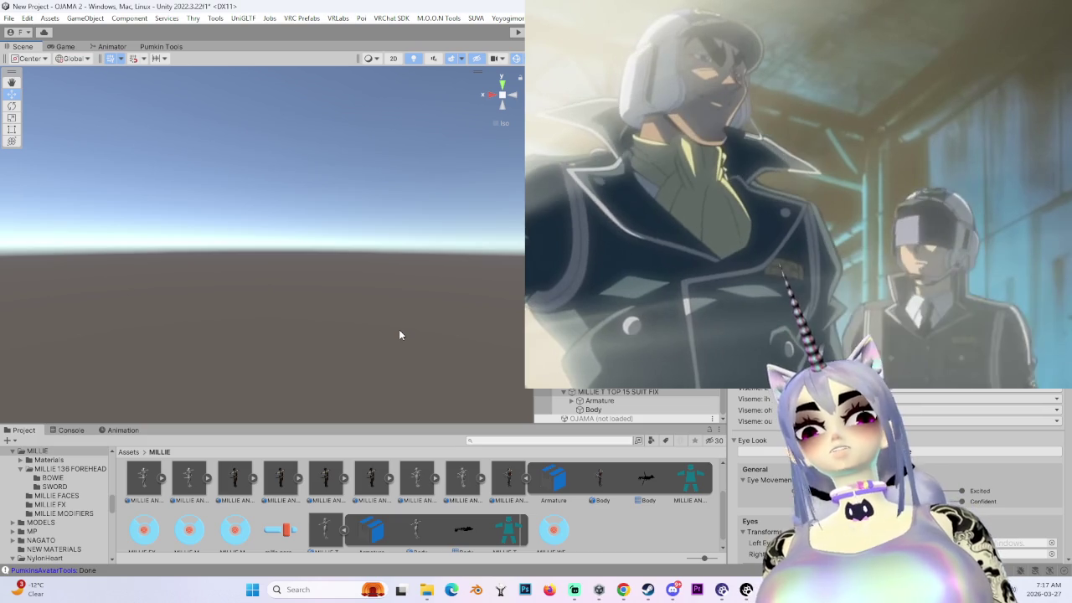
click(599, 413)
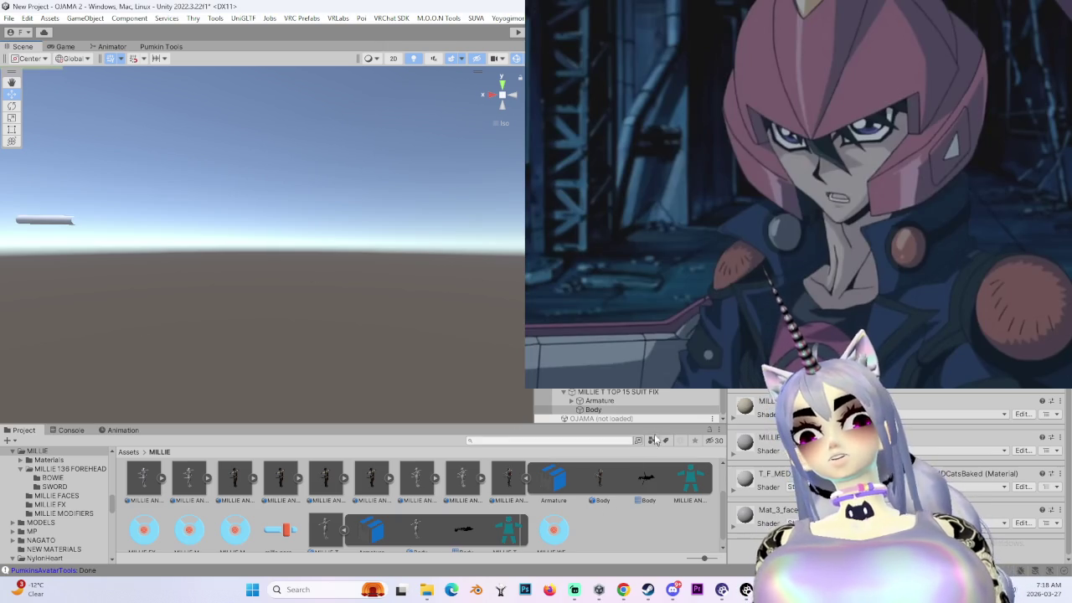
double_click(640, 396)
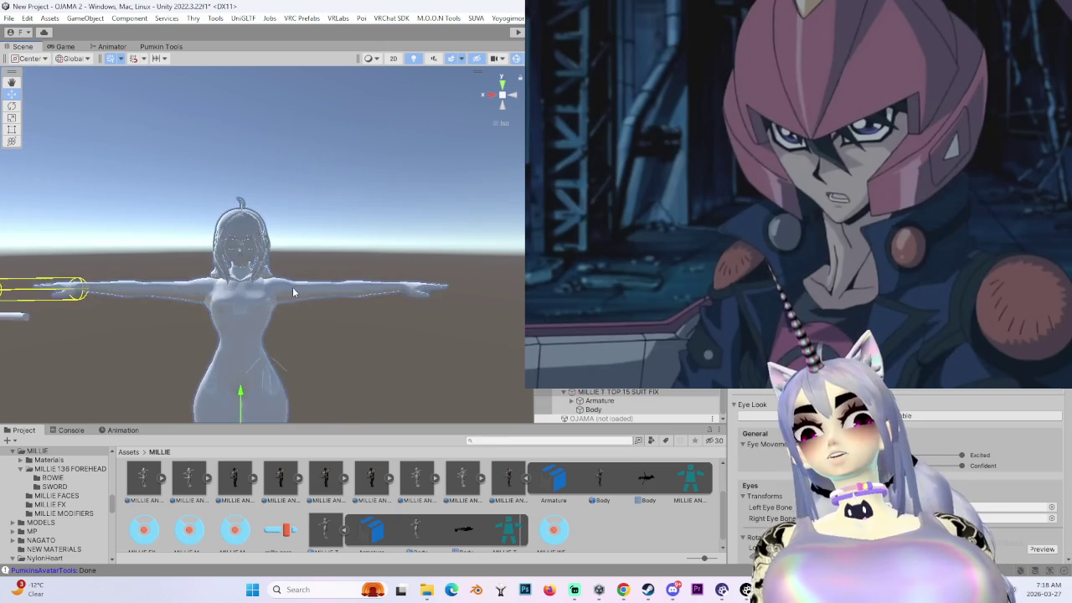
- From the MILLIE Materials folder, apply the dark brown hair material and the face material
scroll(289, 301, up, 2)
scroll(289, 301, up, 2)
scroll(289, 301, up, 2)
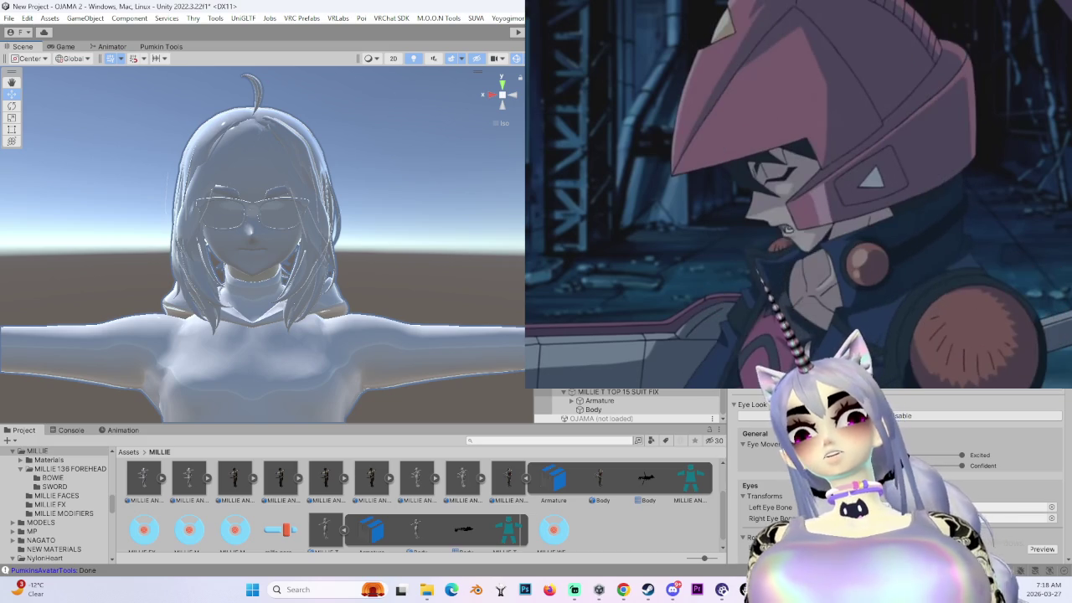
click(607, 400)
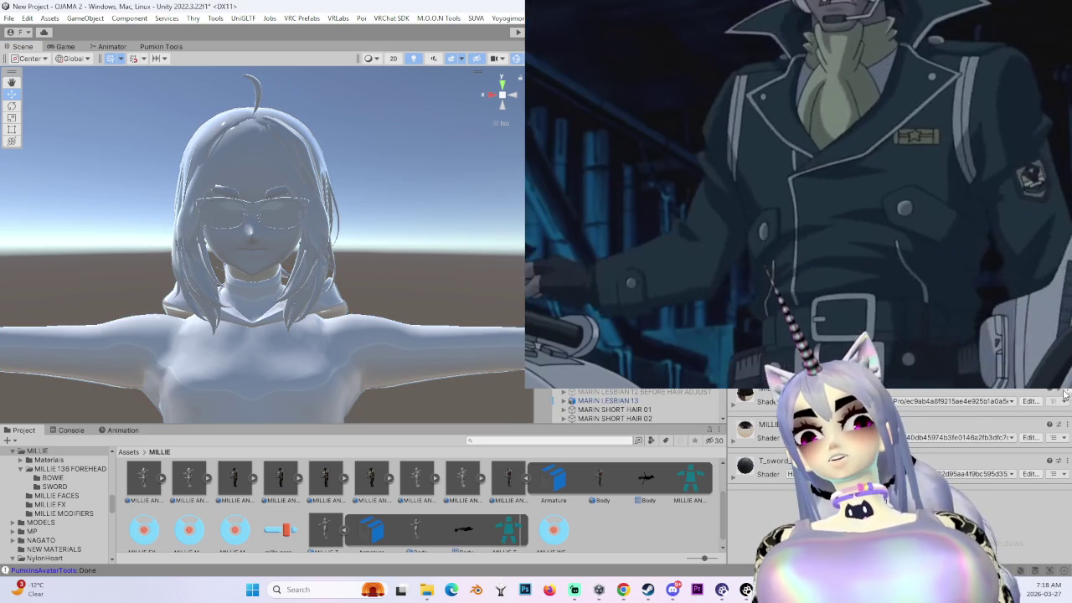
click(49, 460)
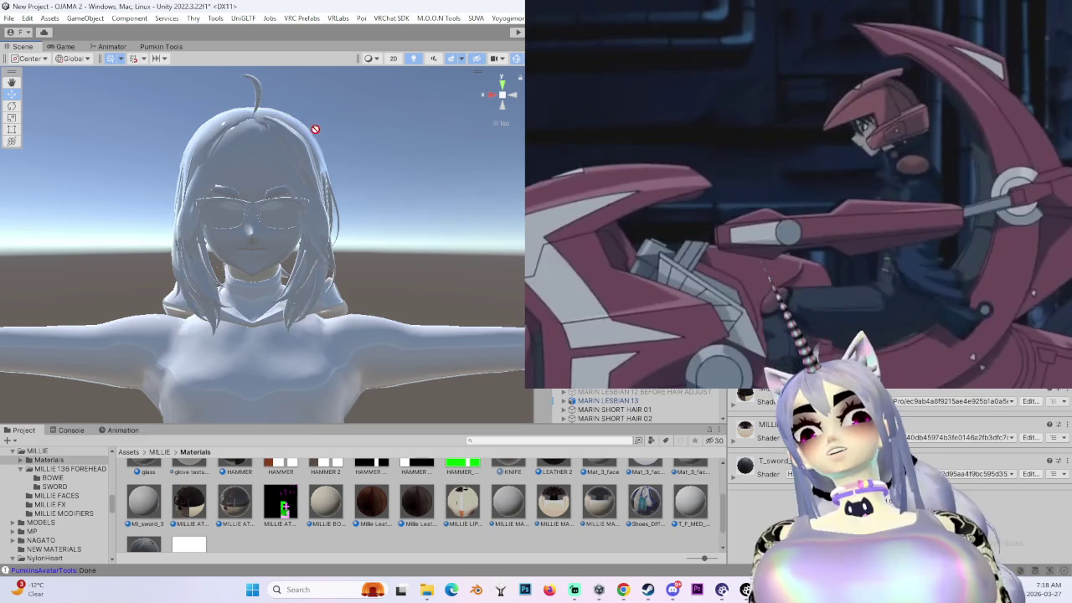
drag(315, 129, 298, 144)
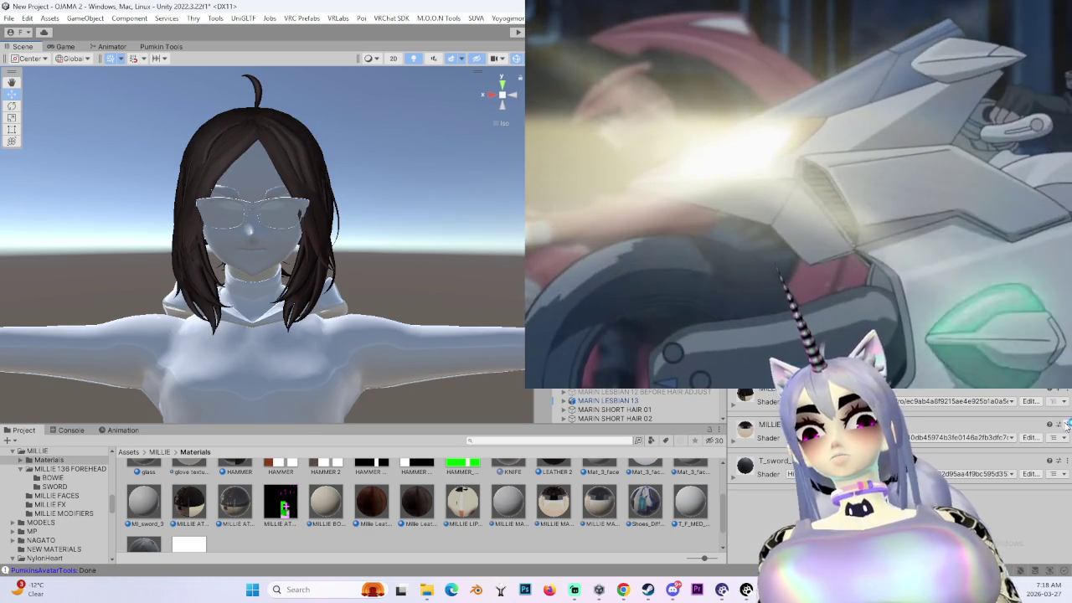
click(1062, 438)
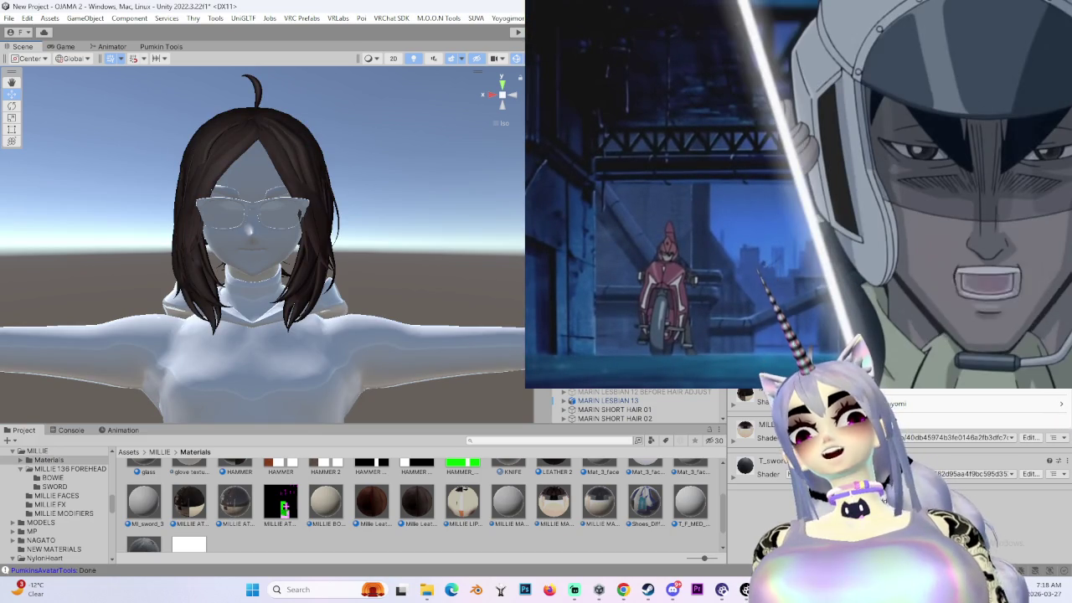
click(559, 505)
drag(563, 510, 282, 260)
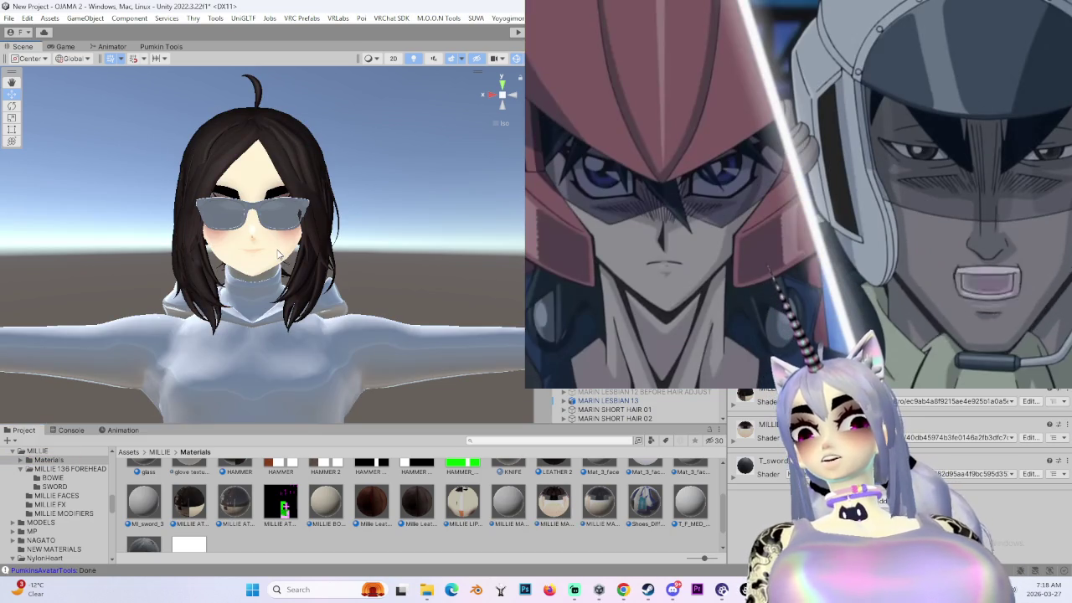
- Expand the avatar's hierarchy and select its body mesh and GLASSES object
scroll(295, 205, up, 3)
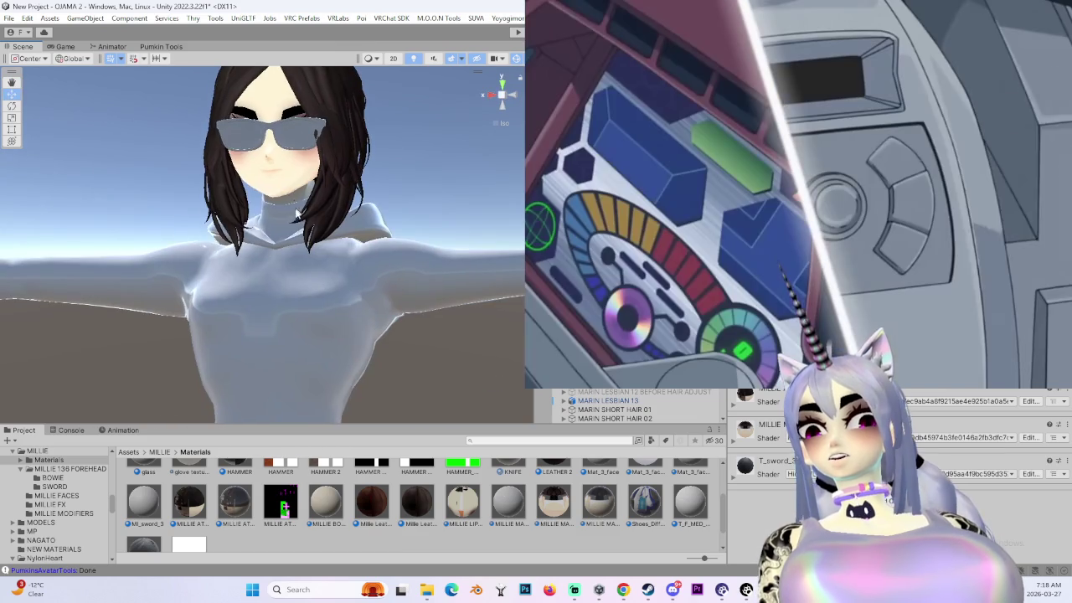
scroll(426, 307, up, 2)
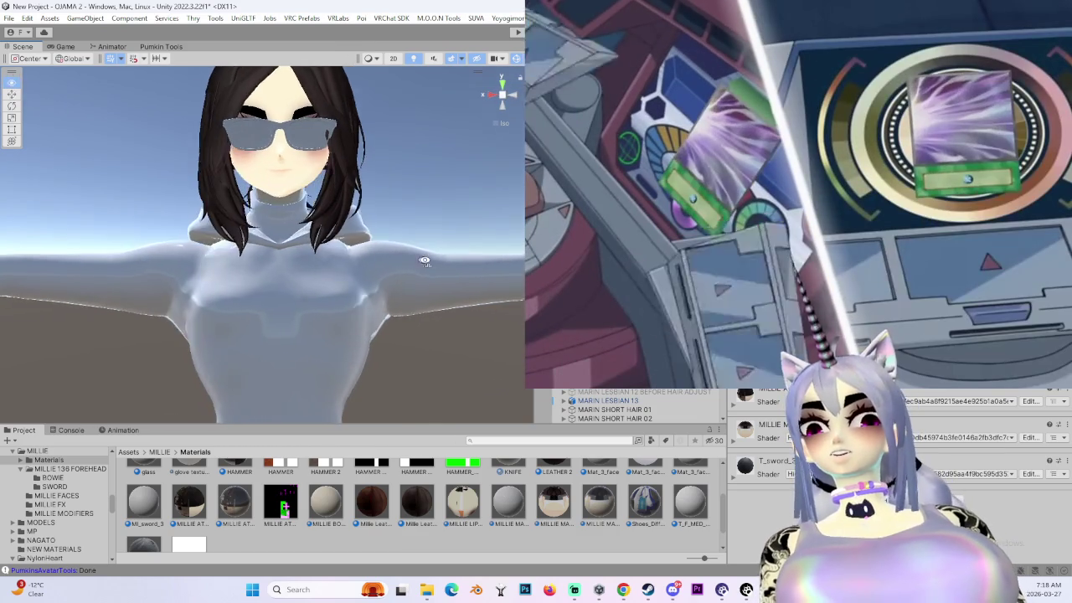
scroll(426, 307, up, 2)
alt+drag(360, 231, 333, 226)
click(325, 188)
click(580, 410)
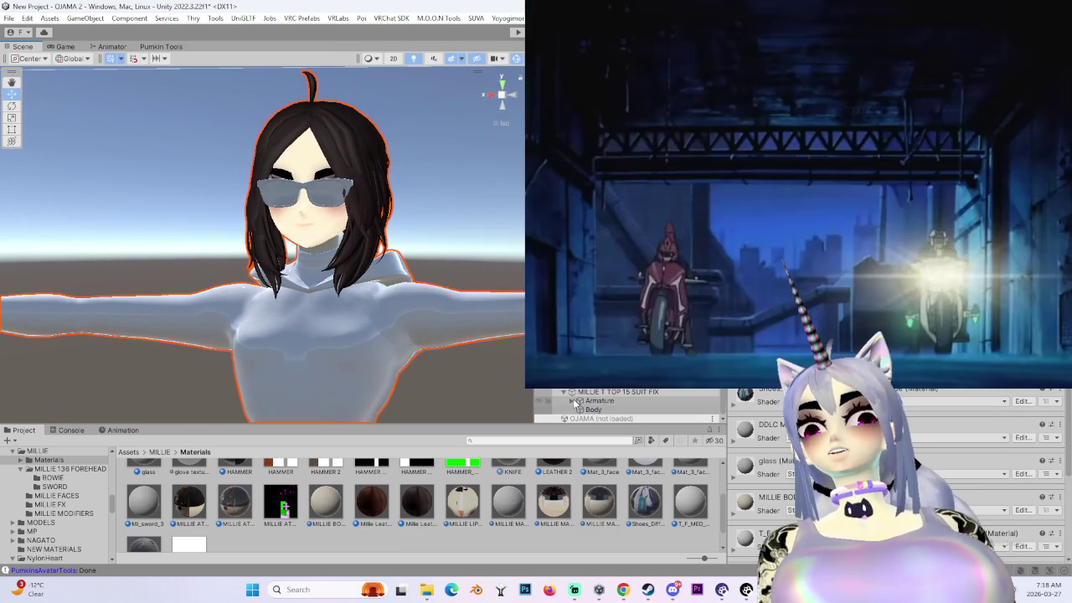
click(586, 410)
scroll(580, 416, down, 2)
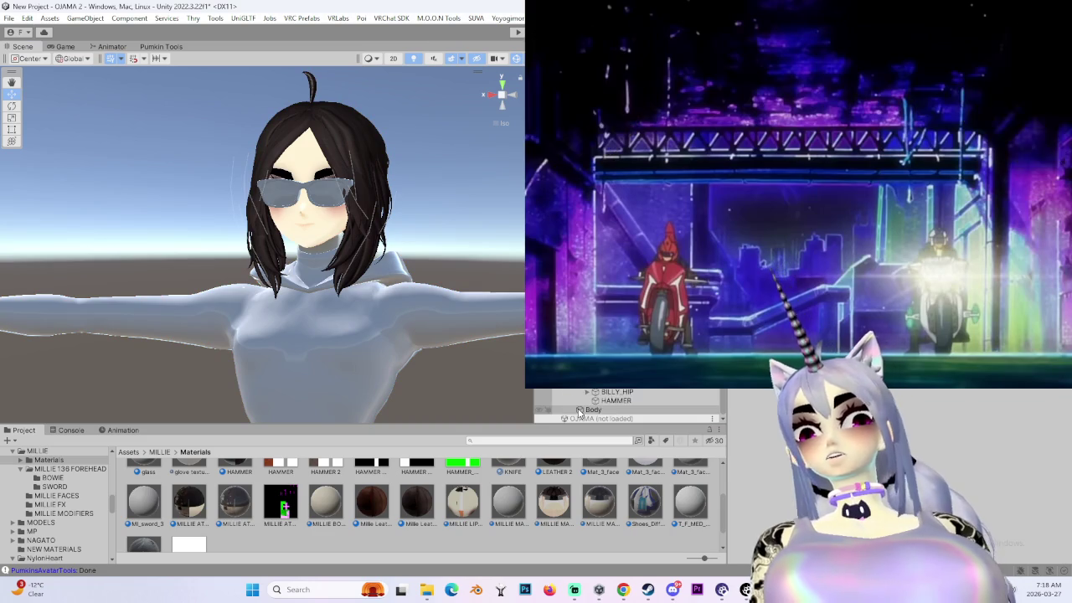
scroll(588, 402, up, 1)
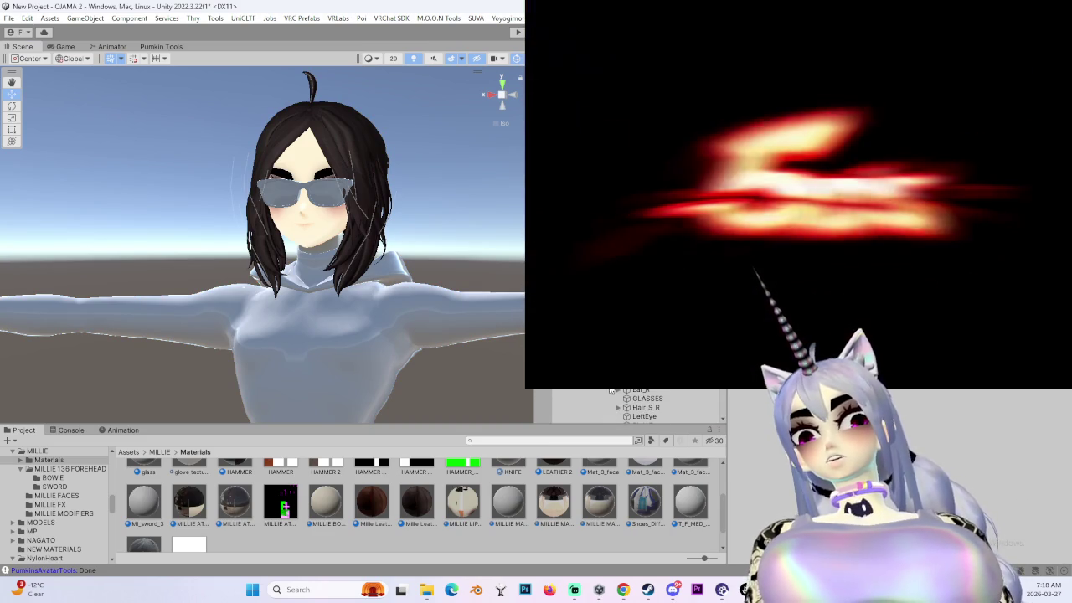
click(648, 399)
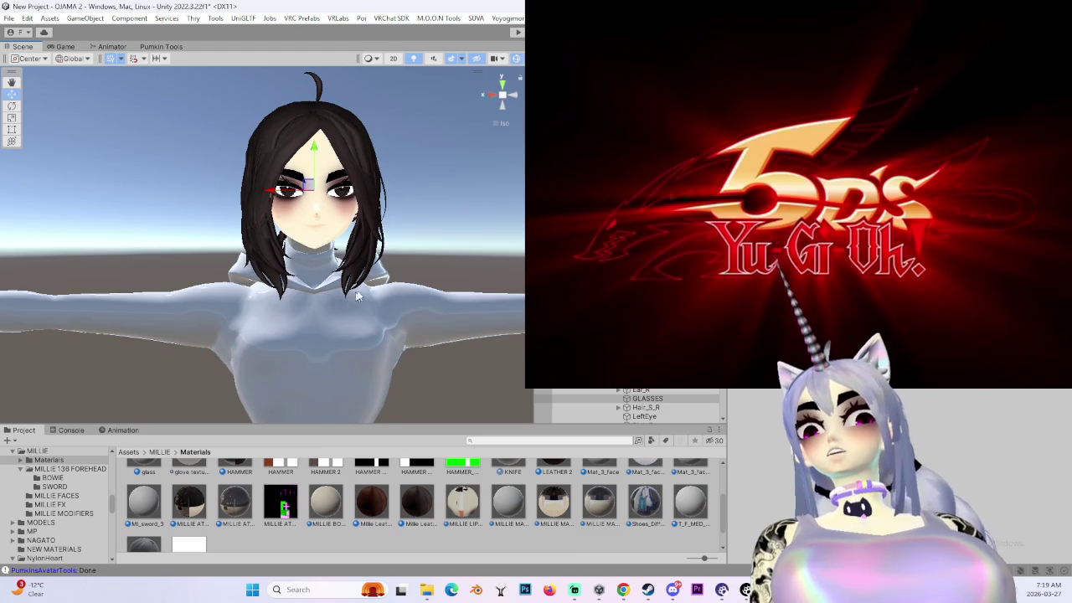
- Orbit to a front-on view of the avatar with Body selected to check its materials
mouse_move(335, 302)
alt+mouse_down()
mouse_move(359, 303)
mouse_move(287, 313)
alt+mouse_up()
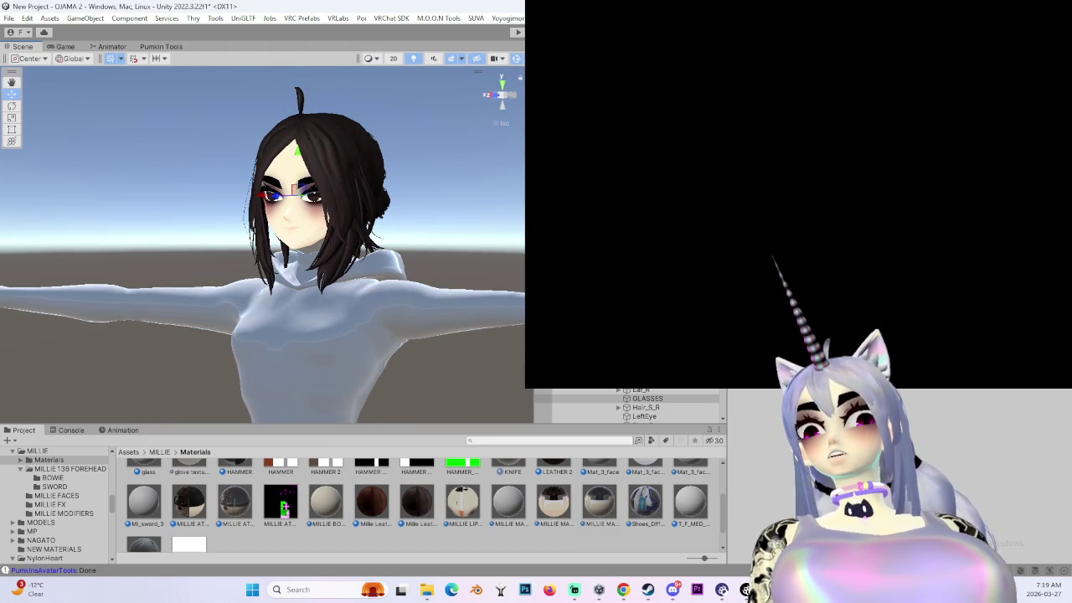
click(332, 347)
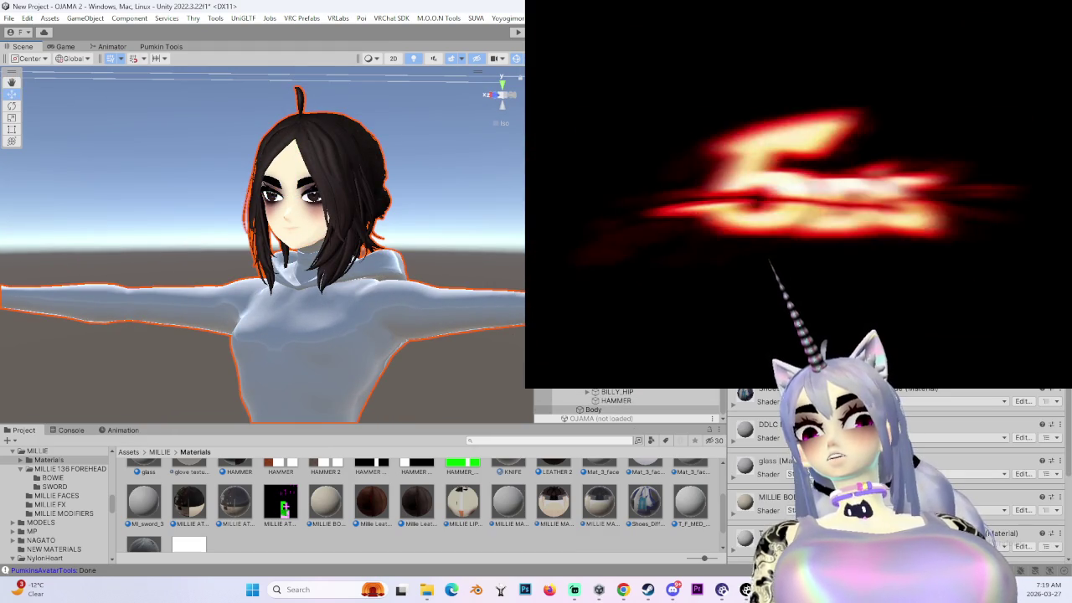
scroll(896, 473, down, 3)
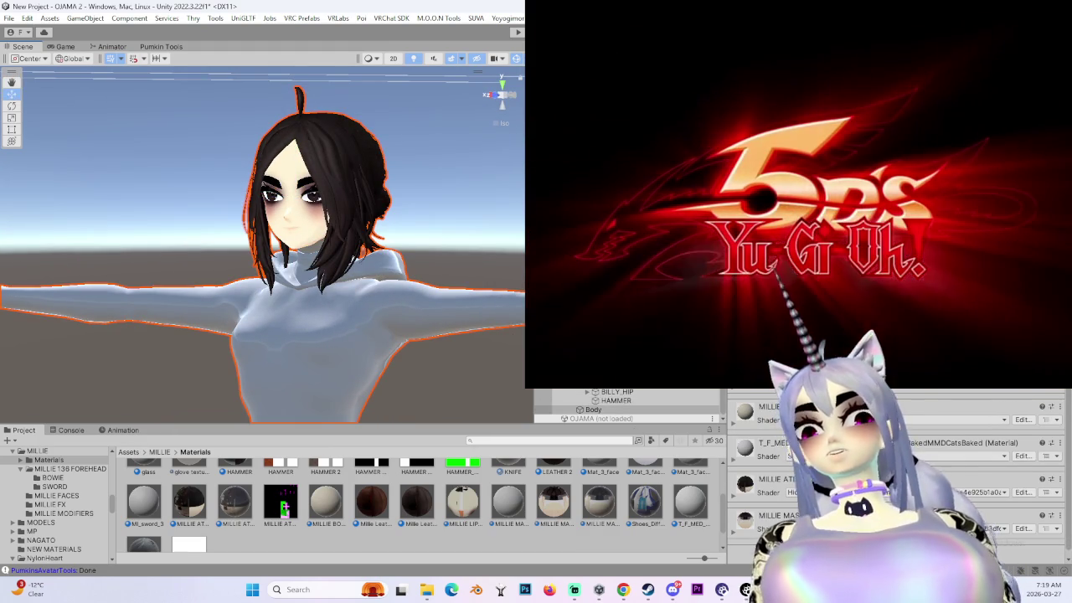
mouse_move(332, 295)
right_down()
mouse_move(414, 271)
mouse_move(270, 270)
mouse_move(372, 304)
right_up()
scroll(769, 406, up, 3)
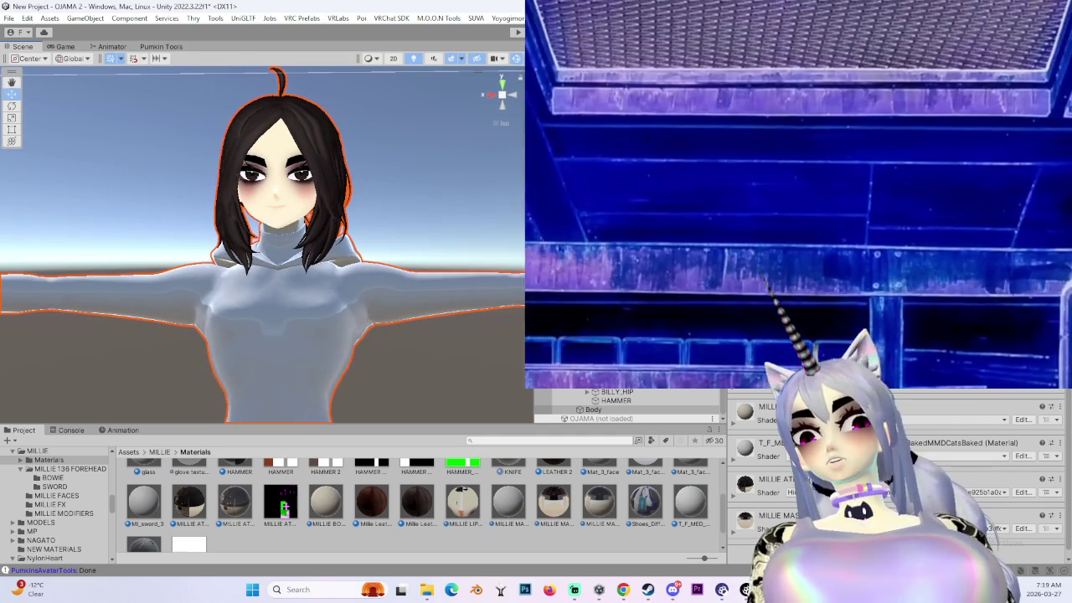
right_drag(443, 354, 469, 368)
scroll(628, 406, up, 3)
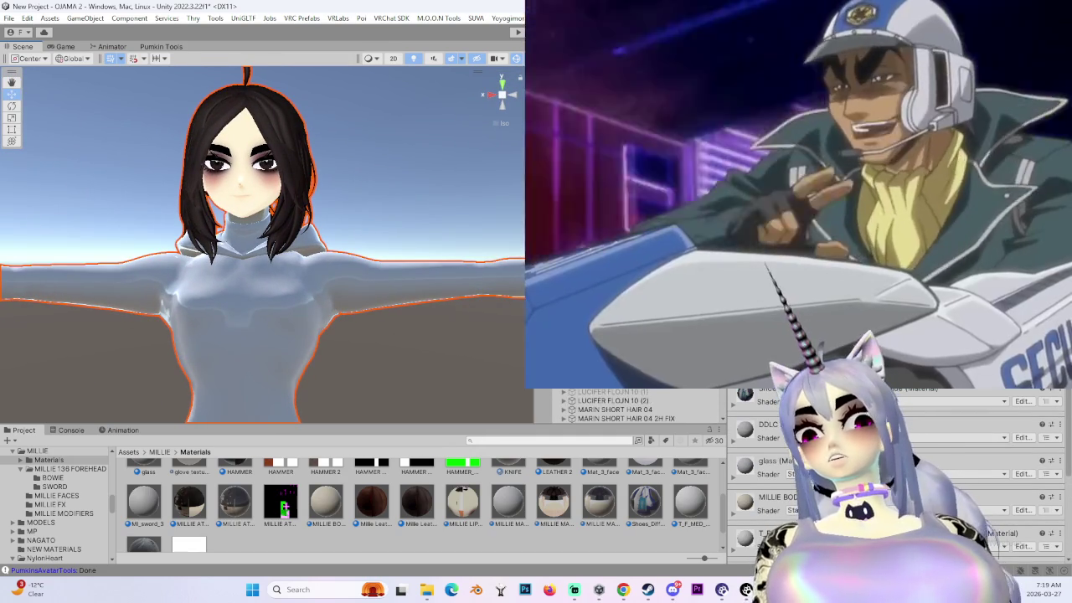
- Clear the selection and locate BIG ORANGE SLAB in the Project Materials folder
click(615, 409)
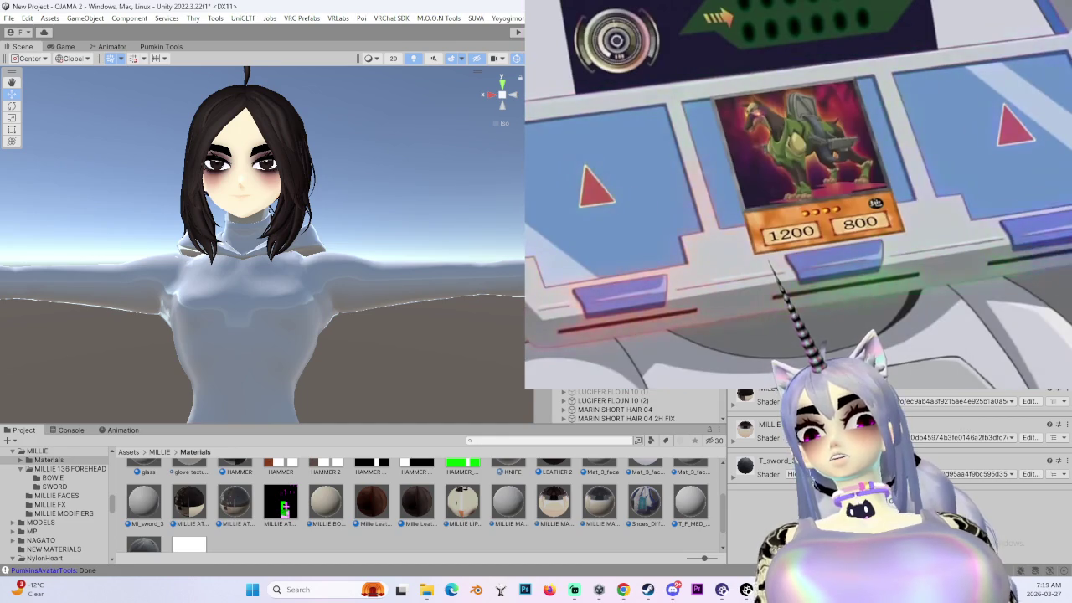
scroll(628, 406, down, 3)
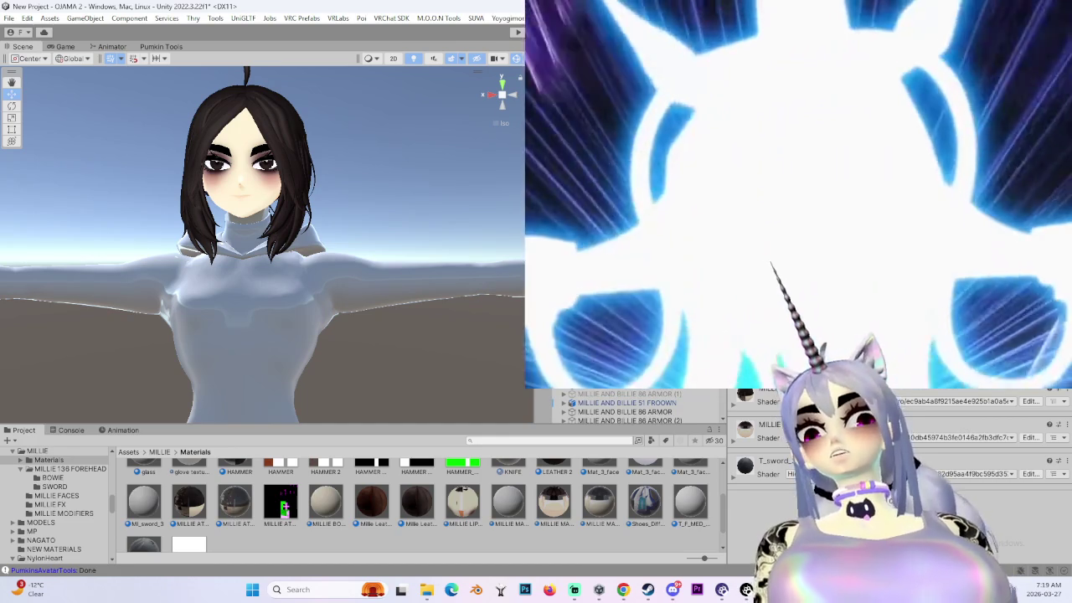
scroll(628, 406, down, 3)
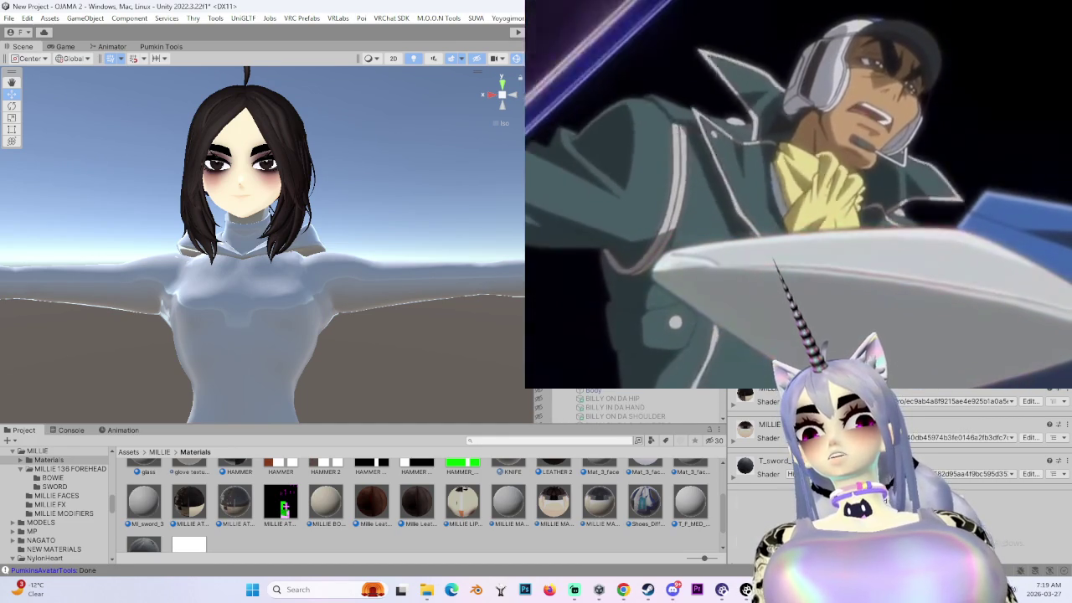
scroll(752, 393, down, 3)
scroll(752, 393, down, 3)
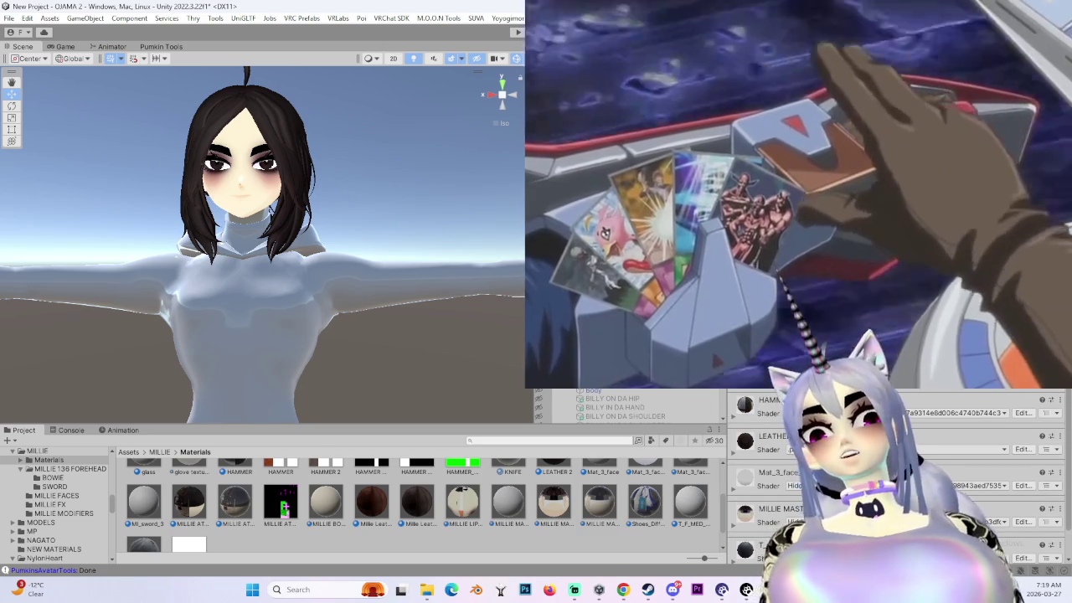
scroll(929, 447, down, 1)
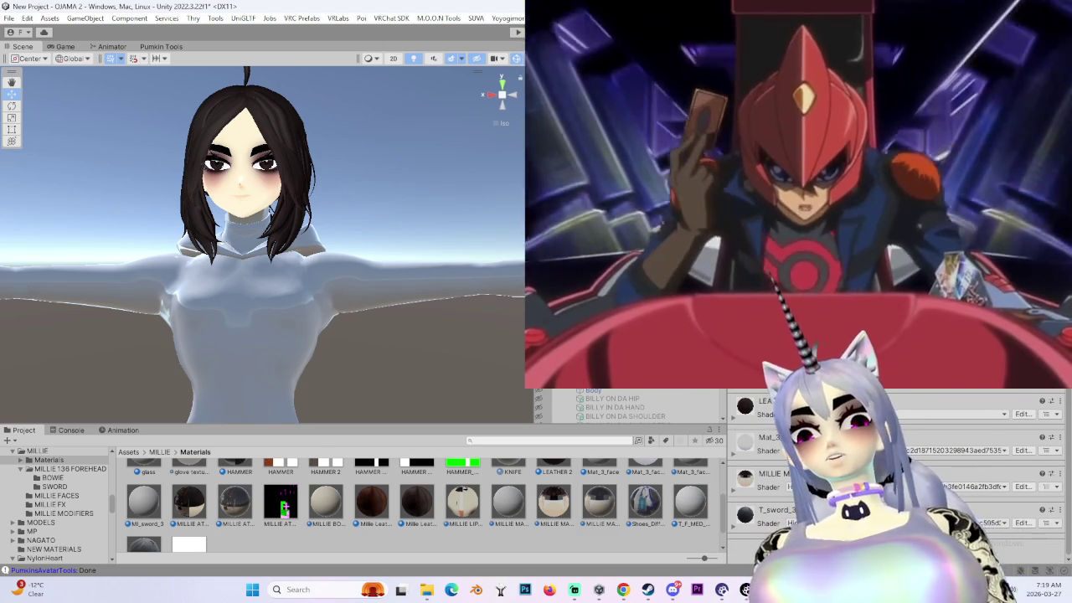
scroll(448, 525, up, 3)
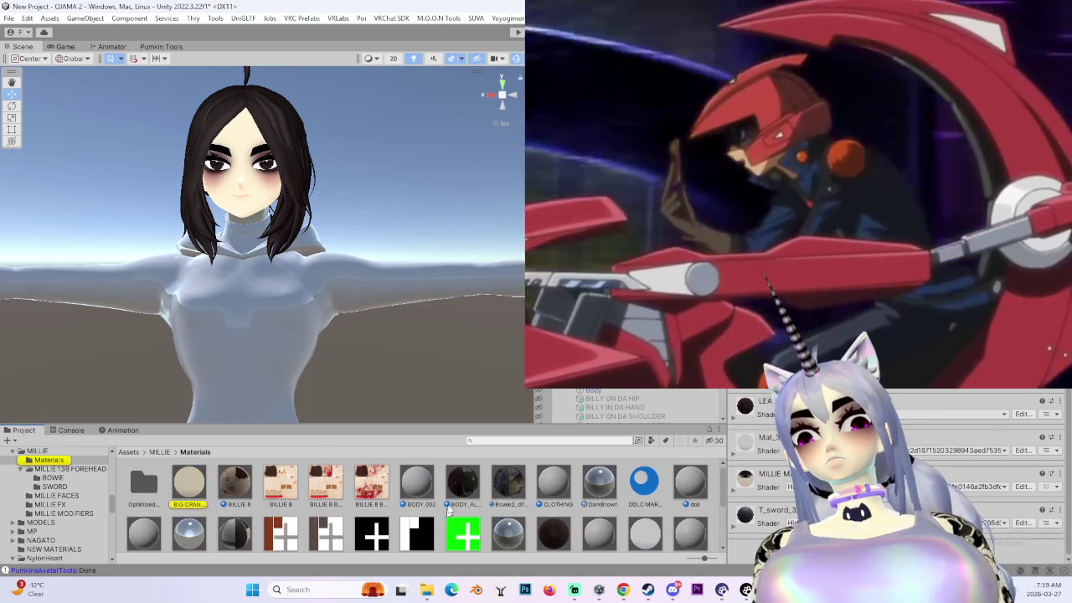
- Duplicate the BIG ORANGE SLAB material into BIG ORANGE SLAB 1 and look for its texture
click(187, 484)
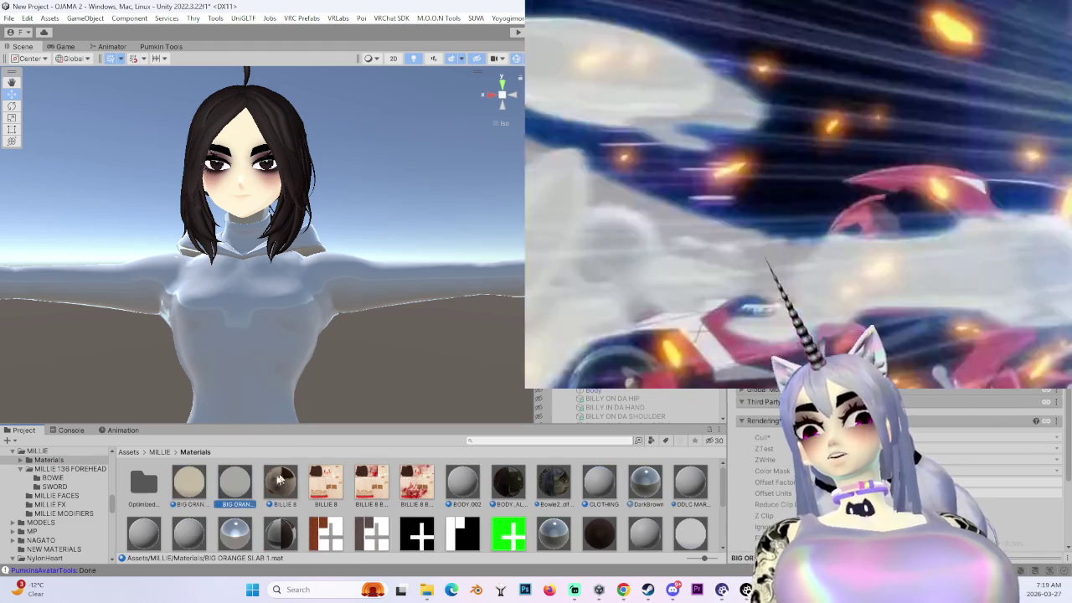
drag(276, 433, 226, 325)
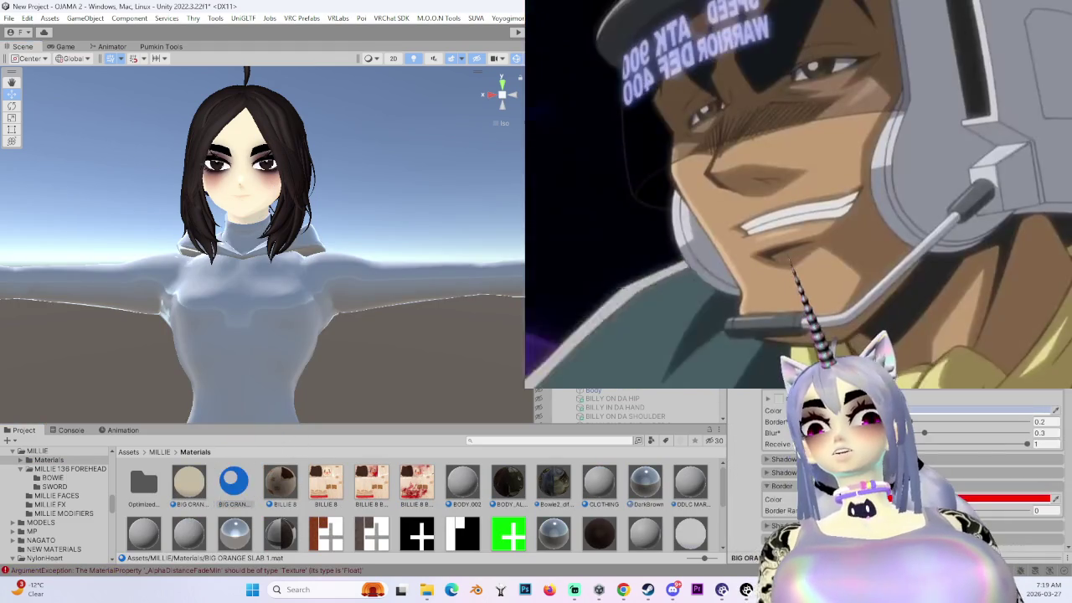
click(919, 460)
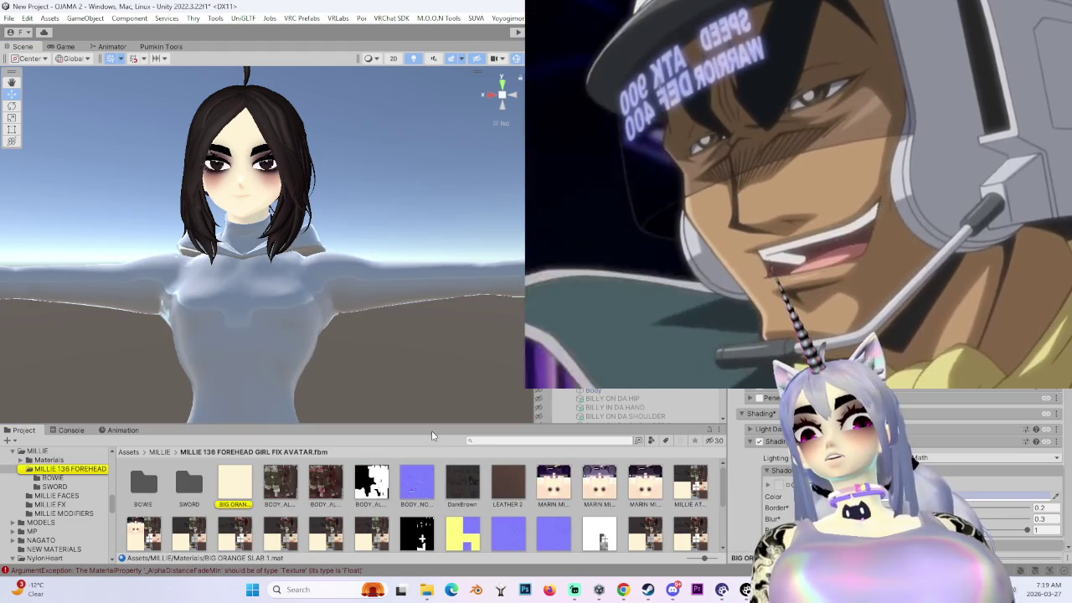
scroll(429, 486, down, 1)
scroll(426, 516, up, 1)
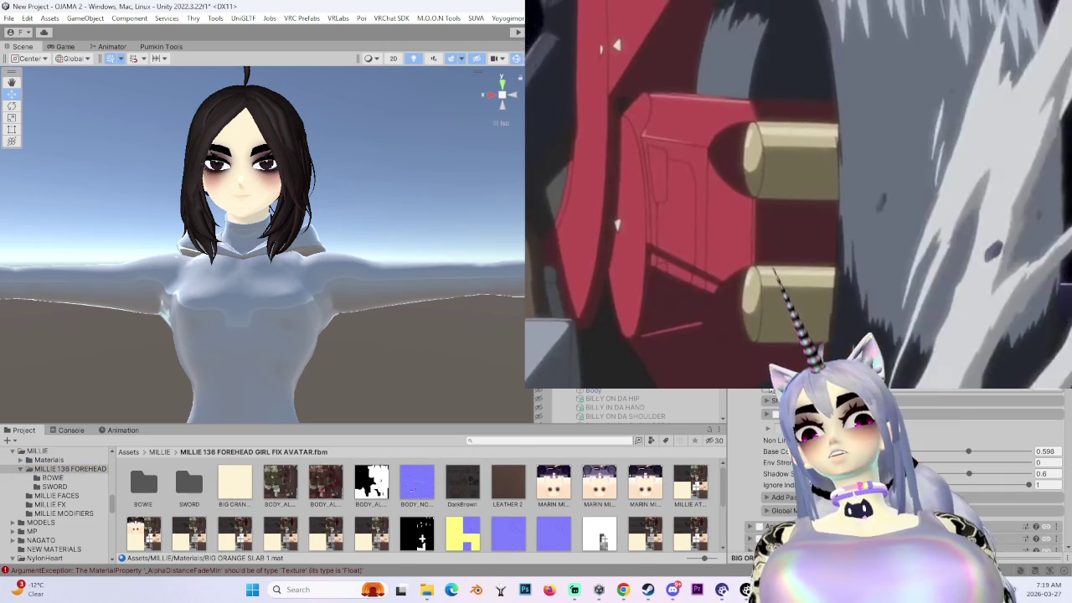
scroll(653, 476, down, 5)
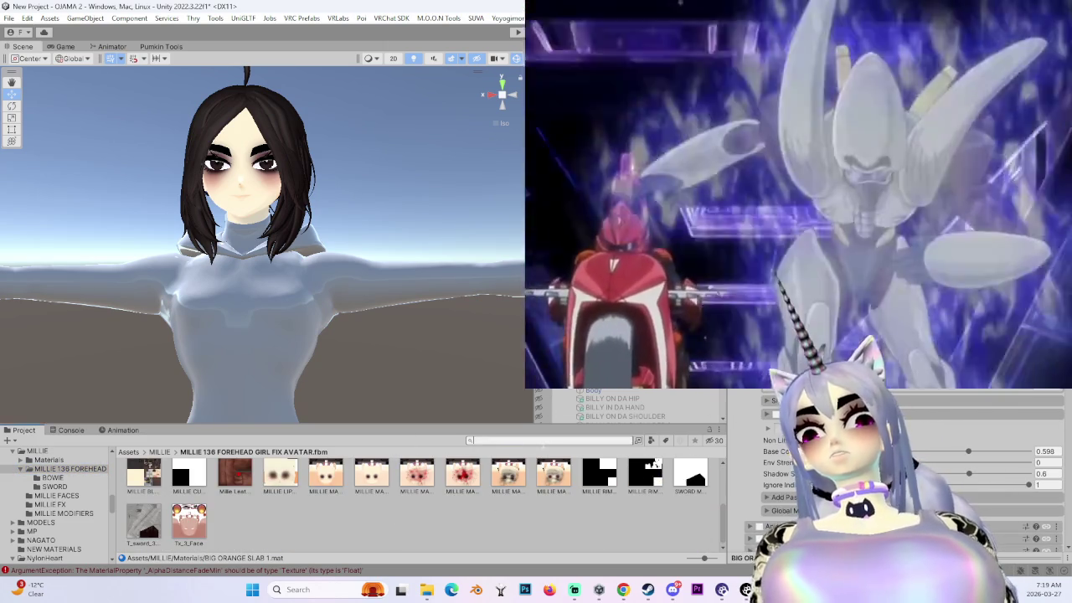
- Search the Project for 'millie' and select the MILLIE BODY 2.png texture
text(milli)
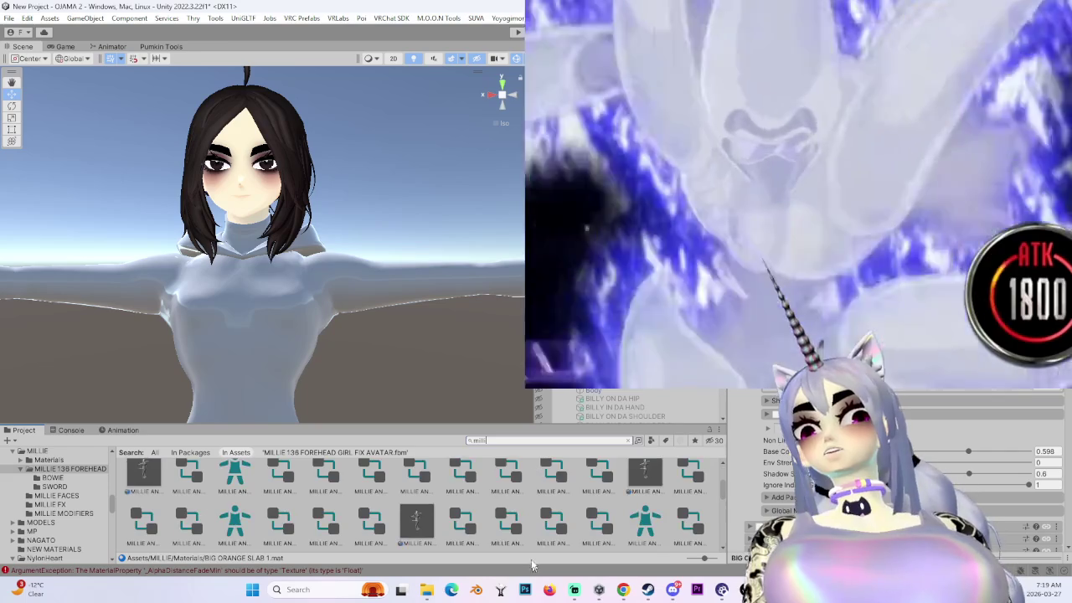
text(e)
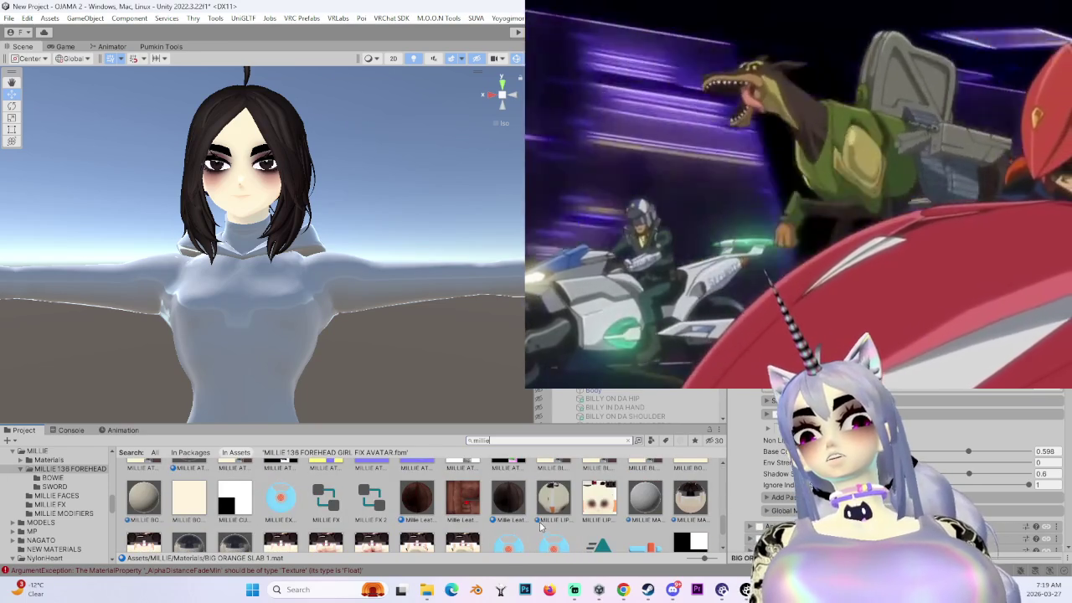
click(191, 503)
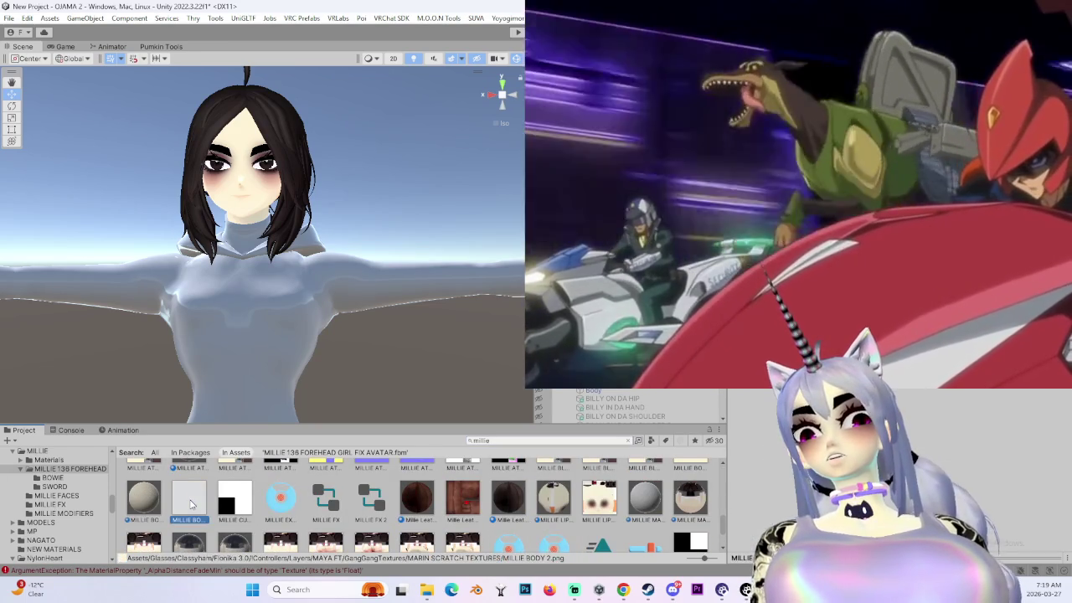
scroll(191, 503, down, 2)
scroll(191, 505, down, 1)
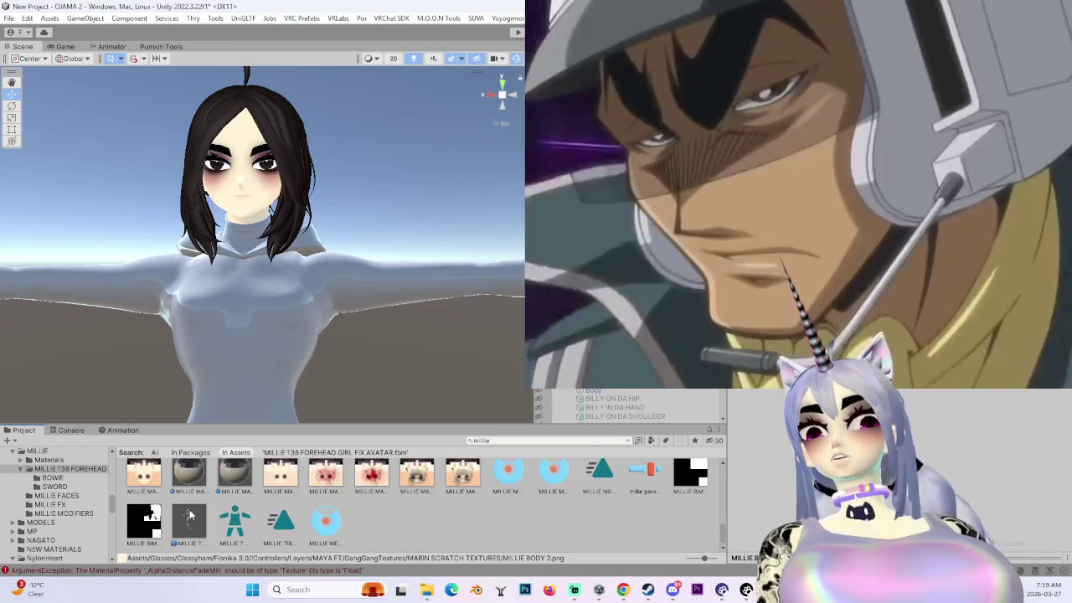
scroll(190, 508, up, 2)
scroll(189, 509, up, 3)
scroll(710, 511, down, 1)
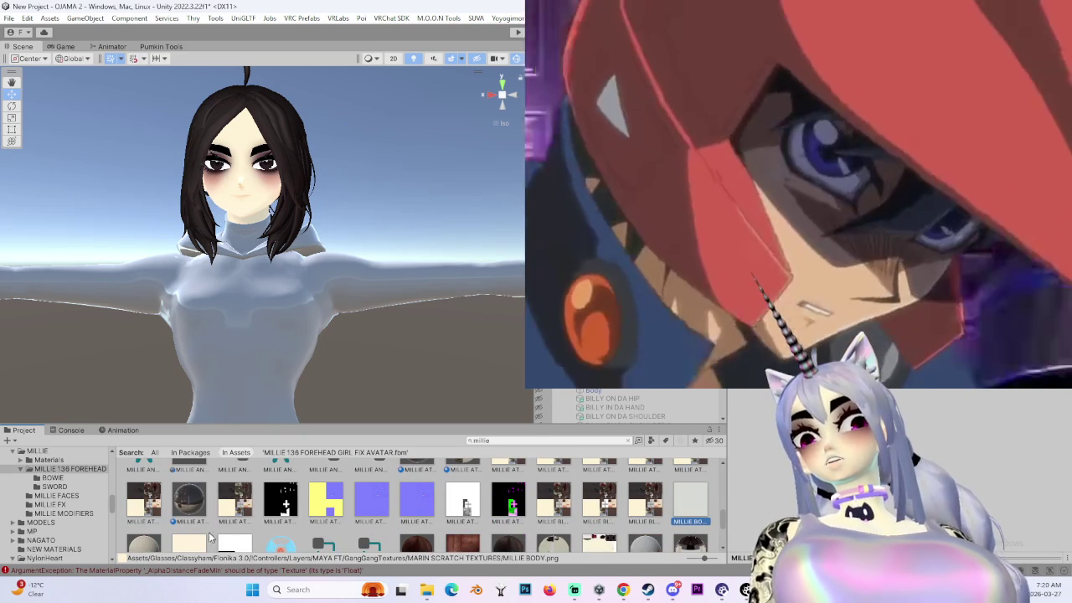
scroll(190, 546, down, 1)
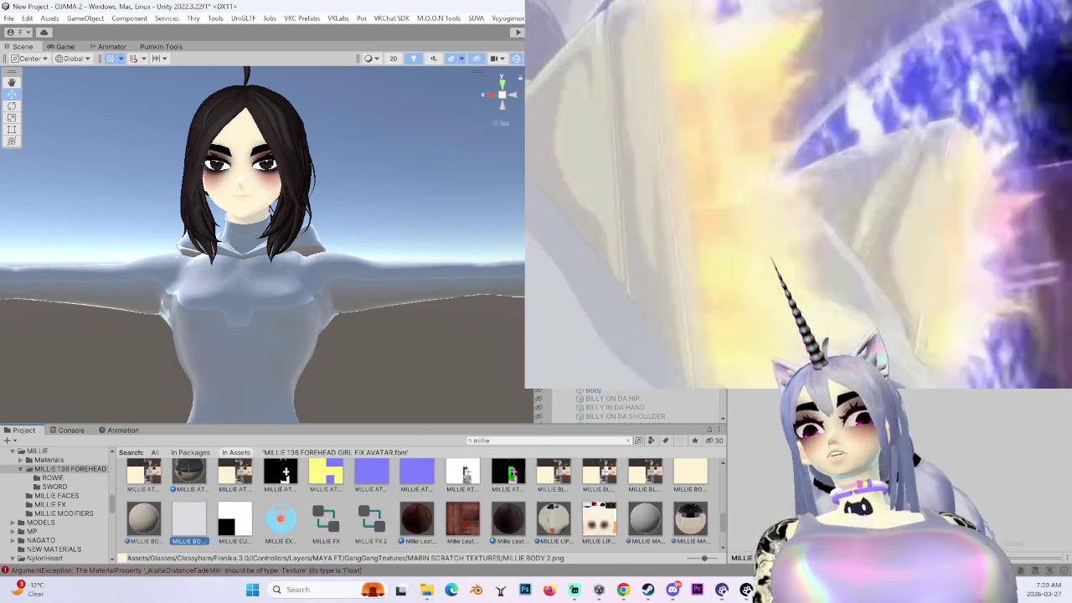
- Reselect the avatar's Body and expand the BIG ORANGE material settings in the Inspector
click(271, 298)
scroll(888, 469, down, 3)
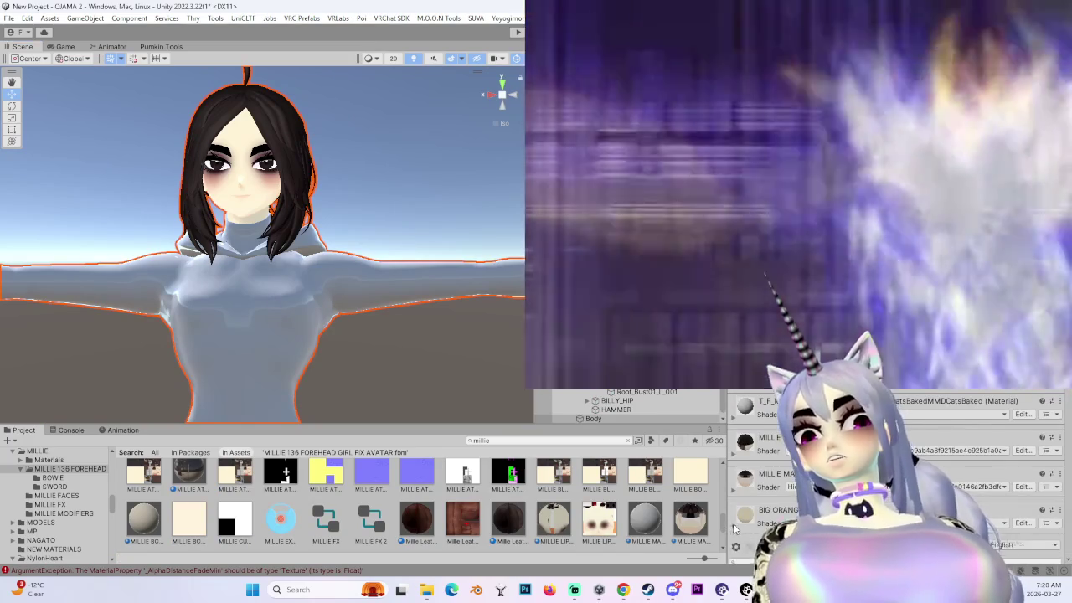
click(734, 524)
scroll(793, 501, down, 2)
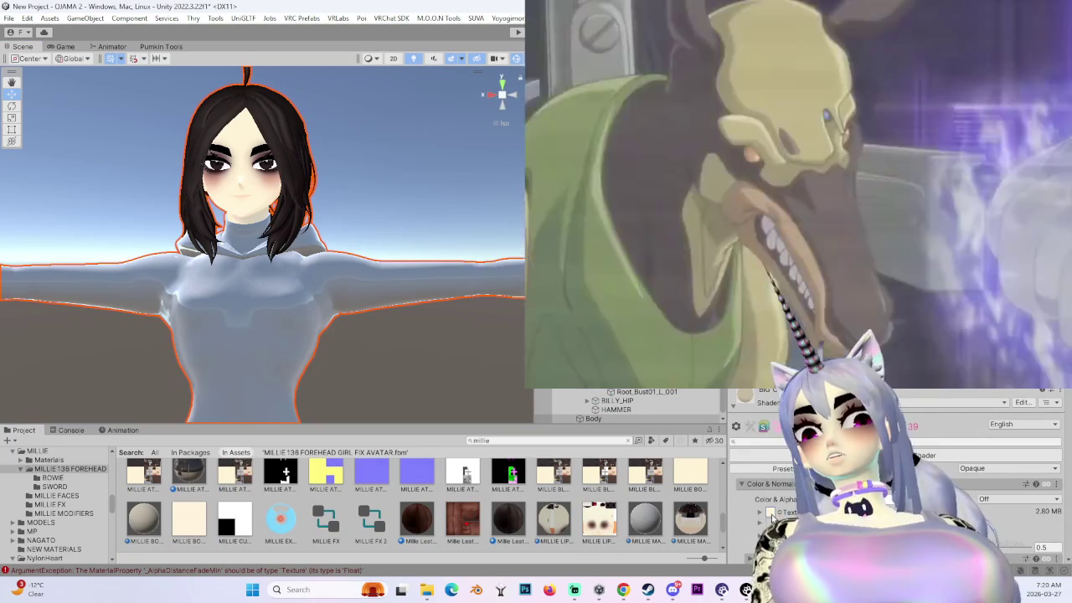
alt+drag(235, 335, 176, 341)
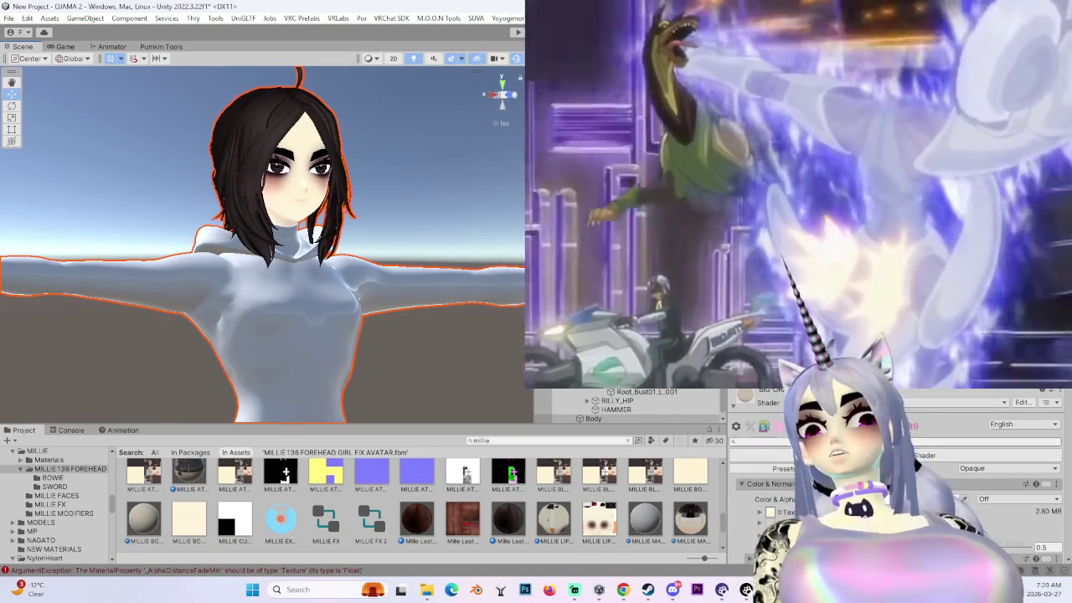
scroll(838, 486, down, 3)
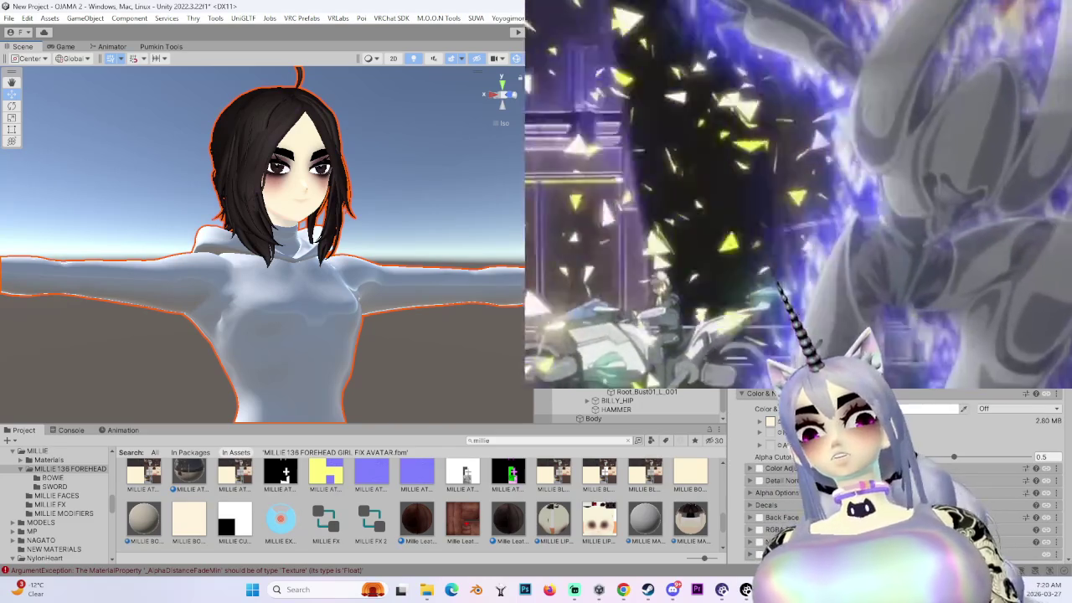
scroll(838, 478, up, 10)
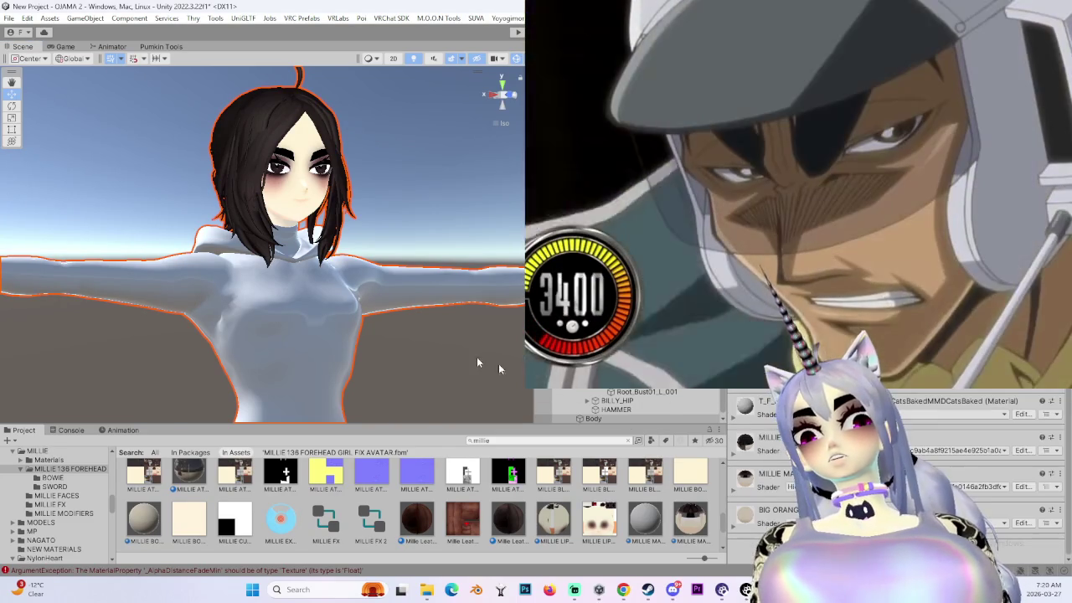